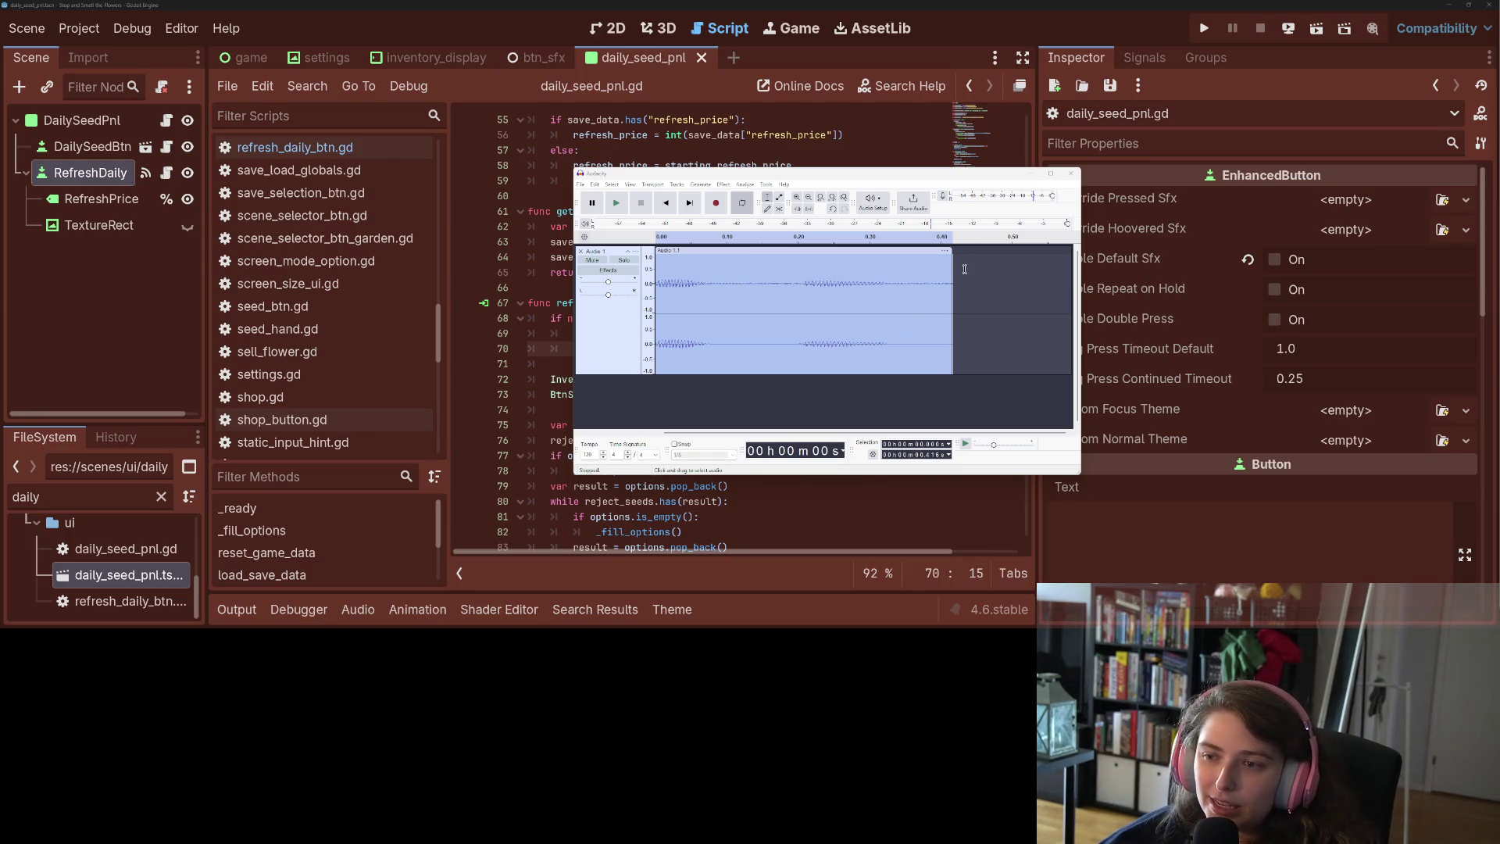
Trim the tail off the recorded clip and play it back to check
left_click_drag(952, 253, 920, 253)
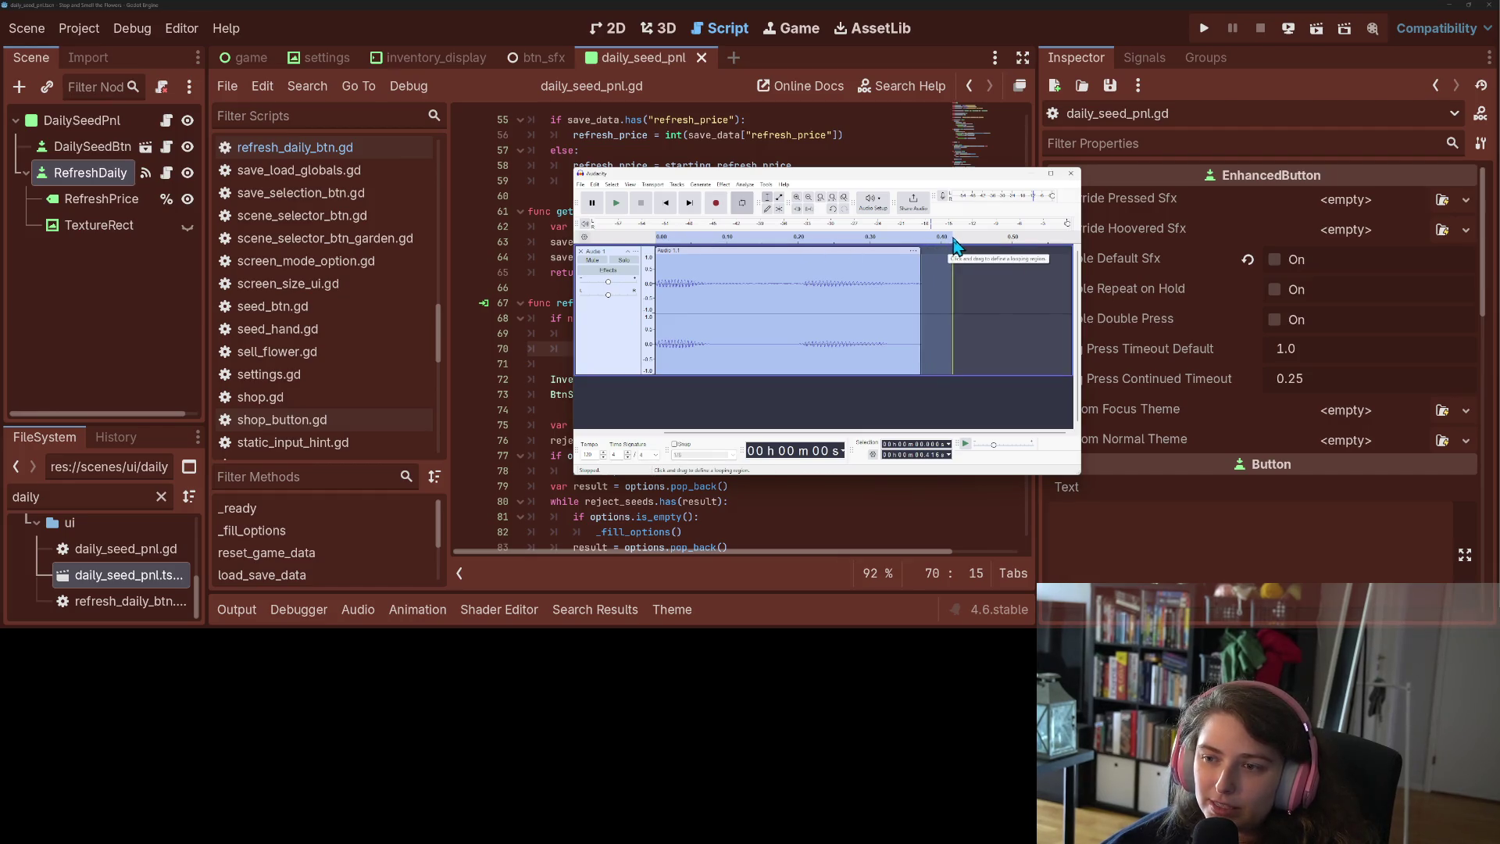
mouse_move(955, 239)
left_mouse_down()
mouse_move(921, 239)
mouse_move(921, 263)
left_mouse_up()
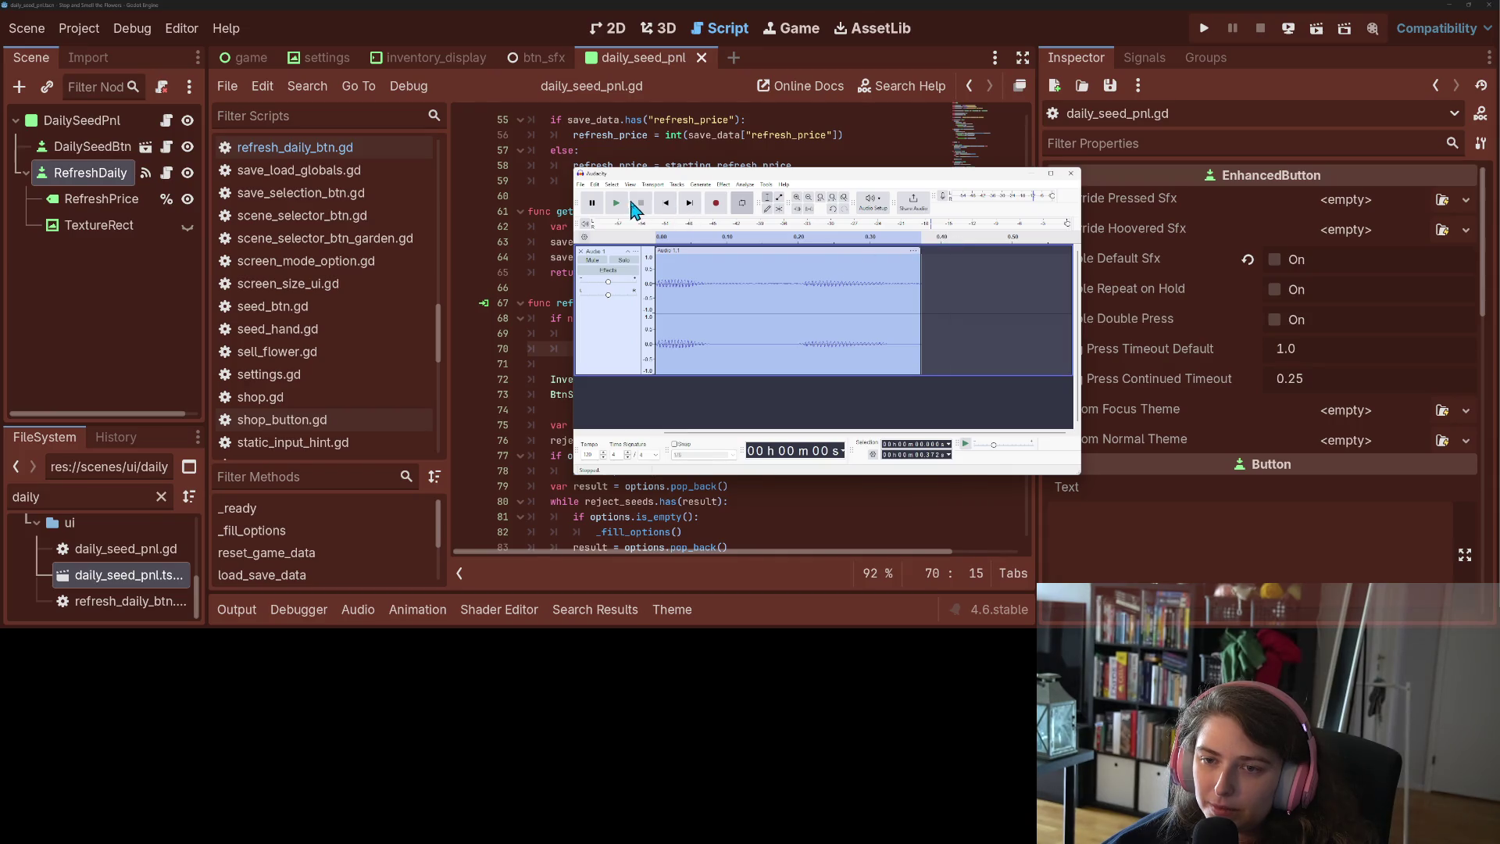
left_click(621, 204)
left_click(641, 204)
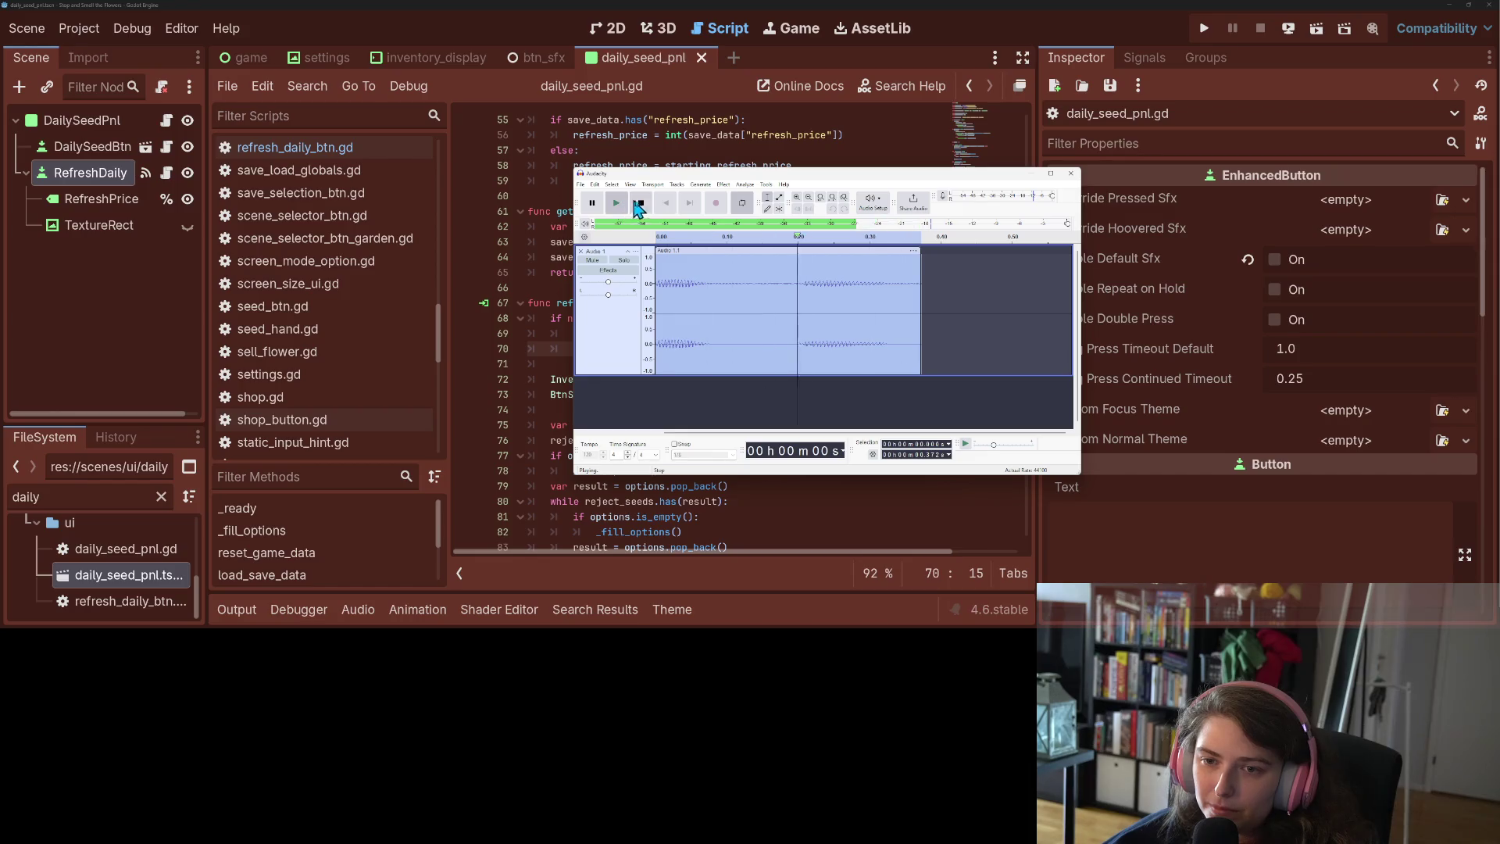
Export the clip over the existing mhmm_mhmm.ogg, confirm the replacement, and close Audacity
left_click(581, 184)
left_click(622, 283)
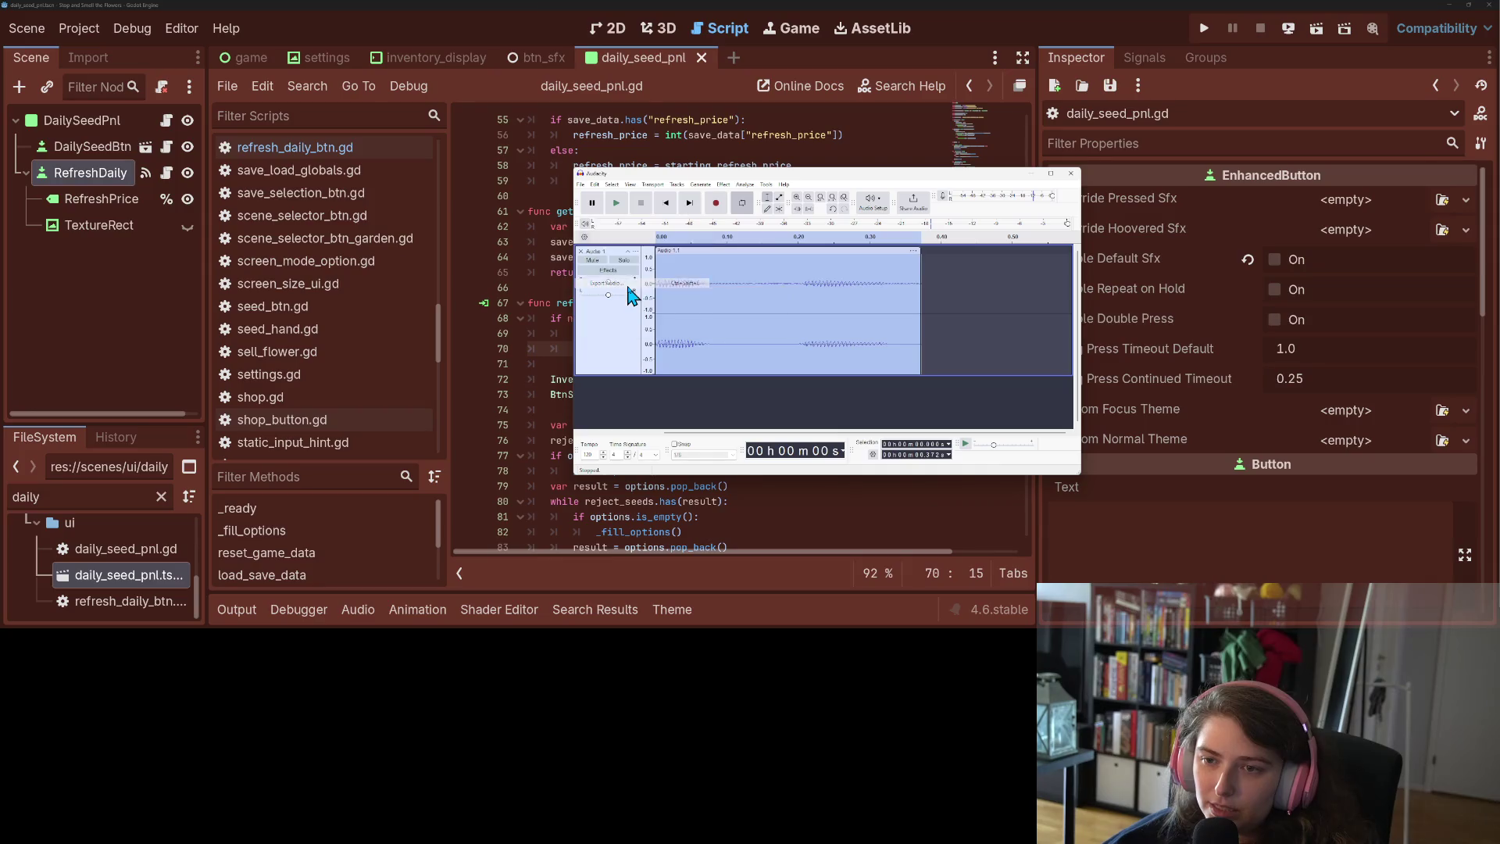
left_click(913, 261)
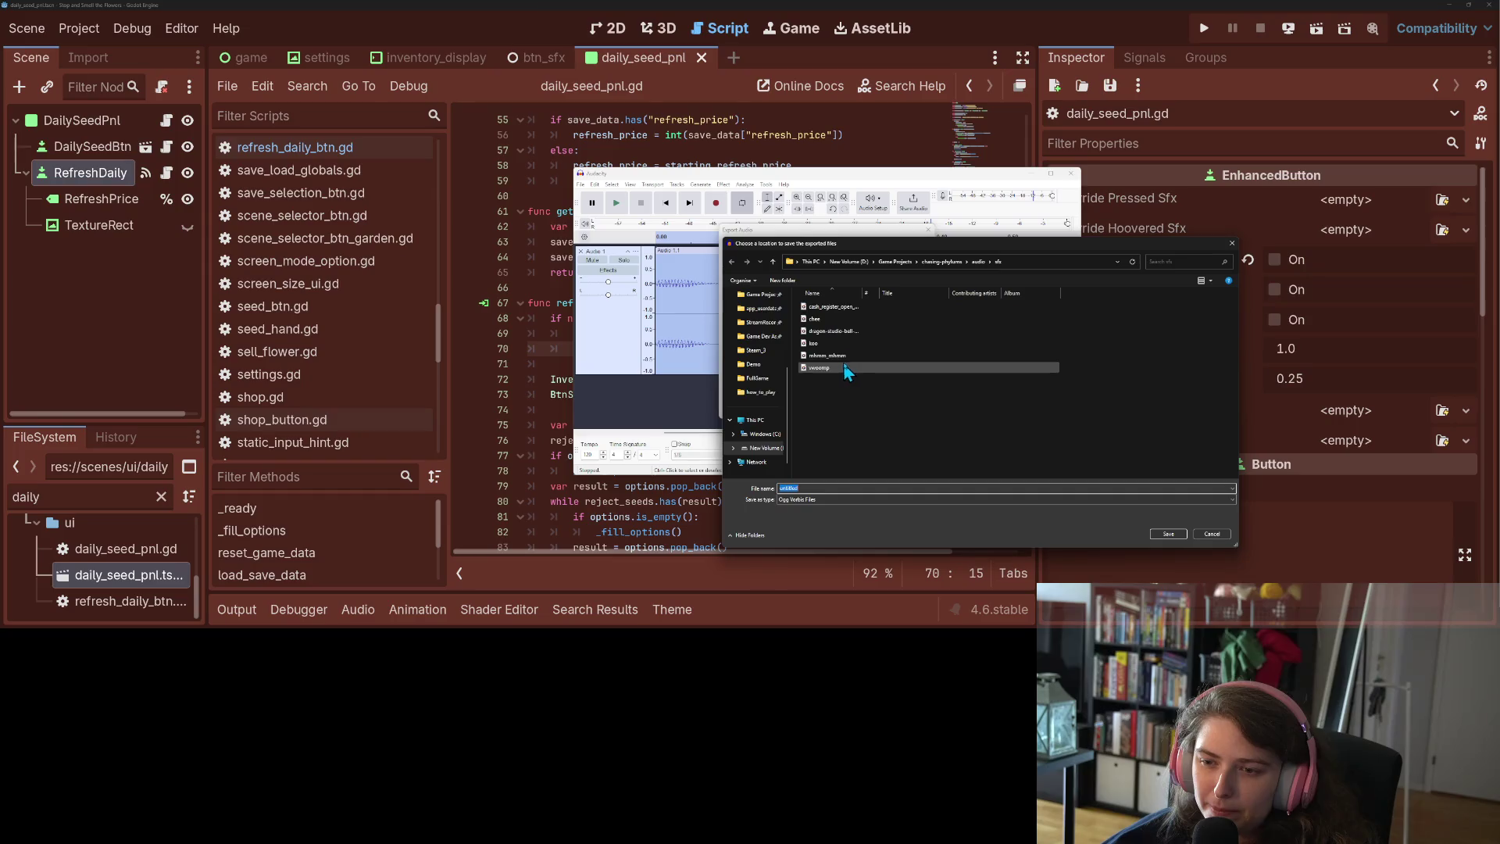
left_click(828, 356)
left_click(1167, 534)
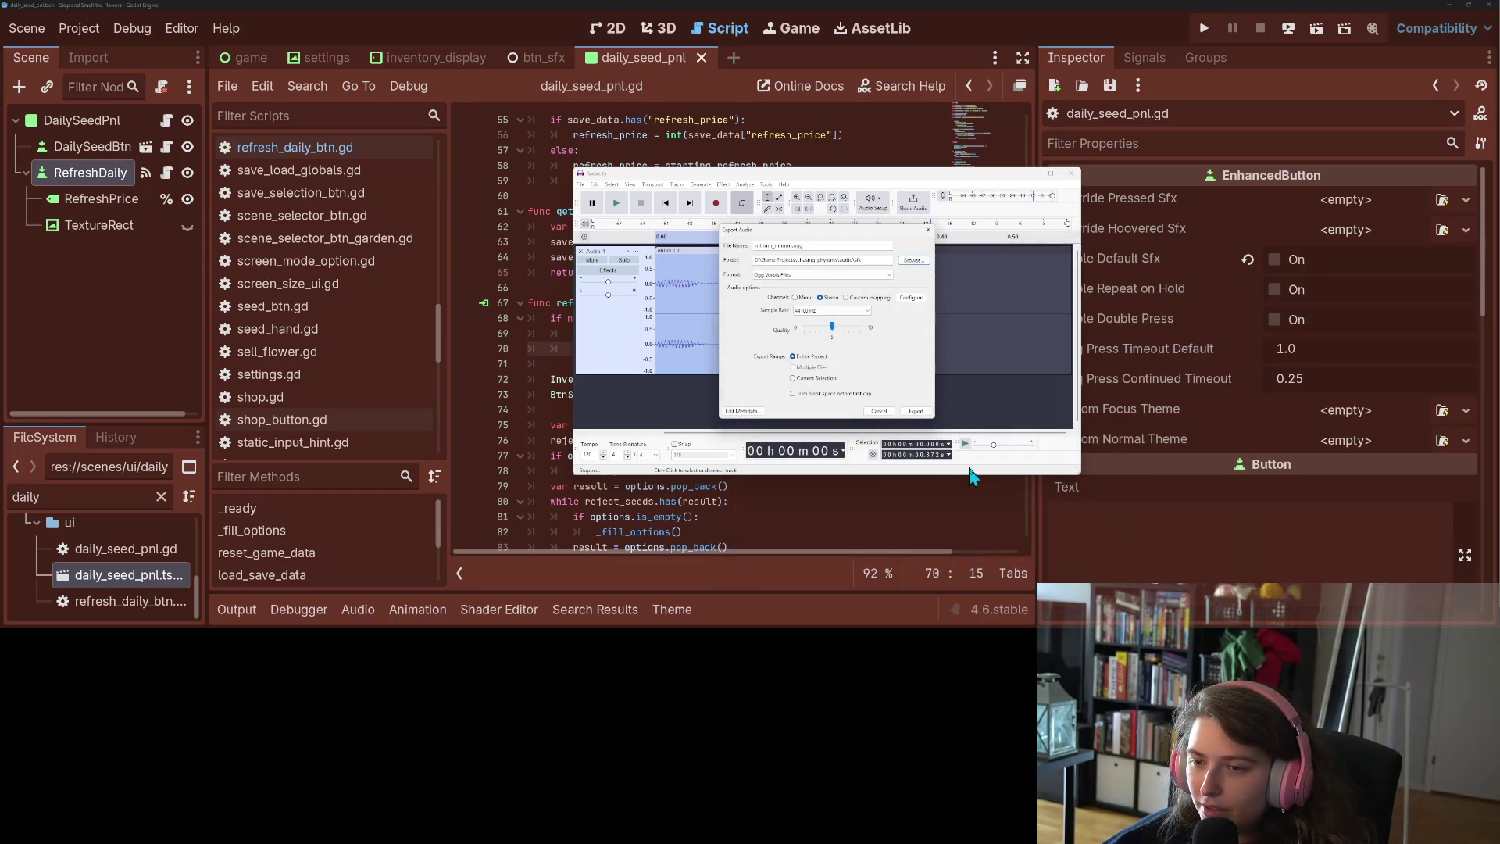
left_click(915, 411)
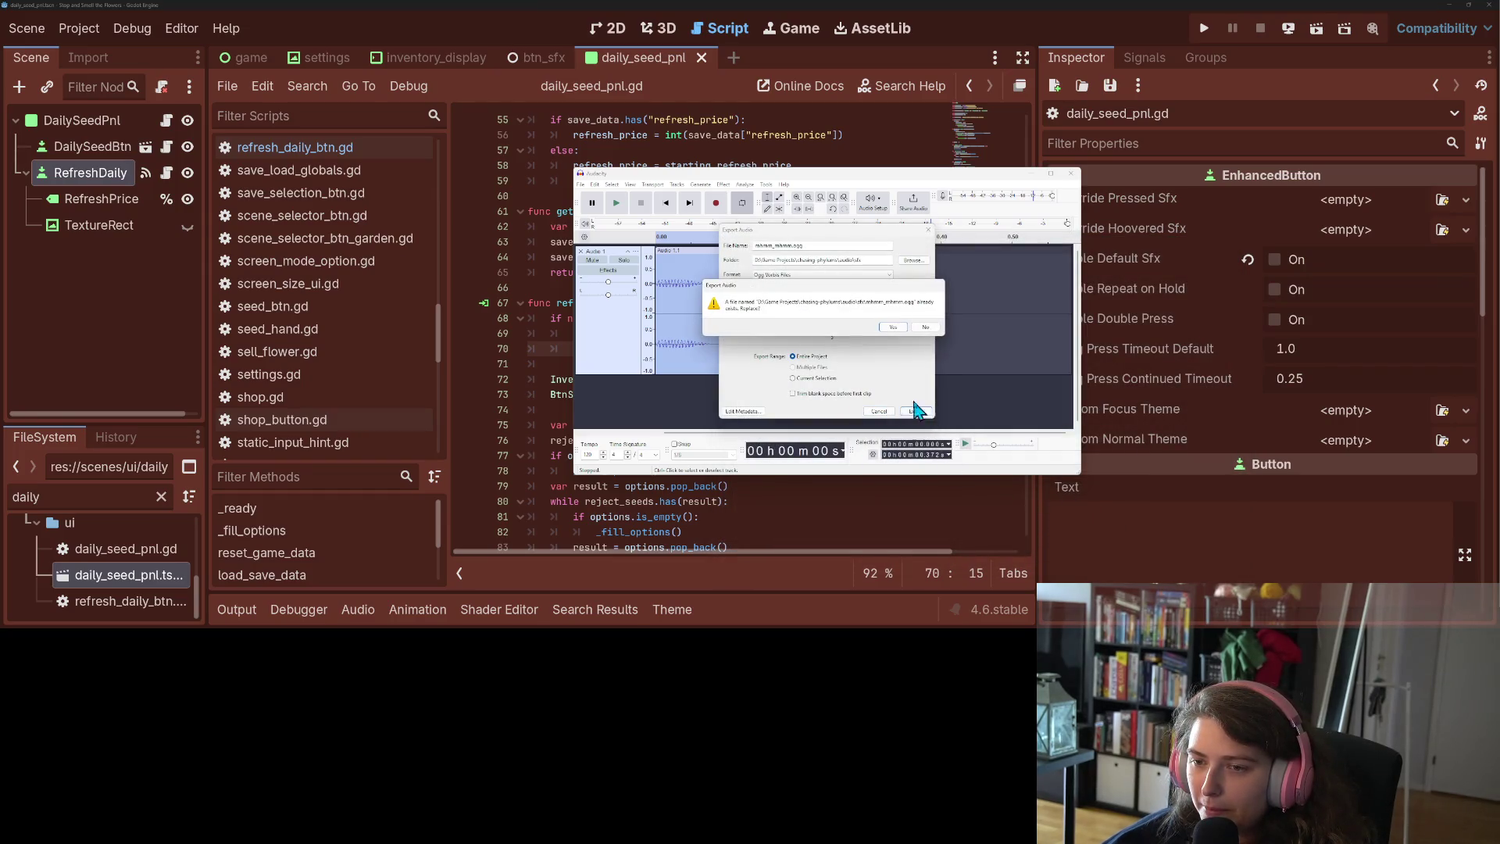
left_click(893, 328)
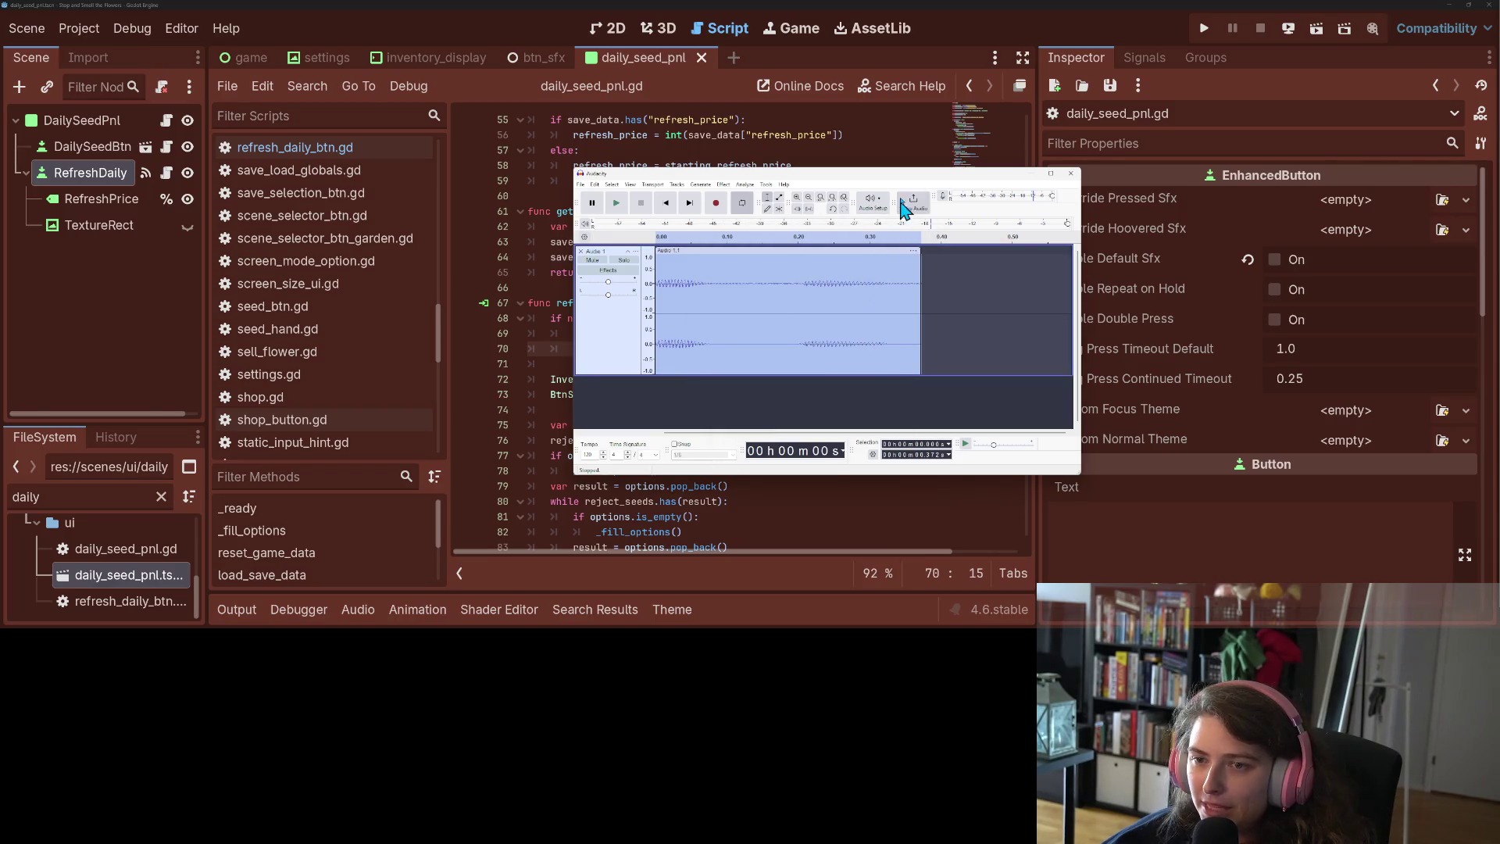
left_click(1004, 25)
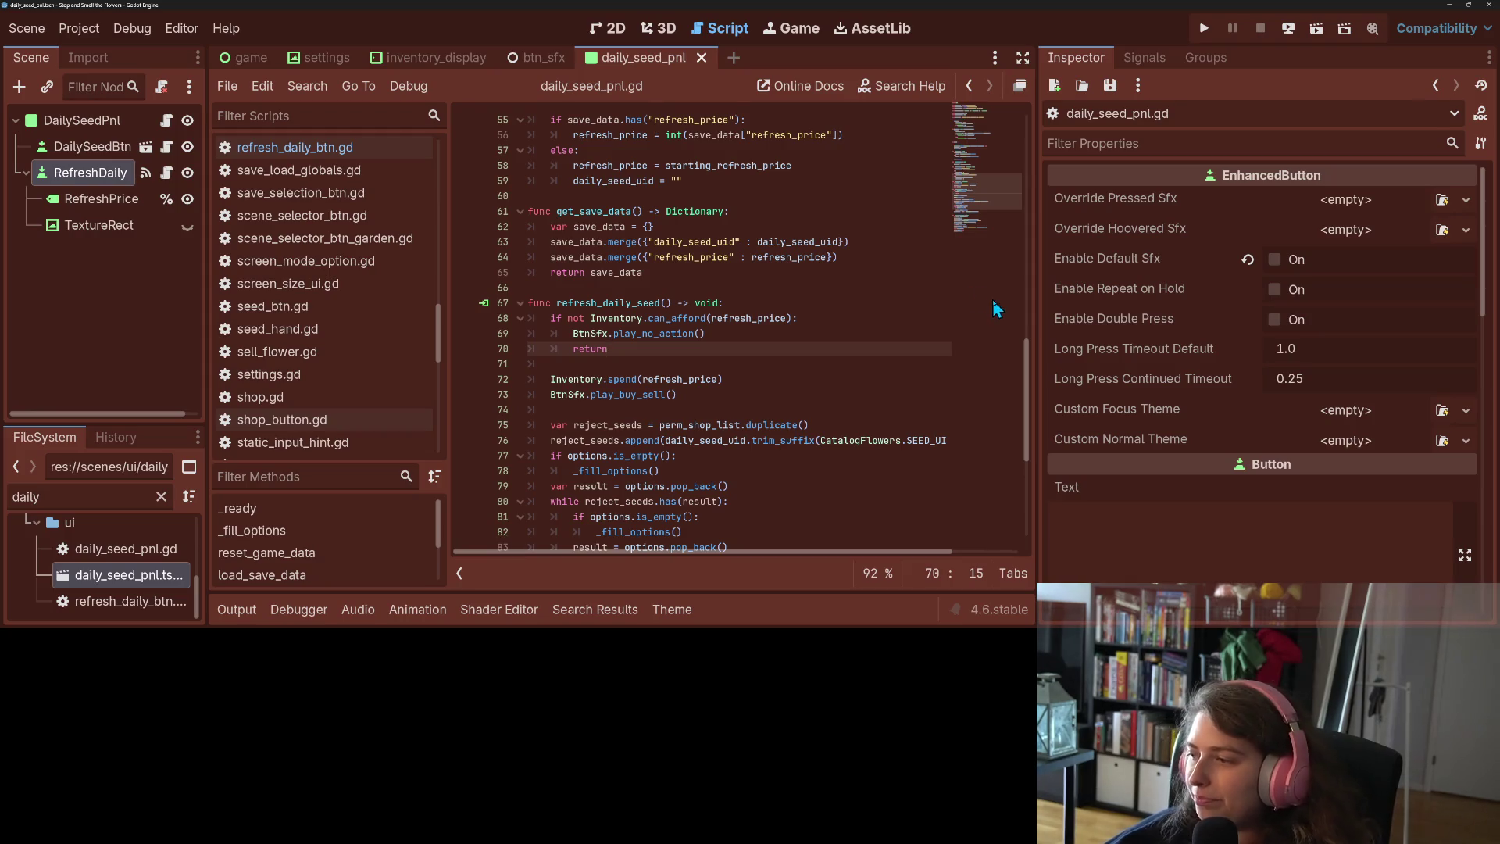
left_click(1203, 30)
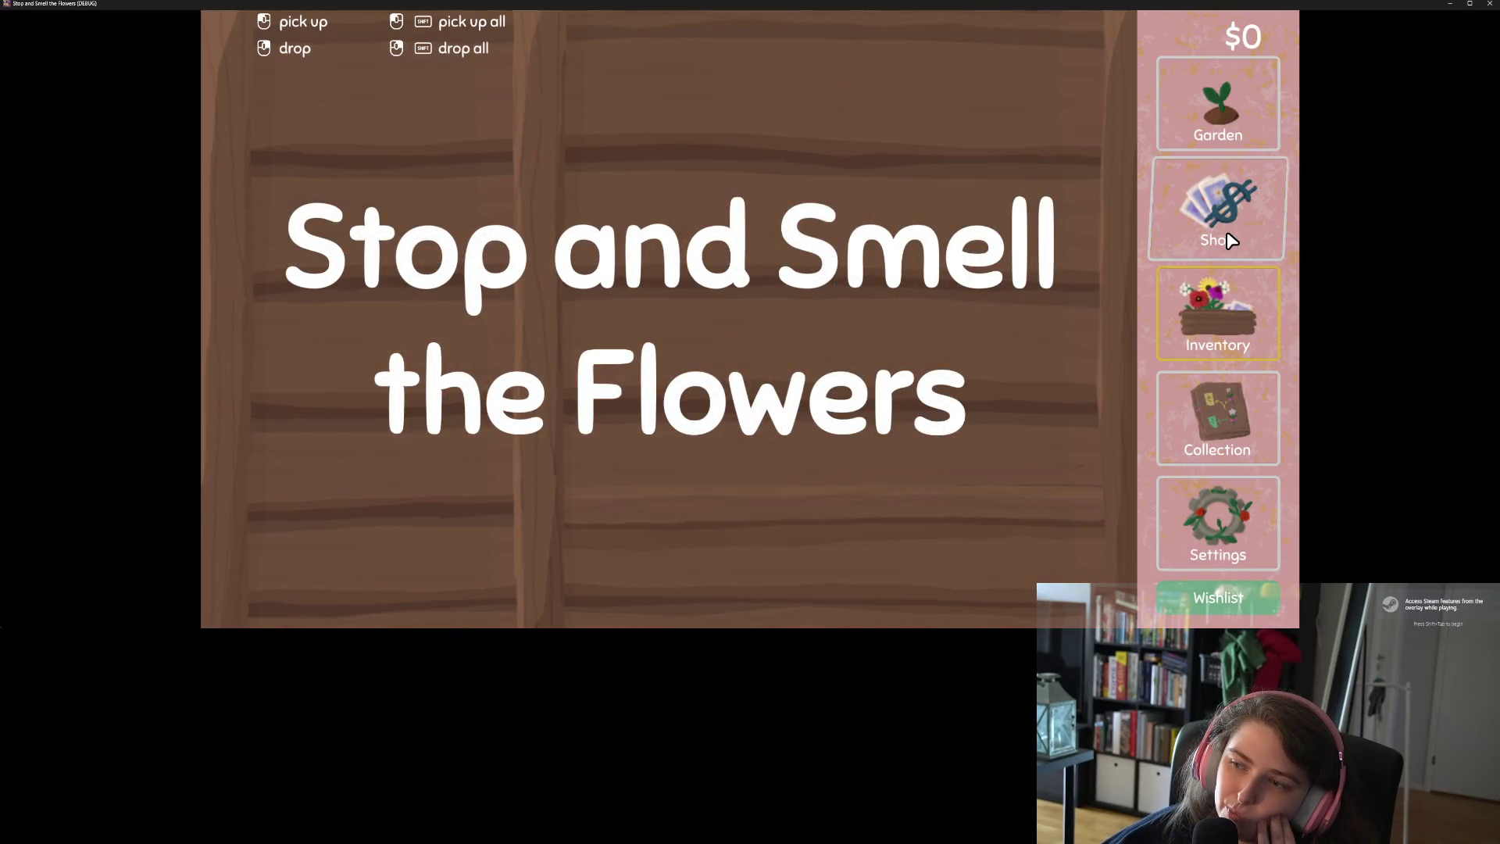
left_click(1220, 210)
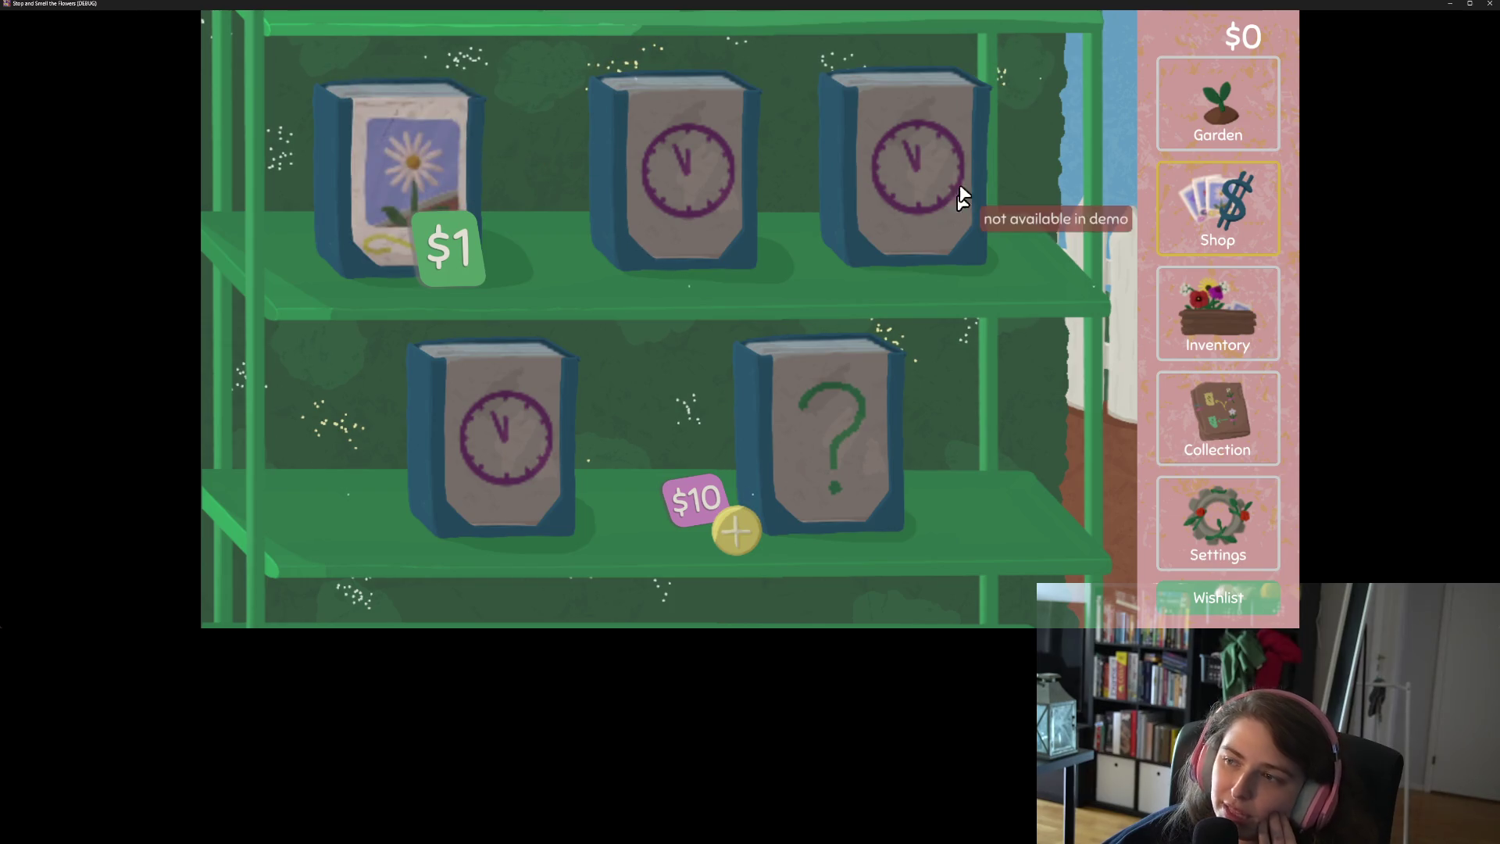
left_click(1195, 107)
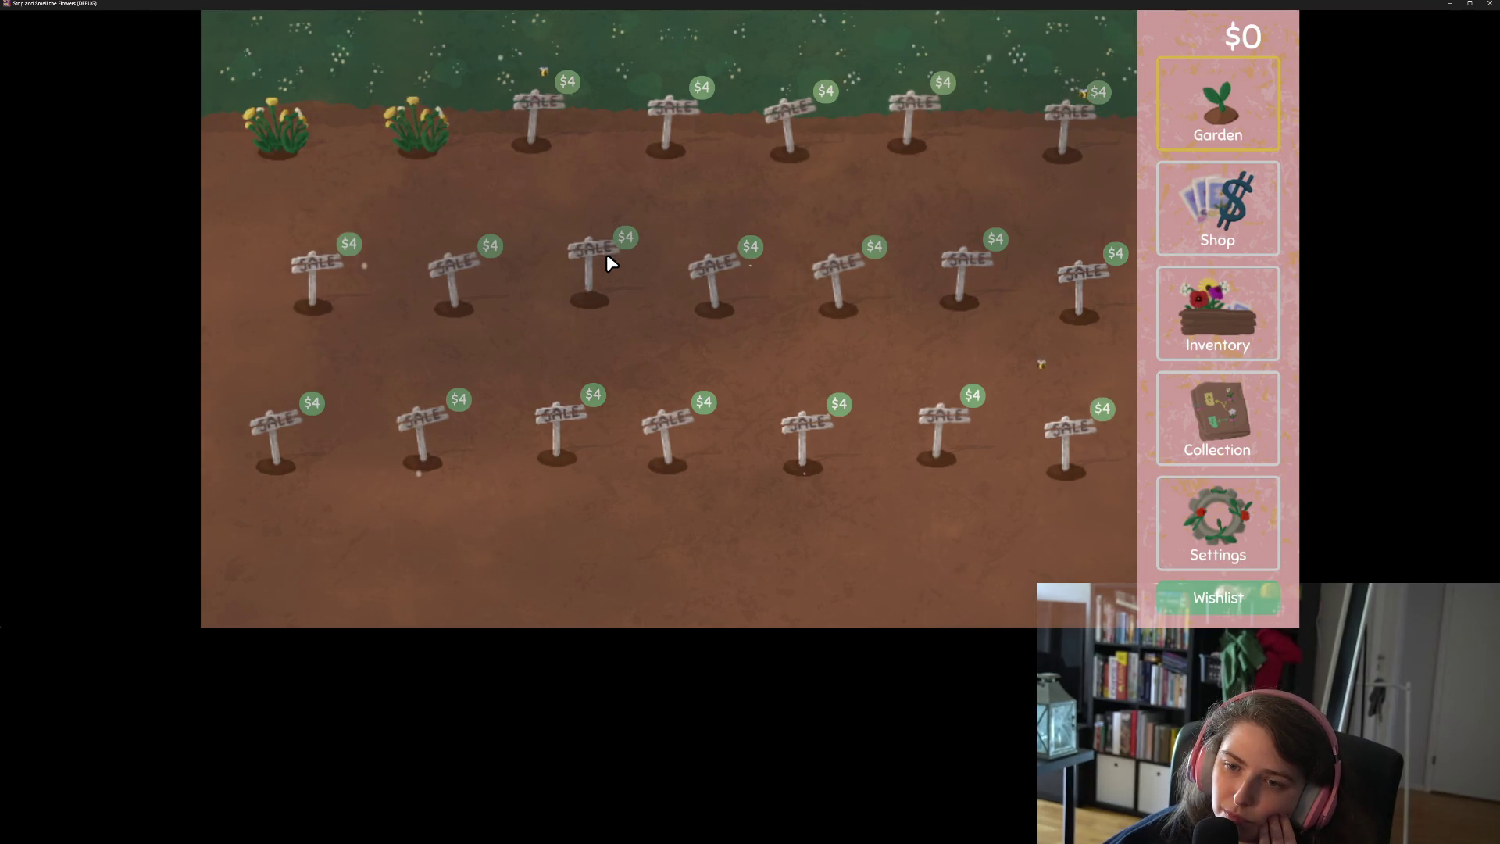
left_click(1490, 4)
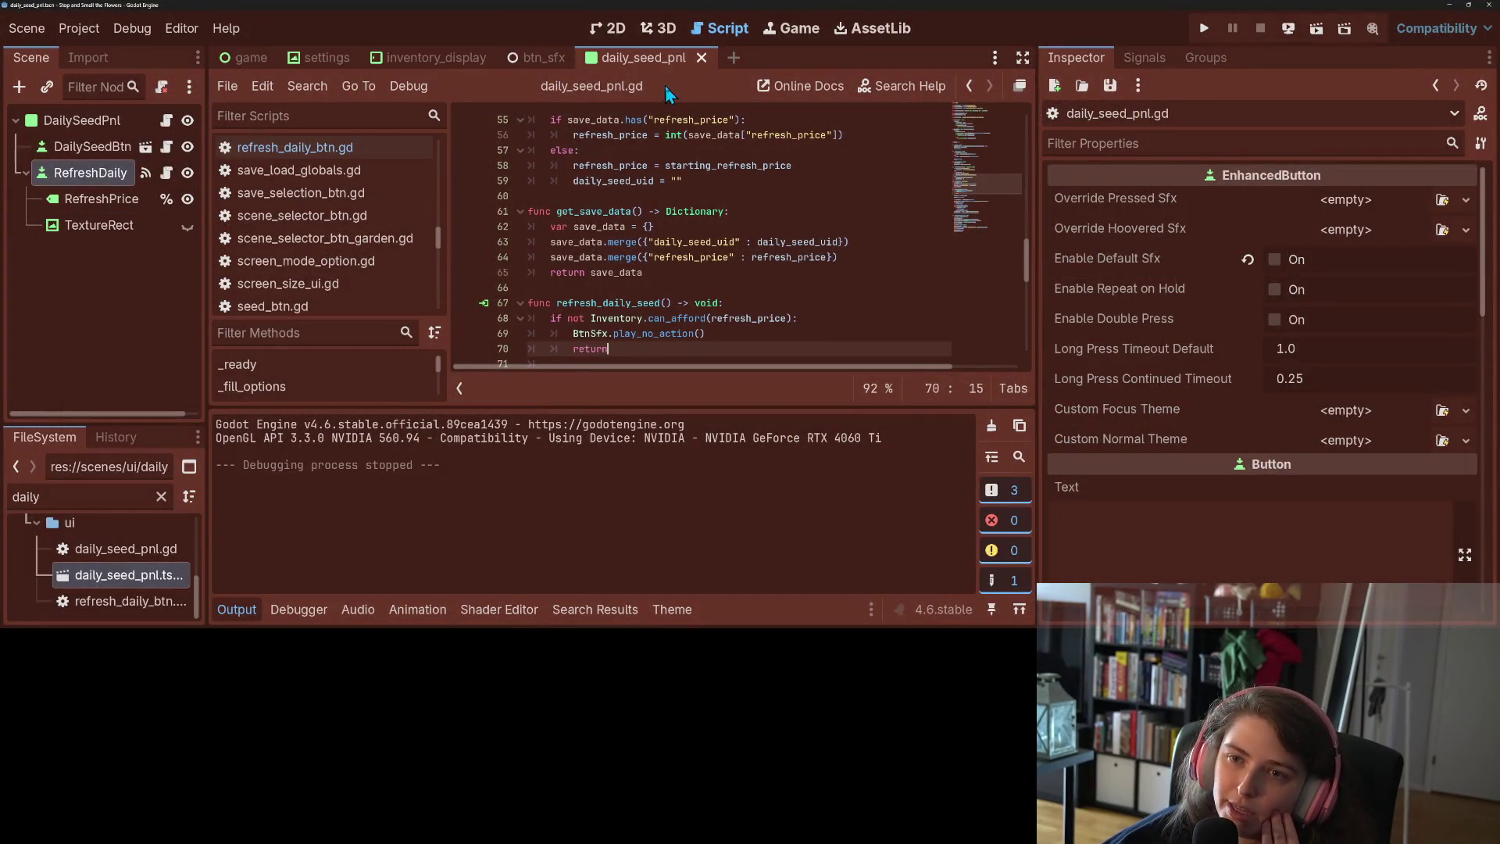
left_click(536, 65)
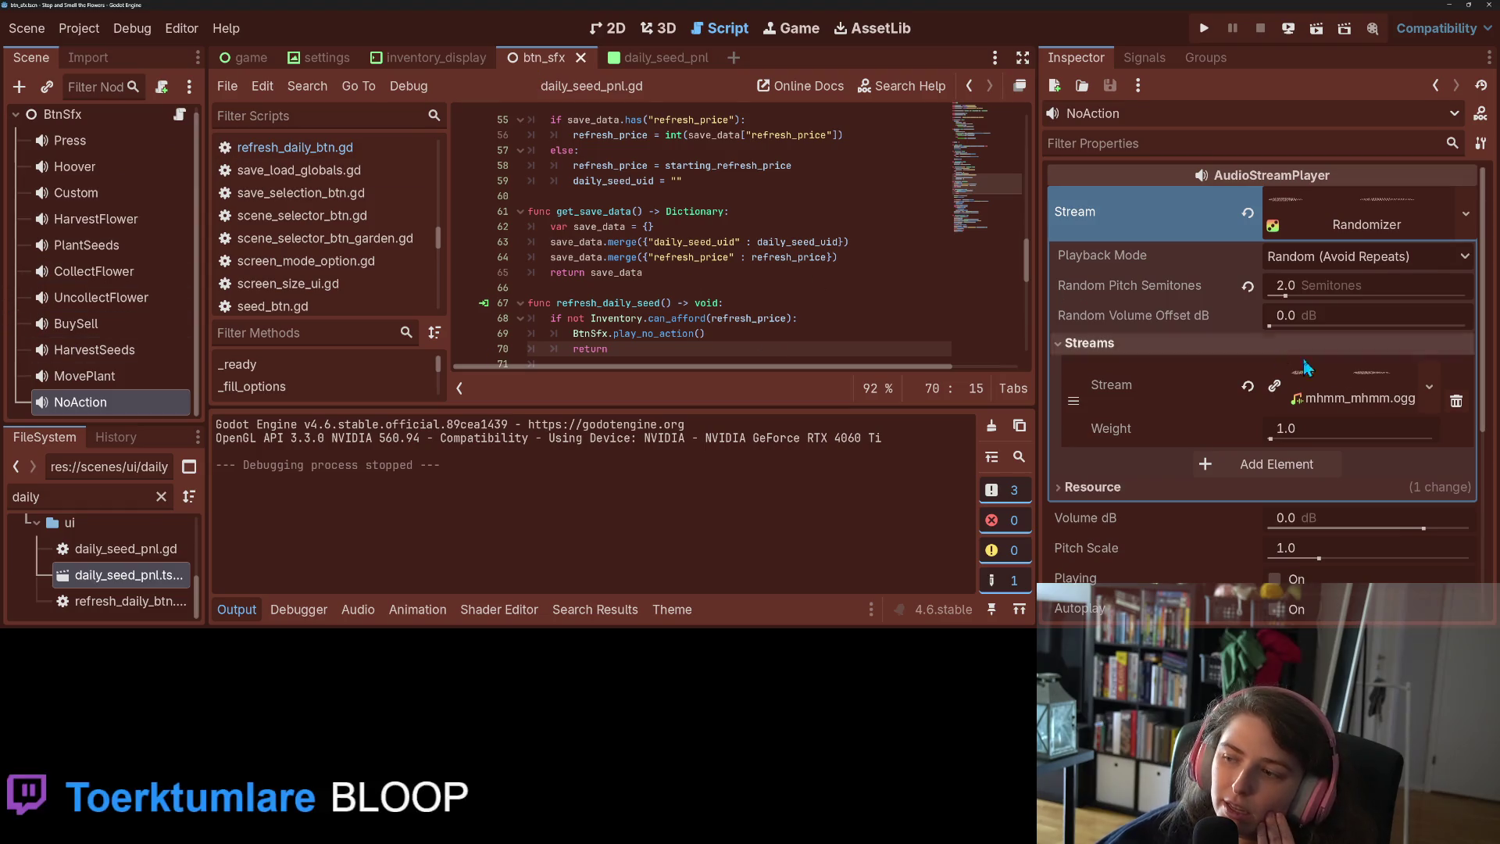
Drop NoAction's Random Pitch Semitones to 1.0, save btn_sfx, and run the game
scroll(1350, 289, "down", 1)
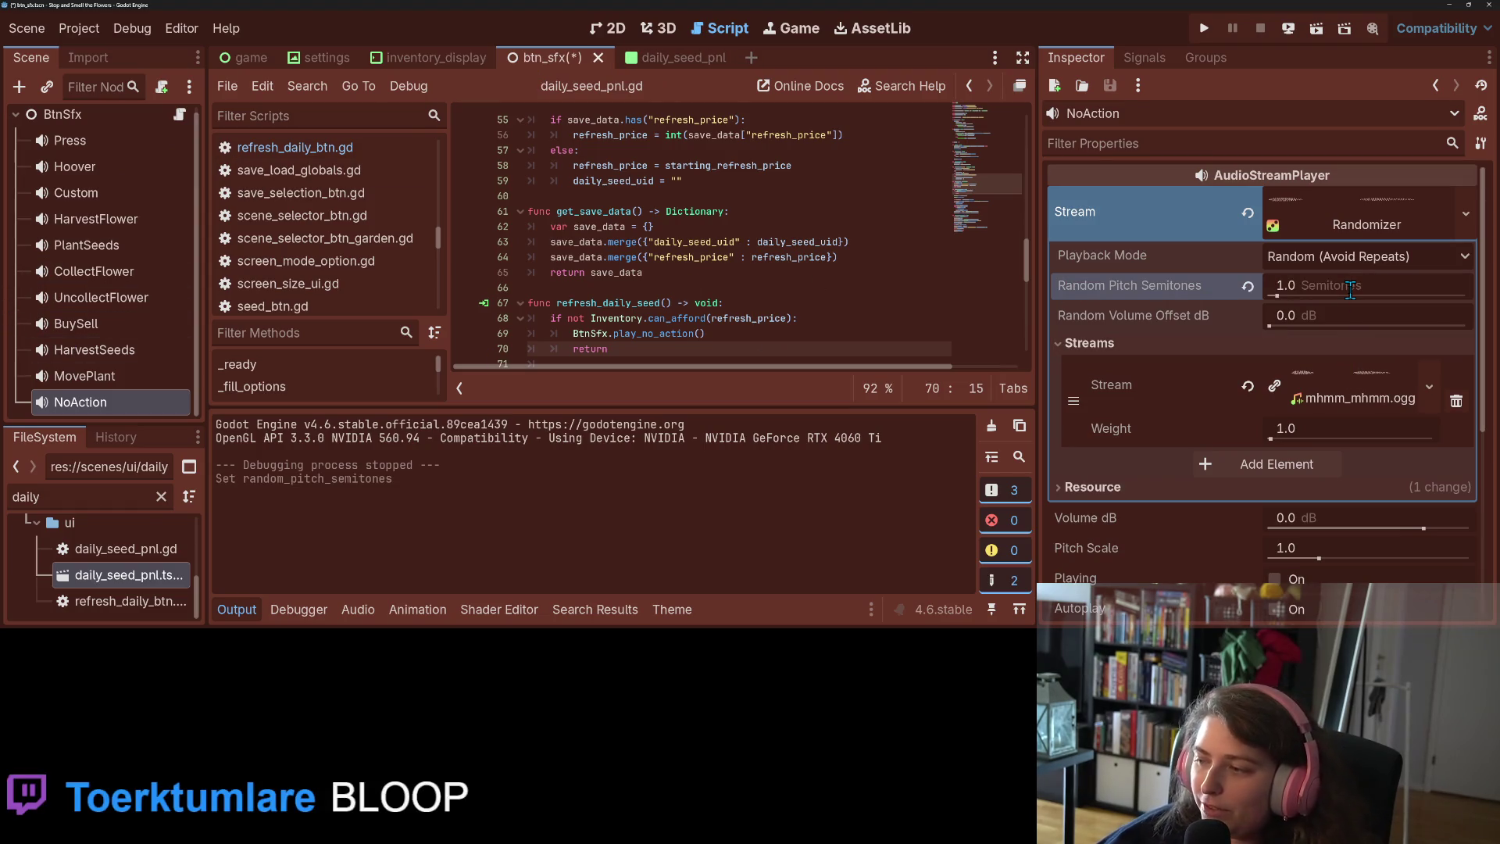
key("ctrl+s")
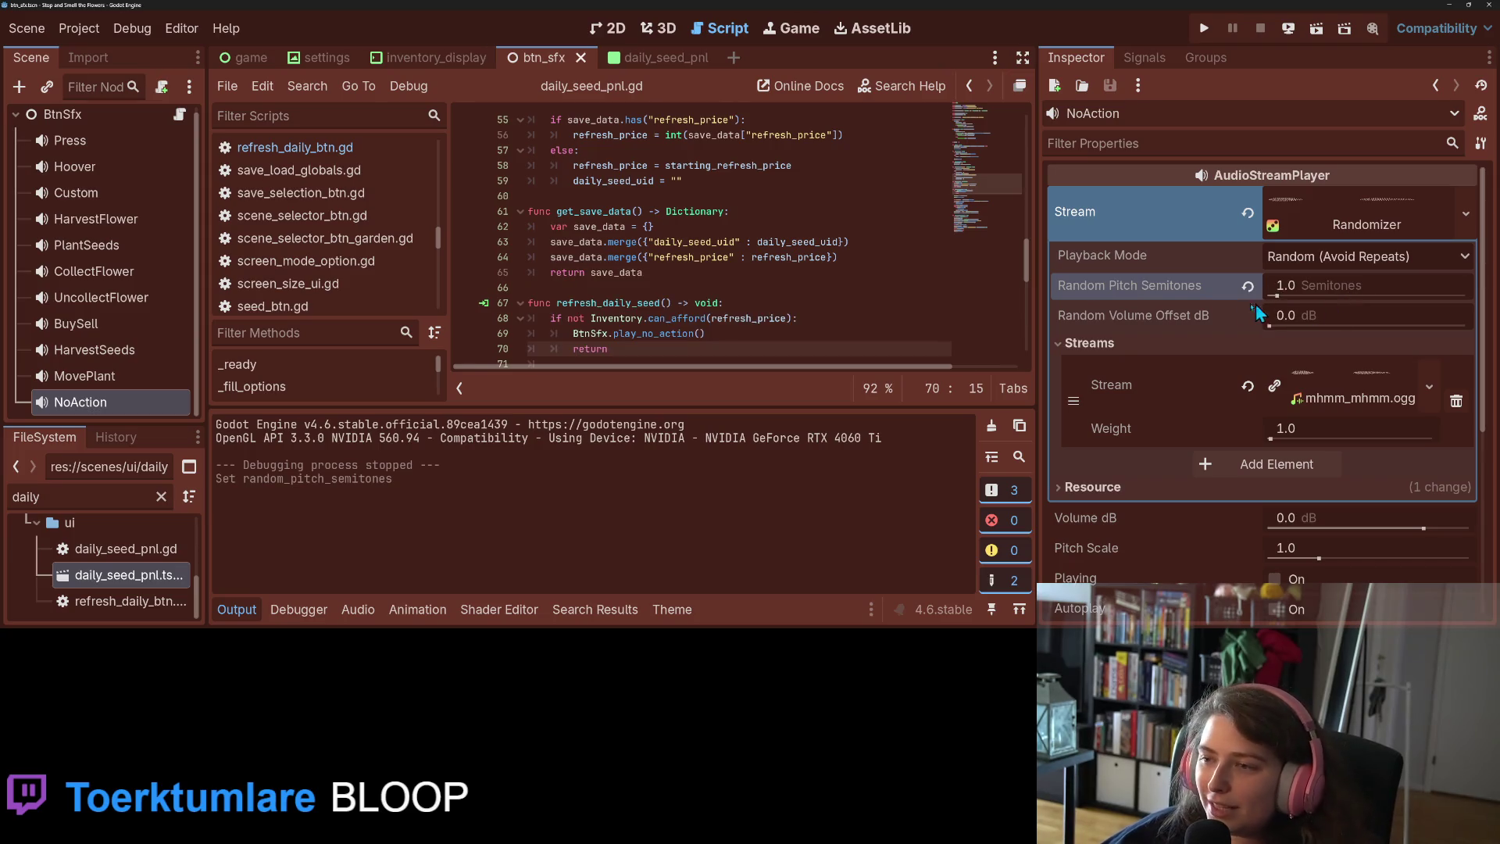
left_click(1204, 28)
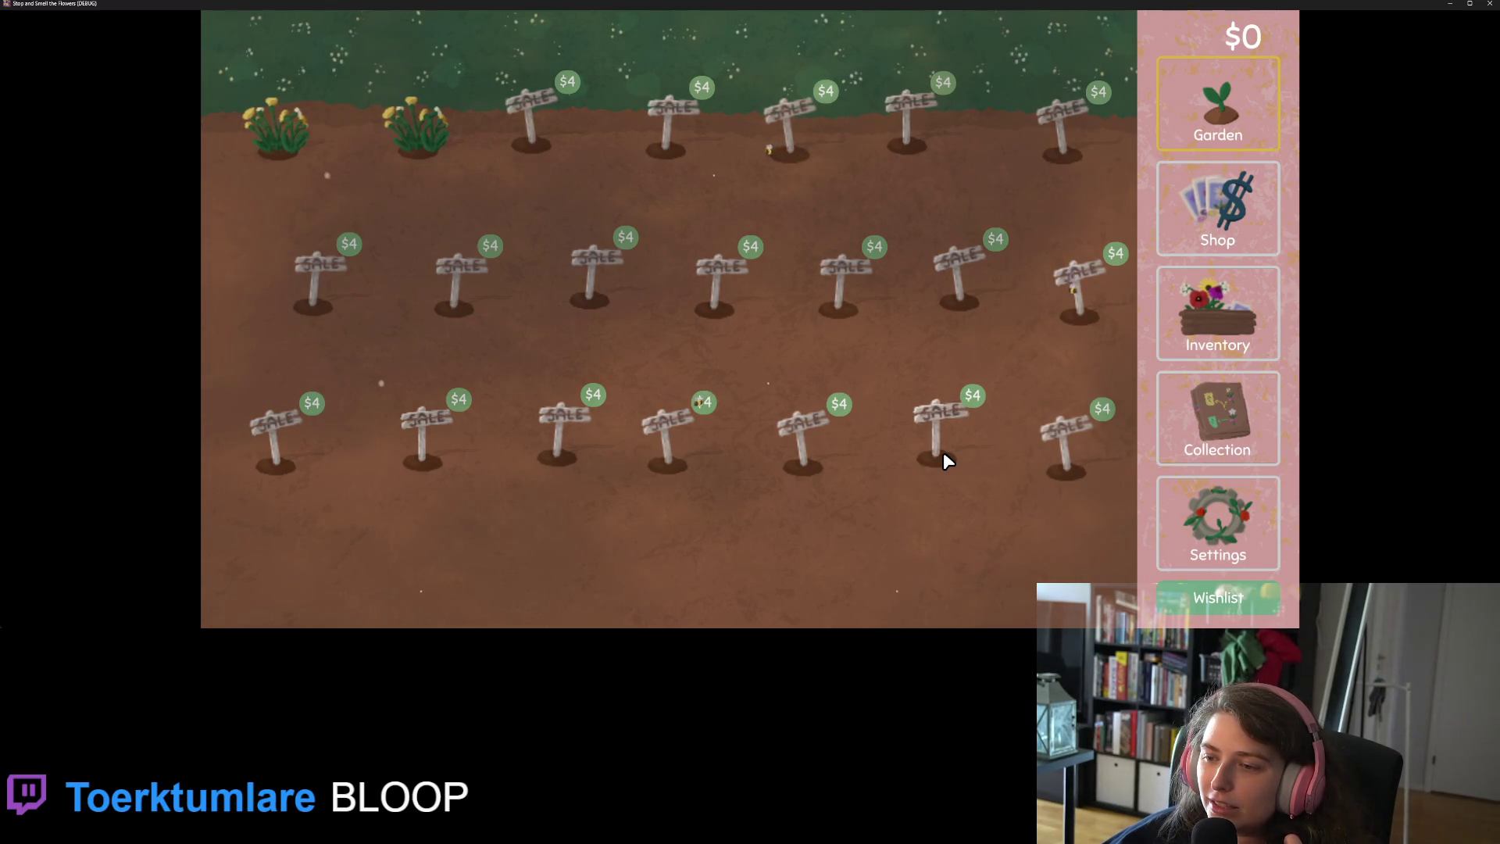
Peek at save slot 6's garden, switch to slot 3, and sweep daisy seeds across the top rows
left_click(1230, 519)
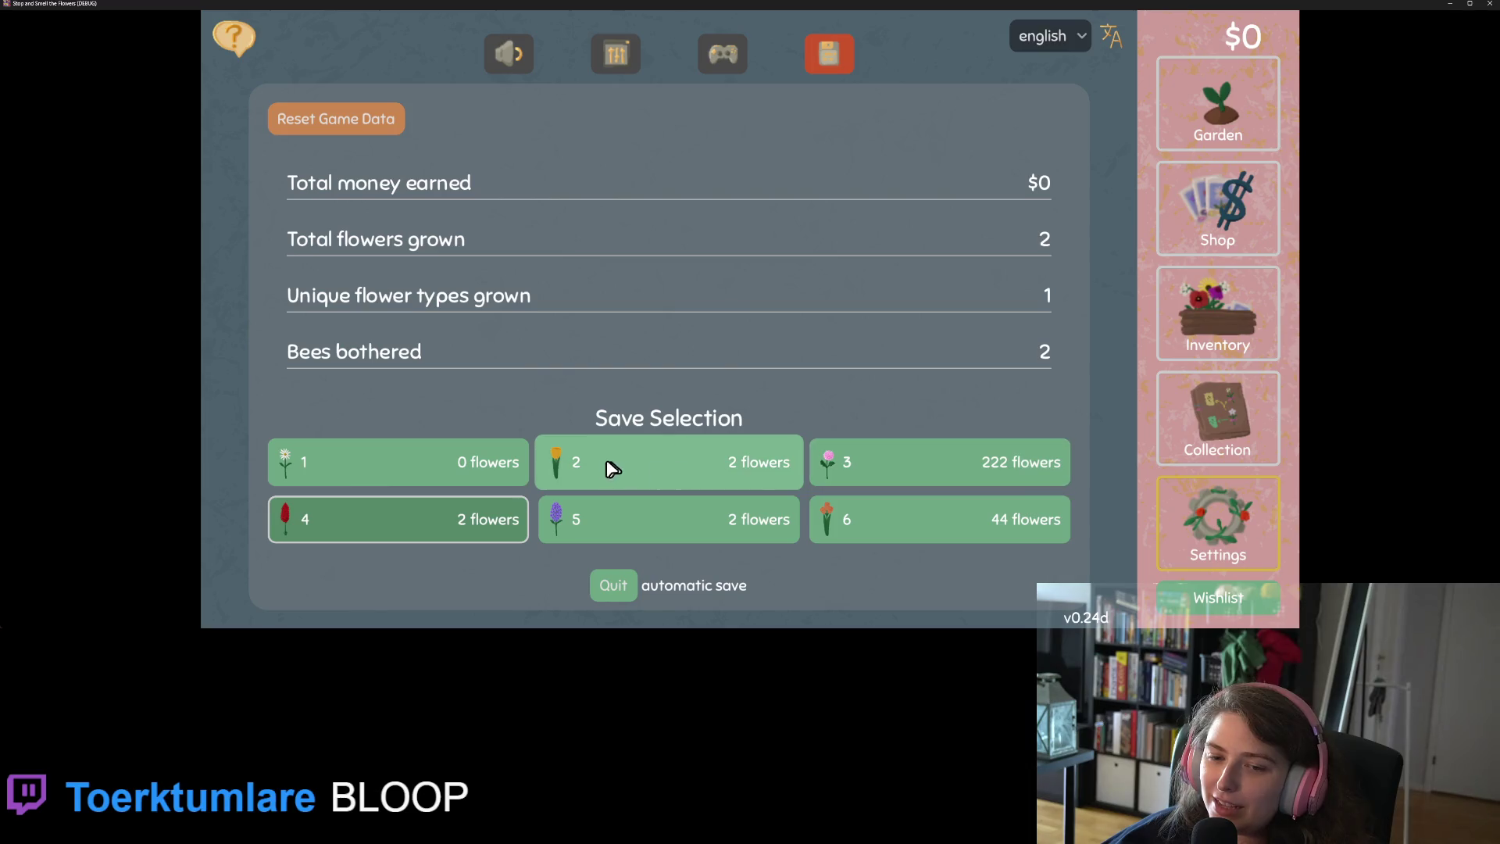
left_click(977, 529)
left_click(1210, 82)
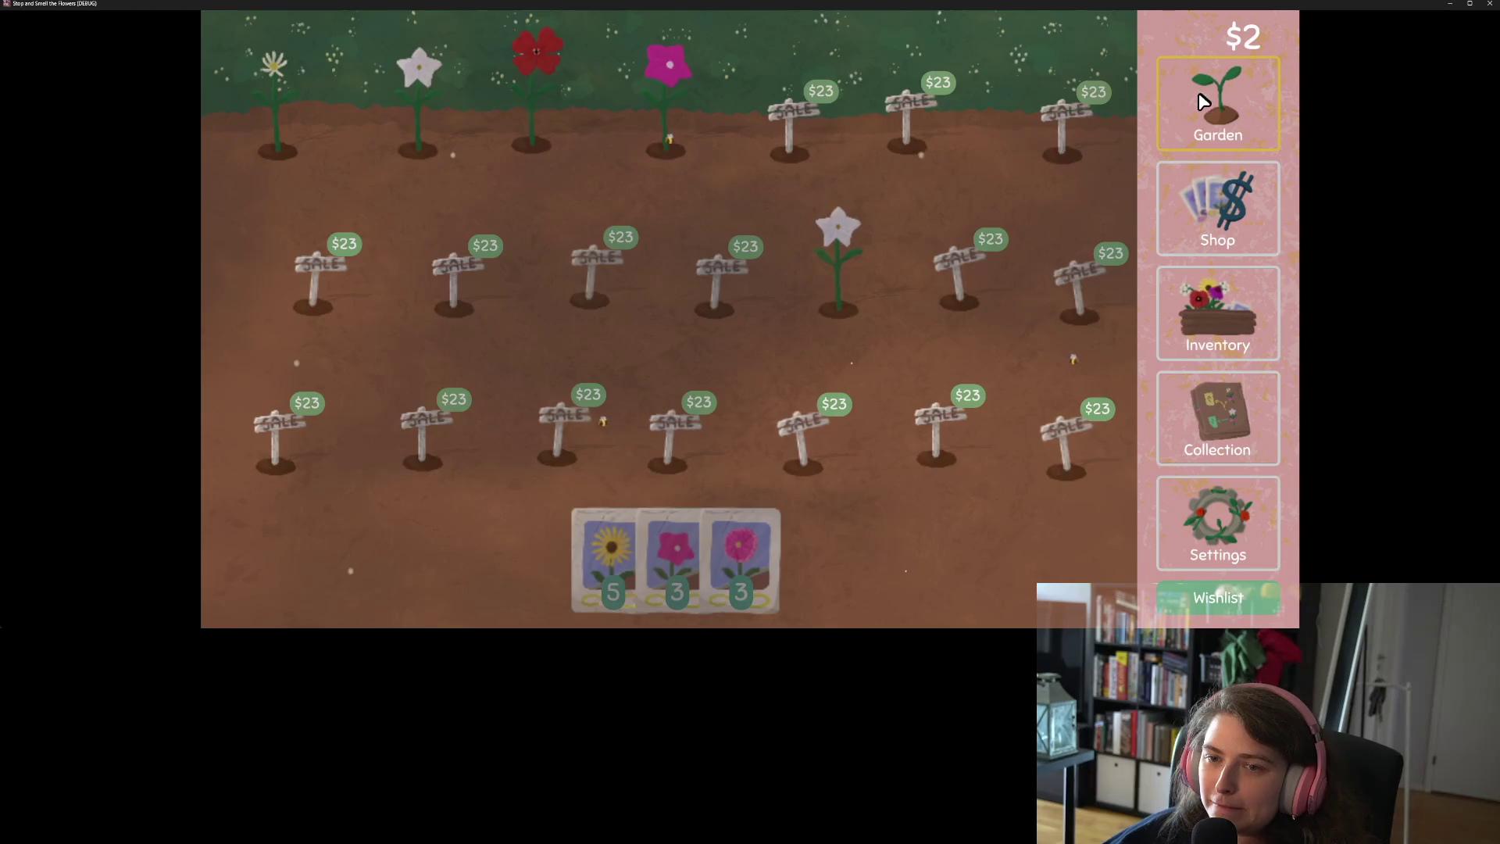
left_click(1224, 516)
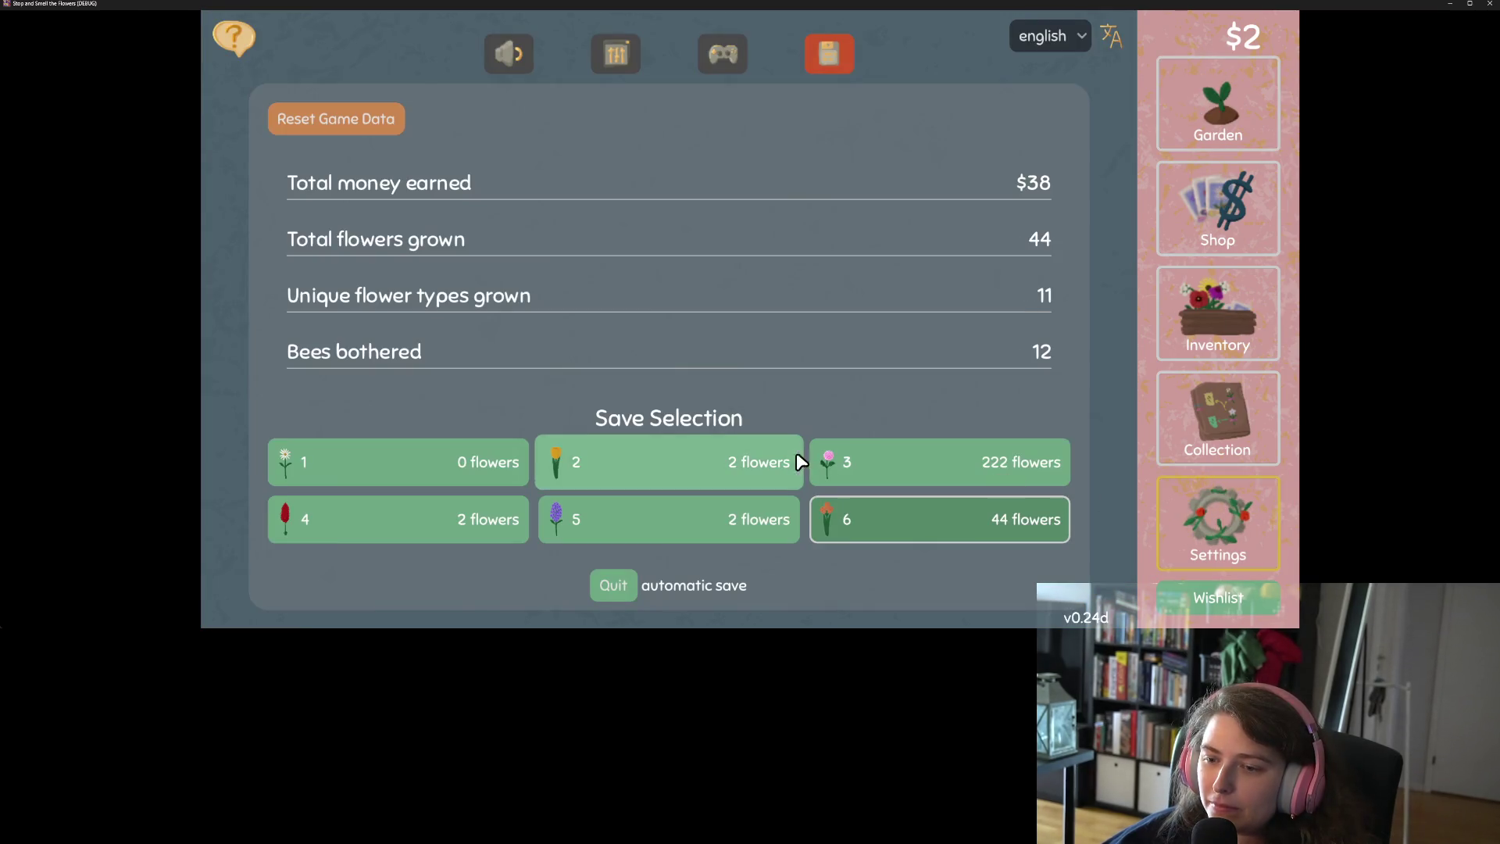
left_click(921, 467)
left_click(1261, 115)
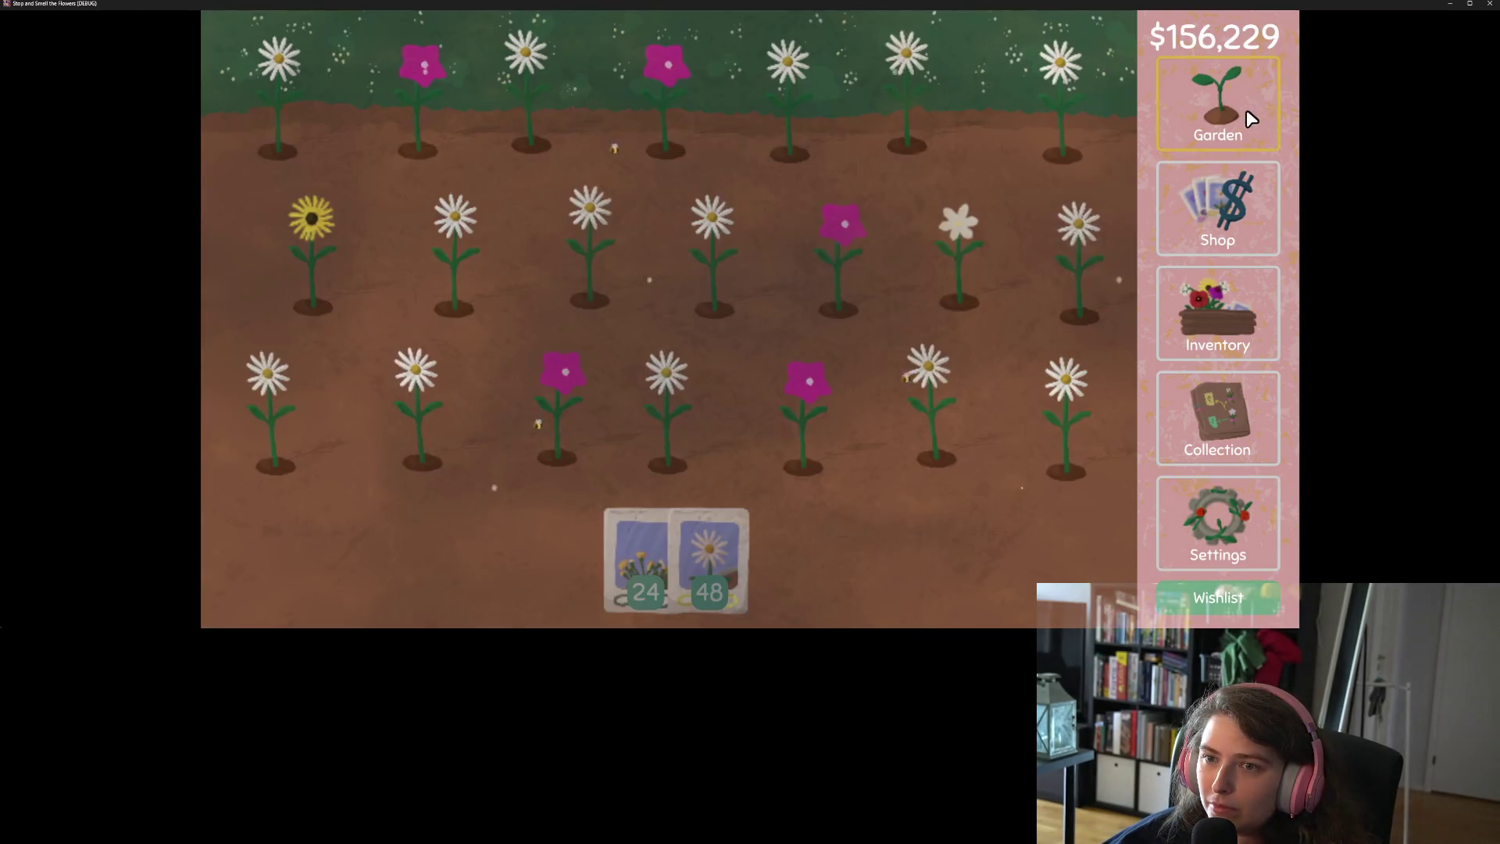
mouse_move(336, 84)
left_mouse_down()
mouse_move(289, 105)
mouse_move(994, 124)
mouse_move(881, 274)
mouse_move(261, 286)
mouse_move(764, 395)
mouse_move(1078, 408)
mouse_move(1031, 435)
mouse_move(840, 473)
left_mouse_up()
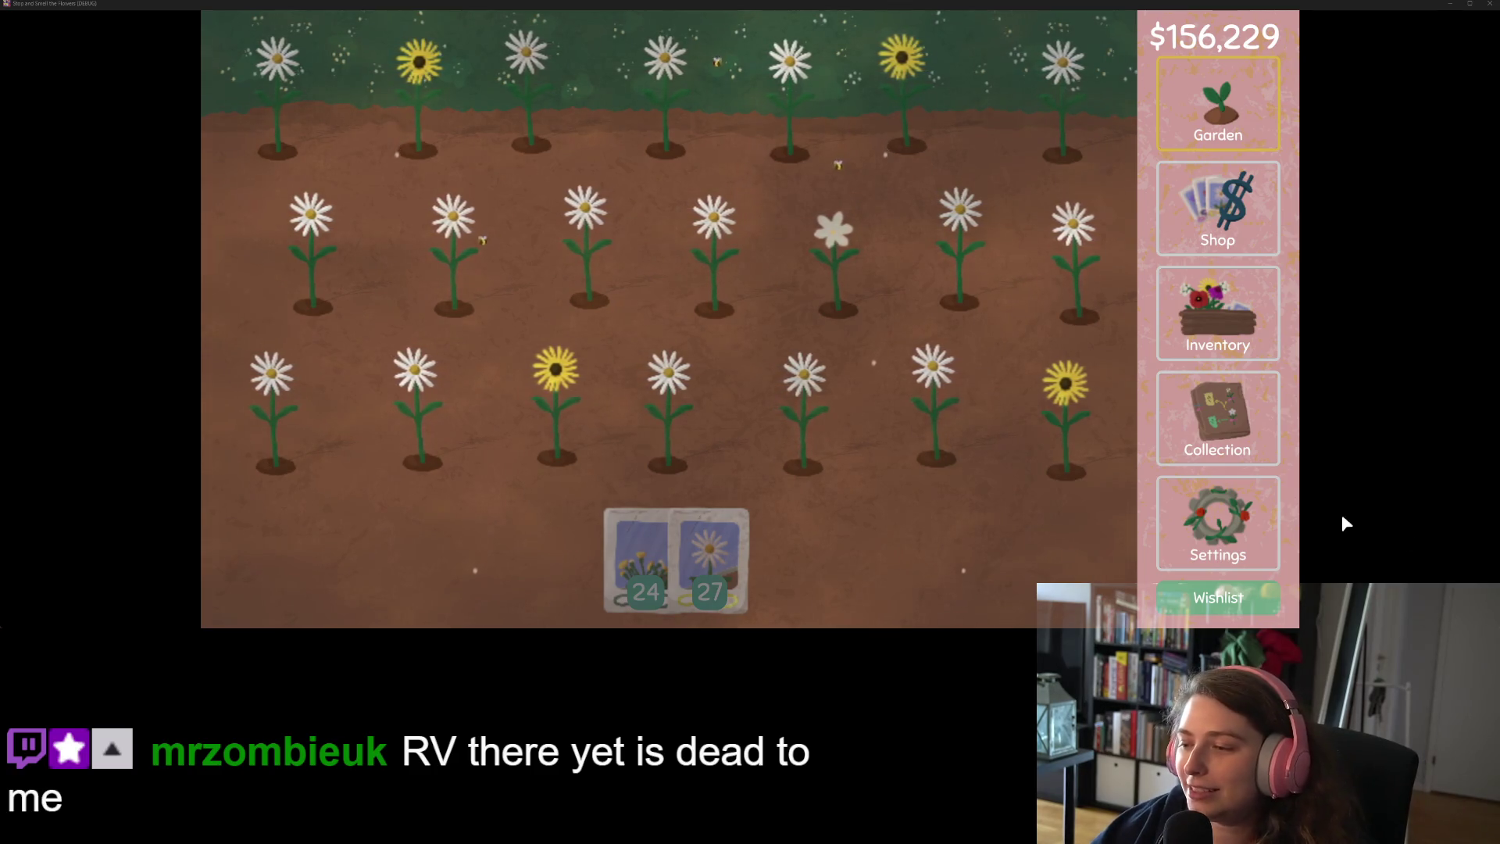
Load save slot 5 and return to its garden
left_click(1257, 542)
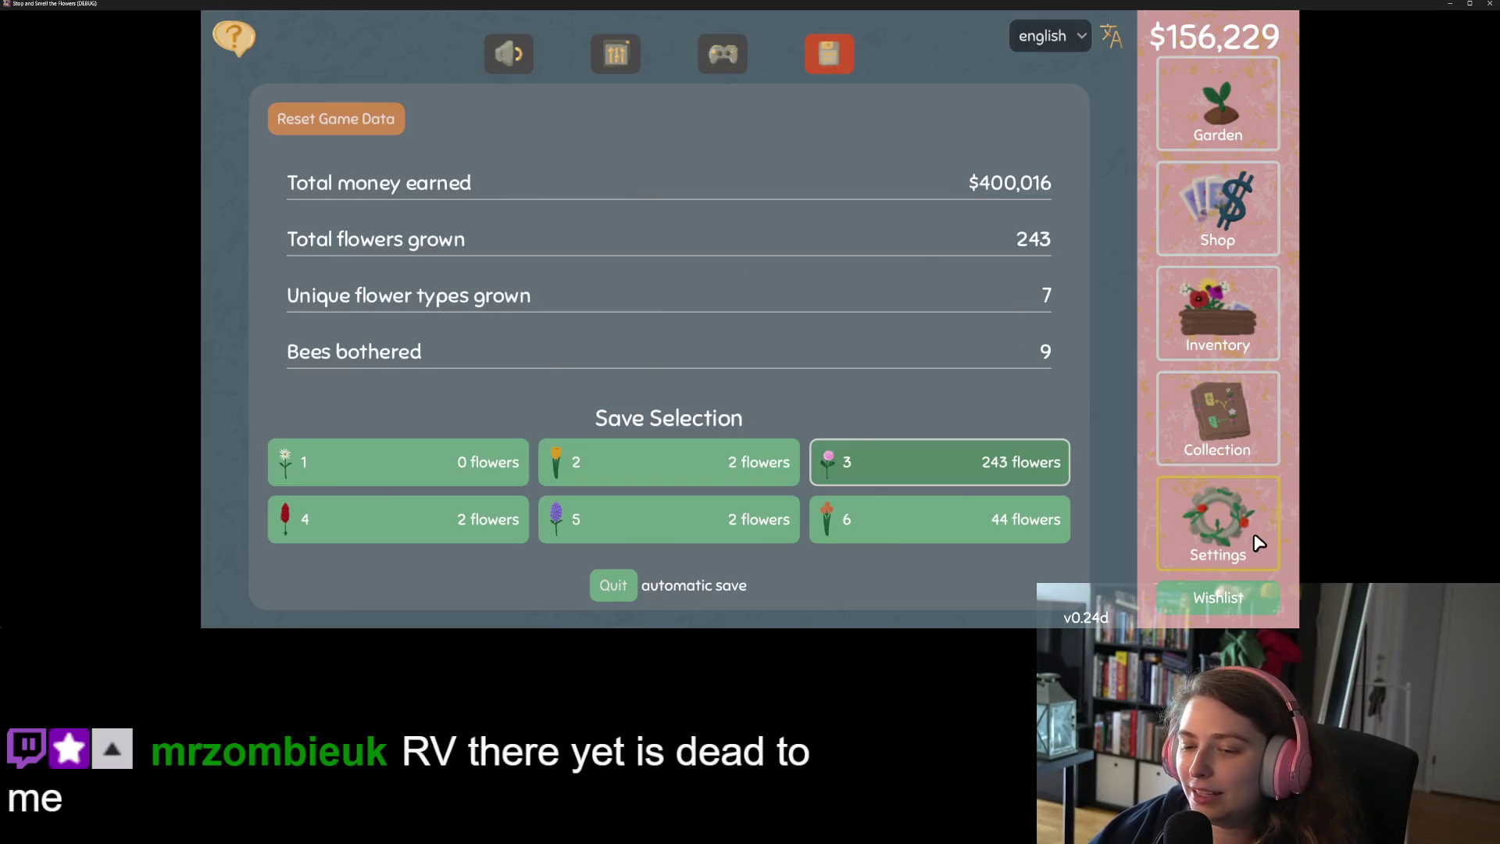
left_click(757, 527)
left_click(1189, 129)
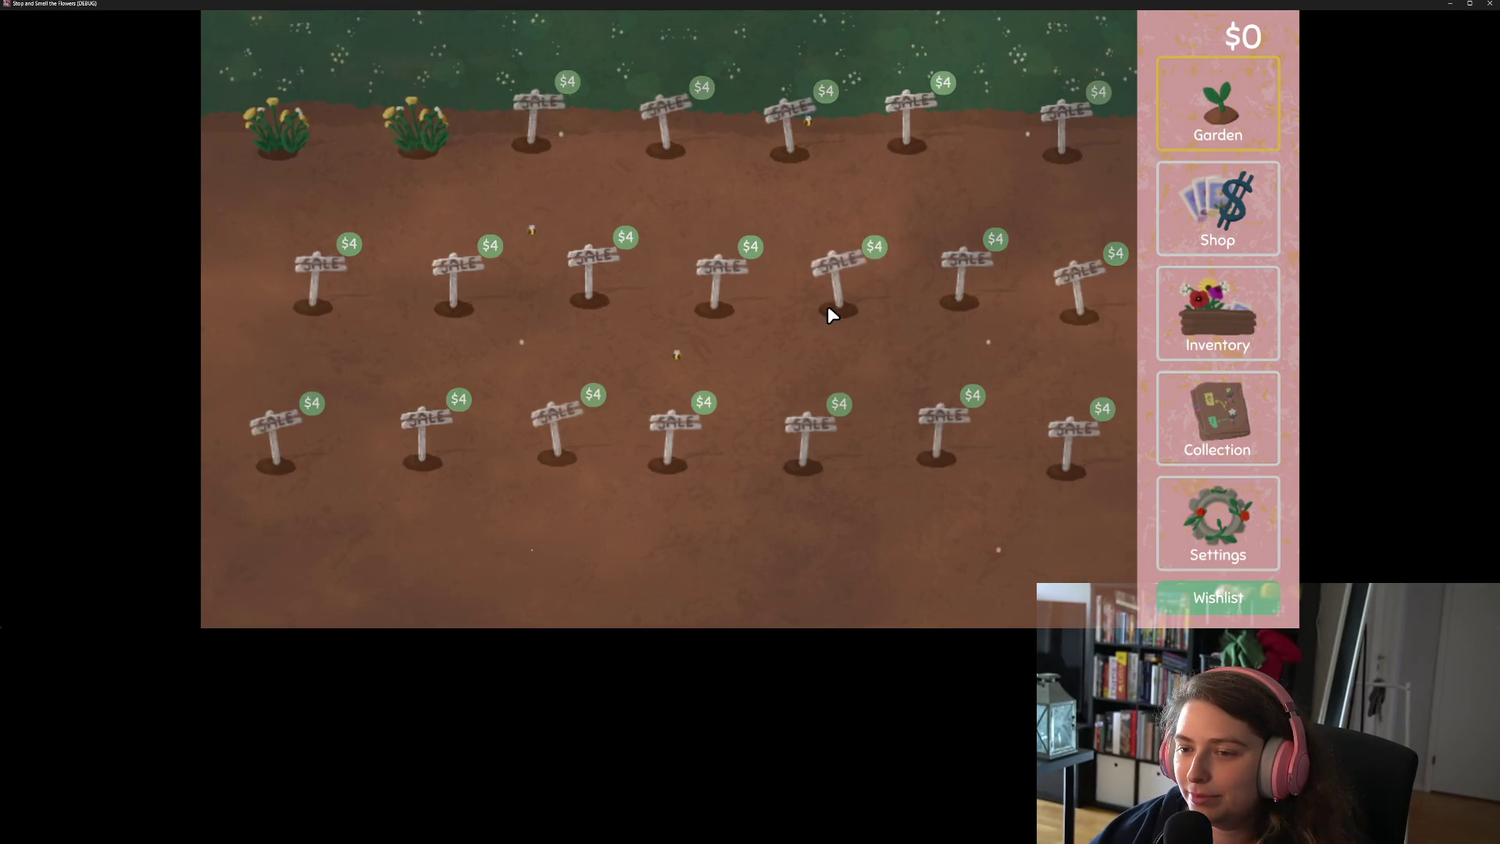
Grant $100,000 test money and buy two daisy packets plus an eastern pasqueflower packet
left_click(1253, 331)
left_click(1222, 211)
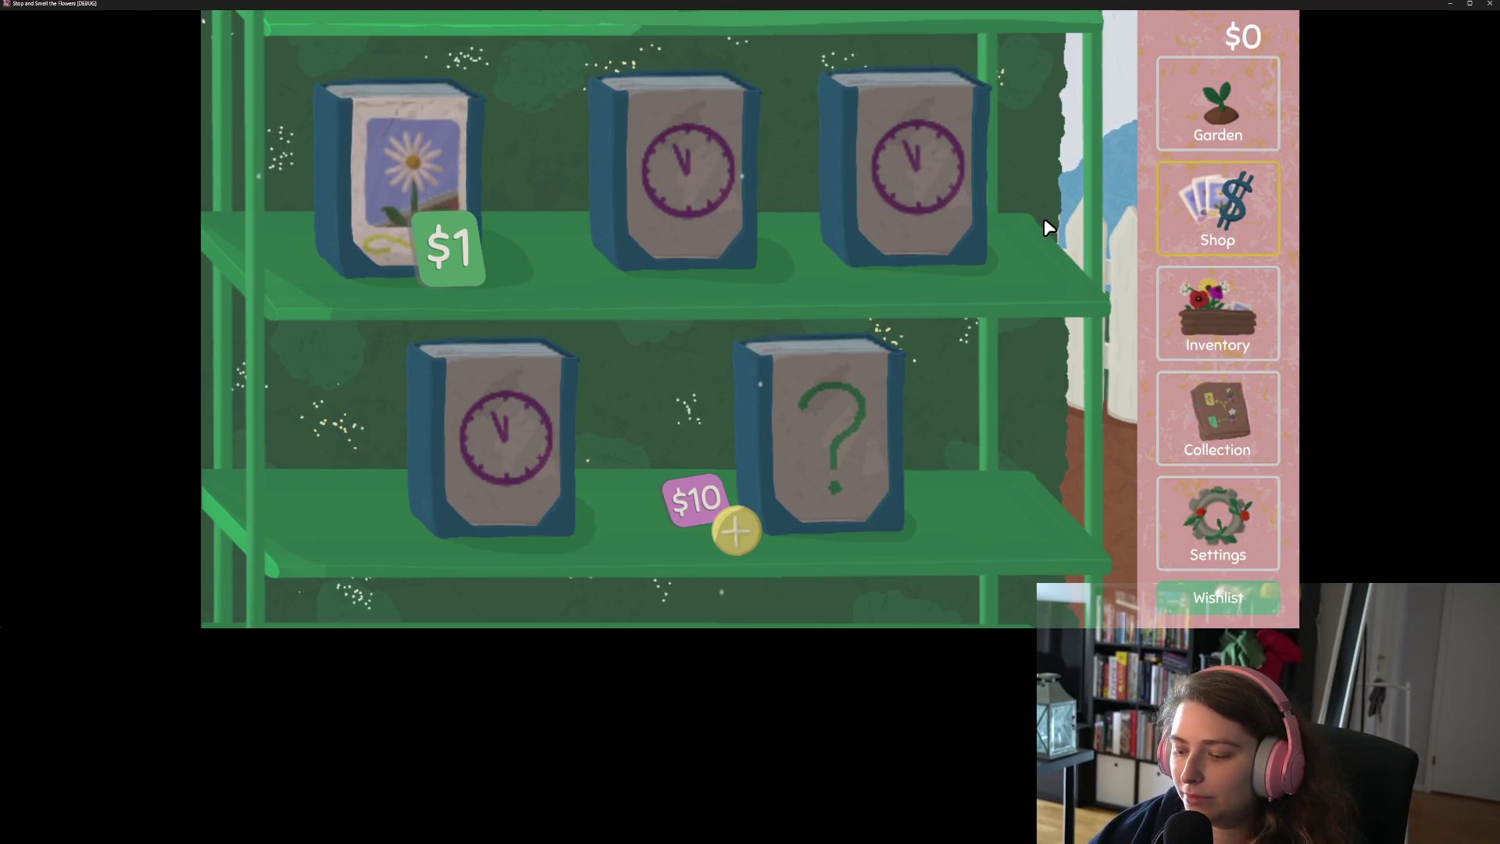
key("m")
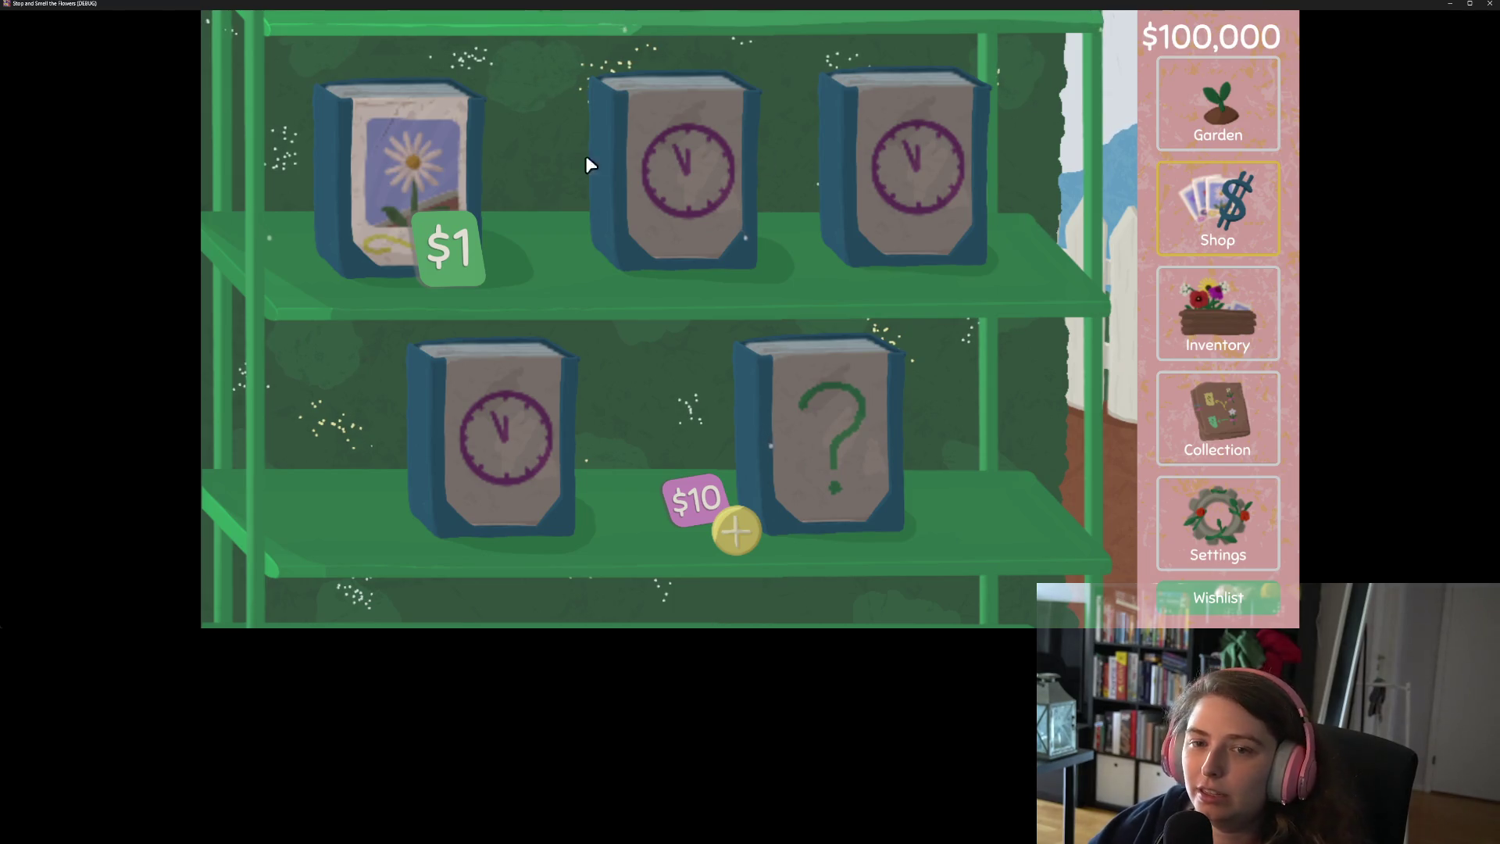
left_click(531, 156)
left_click(508, 125)
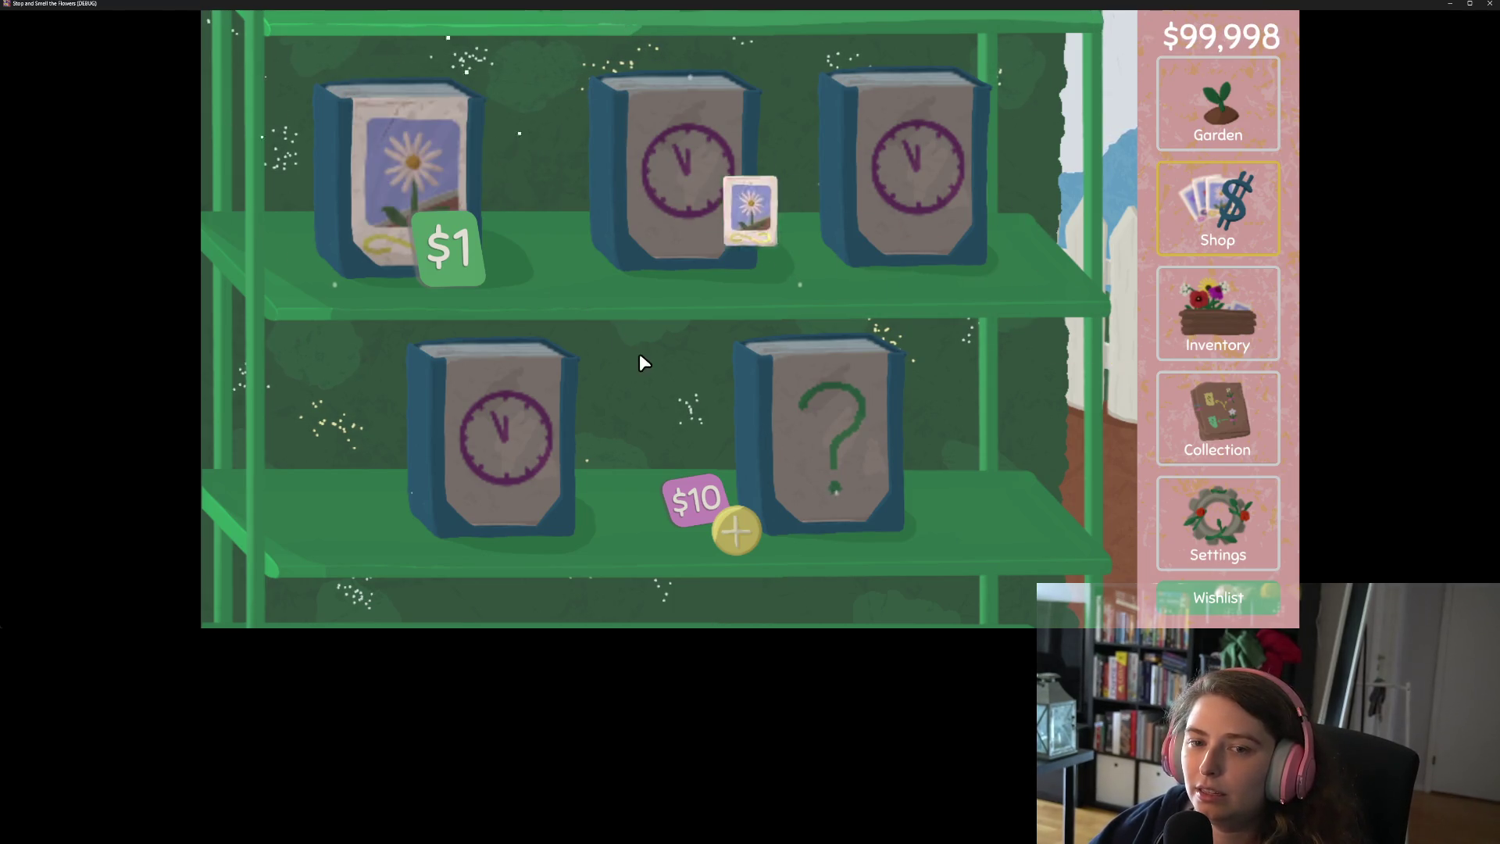
left_click(736, 530)
left_click(875, 500)
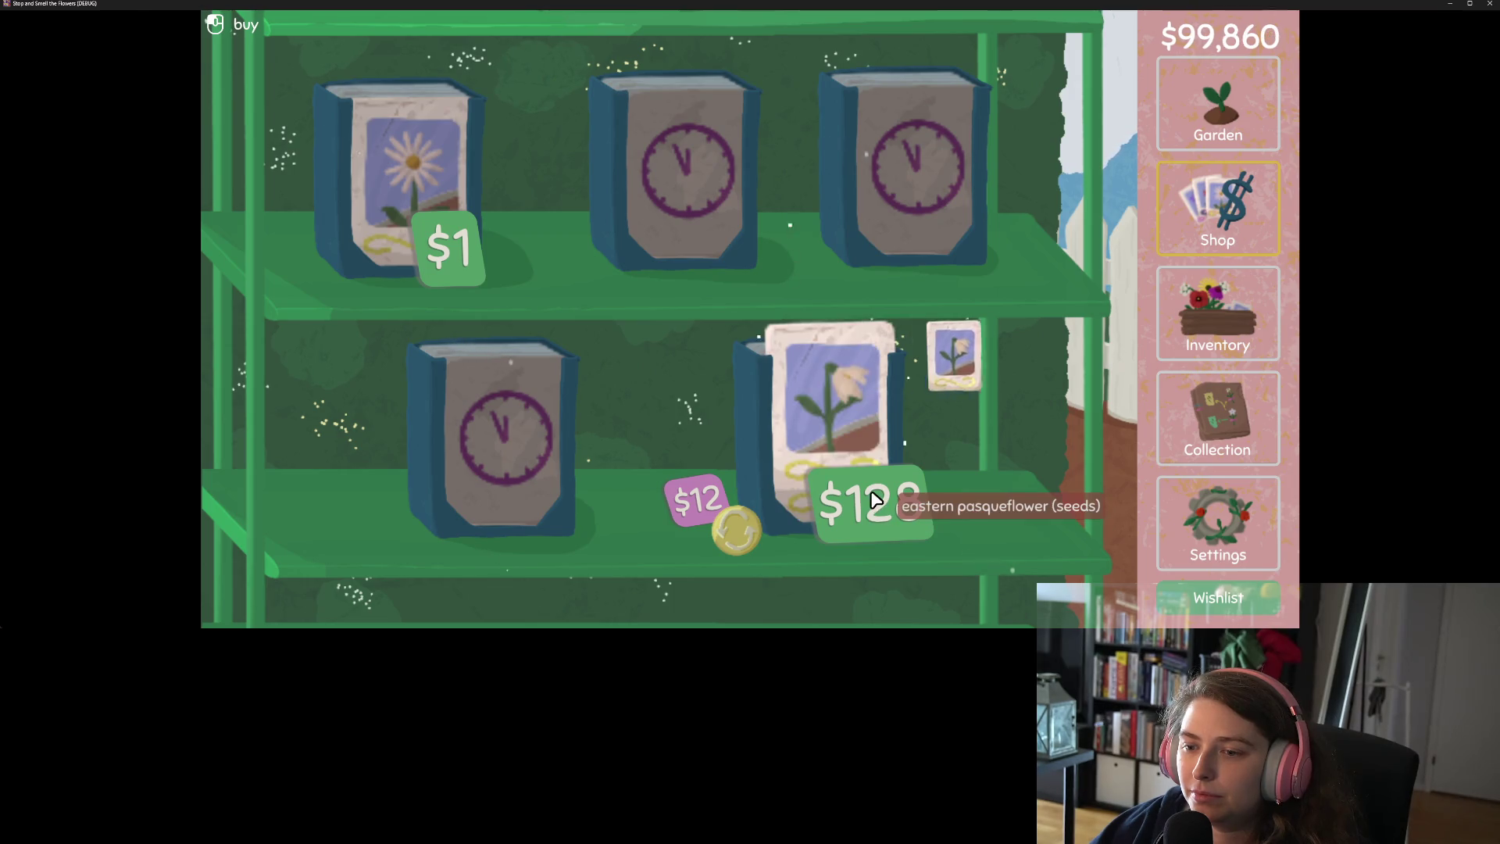
Harvest the dandelions, buy the $4, $7 and second-row plots up to $72, then close the game
left_click(1219, 148)
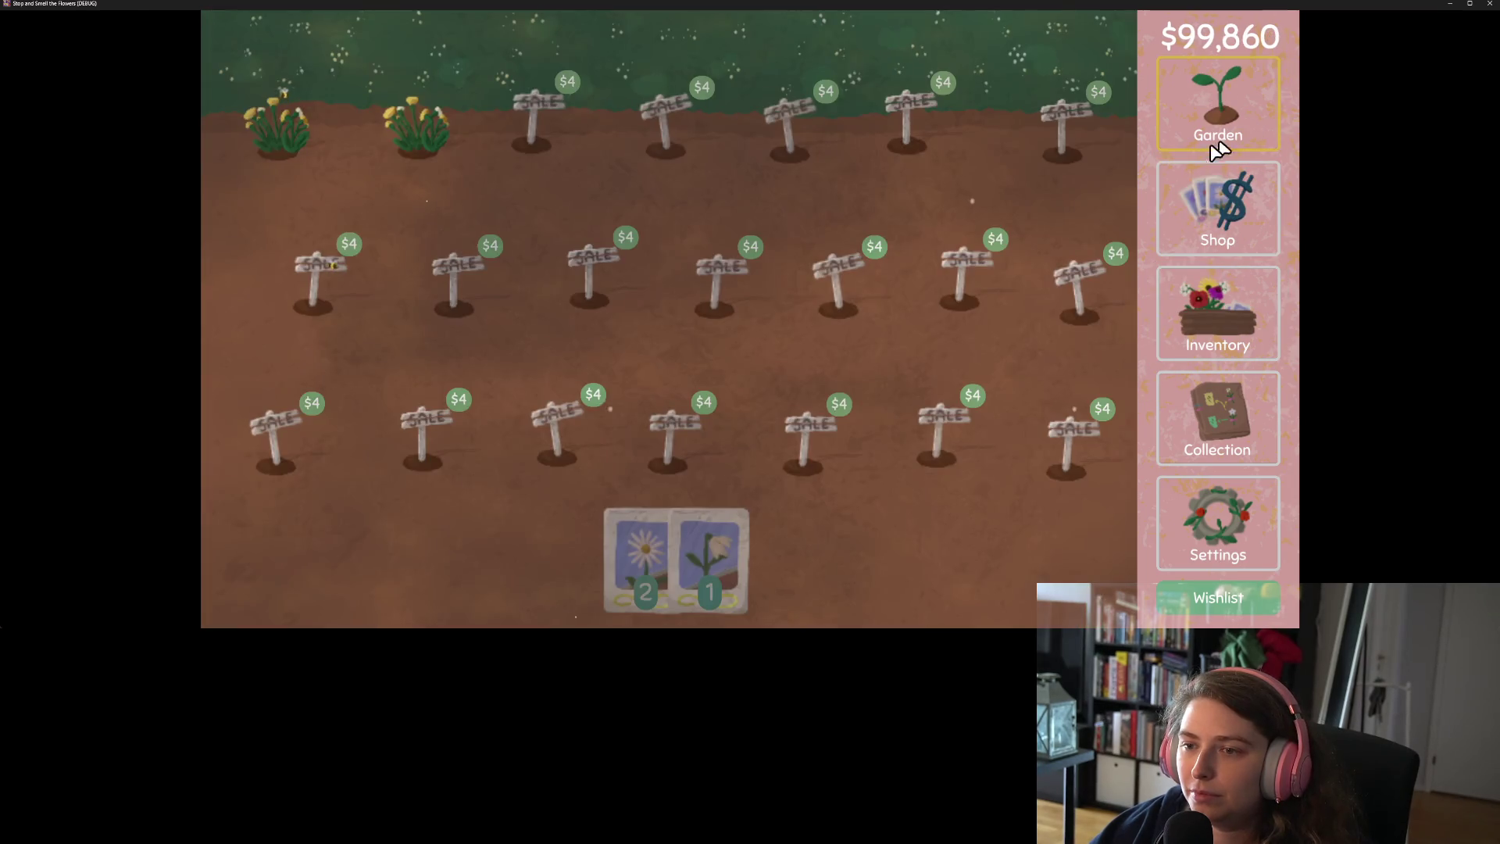
left_click(850, 255)
left_click(391, 111)
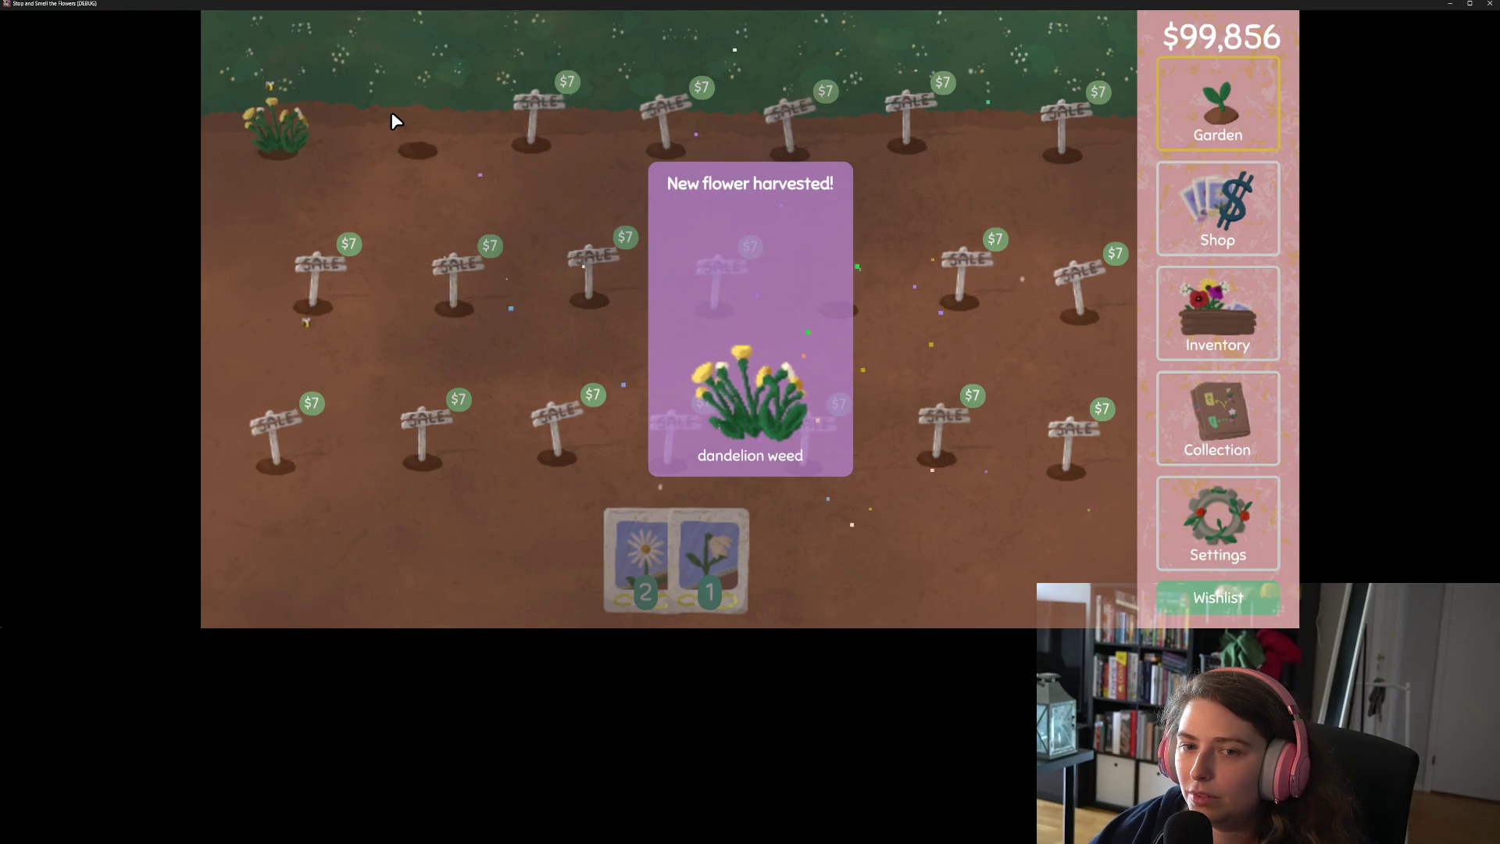
left_click(513, 115)
left_click(310, 117)
left_click(332, 254)
left_click(477, 269)
left_click(609, 269)
left_click(722, 283)
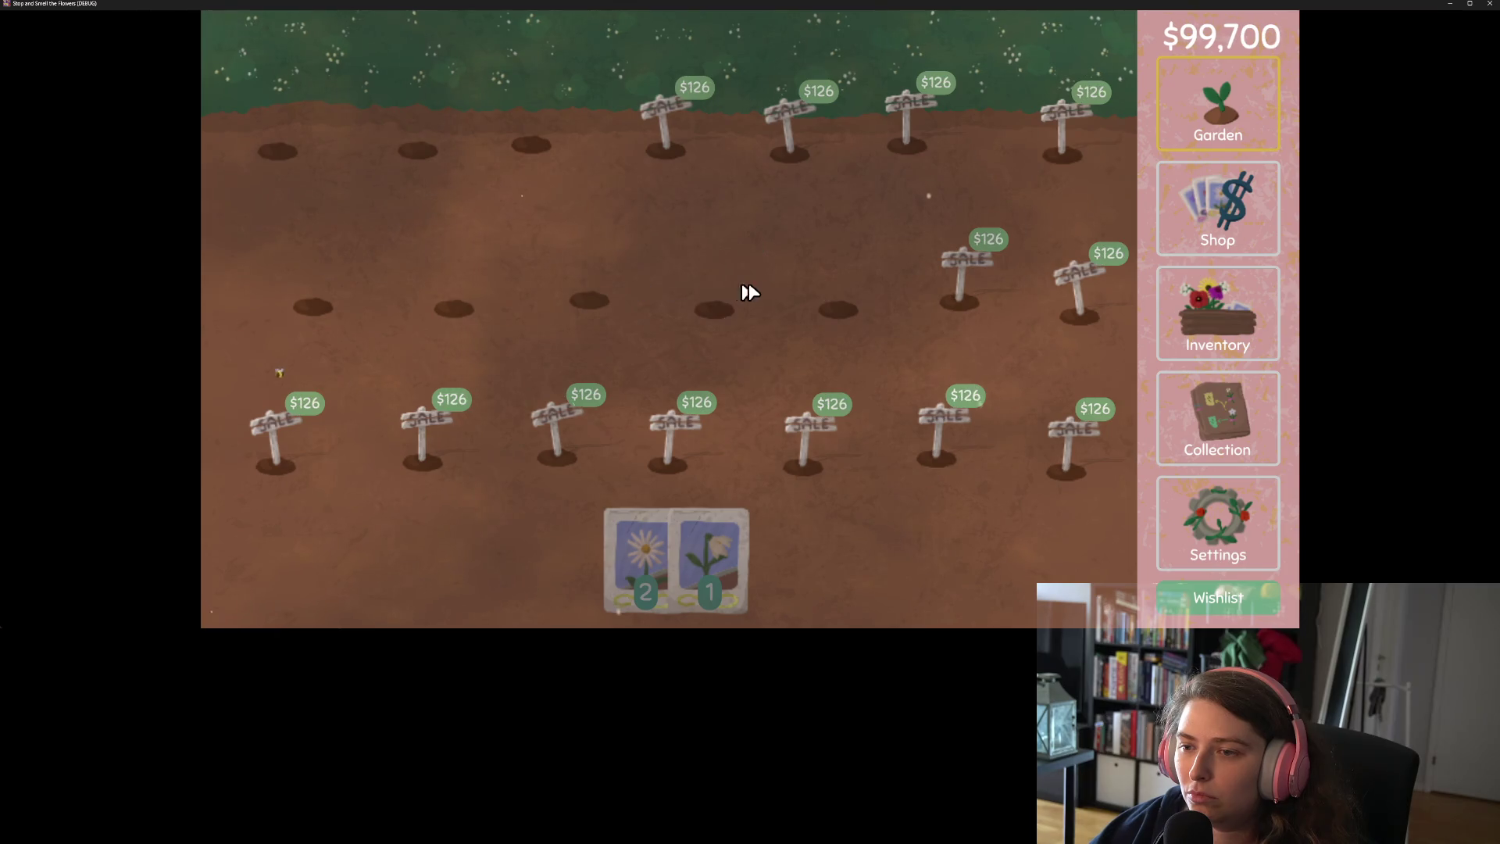
left_click(1490, 5)
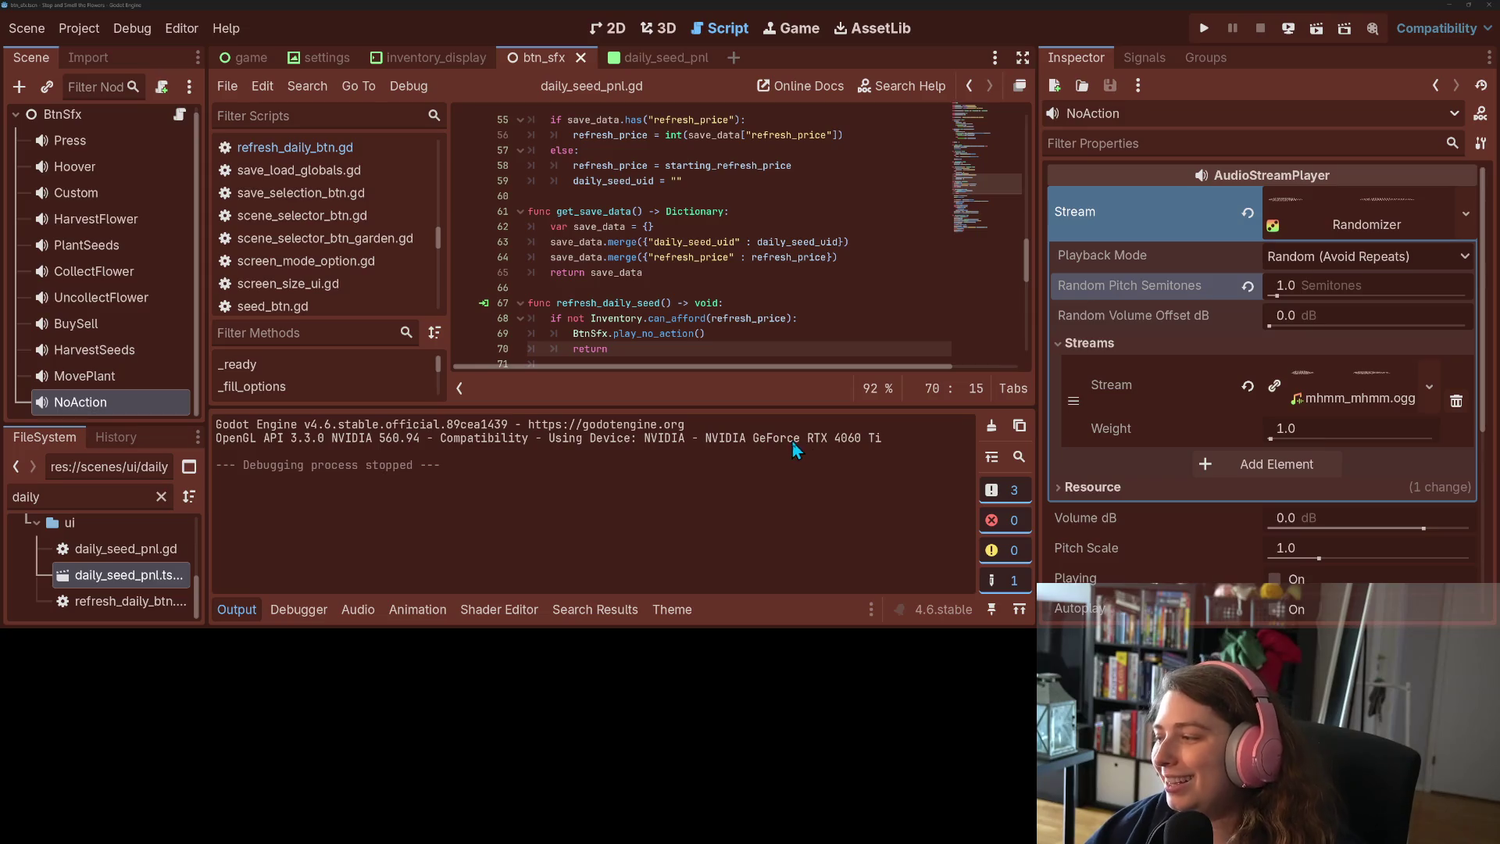
Collapse the Output log and open garden_button.gd at its load_save_data function near line 105
left_click(230, 606)
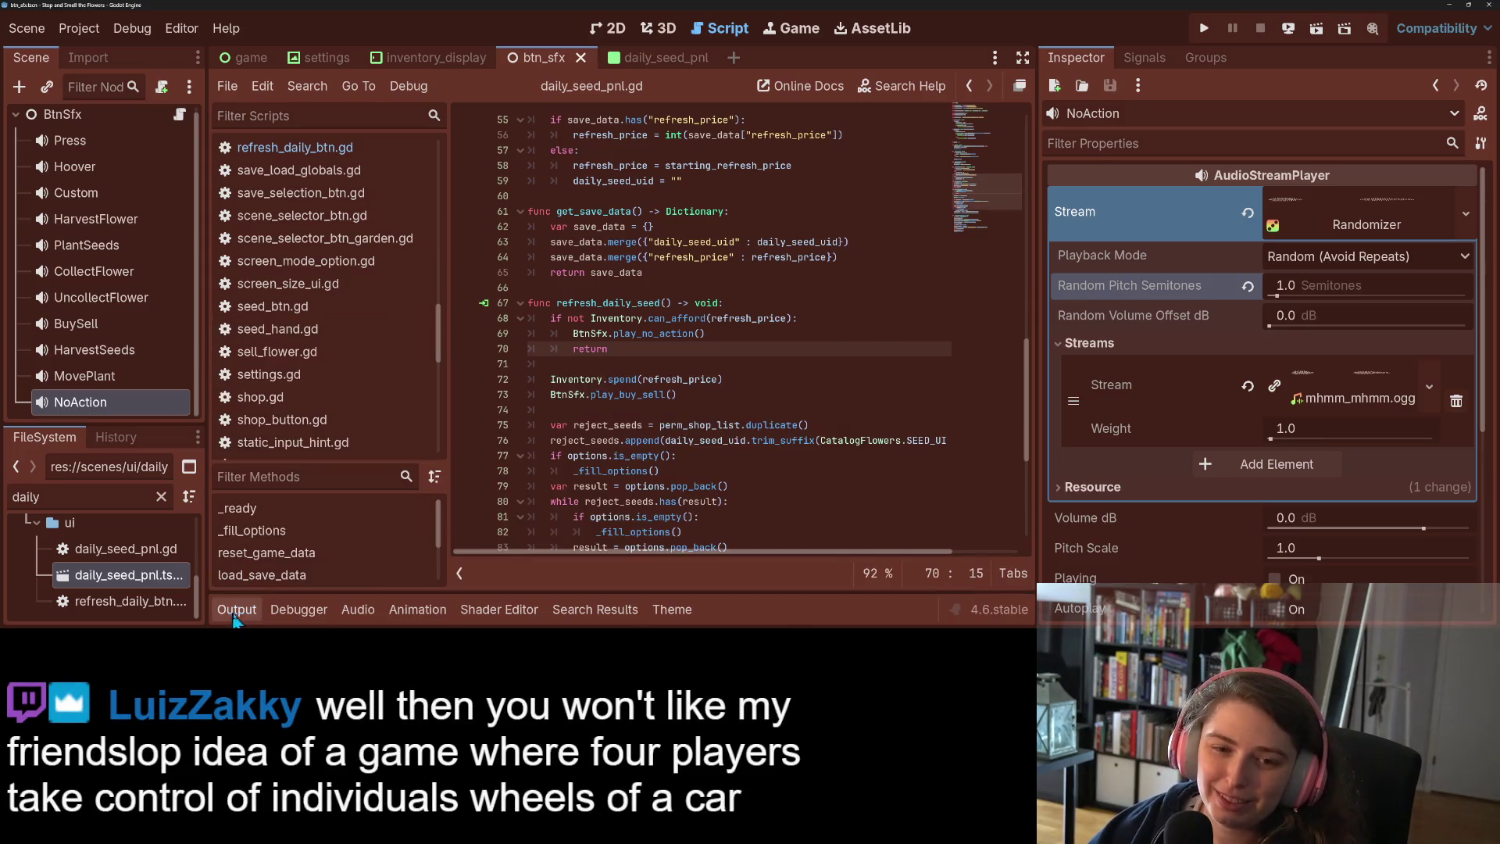
scroll(344, 389, "up", 10)
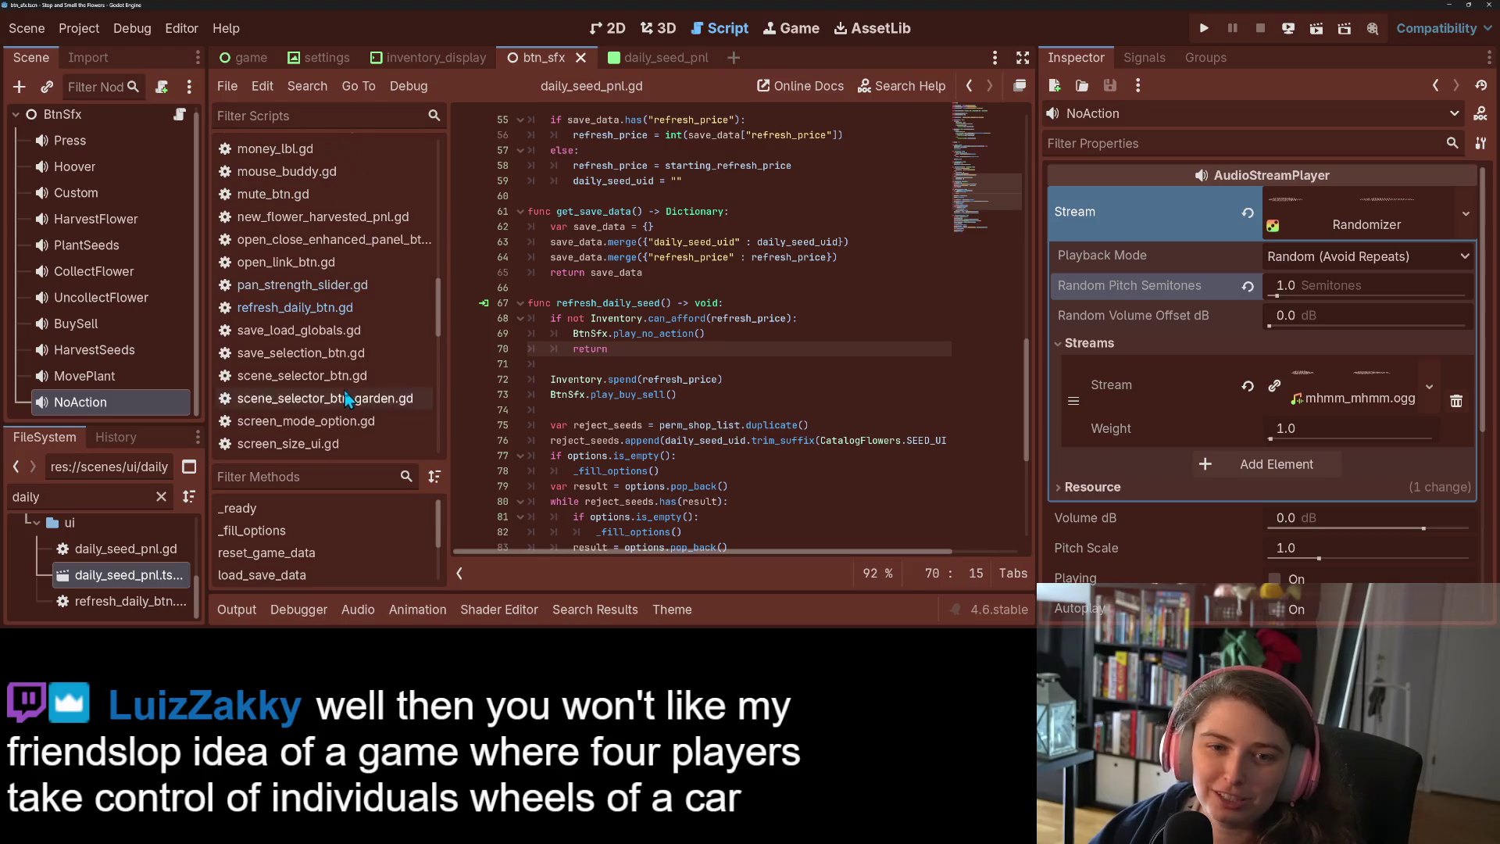
scroll(324, 412, "down", 2)
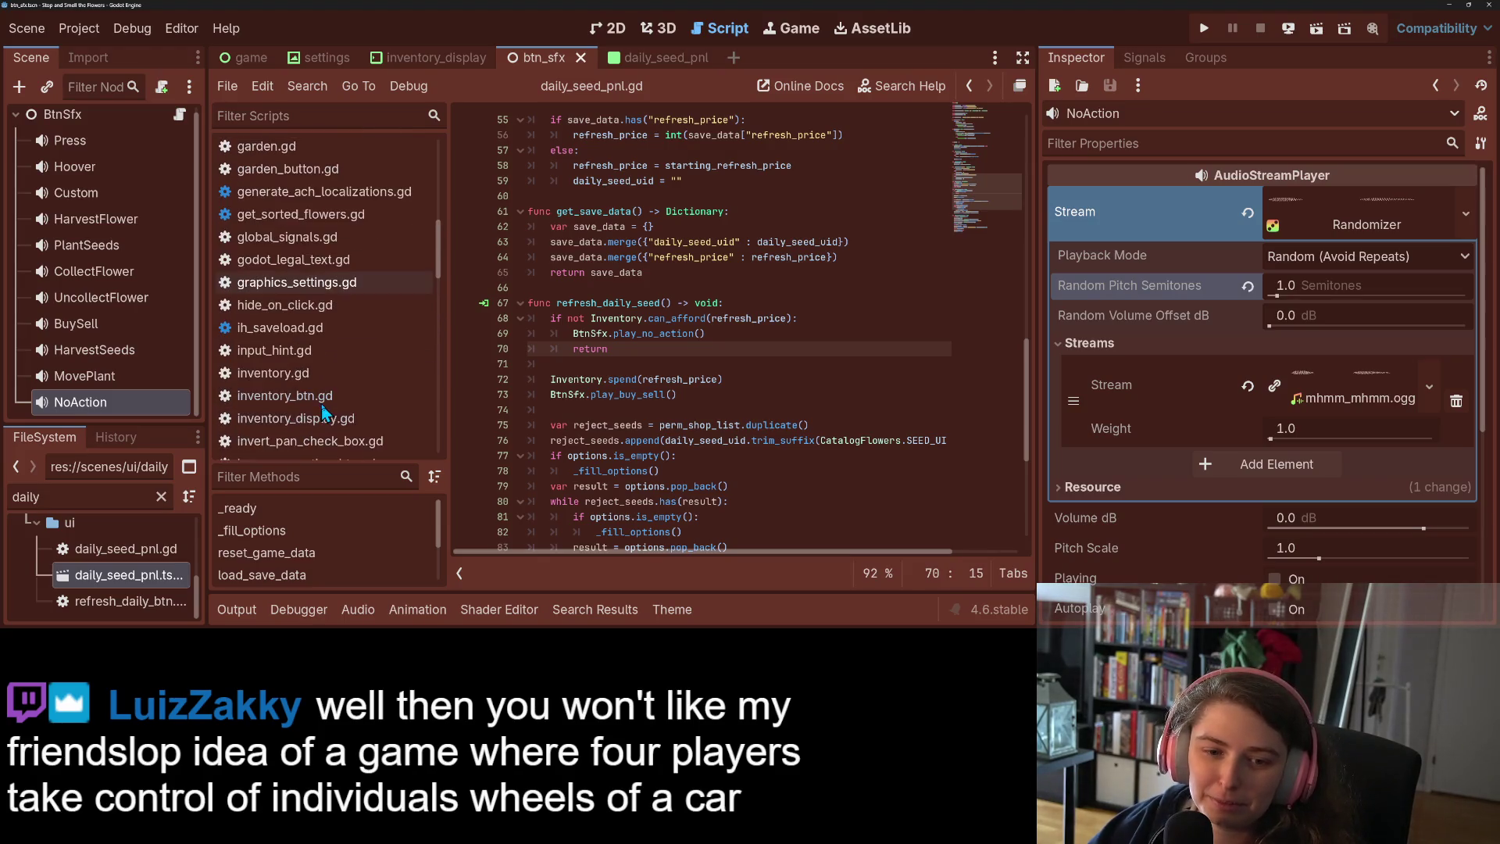
scroll(322, 406, "up", 5)
scroll(324, 410, "down", 2)
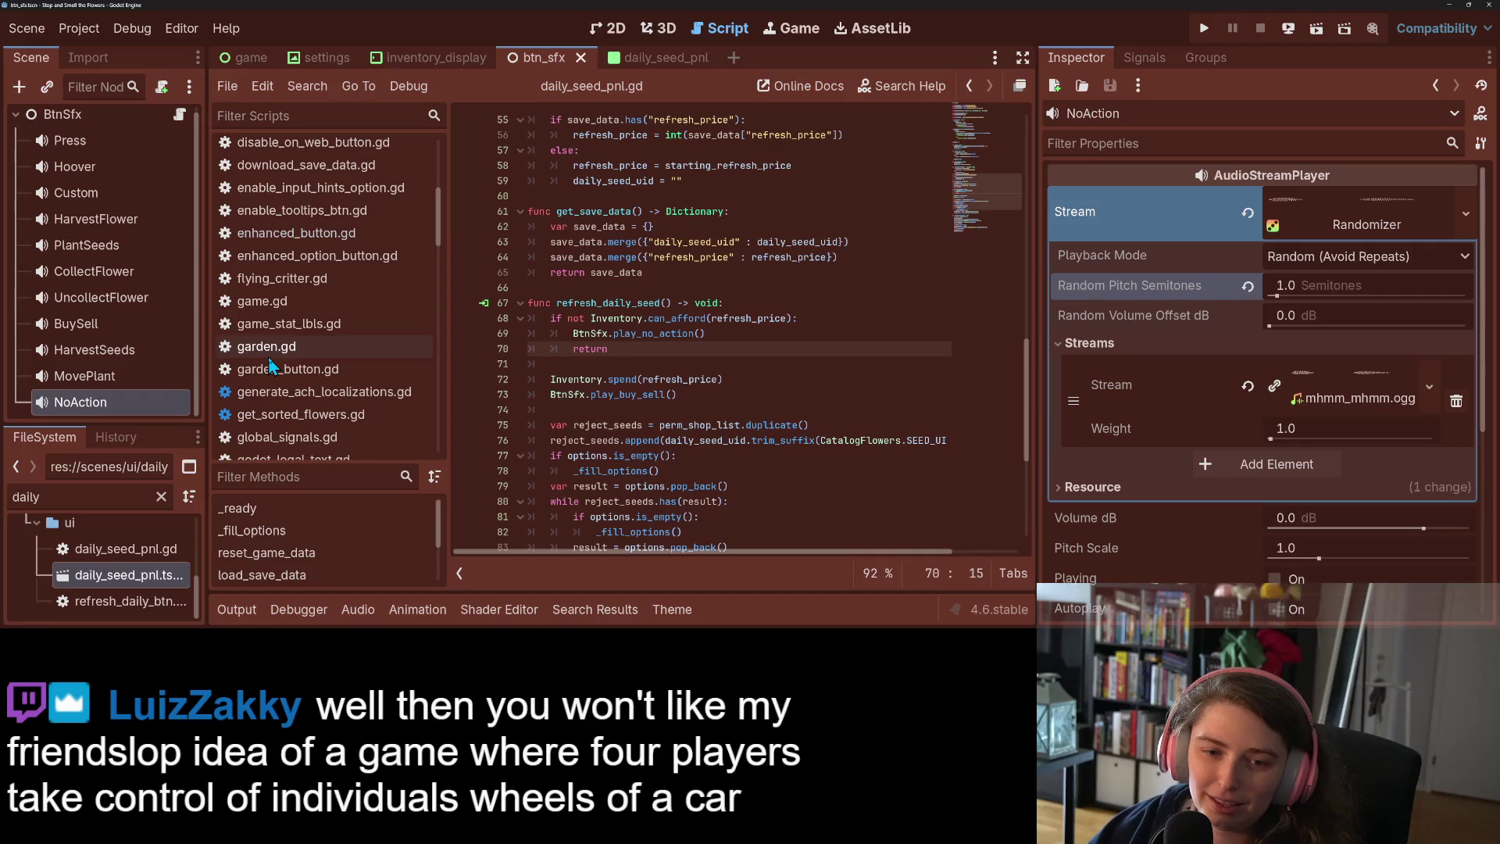
left_click(312, 368)
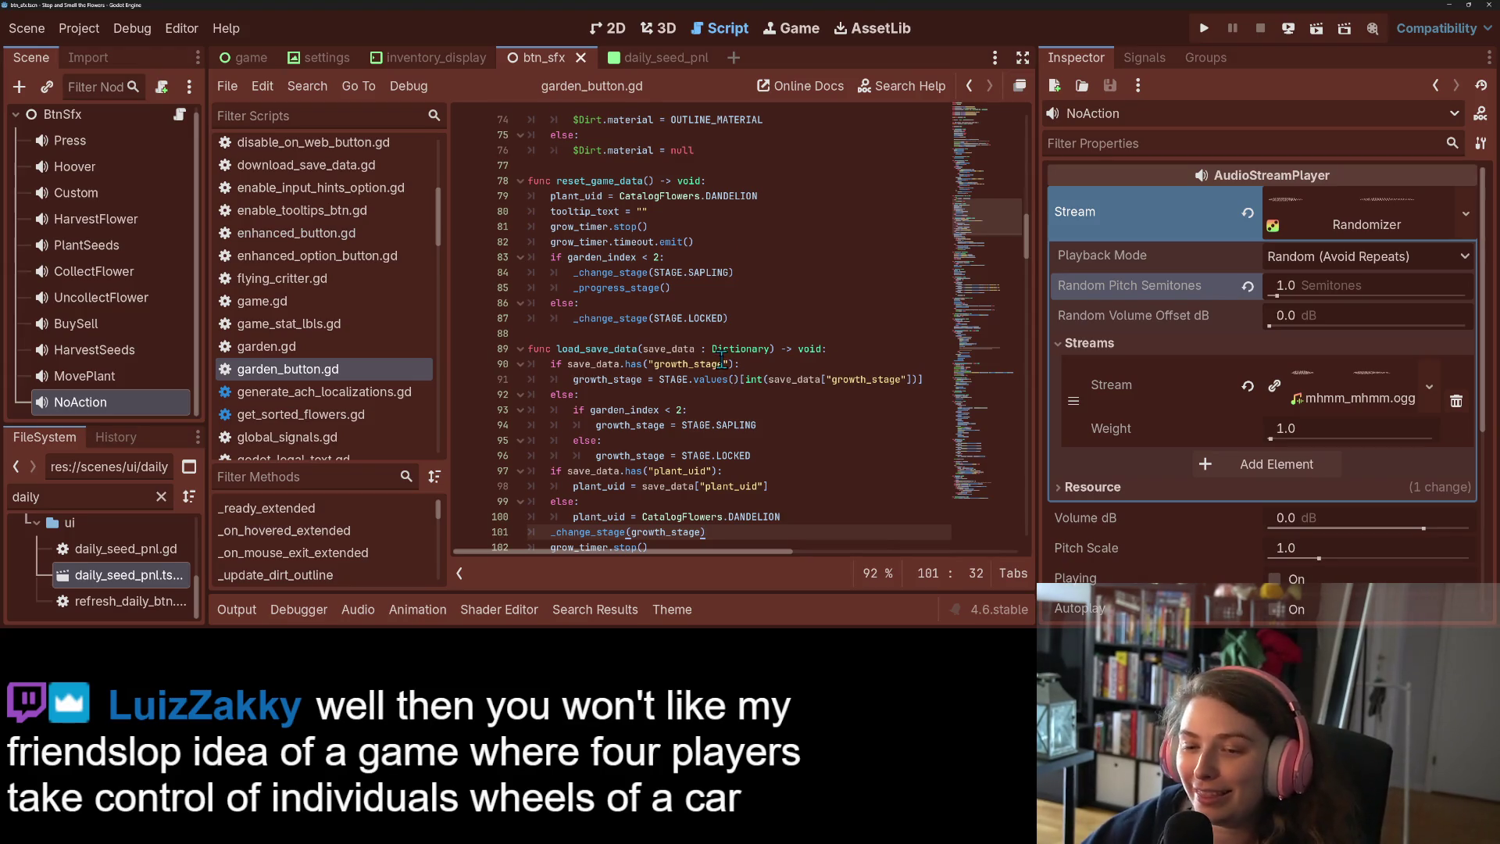
scroll(721, 361, "down", 5)
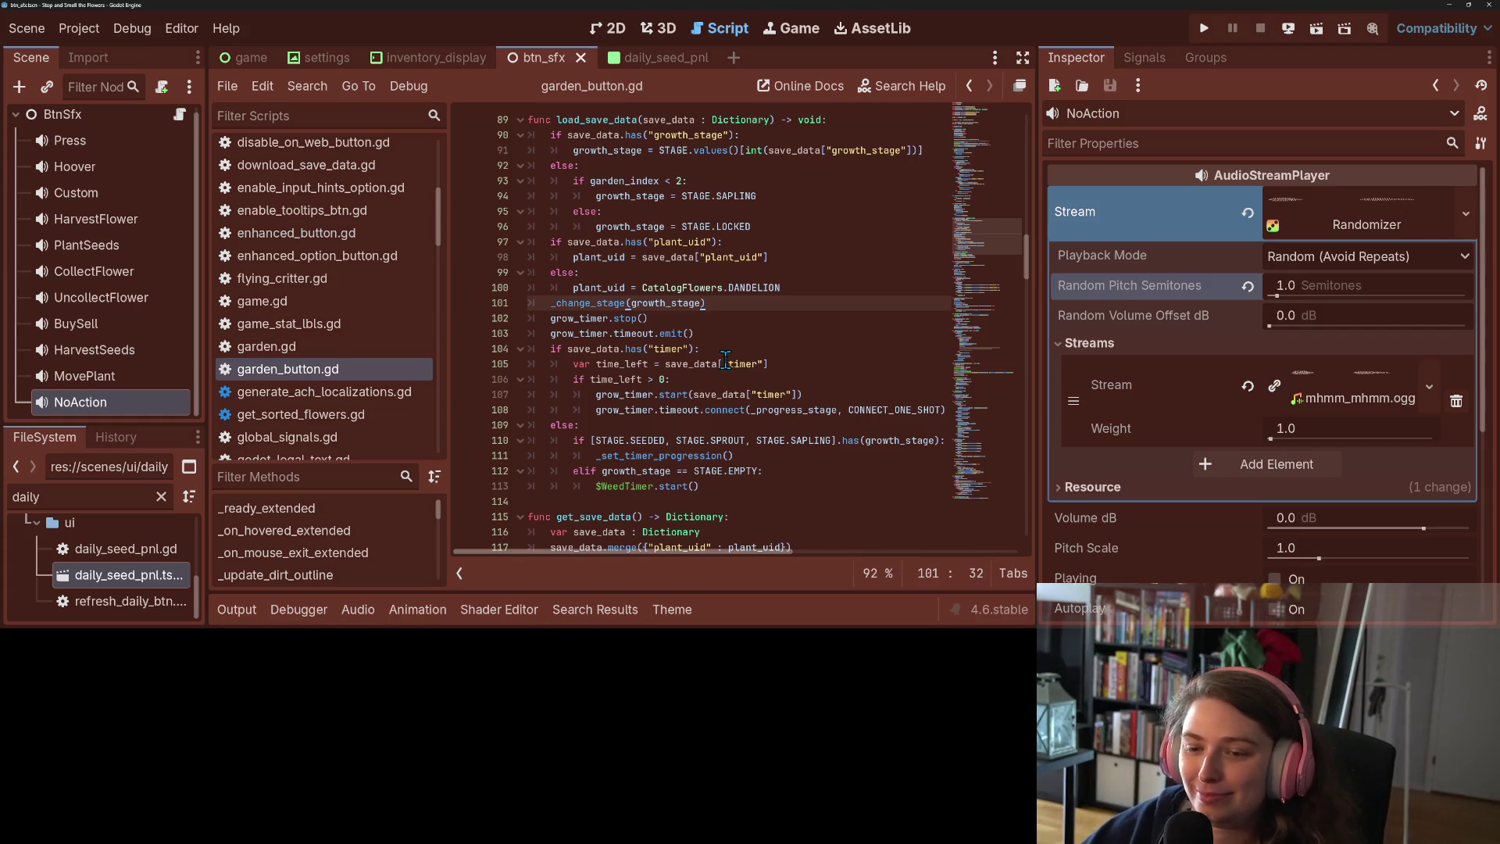
left_click(725, 361)
key("ctrl+f")
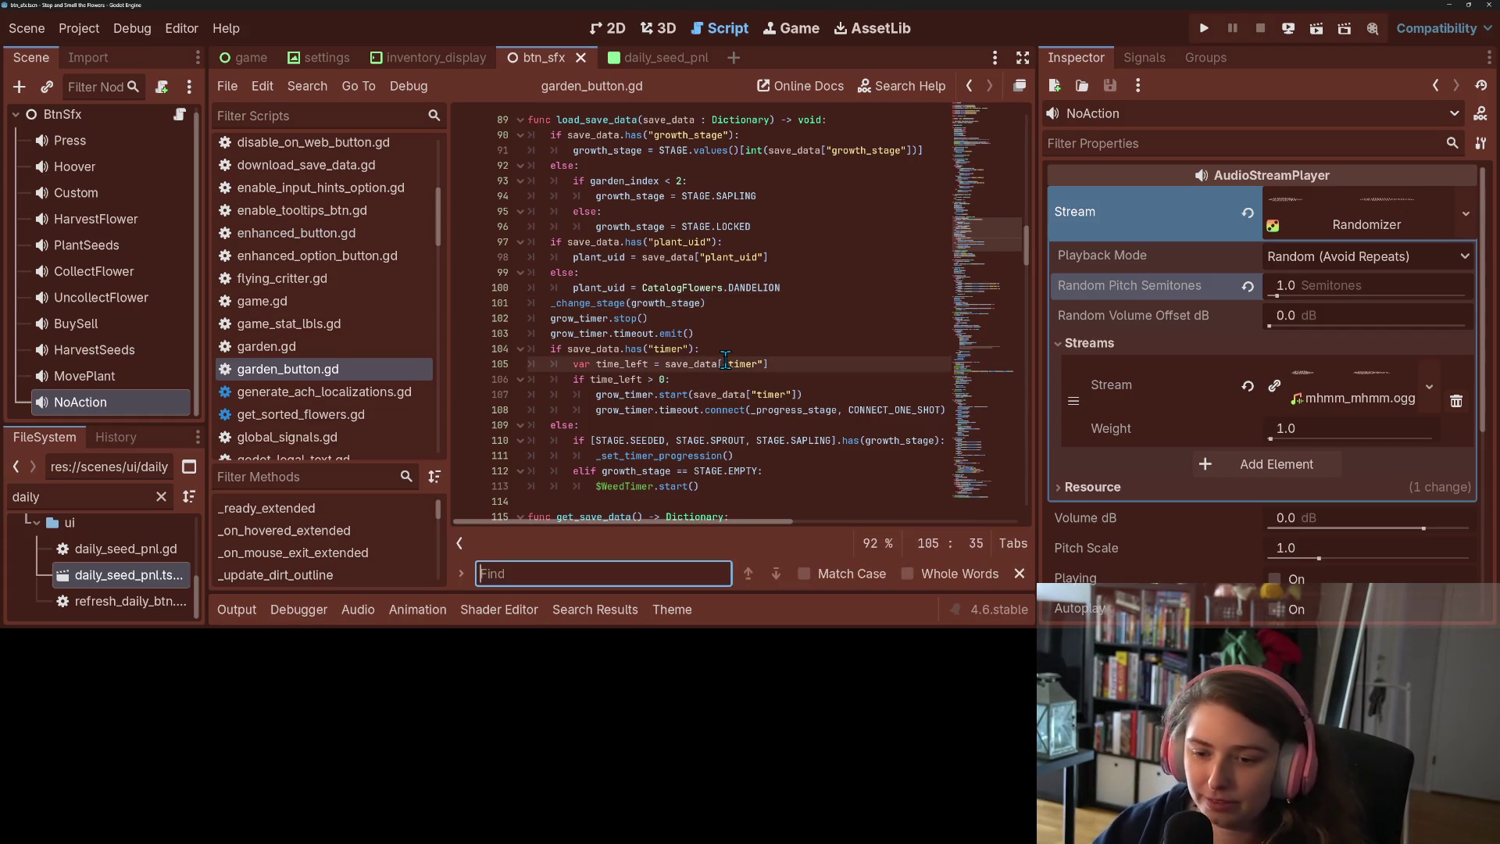
Search all project files for 'BtnSfx' calls
key("ctrl+shift+f")
type("BtnSfx.")
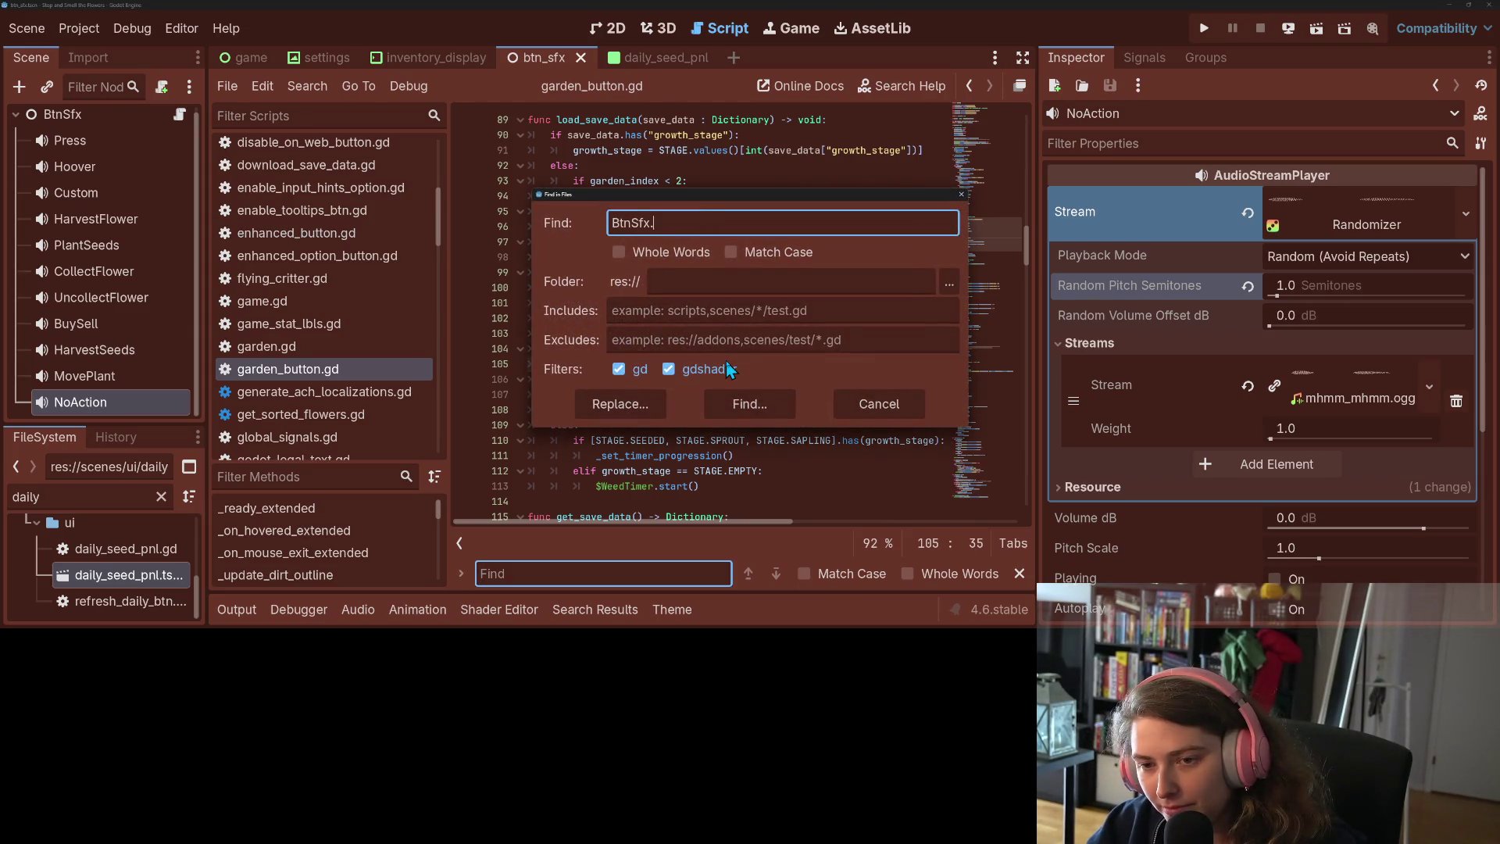
key("BackSpace")
key("Return")
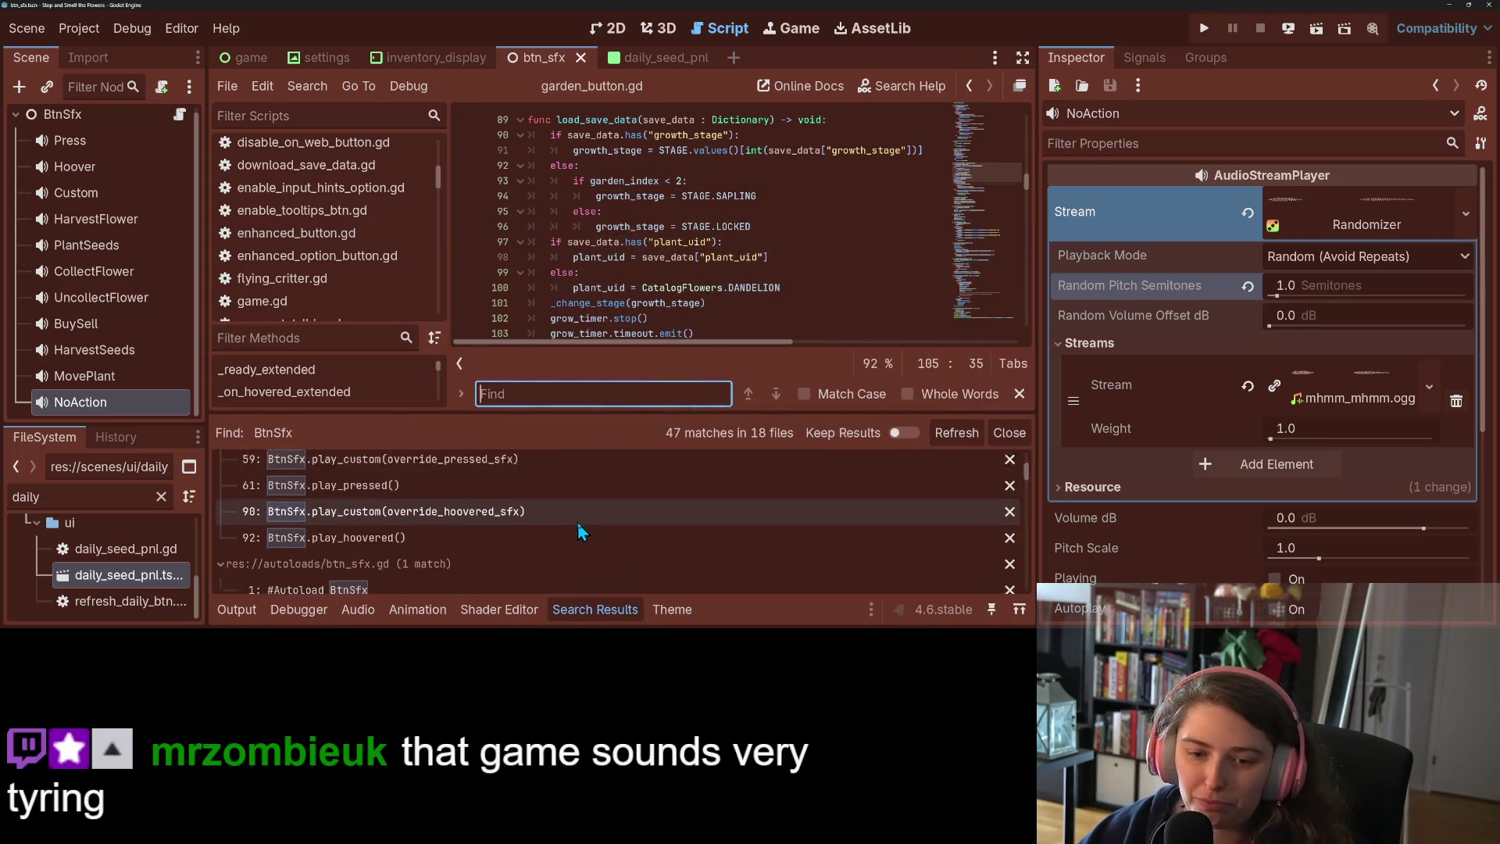
scroll(586, 544, "down", 1)
scroll(586, 545, "down", 5)
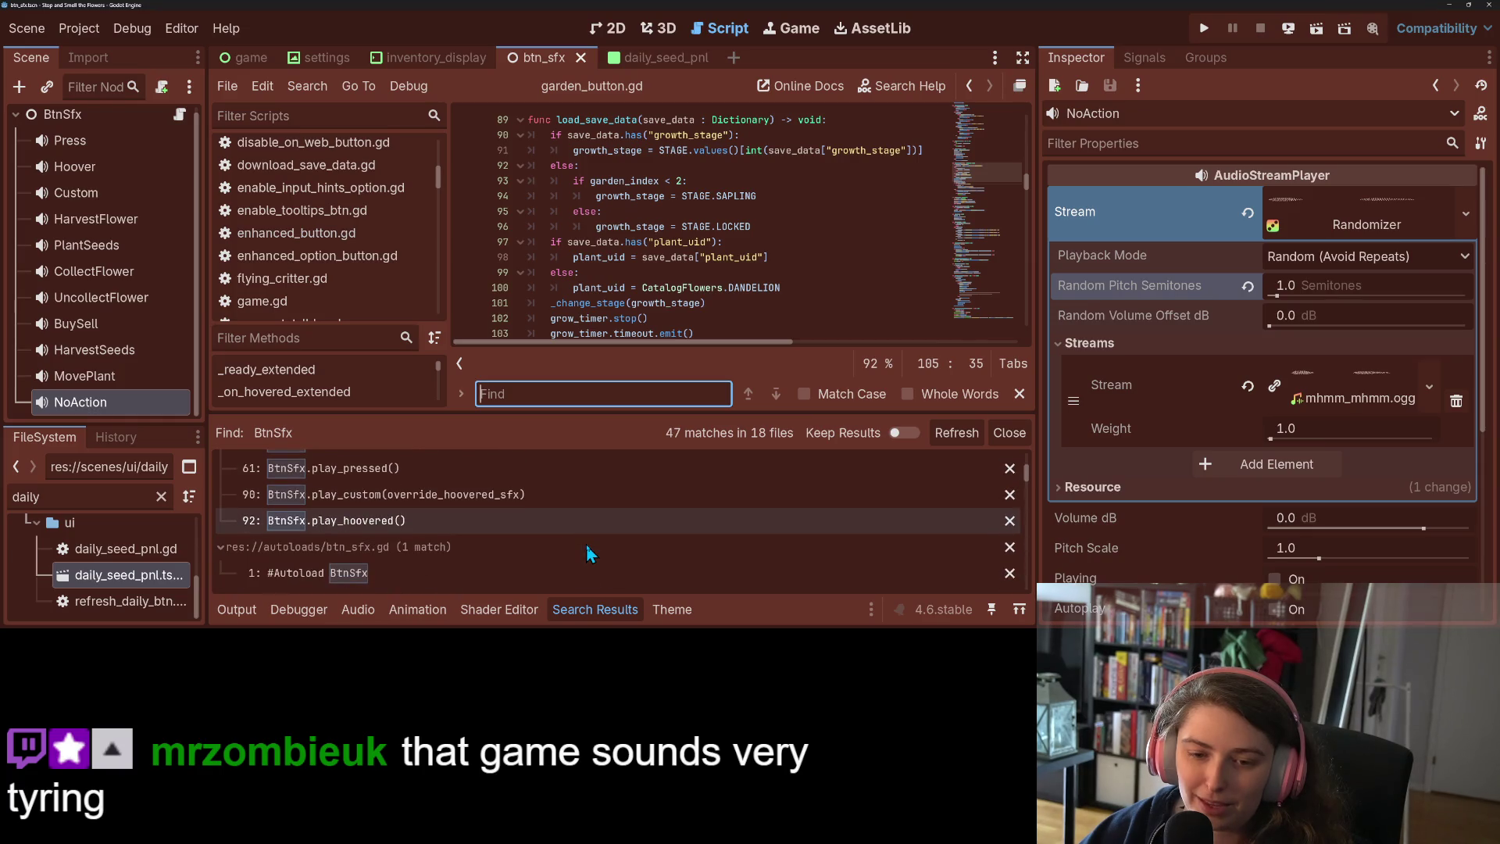
scroll(588, 549, "down", 5)
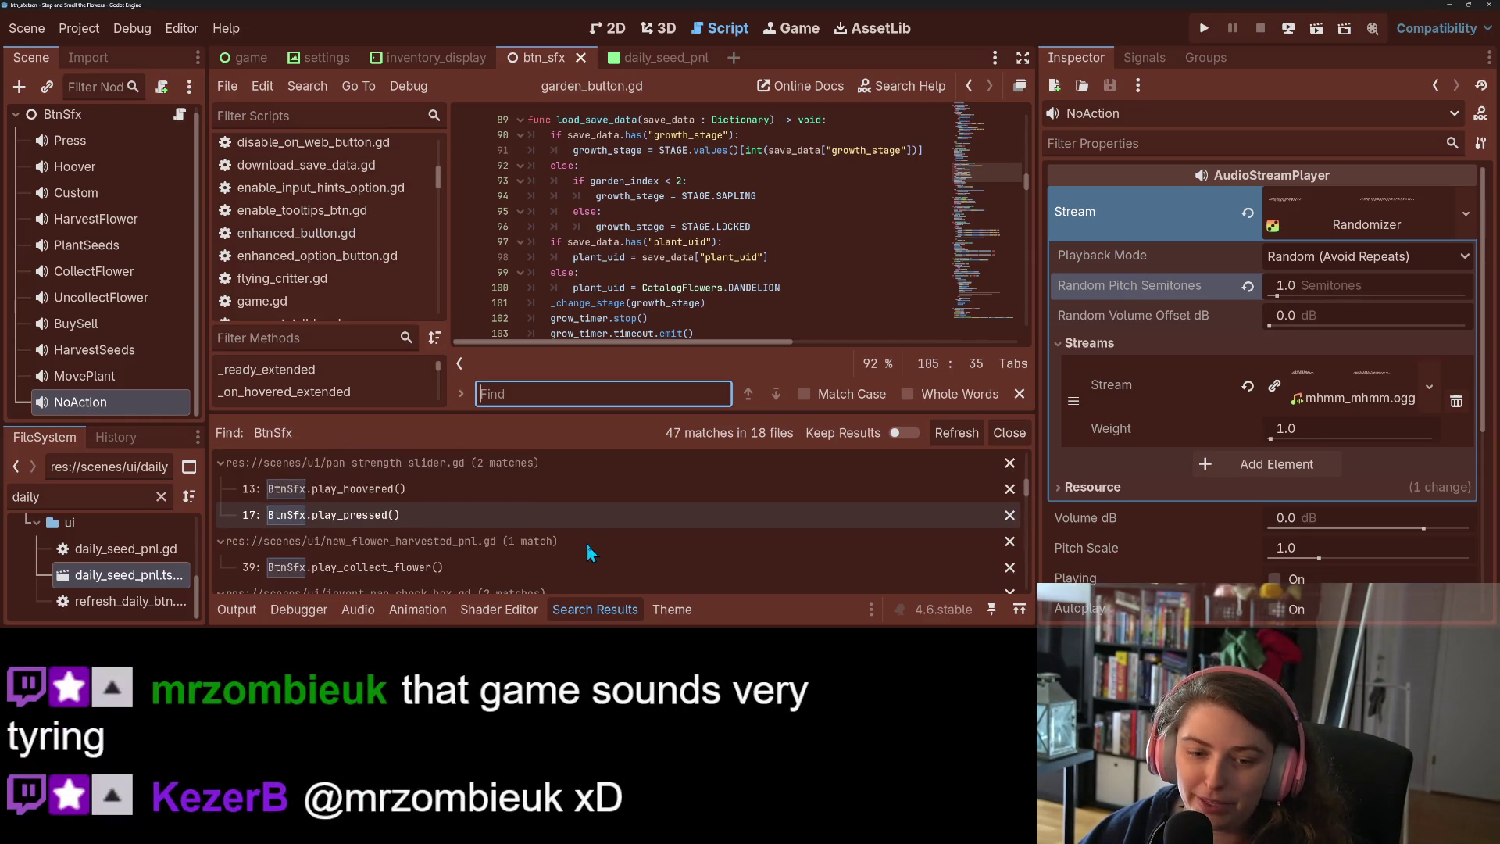
scroll(587, 545, "down", 5)
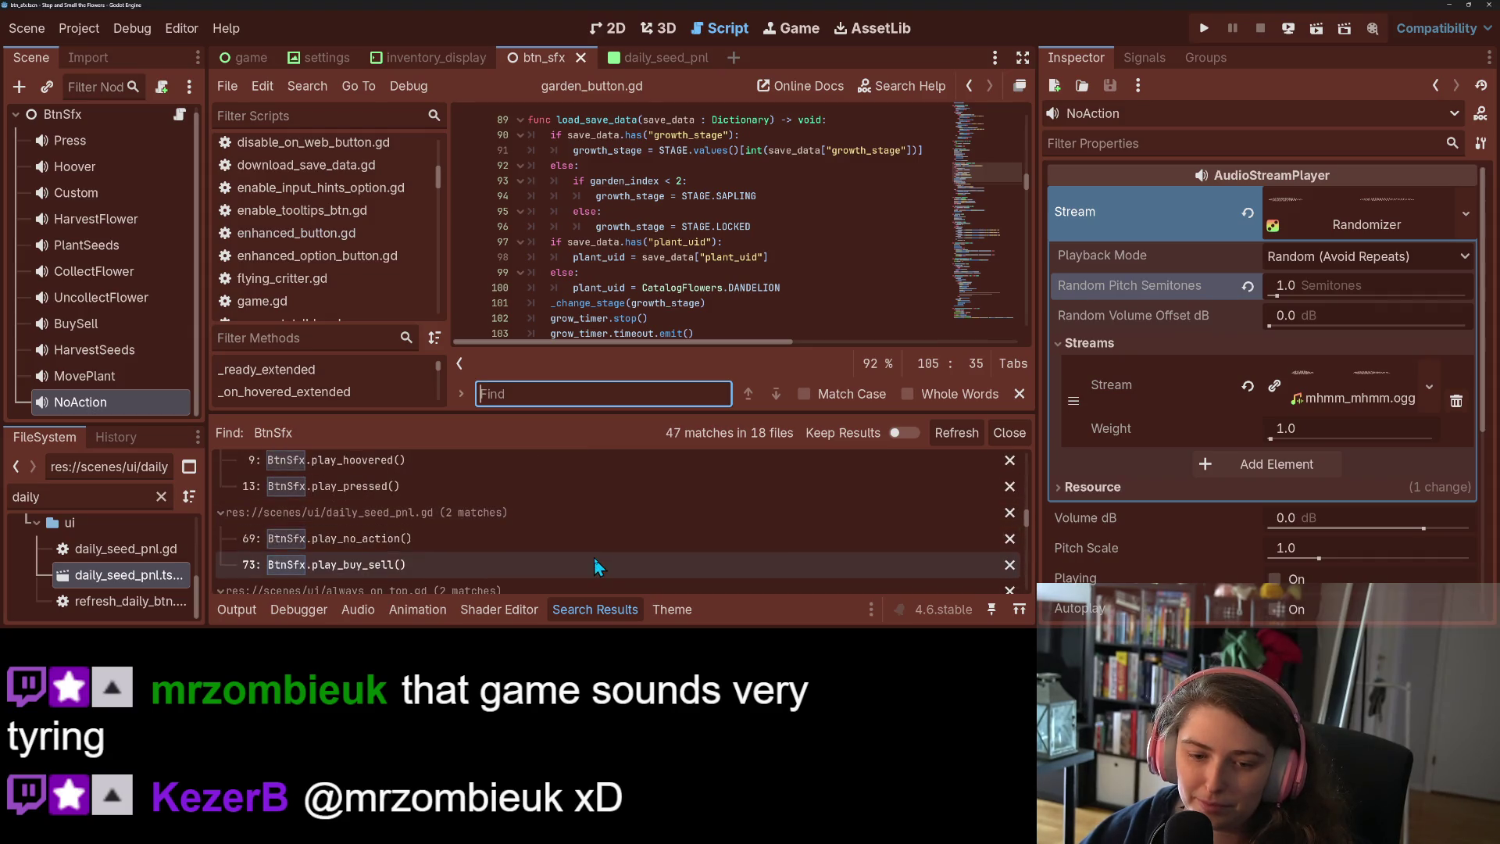
Open the play_no_action matches in daily_seed_pnl.gd, shop_button.gd and inventory_btn.gd line 104
left_click(602, 539)
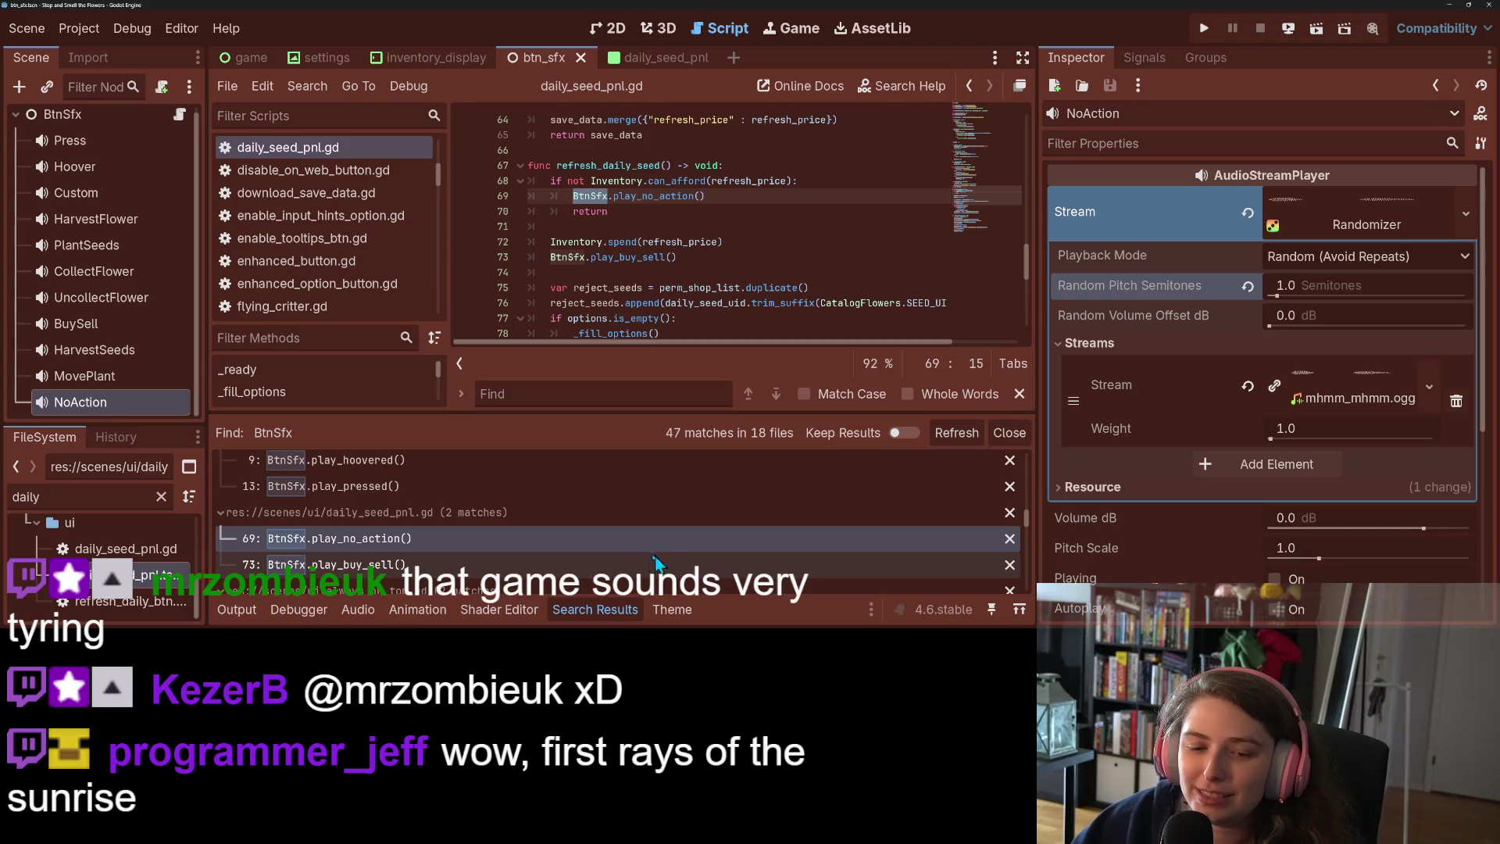
scroll(654, 561, "down", 5)
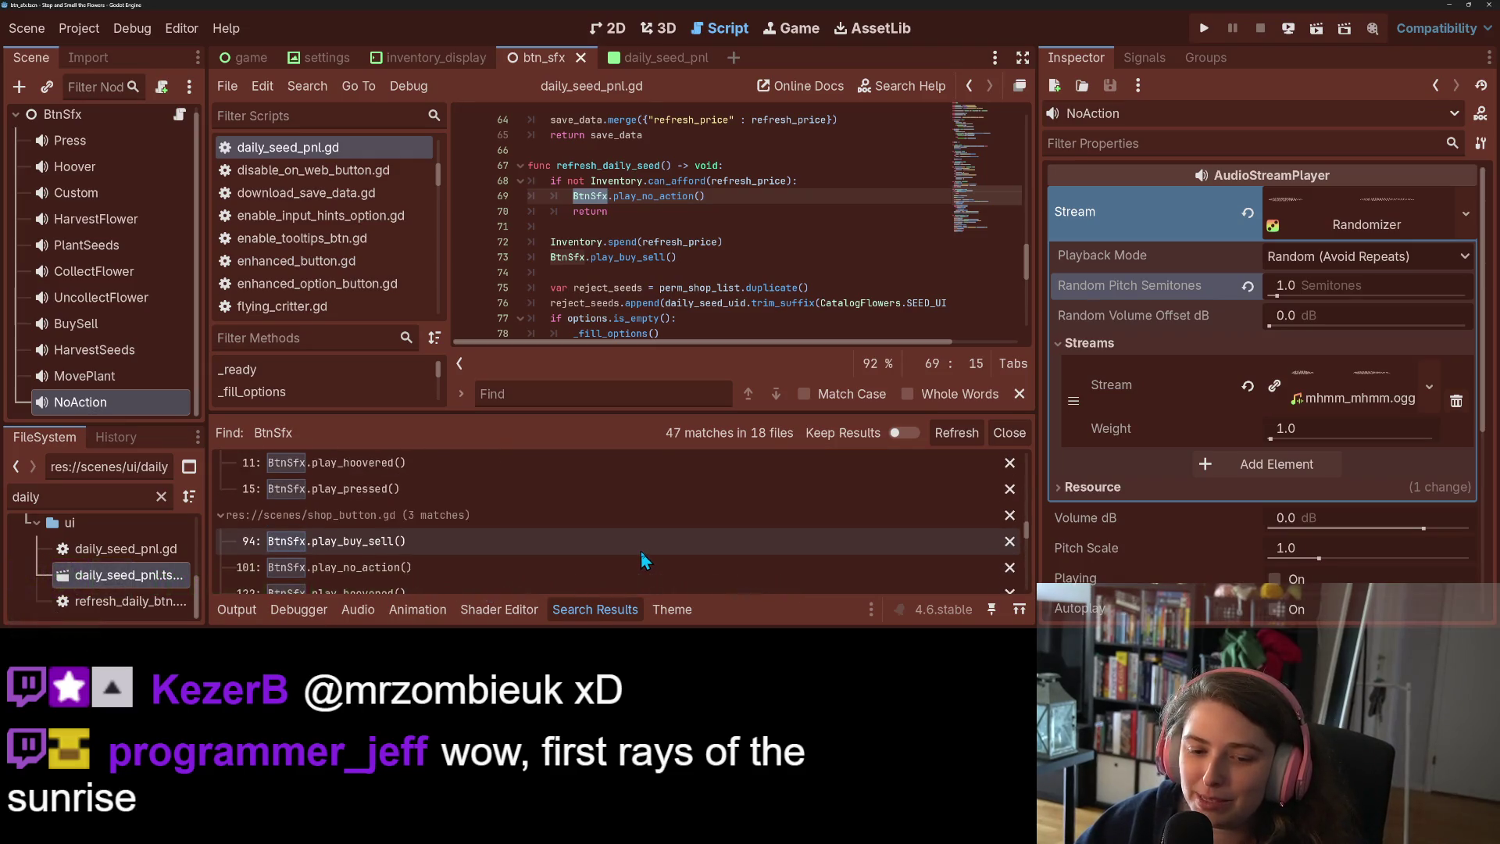
left_click(560, 531)
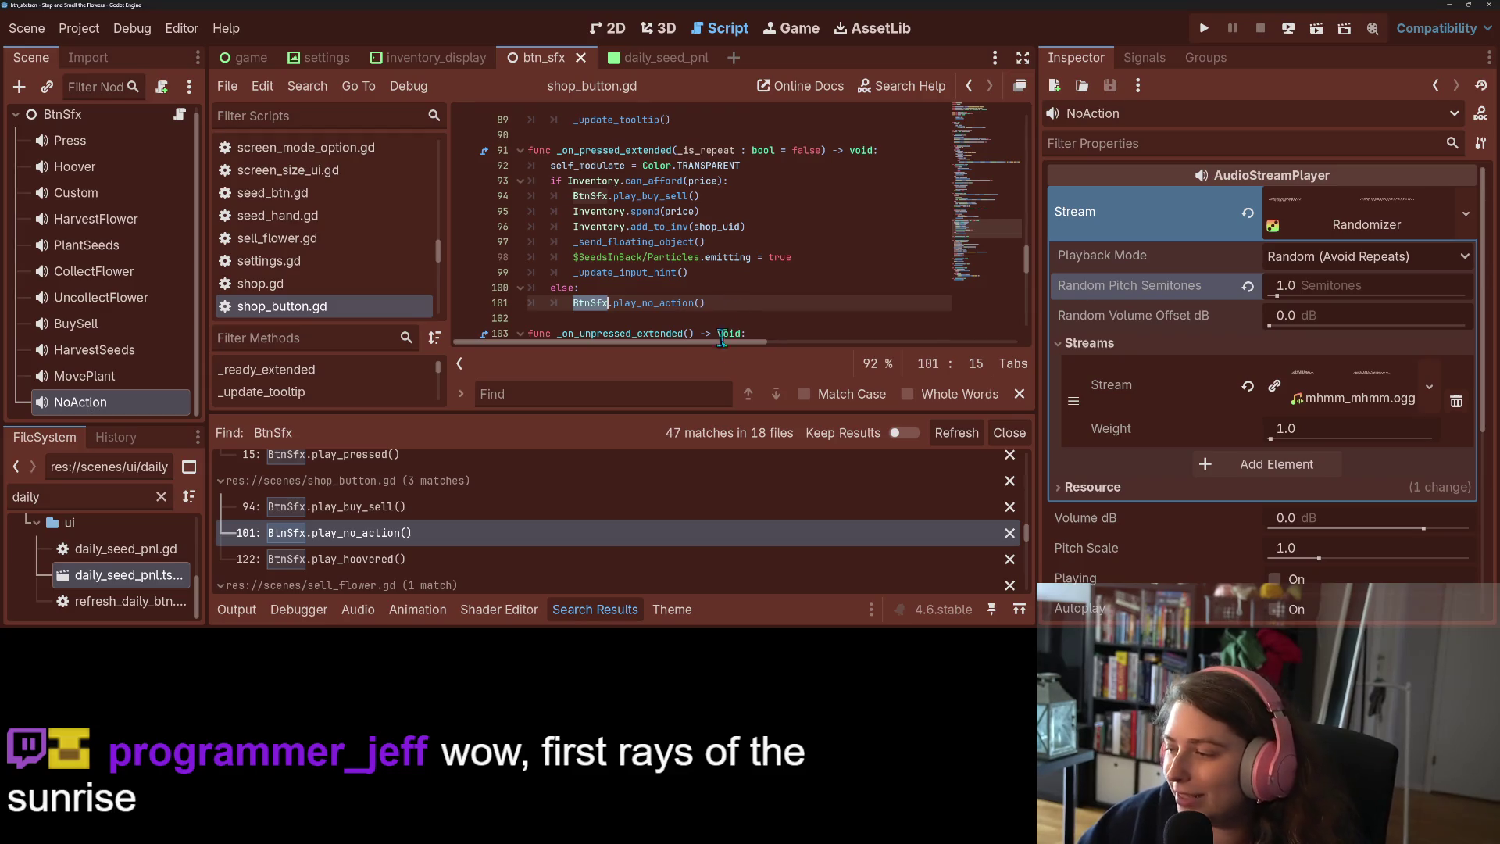
scroll(579, 551, "down", 2)
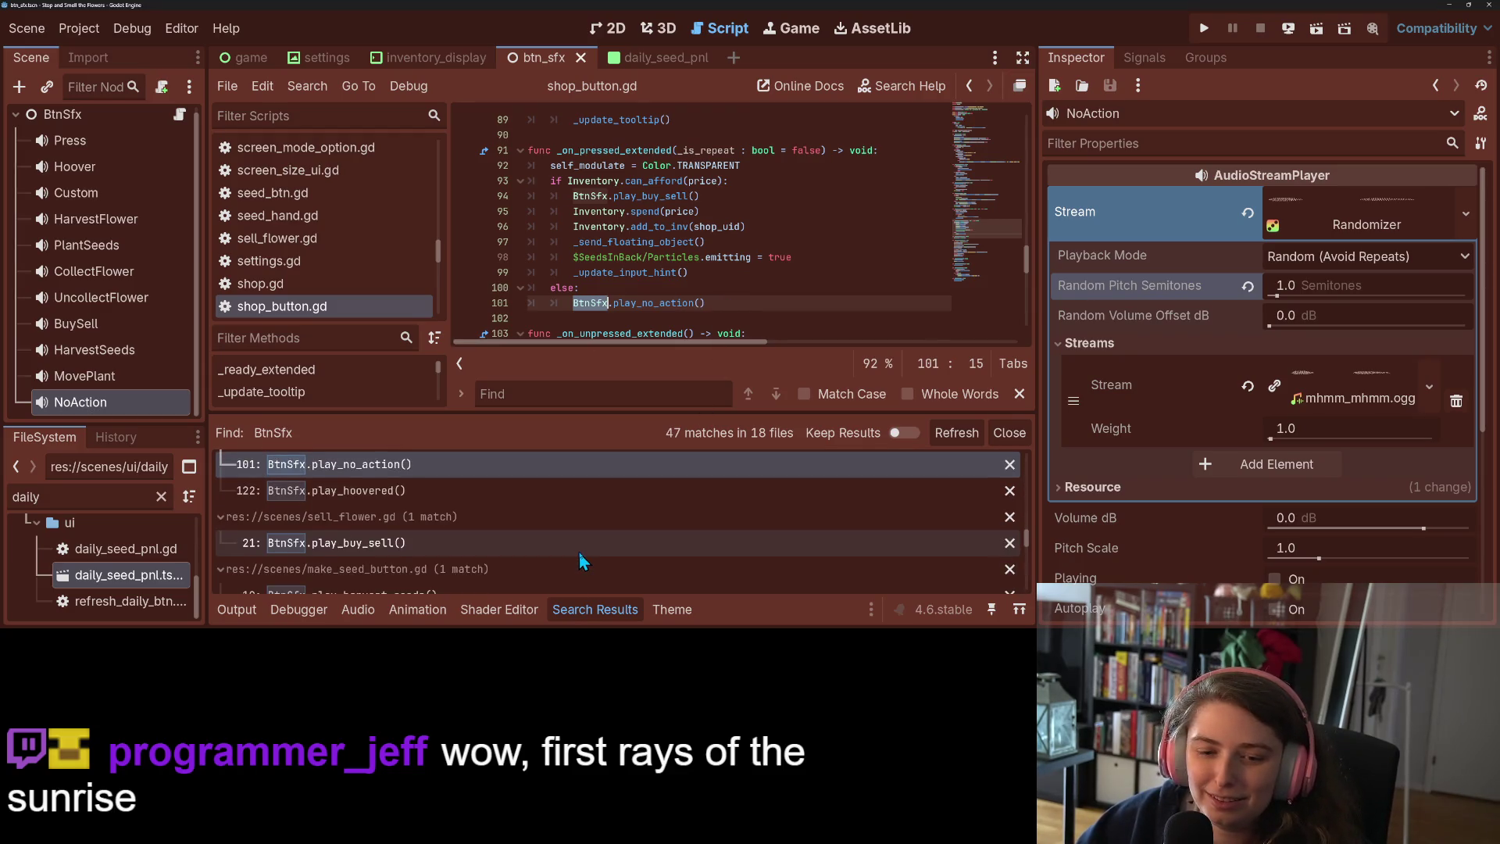
scroll(579, 552, "down", 3)
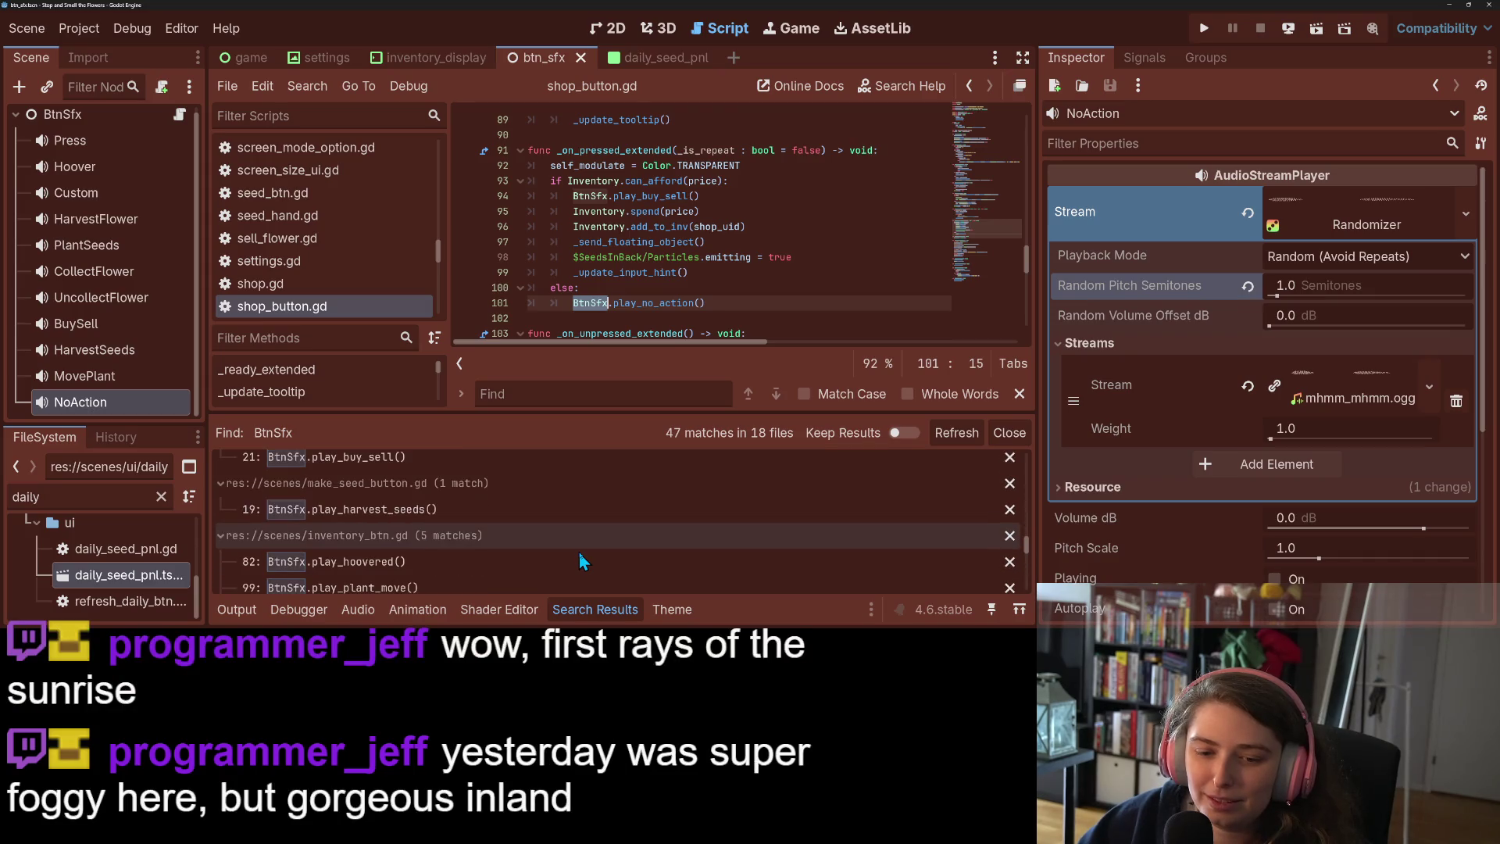
scroll(579, 551, "down", 3)
left_click(575, 552)
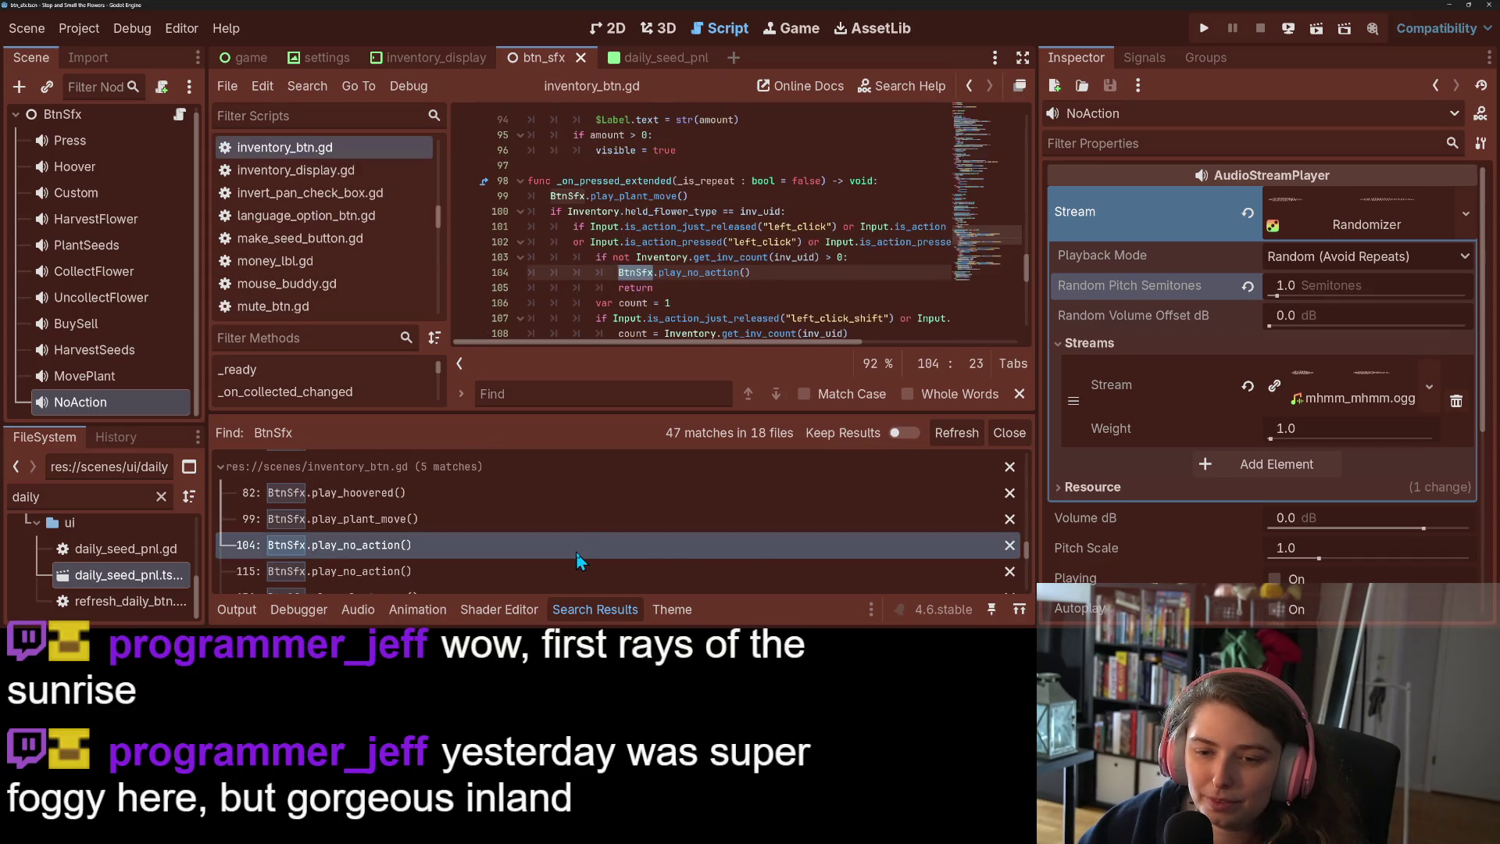
Jump to inventory_btn.gd's line 115 play_no_action call, then to the garden_button.gd match
scroll(722, 257, "down", 1)
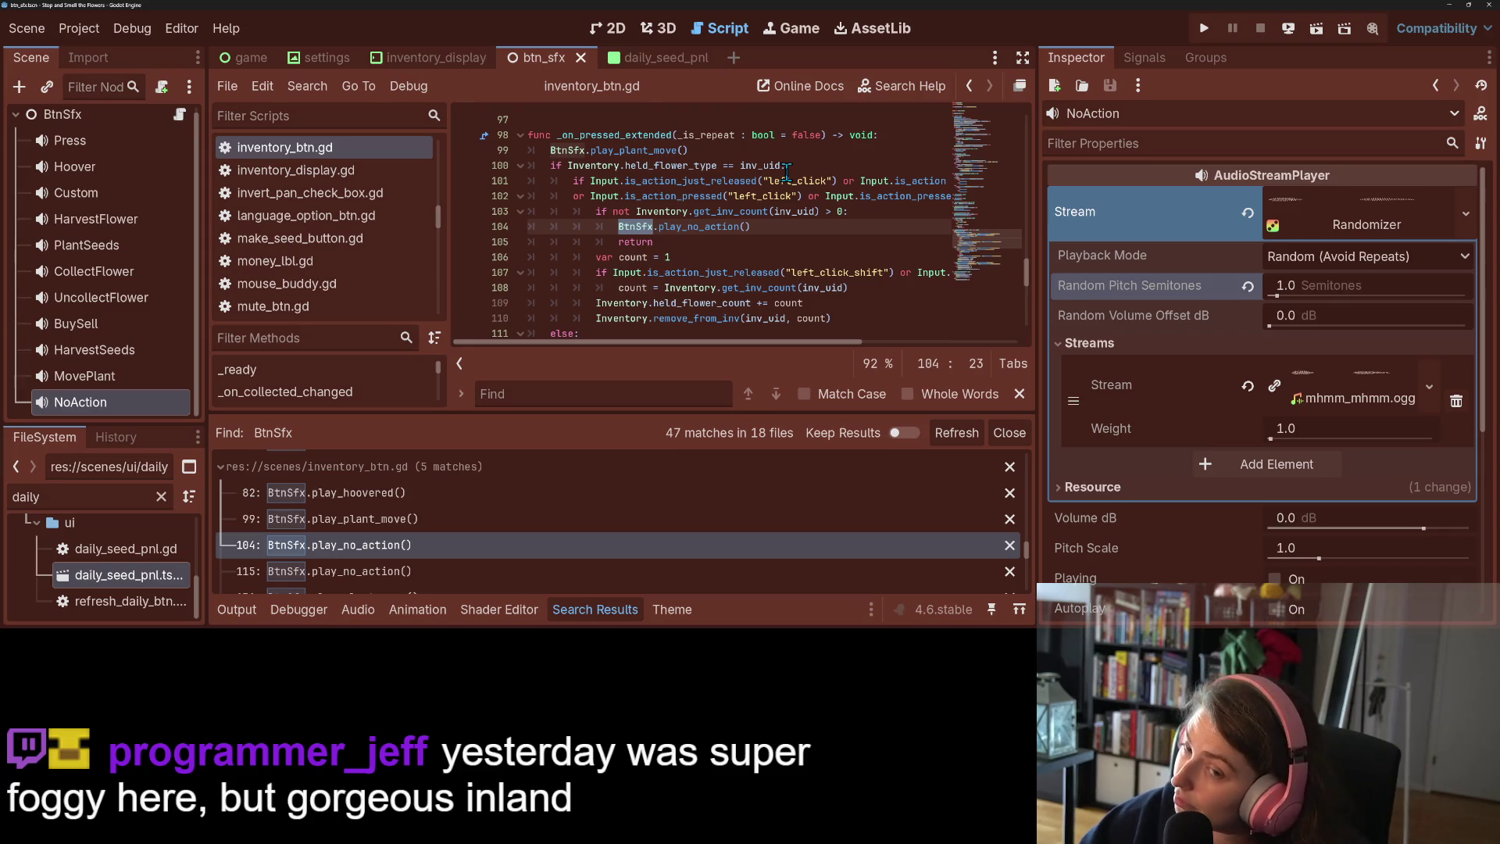
left_click(563, 569)
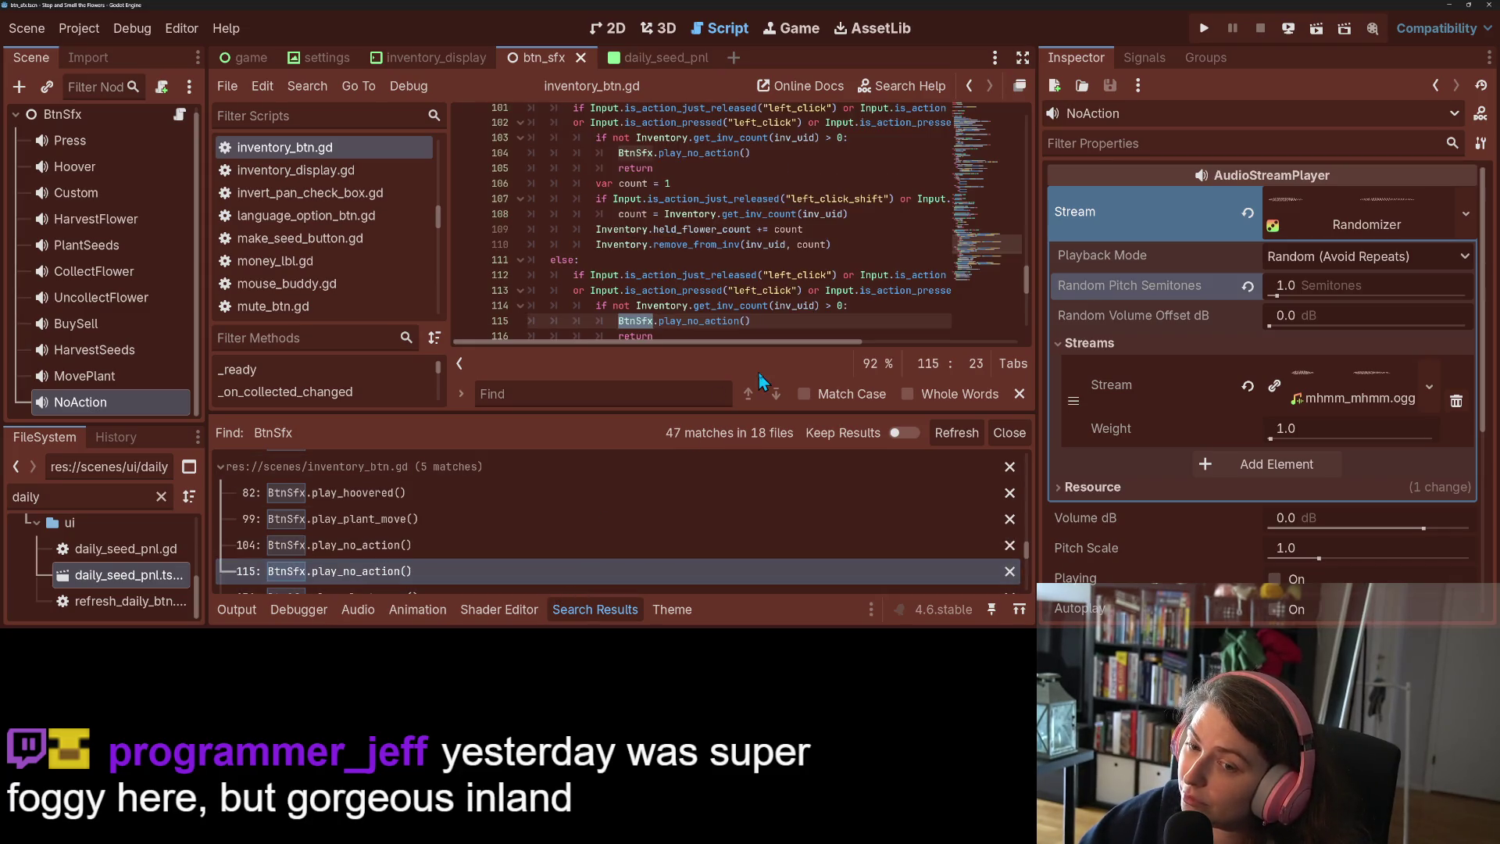
scroll(716, 551, "down", 2)
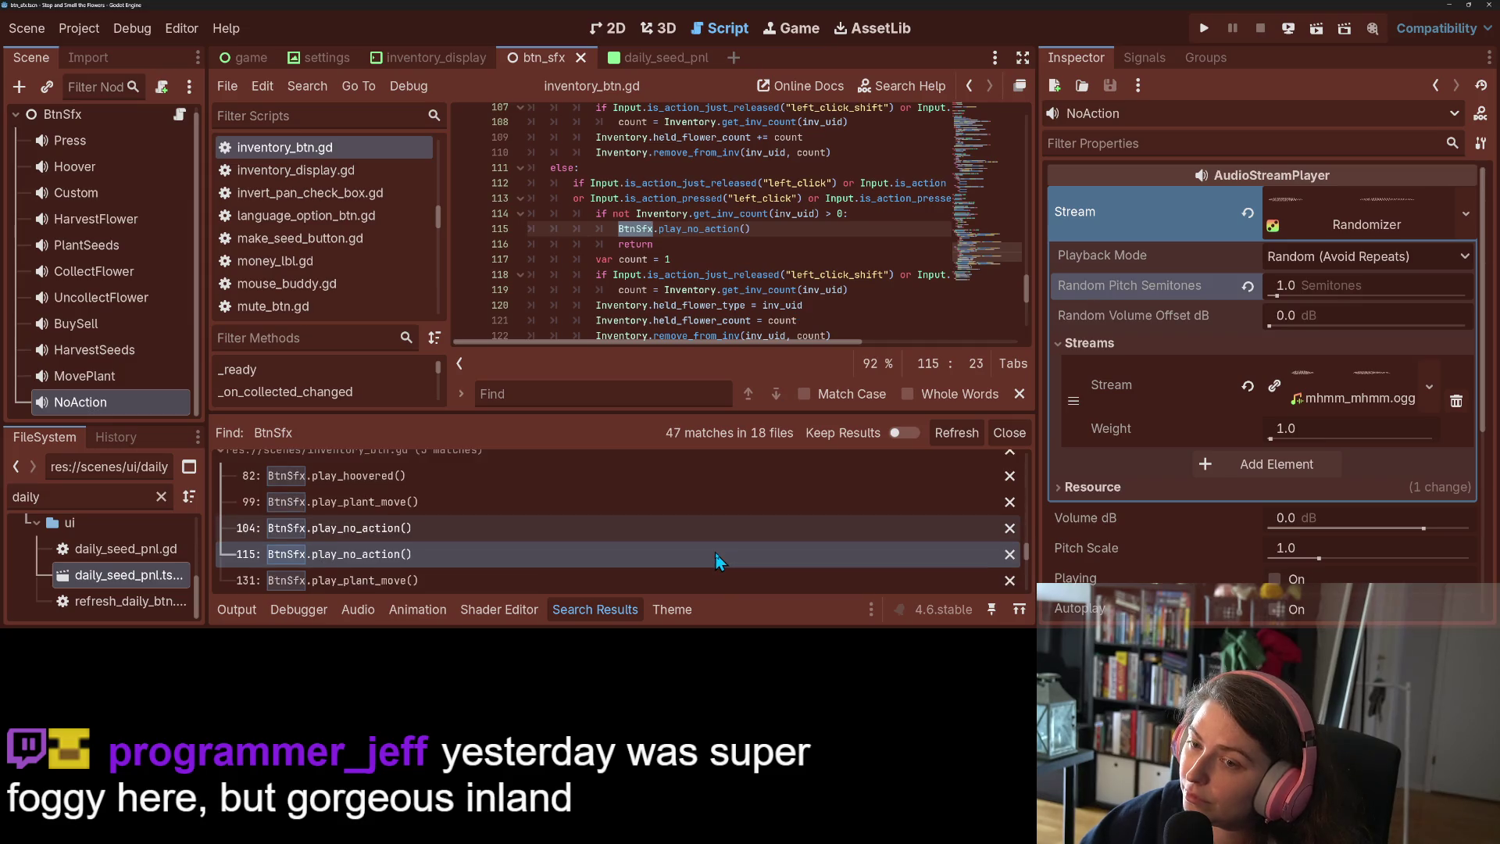
scroll(715, 553, "down", 1)
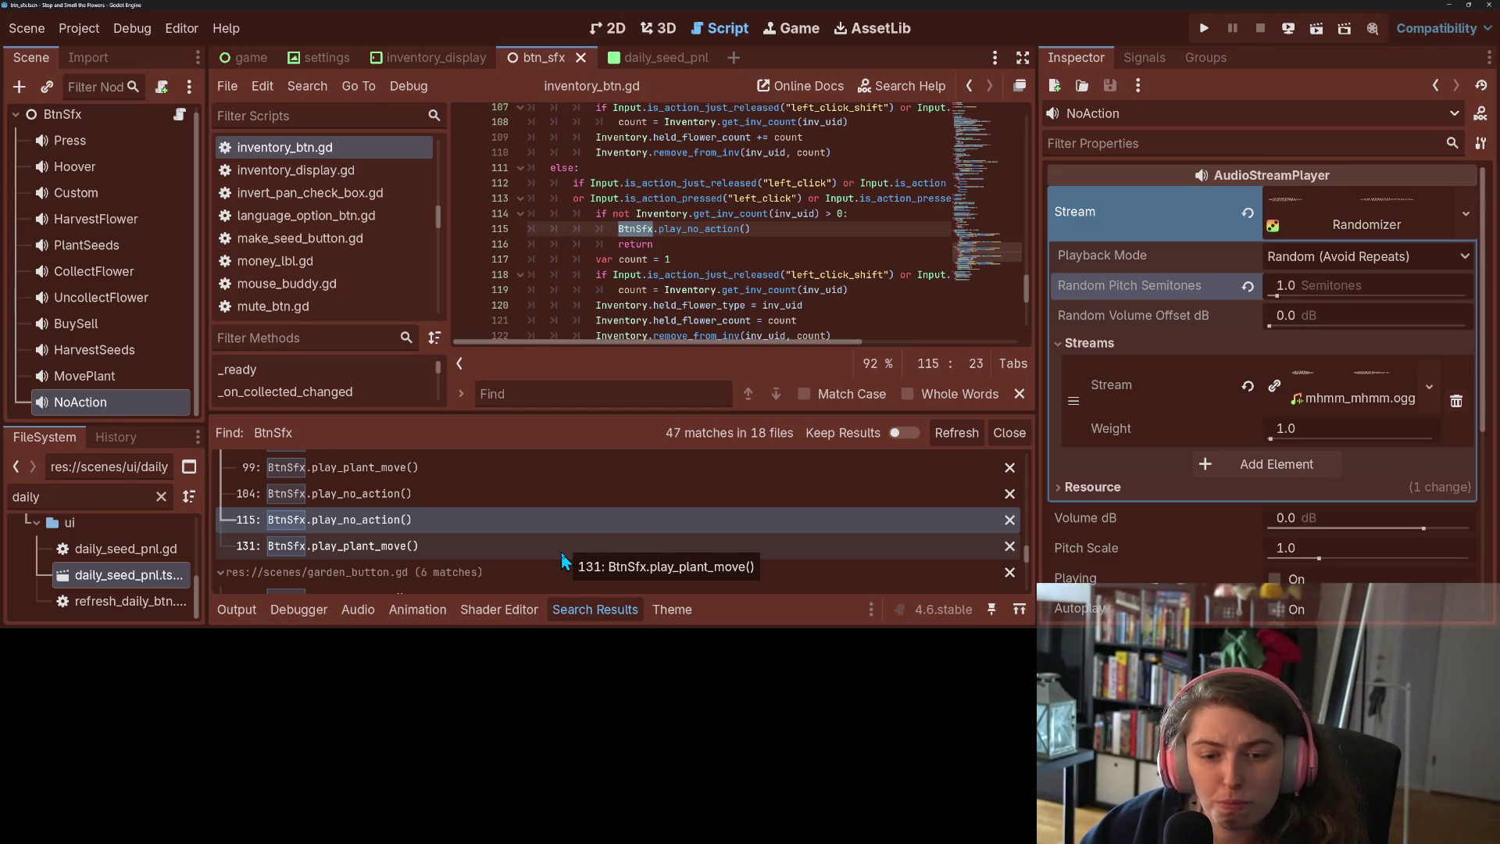
scroll(561, 552, "down", 3)
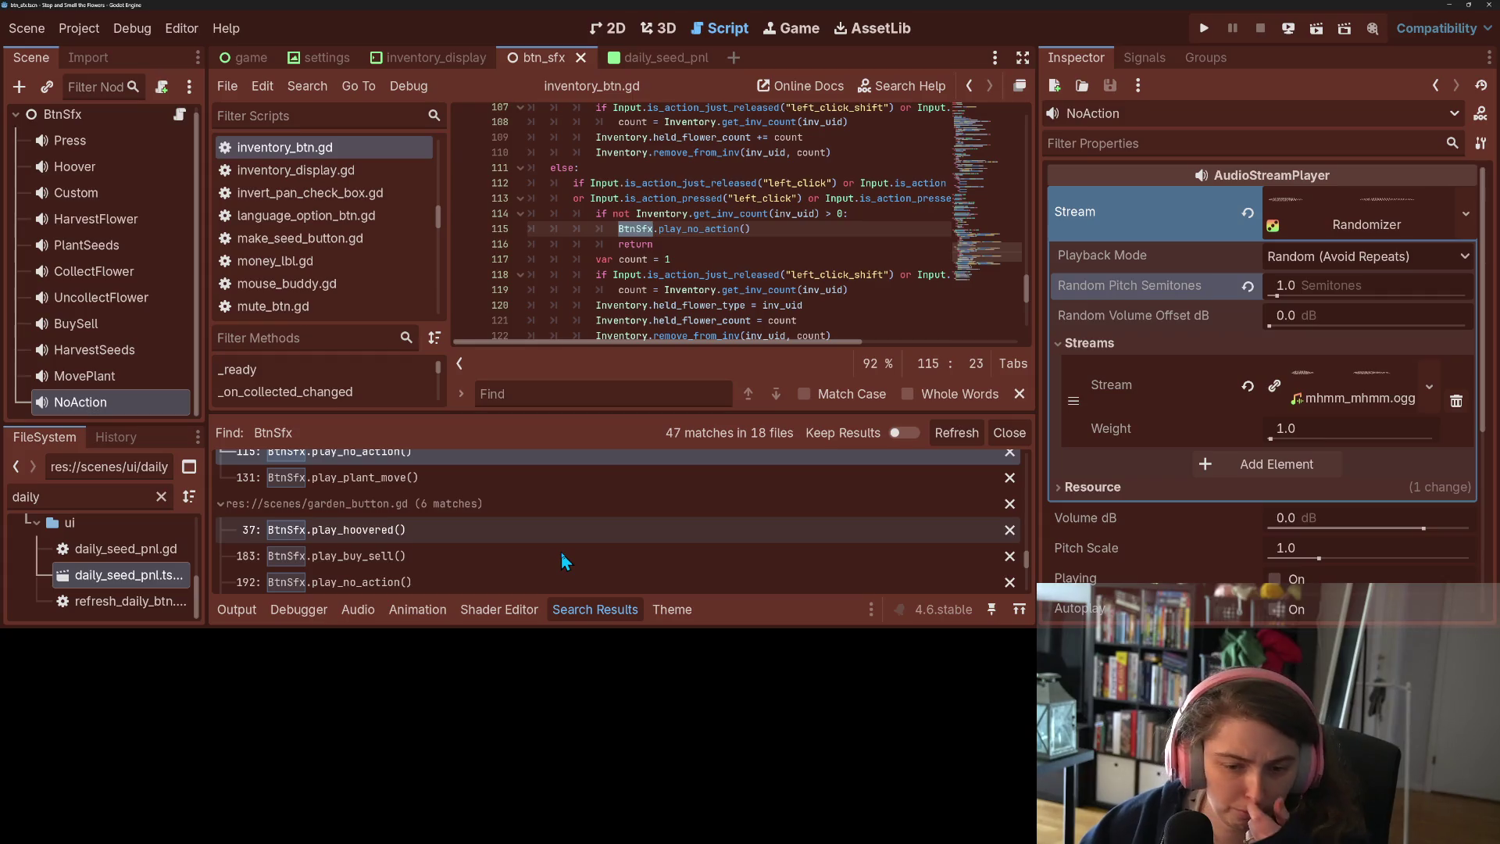
scroll(561, 552, "down", 1)
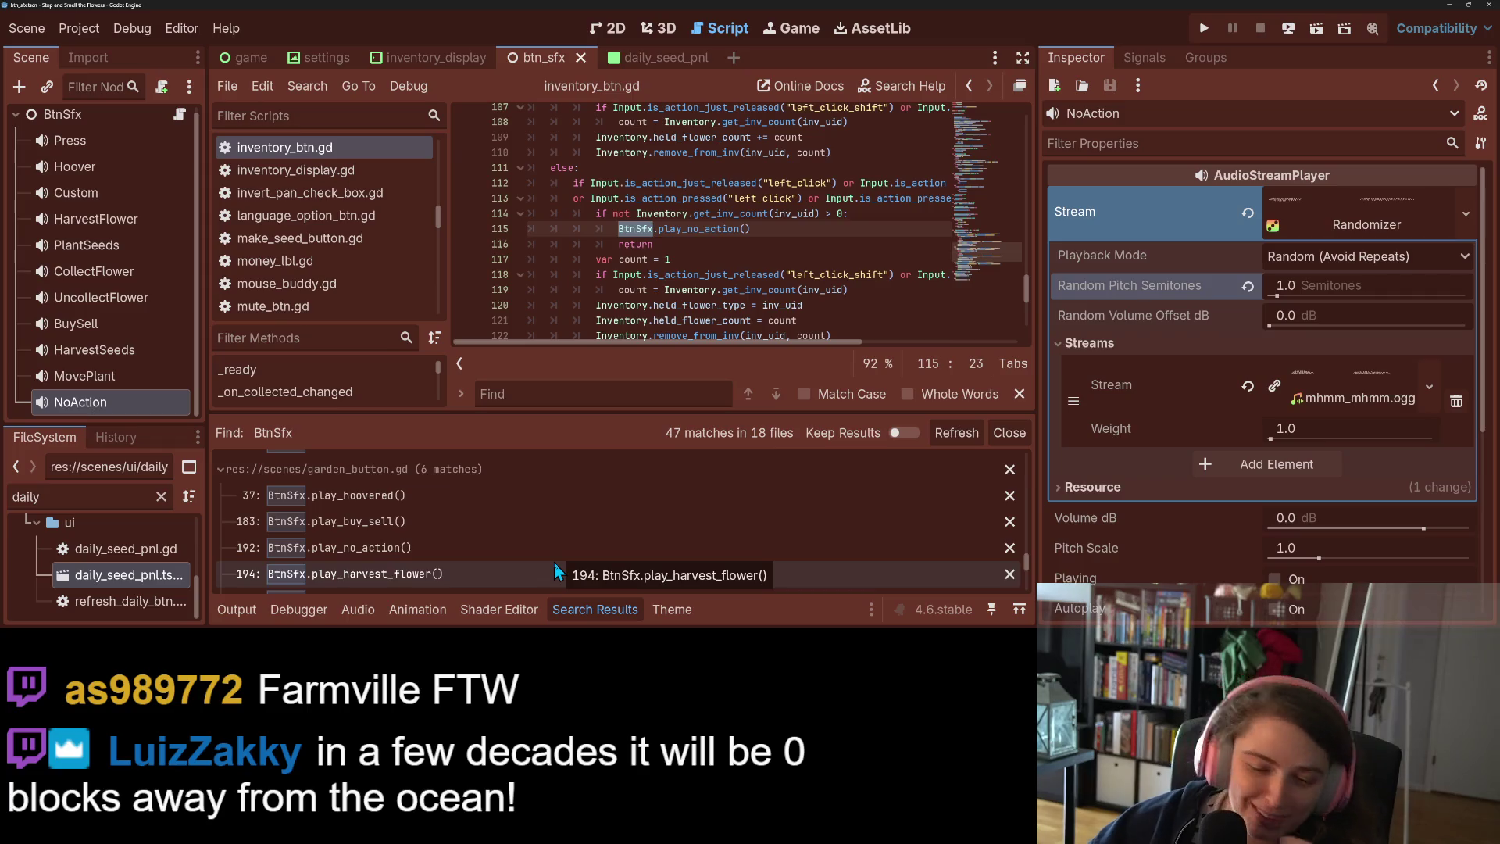
left_click(519, 553)
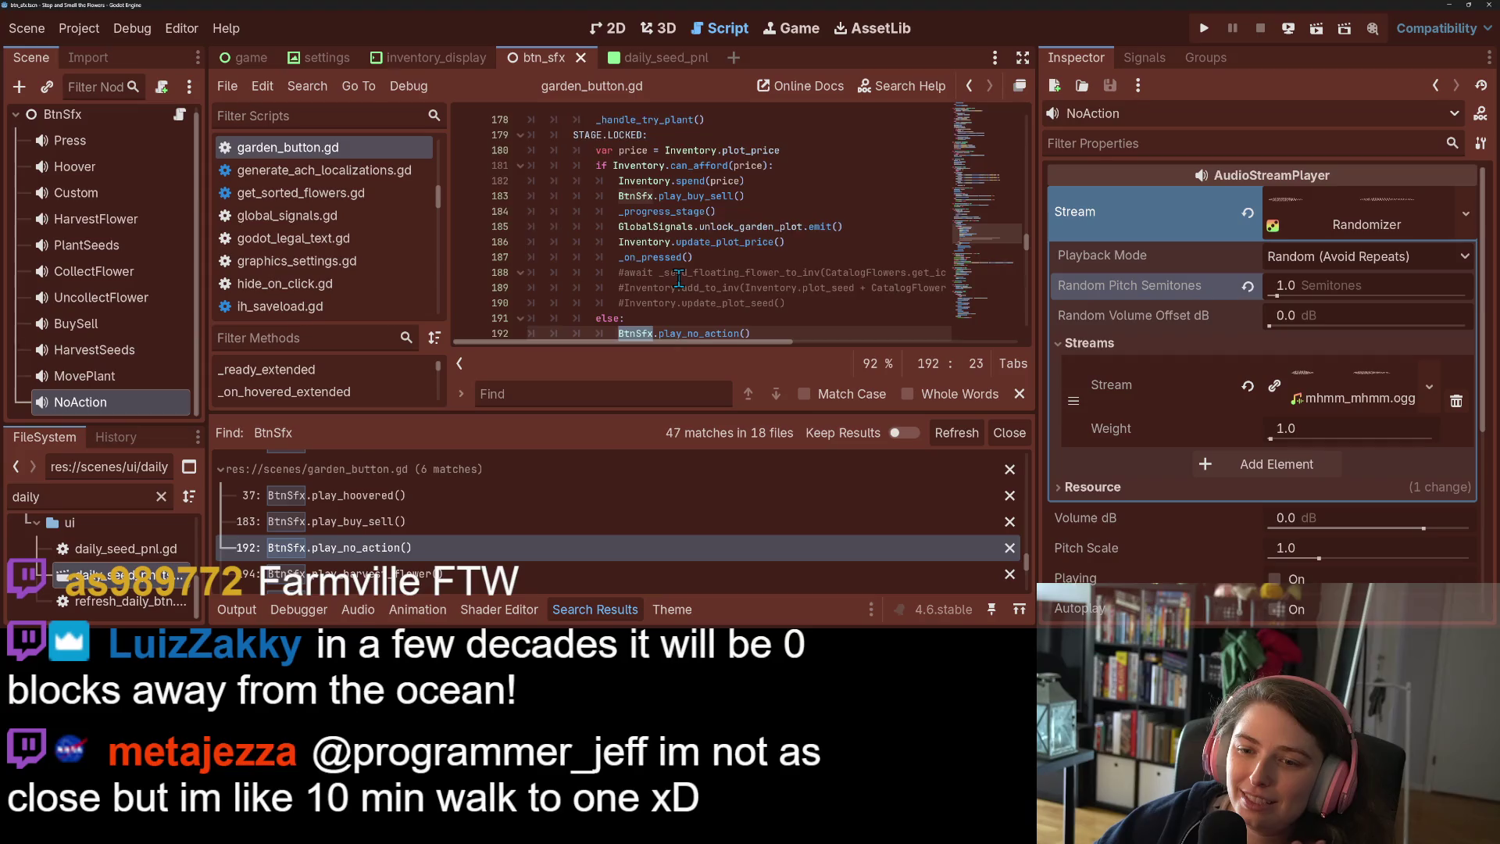
Delete the BtnSfx.play_no_action() line 219 from _handle_try_plant's else branch and save garden_button.gd
scroll(678, 278, "down", 1)
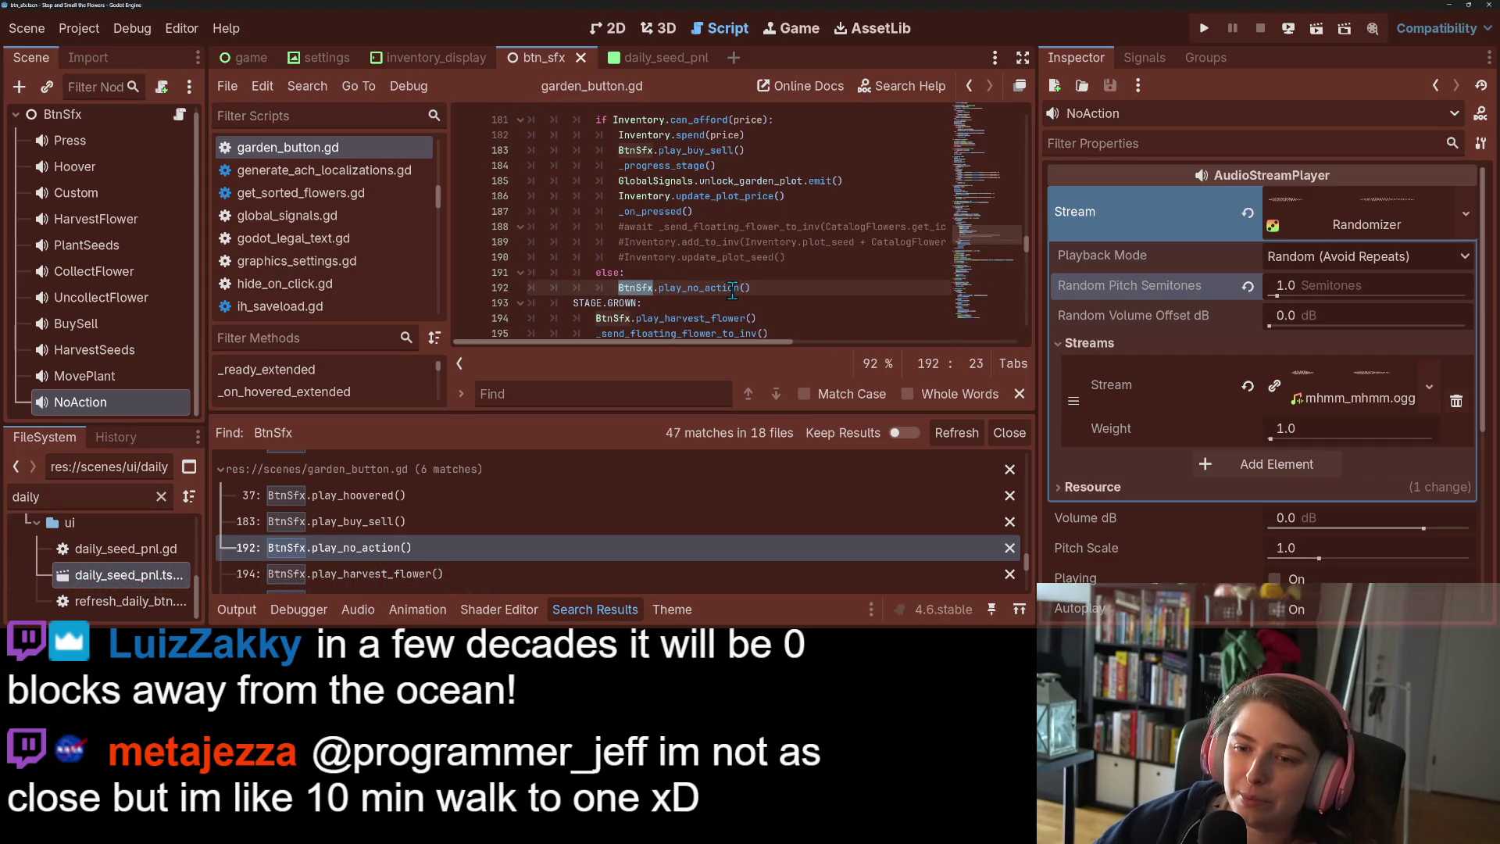
scroll(717, 292, "down", 1)
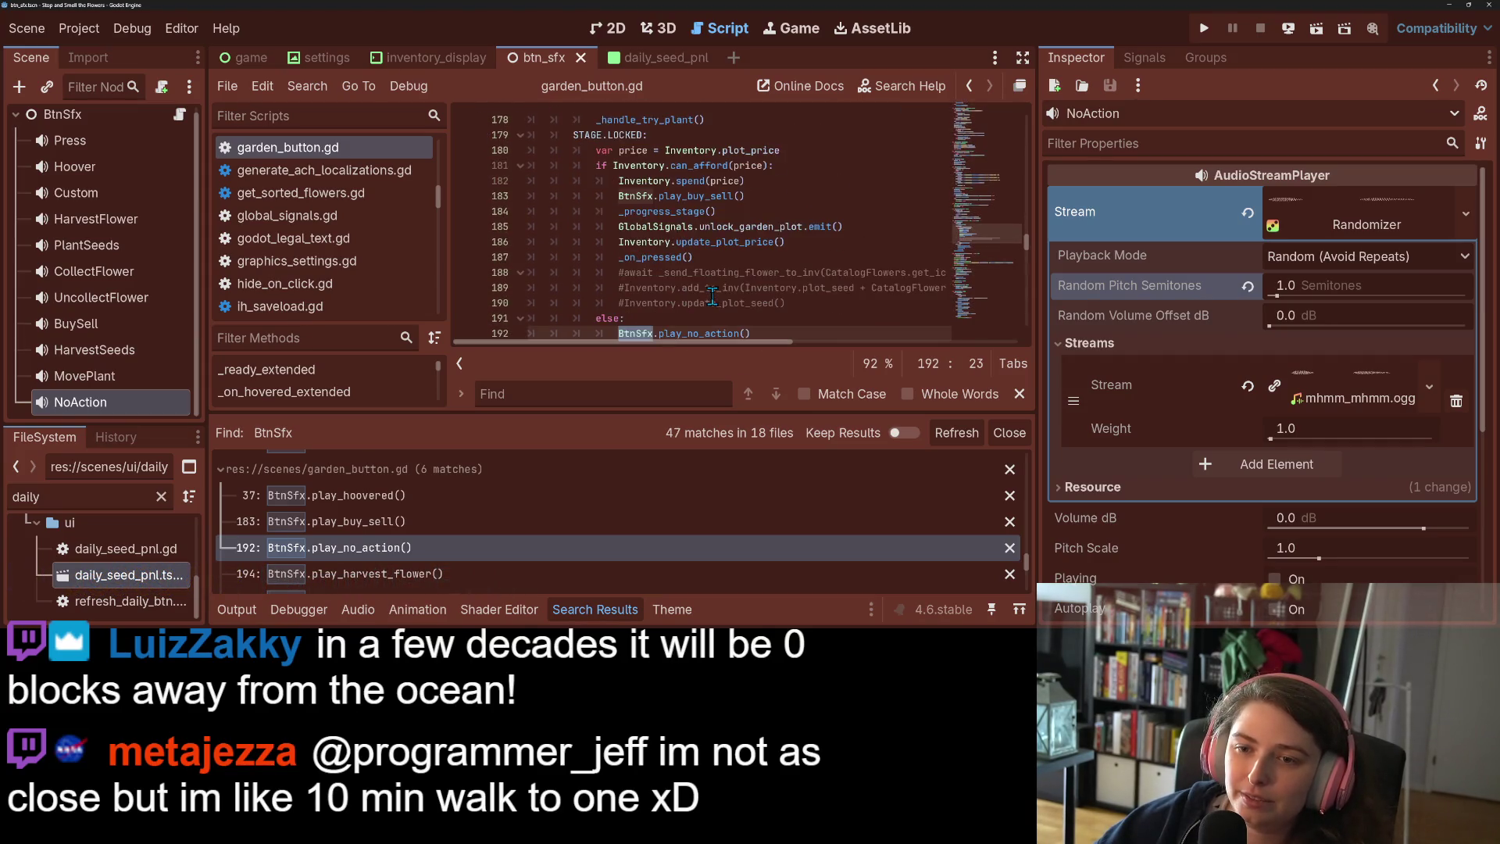
scroll(695, 285, "down", 1)
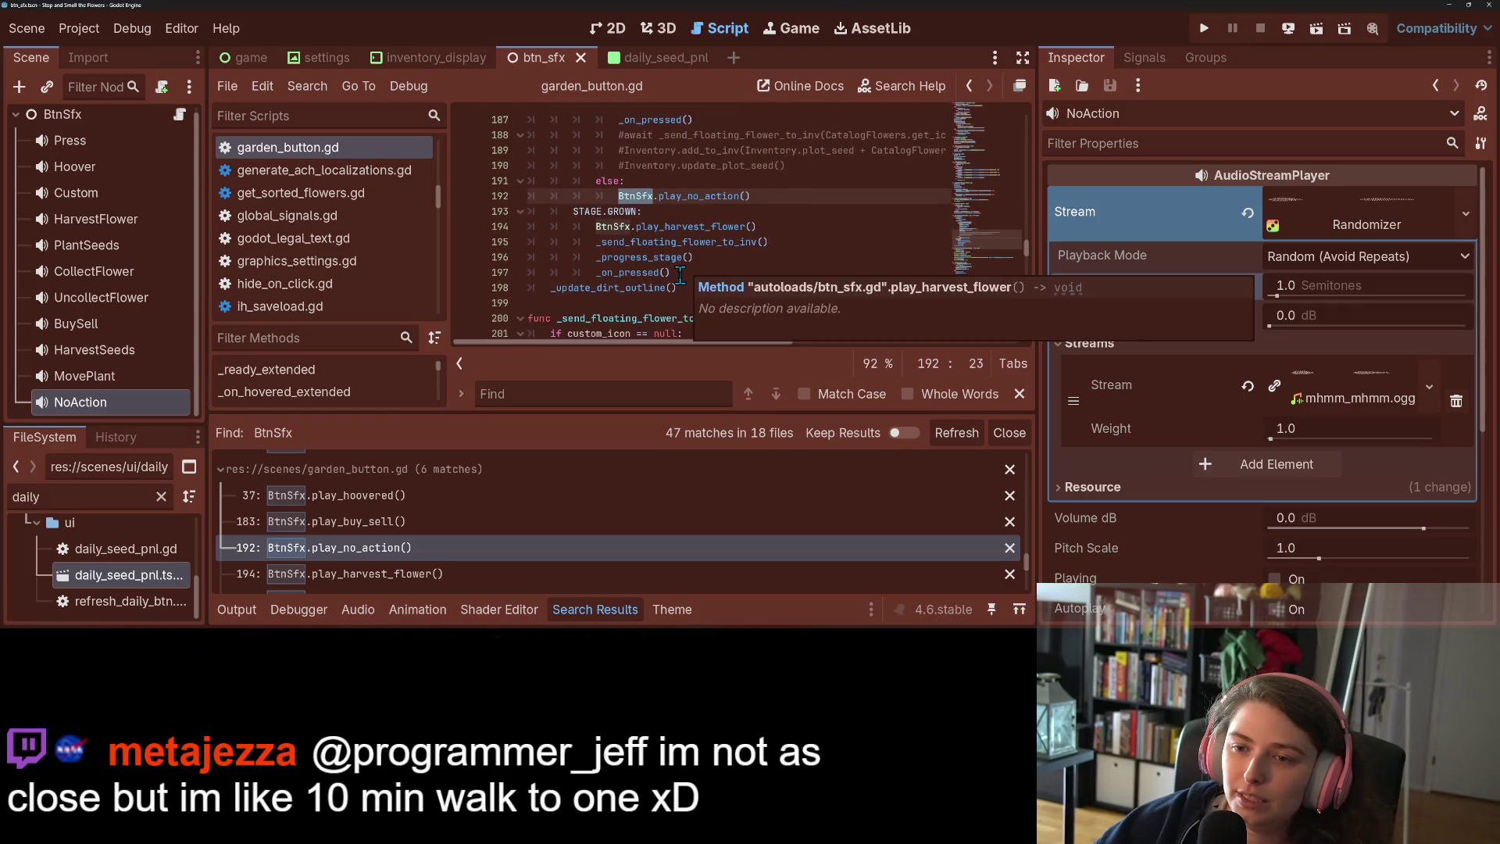
scroll(677, 266, "down", 1)
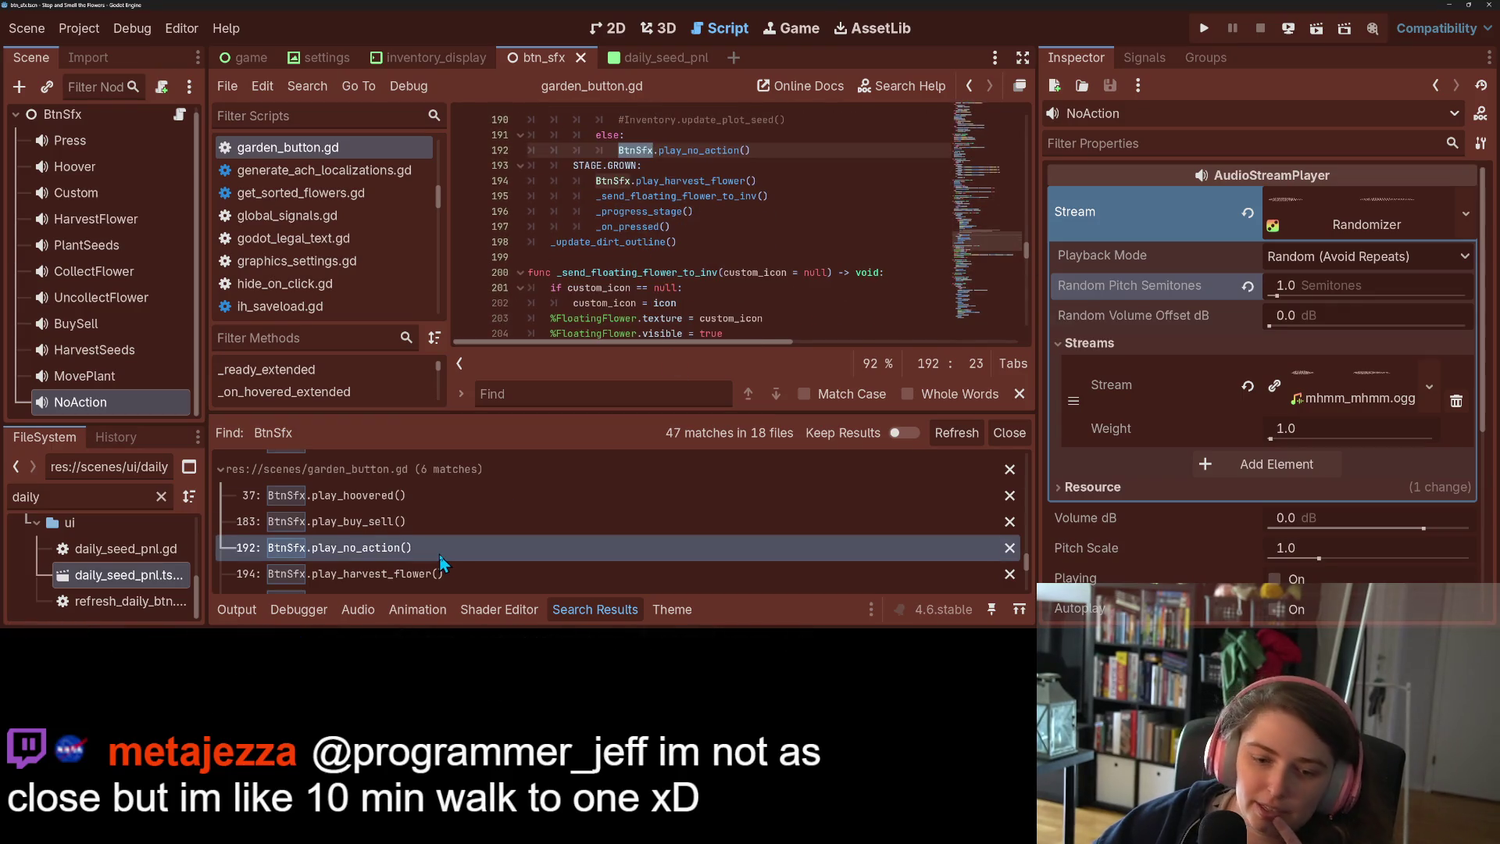
scroll(441, 561, "down", 1)
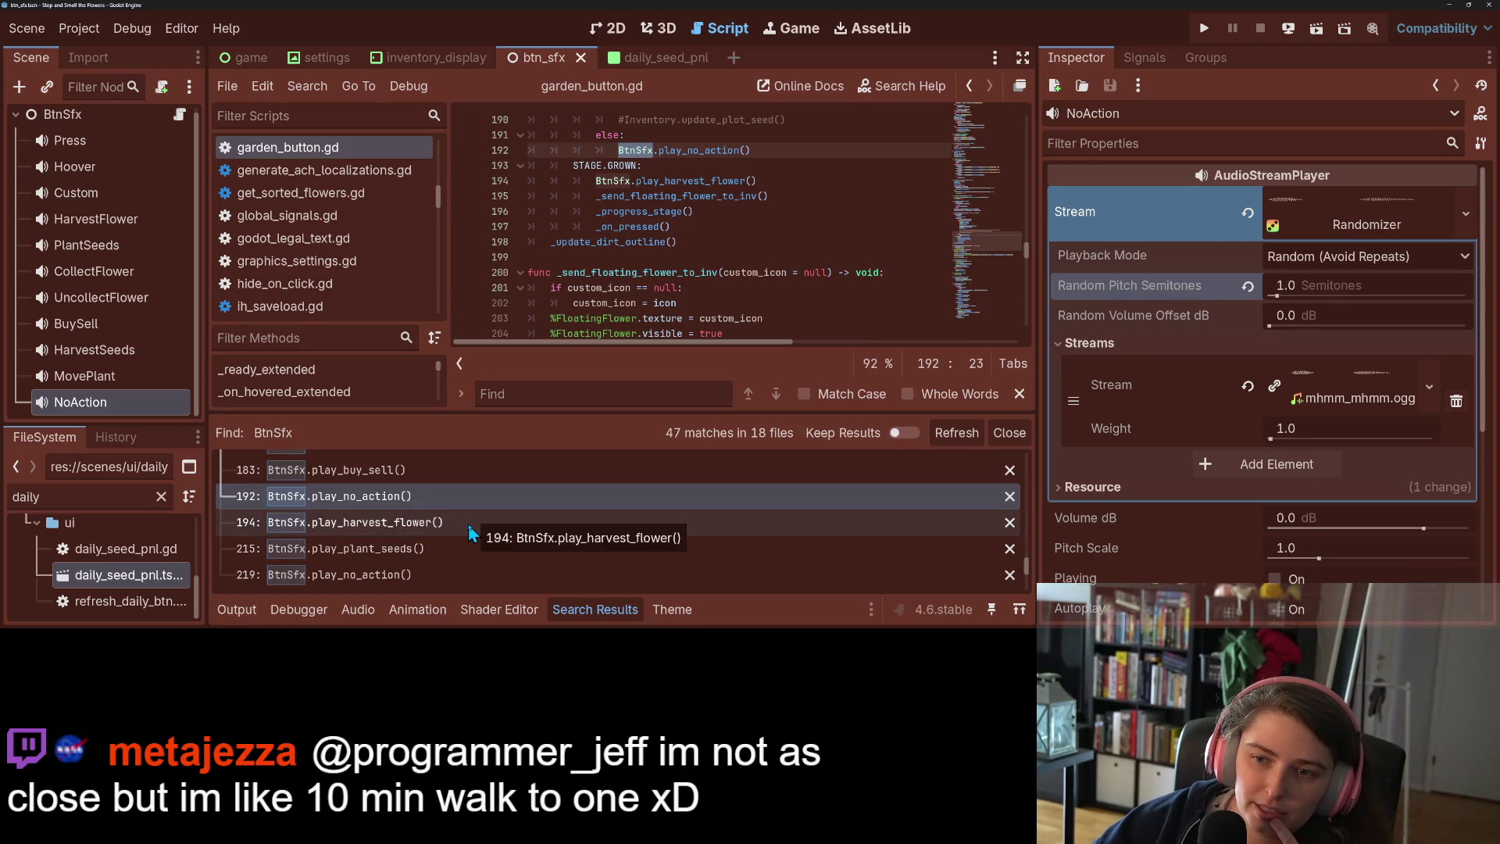
scroll(640, 270, "up", 5)
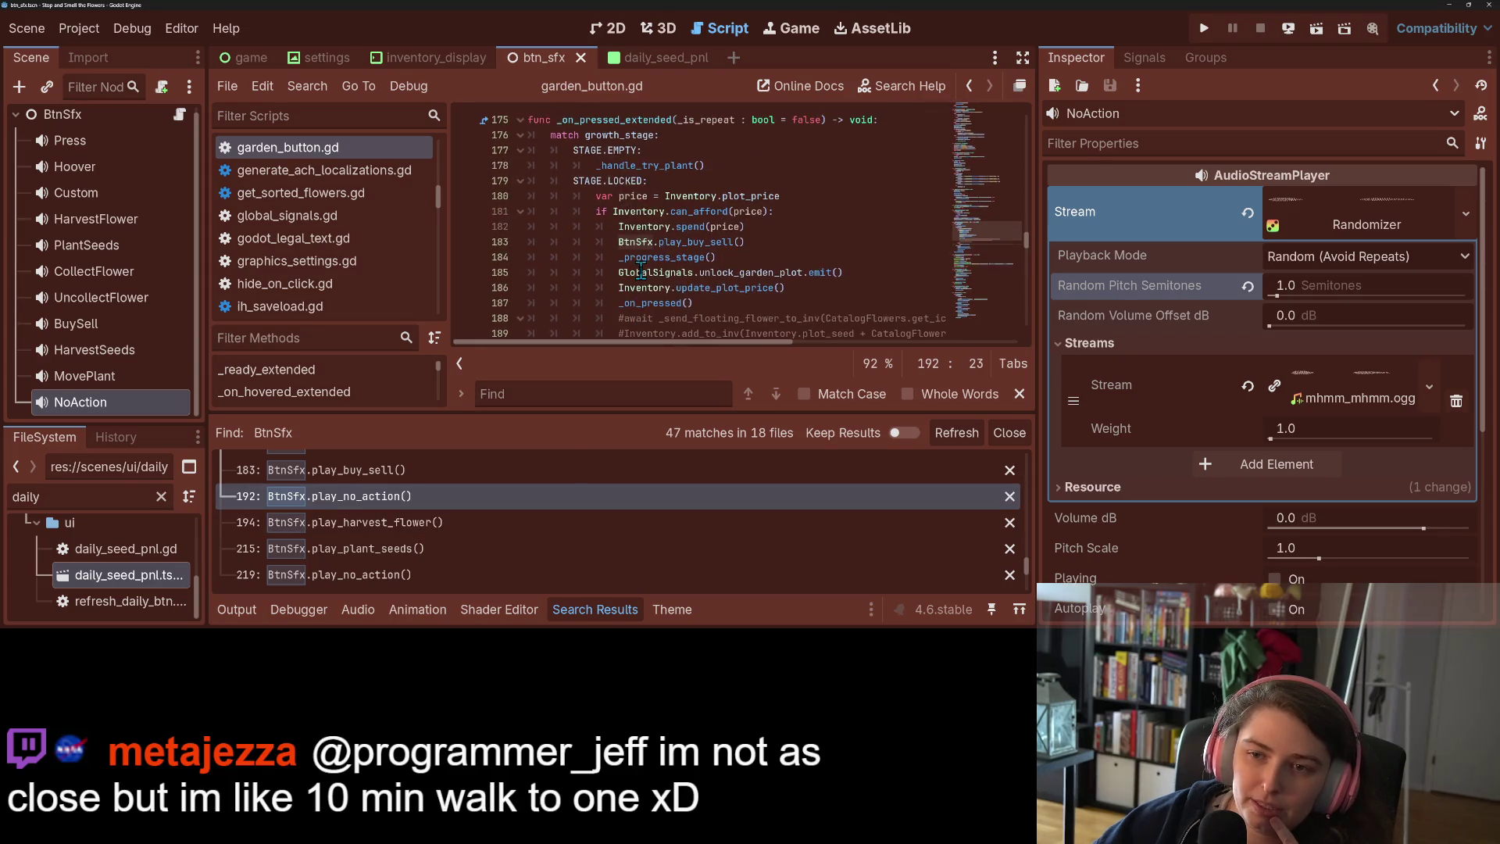
scroll(703, 287, "down", 7)
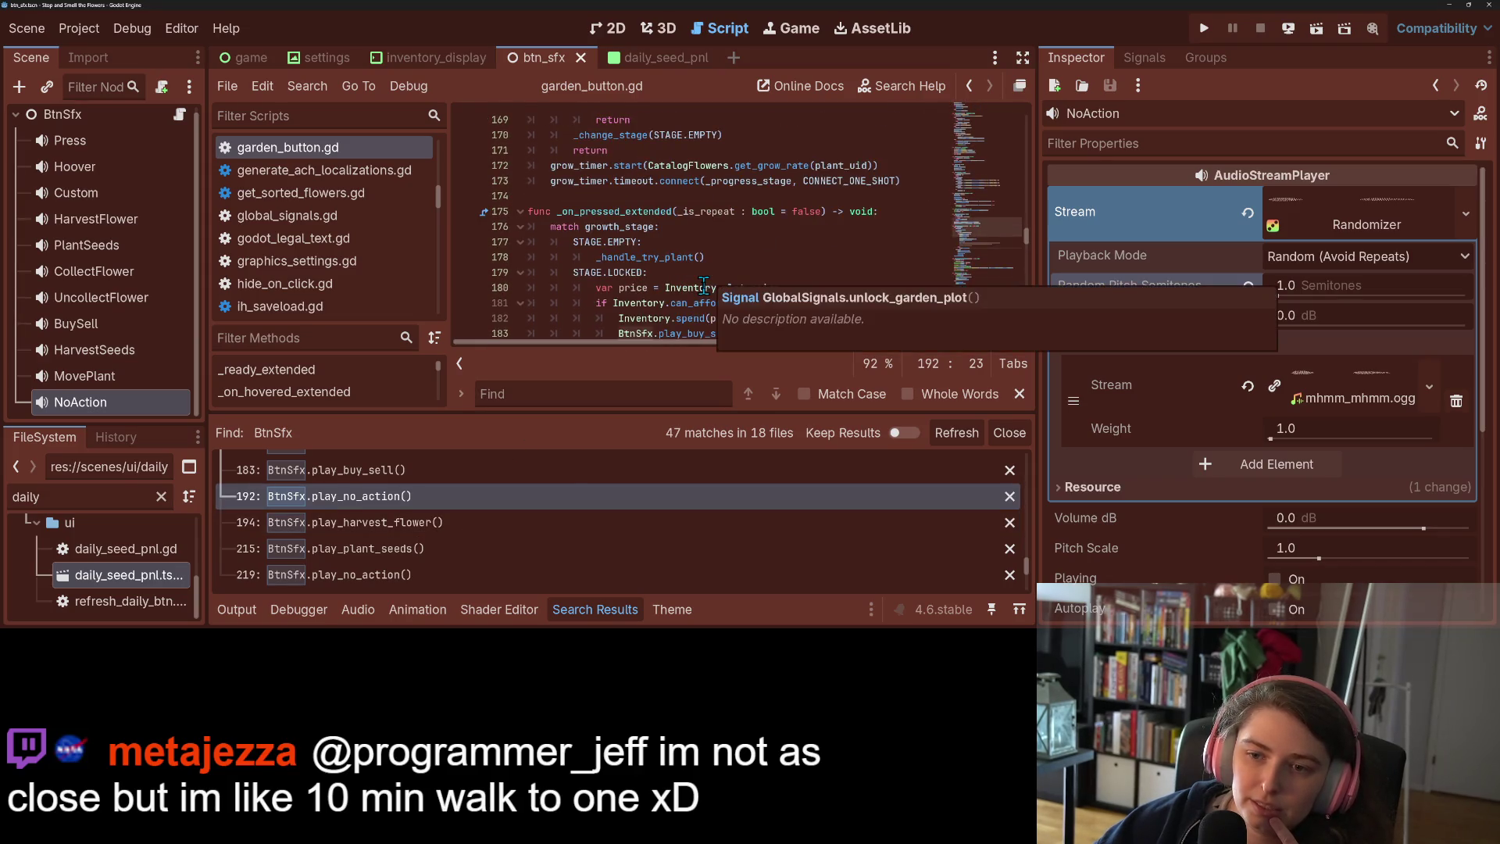
scroll(702, 289, "down", 5)
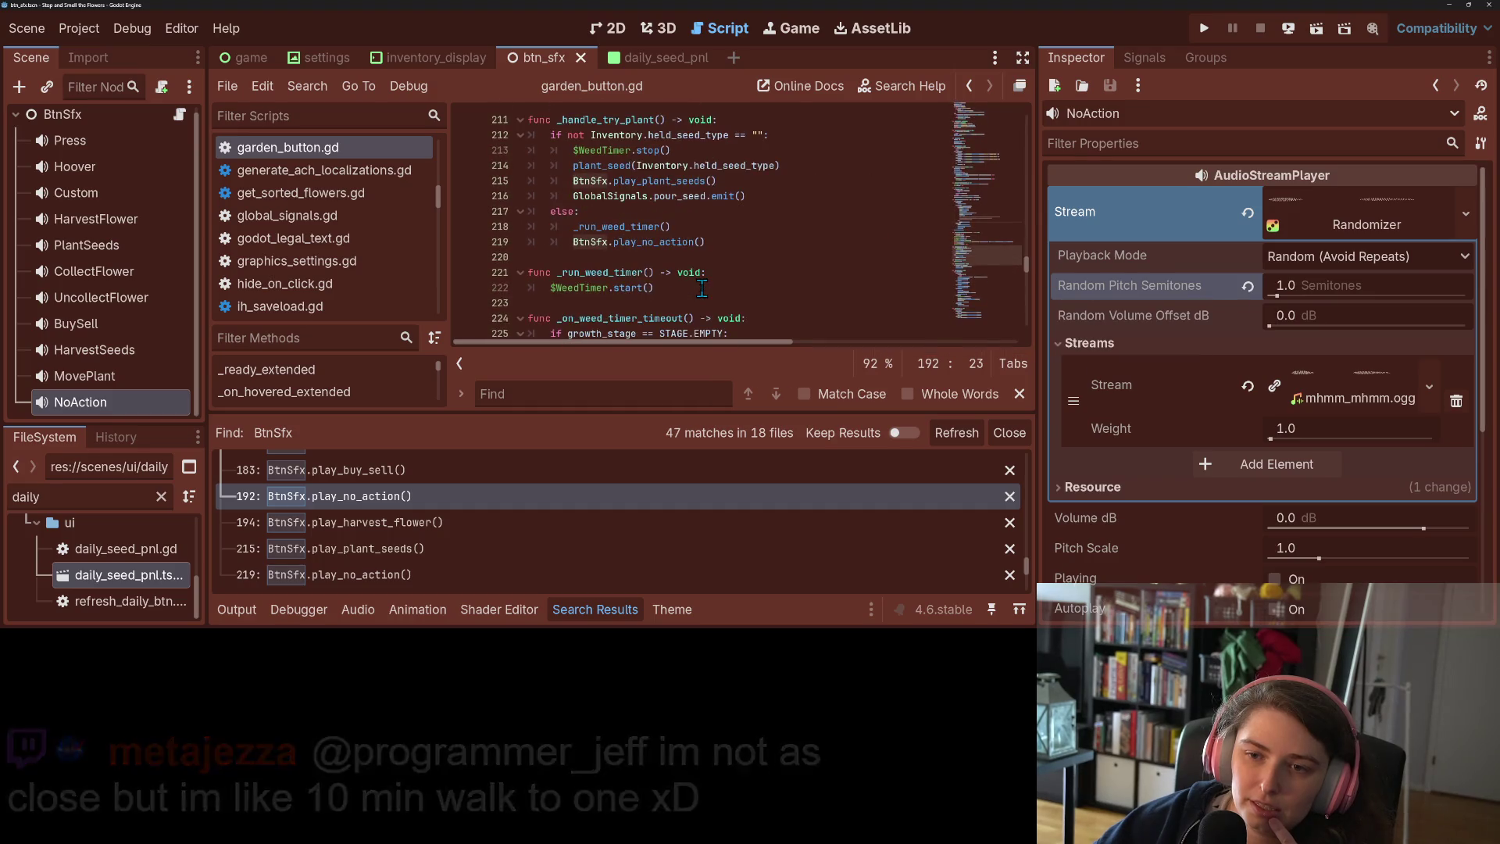
left_click_drag(728, 239, 552, 241)
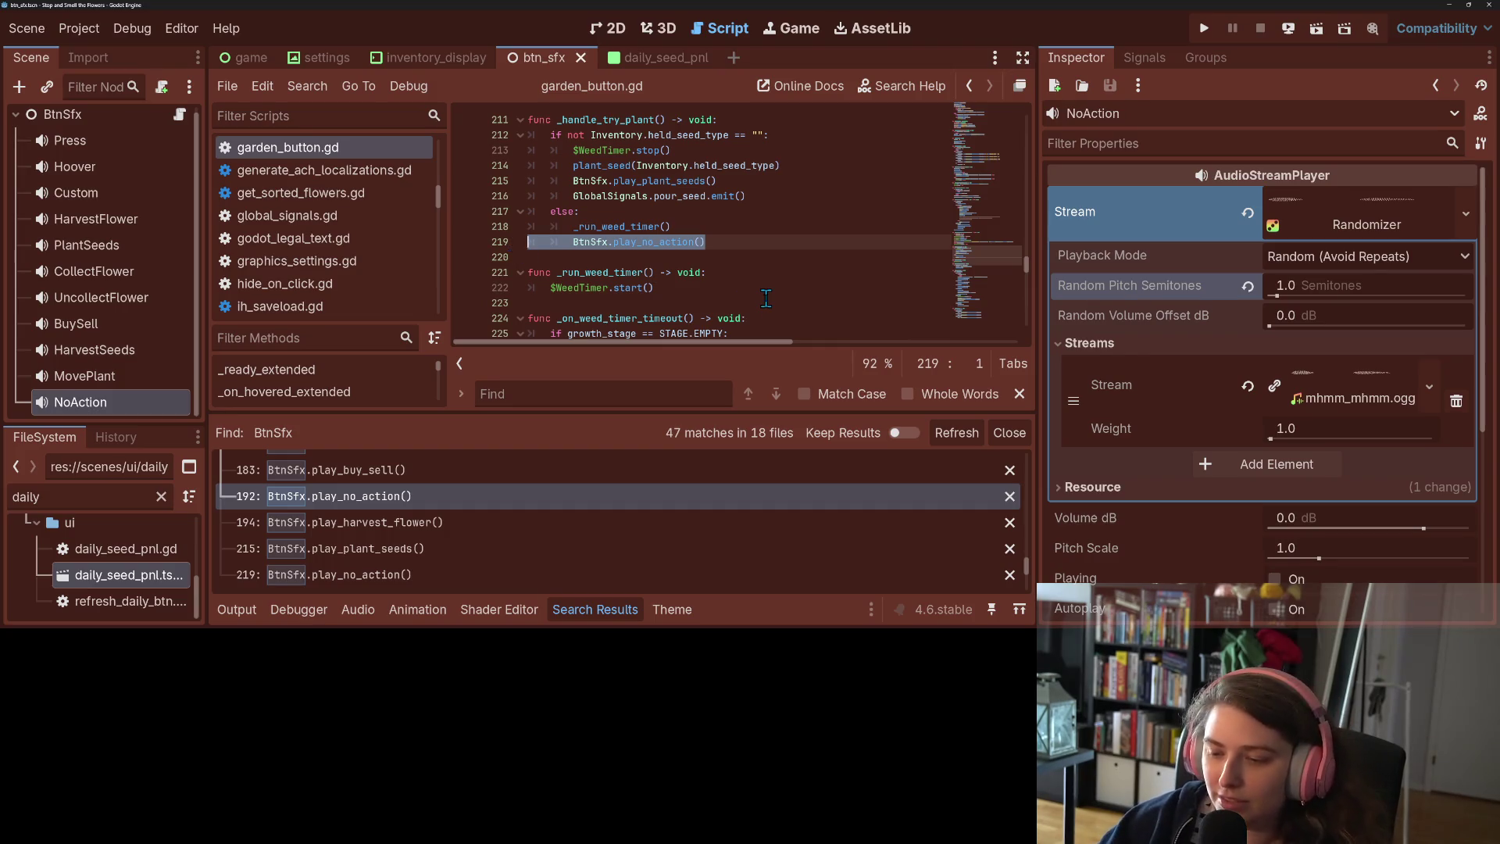
key("BackSpace")
key("BackSpace")
key("BackSpace")
key("BackSpace")
key("ctrl+s")
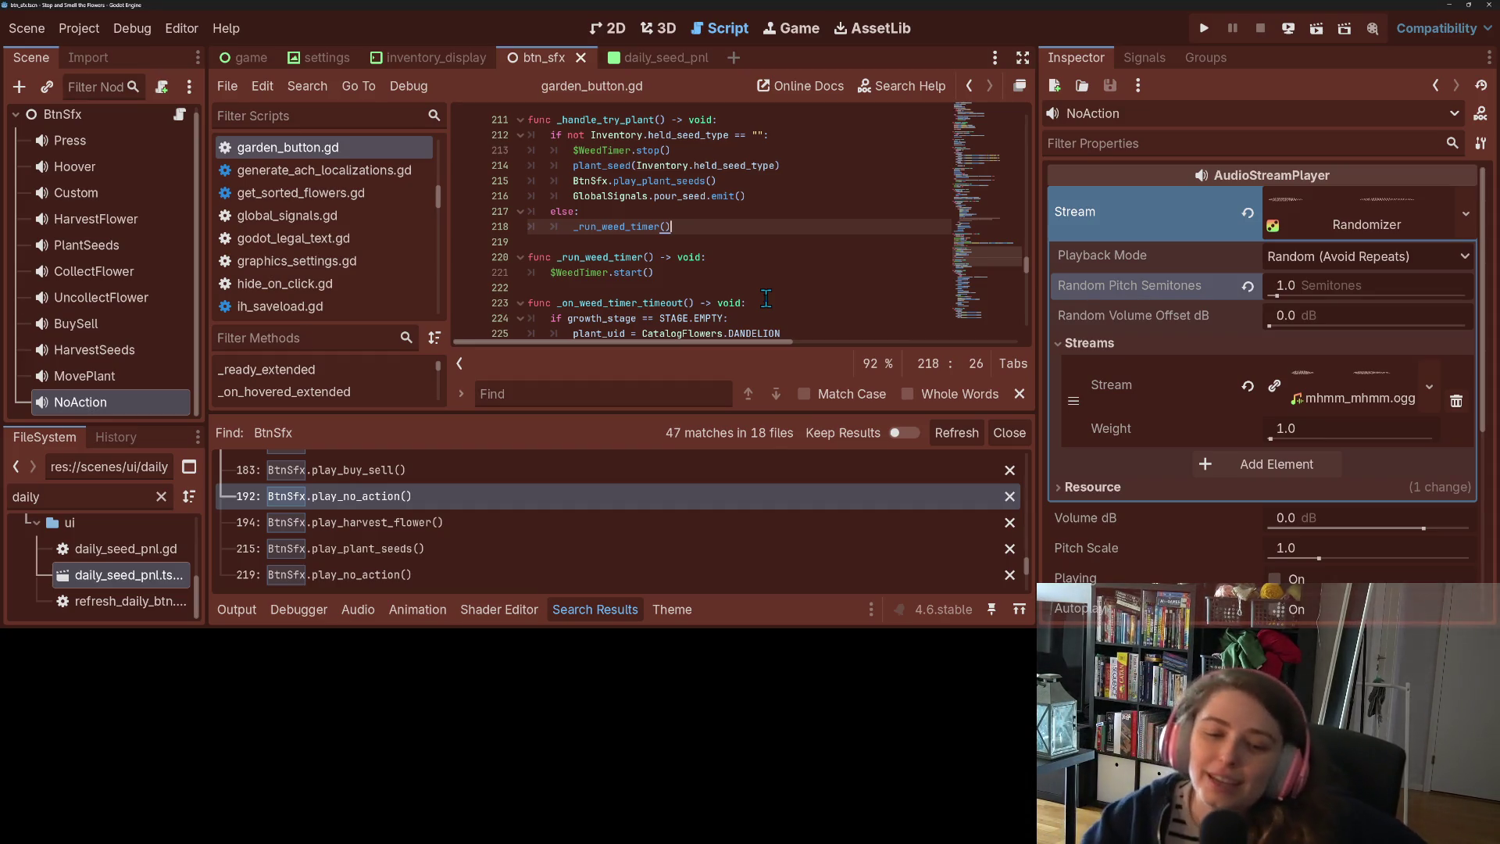
scroll(424, 561, "down", 1)
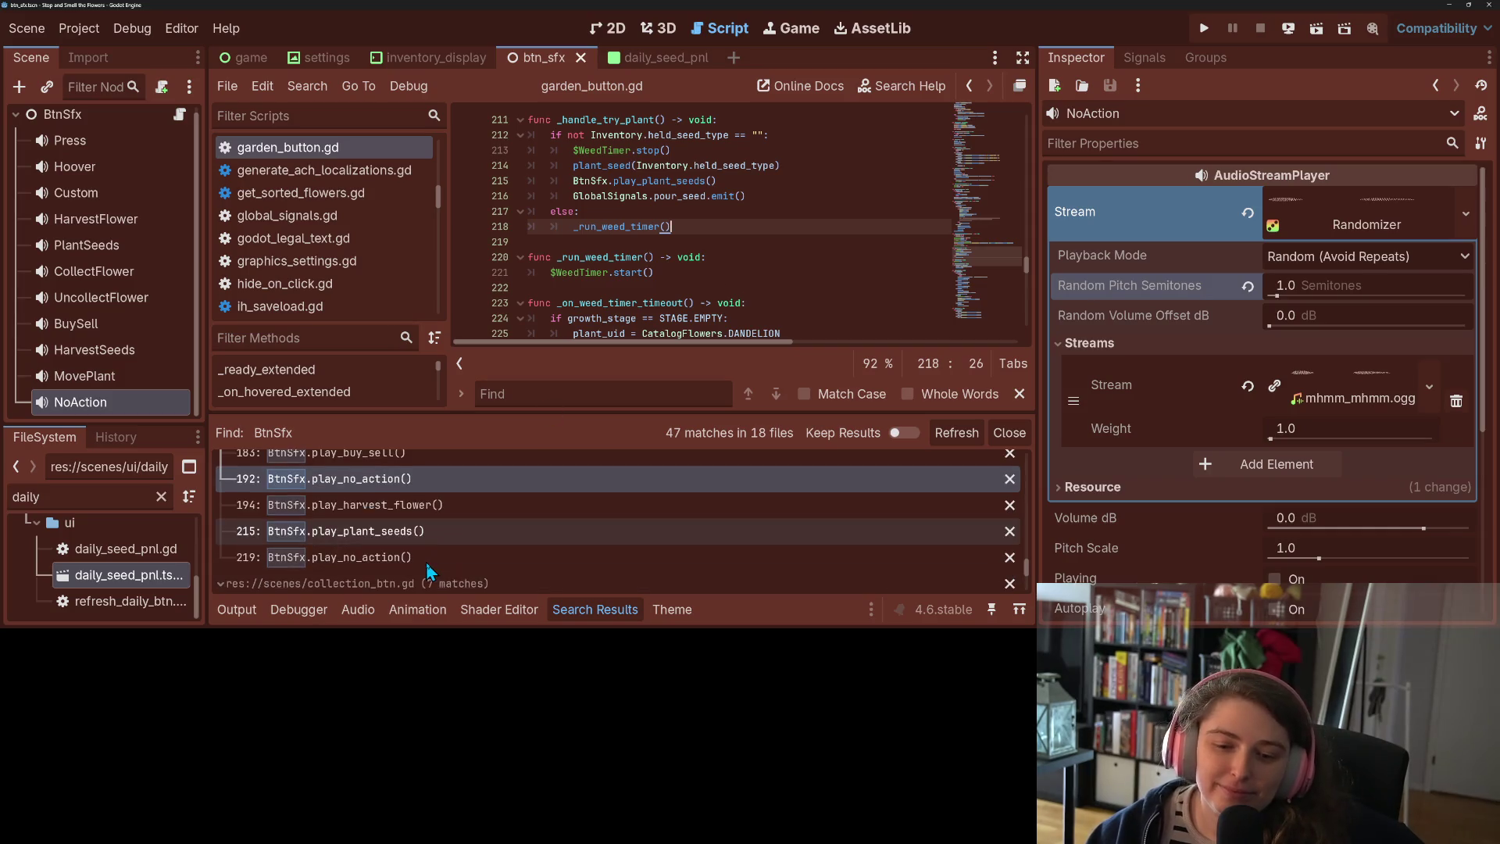
Open collection_btn.gd at its line 115 no-action sound match
left_click(425, 560)
scroll(421, 558, "down", 5)
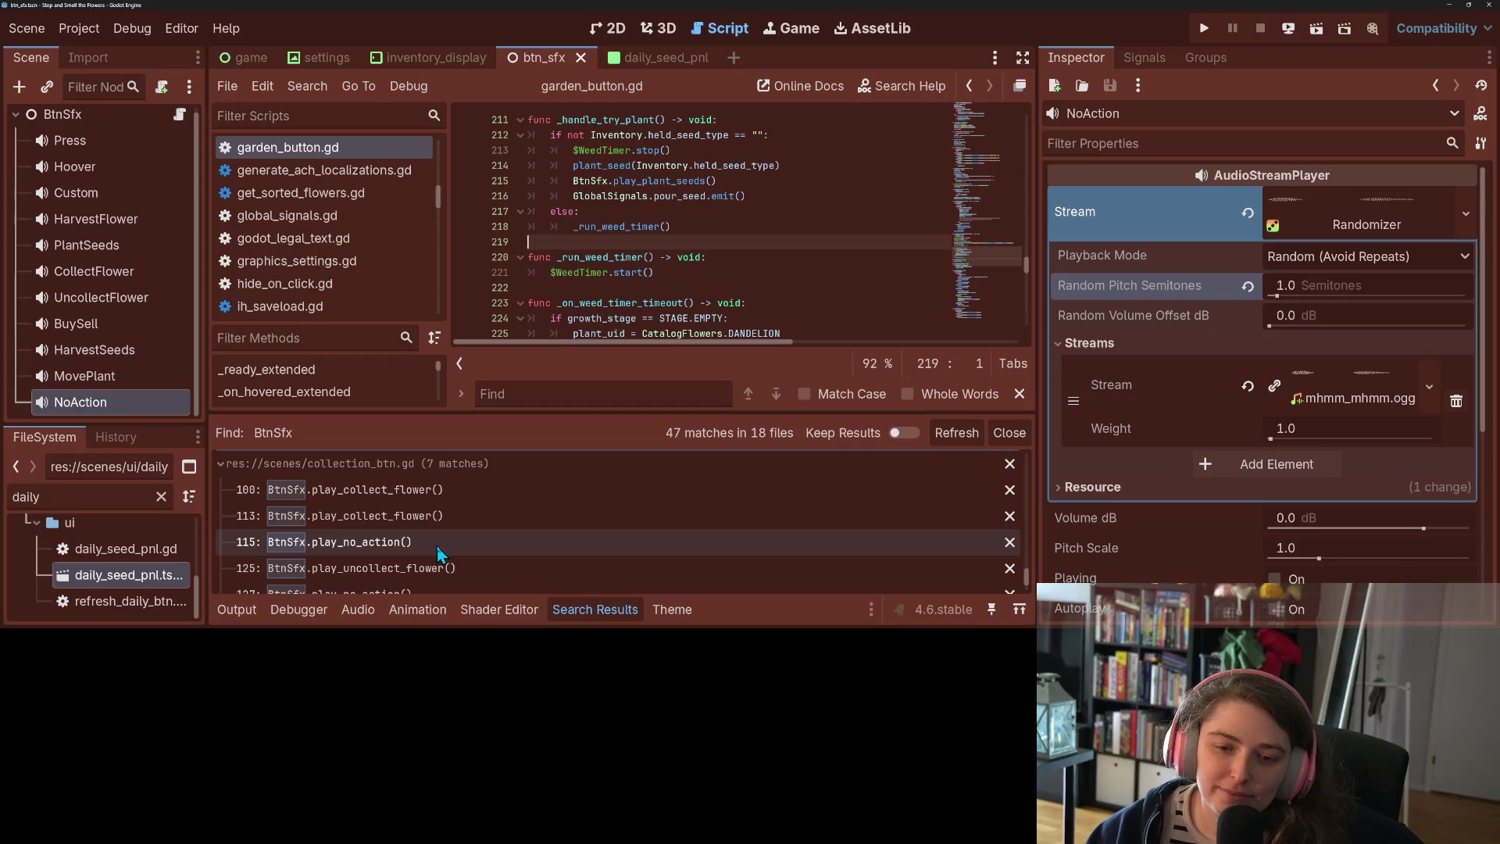
left_click(438, 547)
scroll(703, 256, "up", 2)
scroll(703, 256, "up", 10)
scroll(704, 257, "down", 3)
scroll(703, 256, "down", 10)
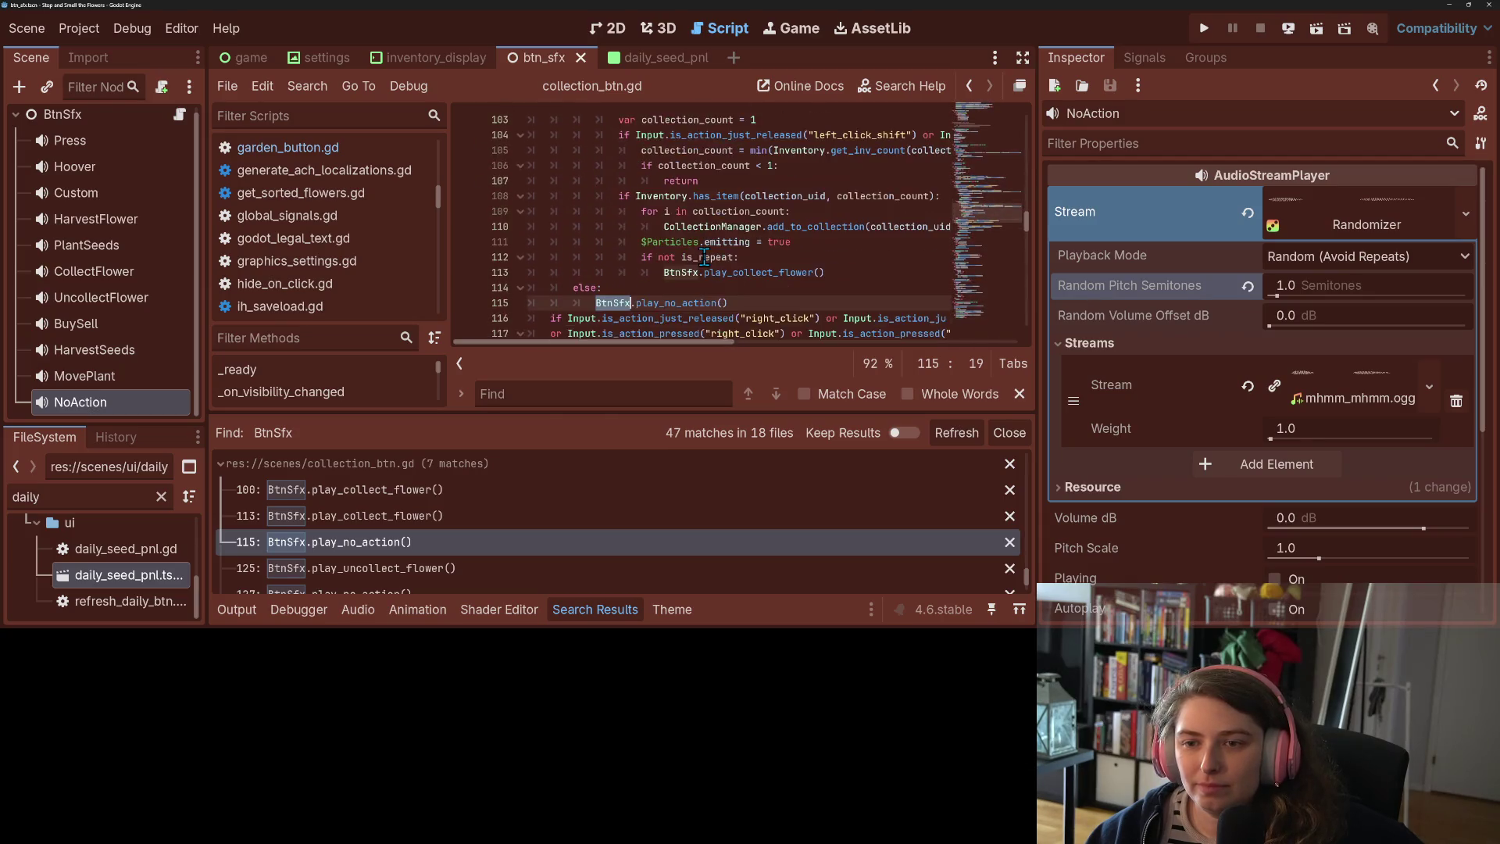
Review the COLLECTED and collection_count code on lines 118–127, then run the game
left_click(706, 257)
scroll(725, 149, "up", 1)
double_click(723, 166)
left_click(698, 166)
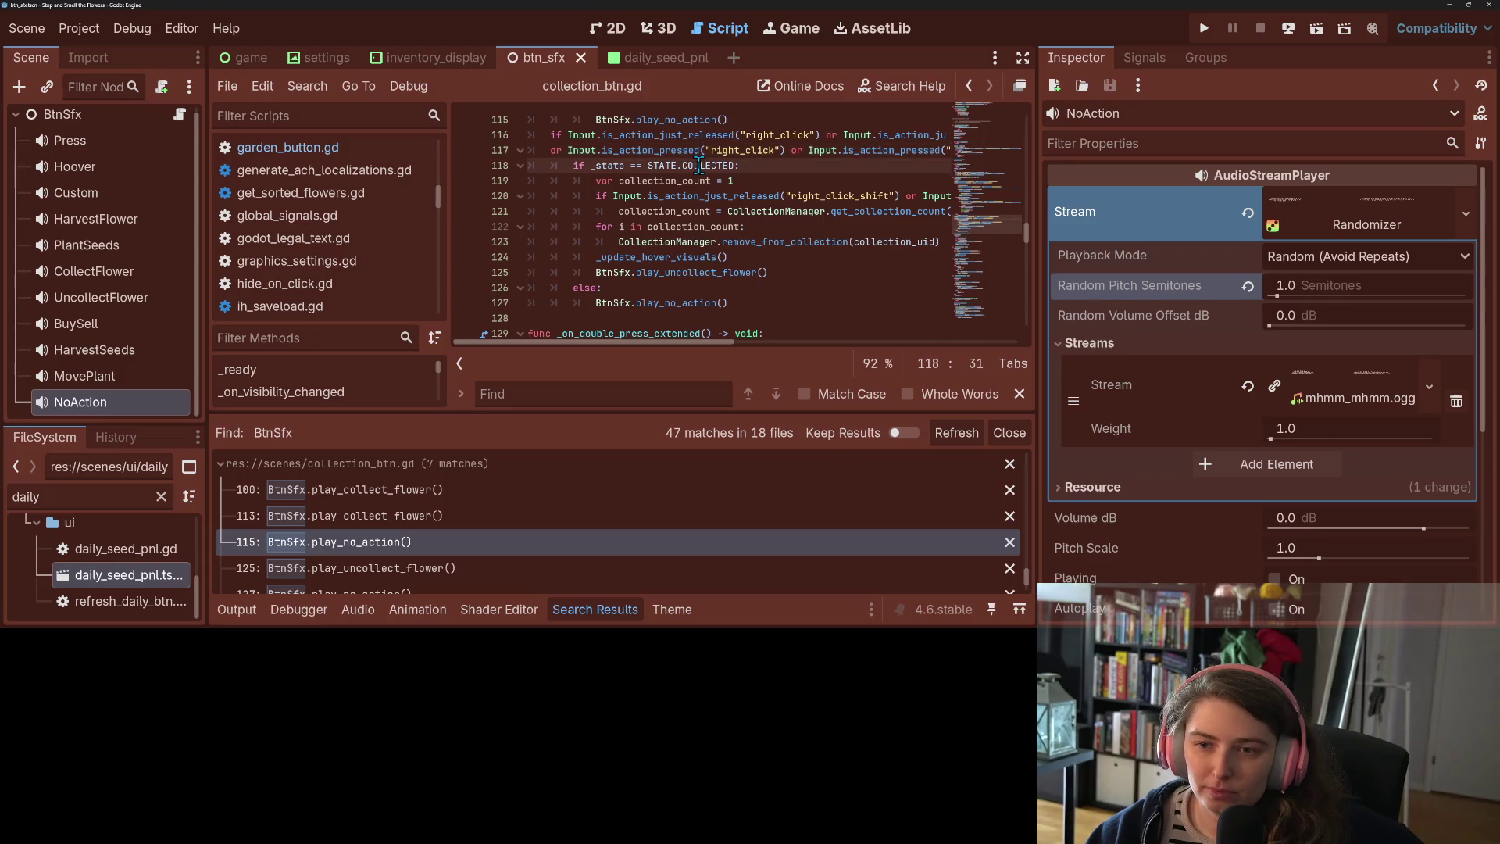
left_click(748, 311)
scroll(747, 309, "up", 8)
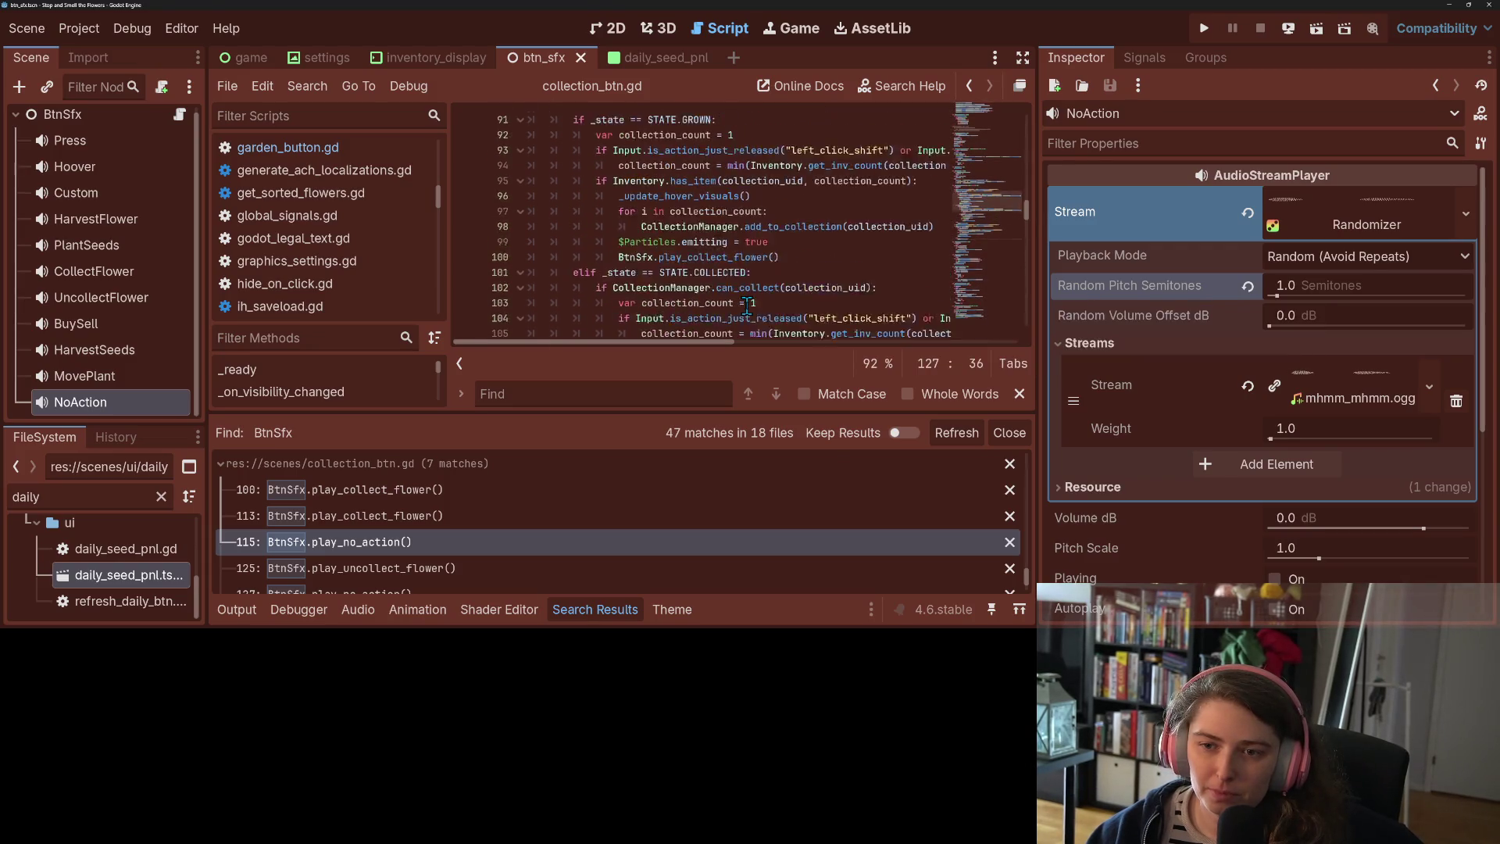
scroll(748, 310, "up", 1)
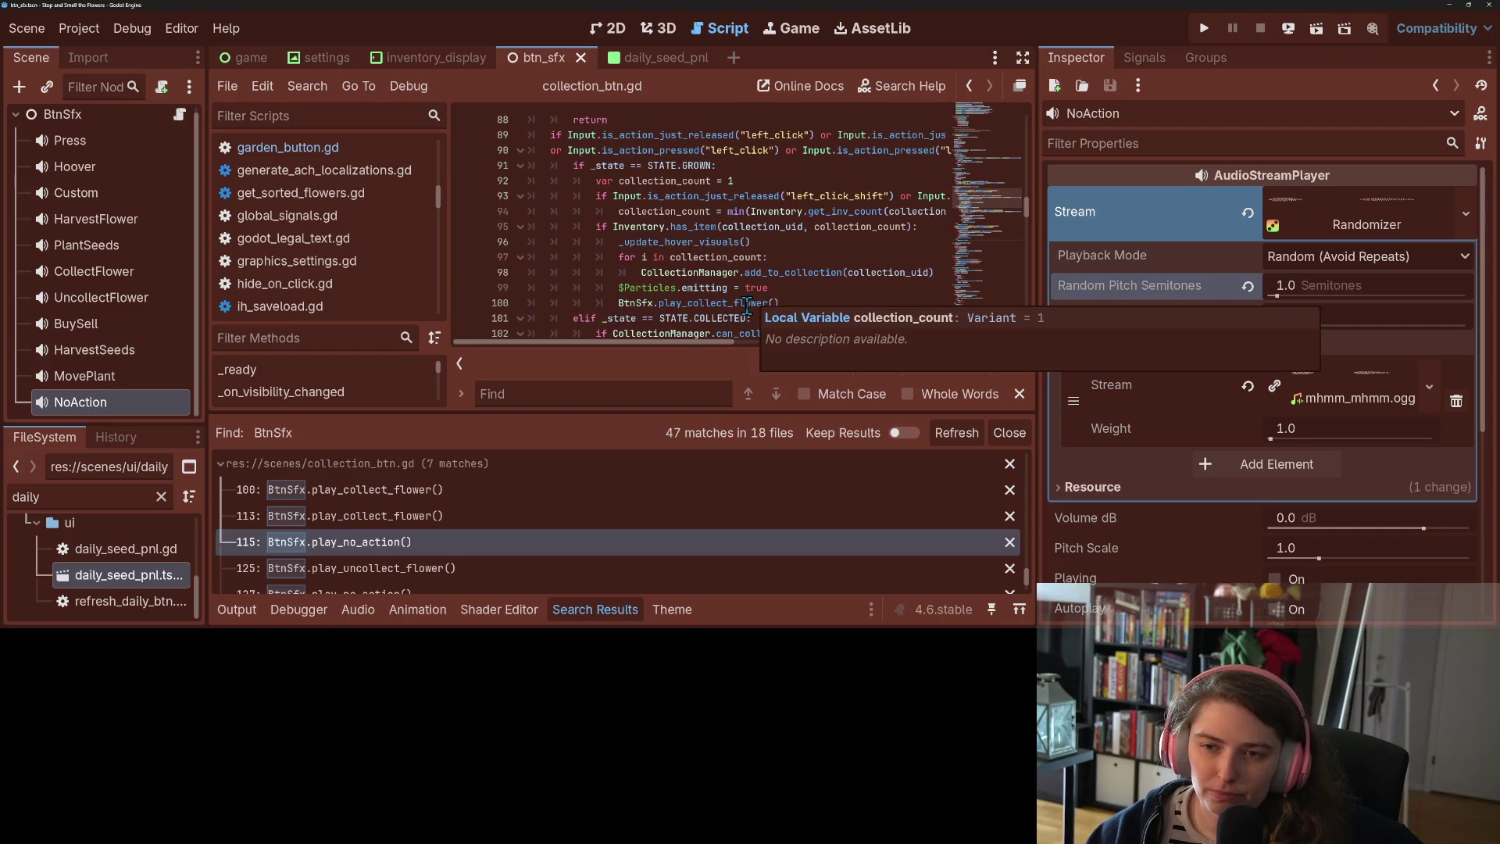
scroll(747, 306, "down", 4)
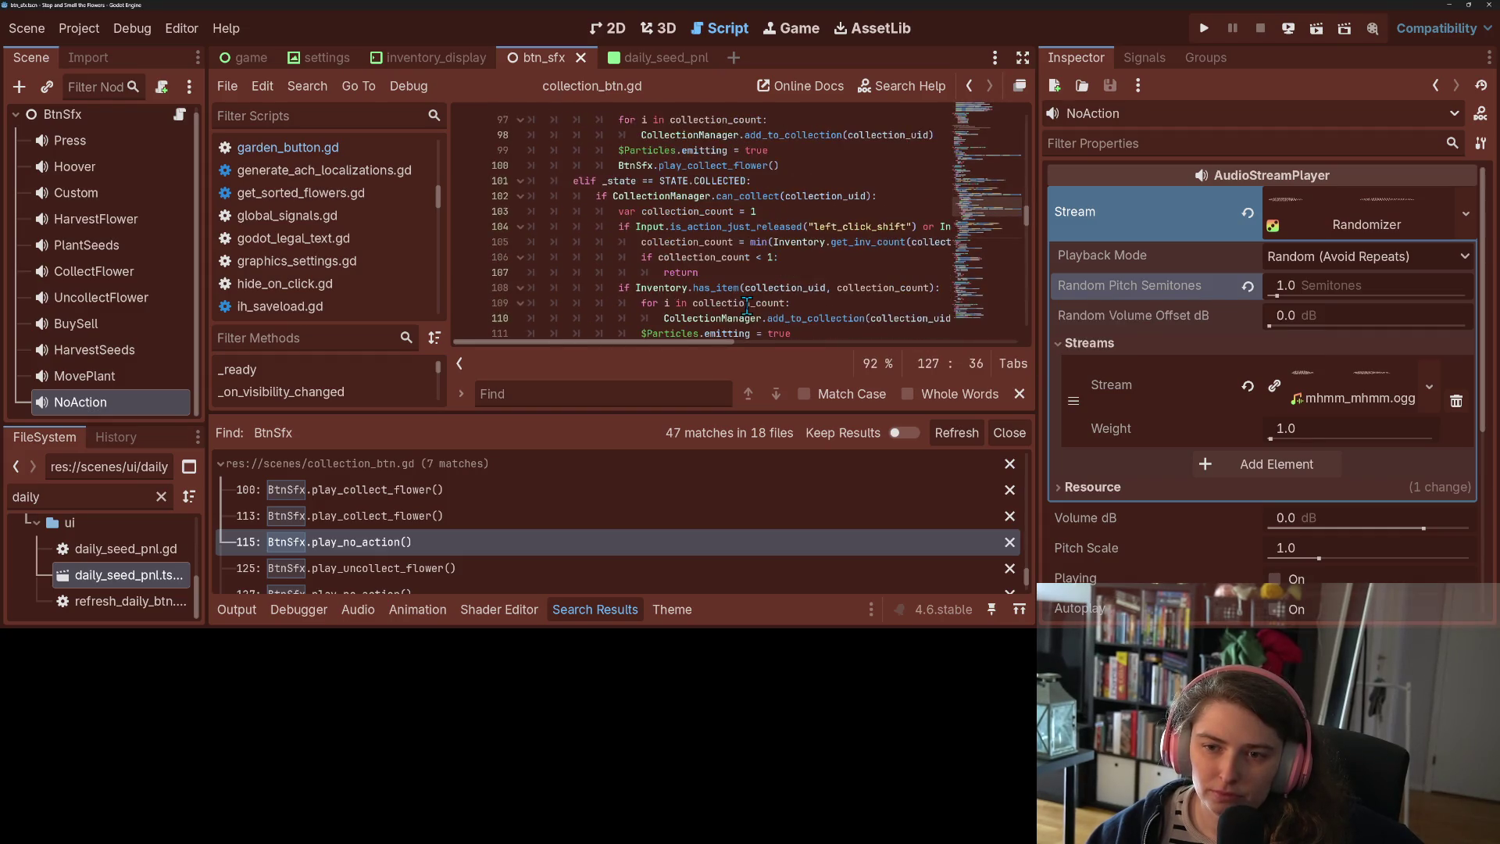
scroll(748, 305, "down", 1)
scroll(747, 305, "down", 2)
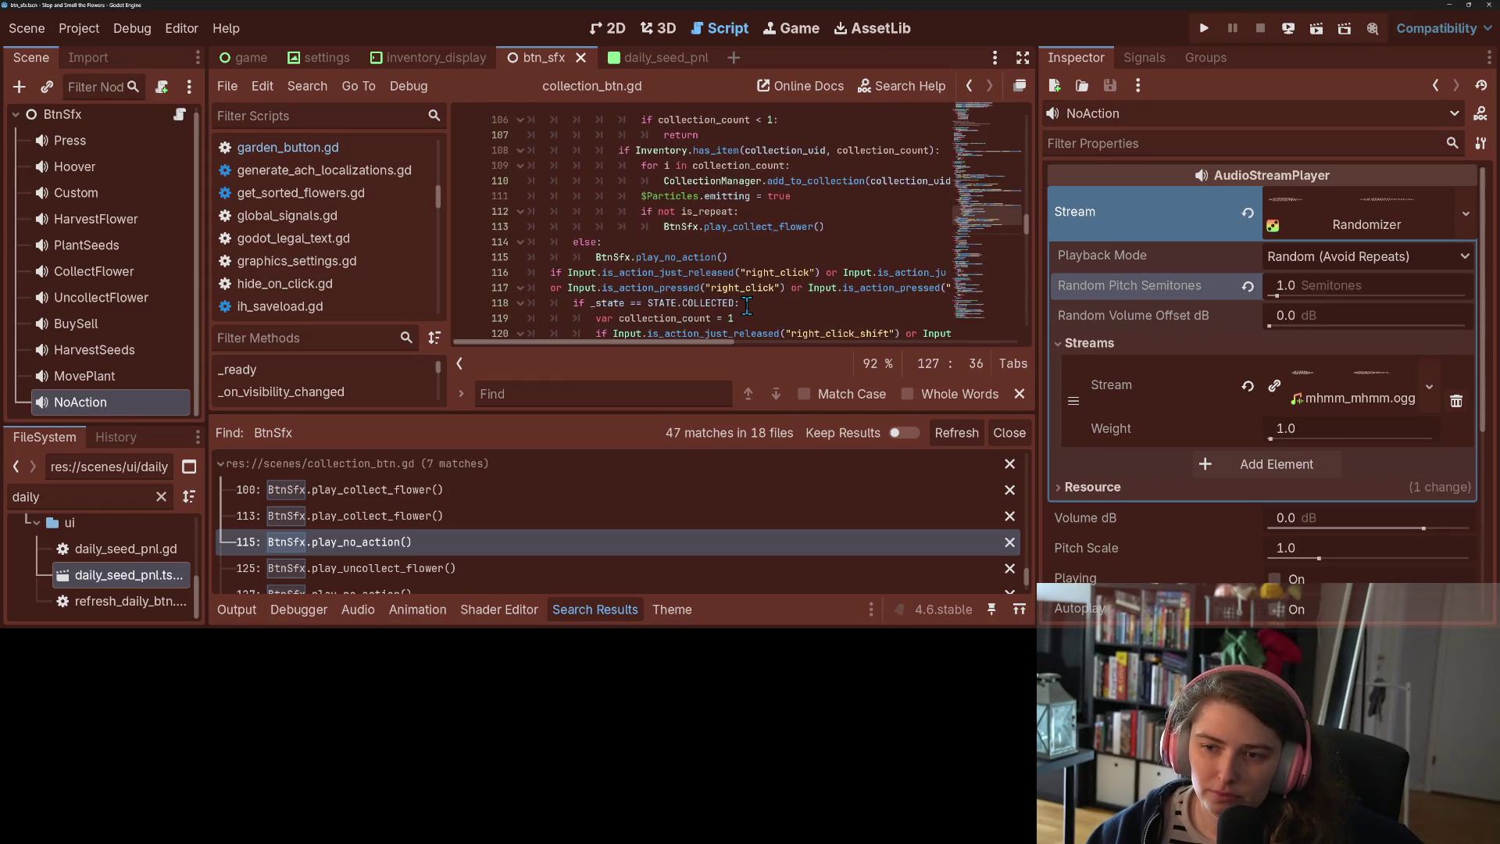
scroll(624, 547, "down", 1)
scroll(622, 551, "down", 1)
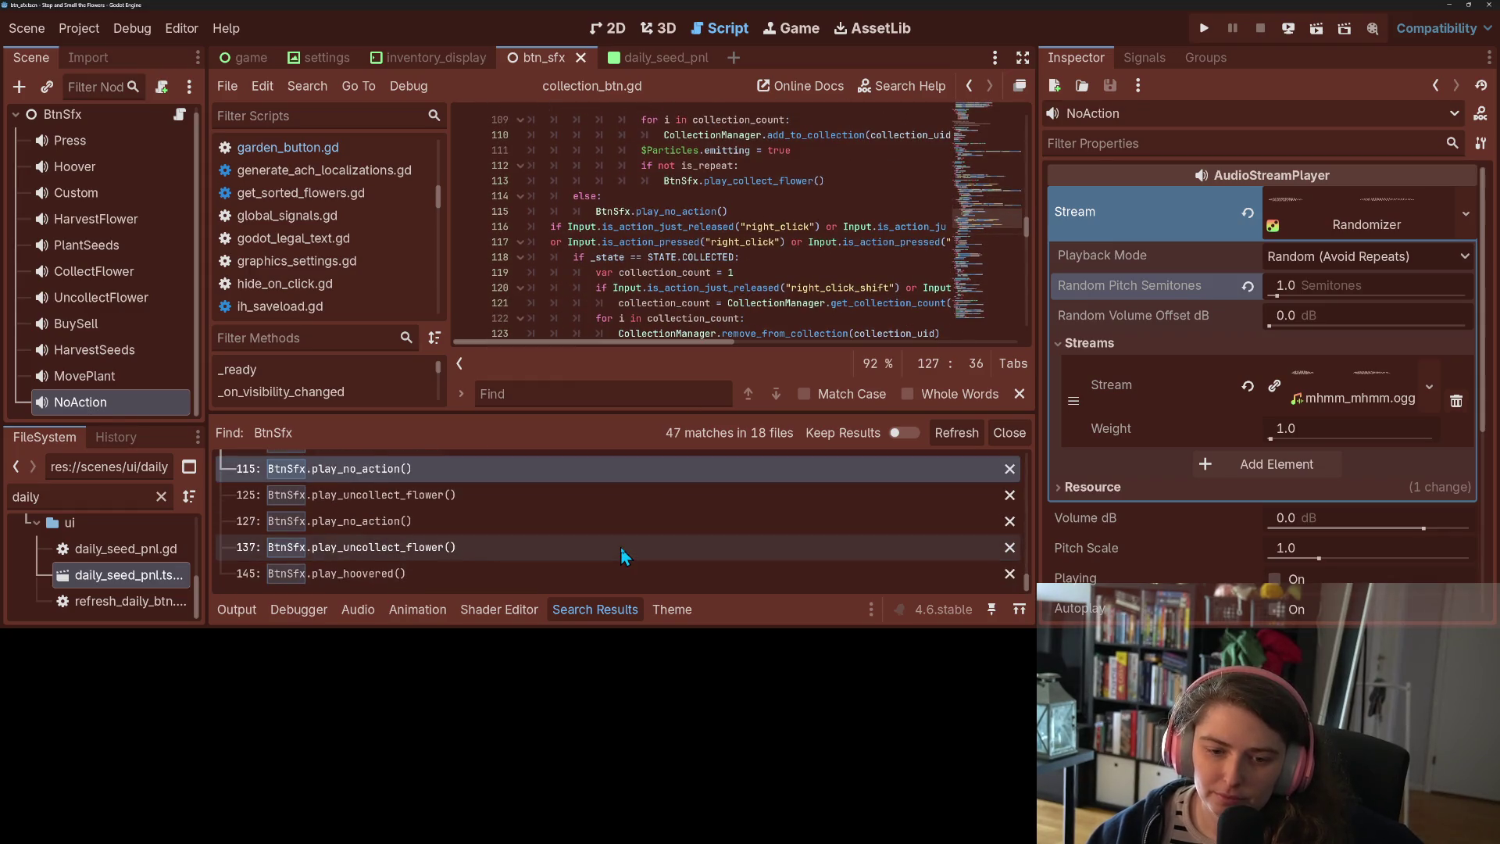
left_click(1199, 30)
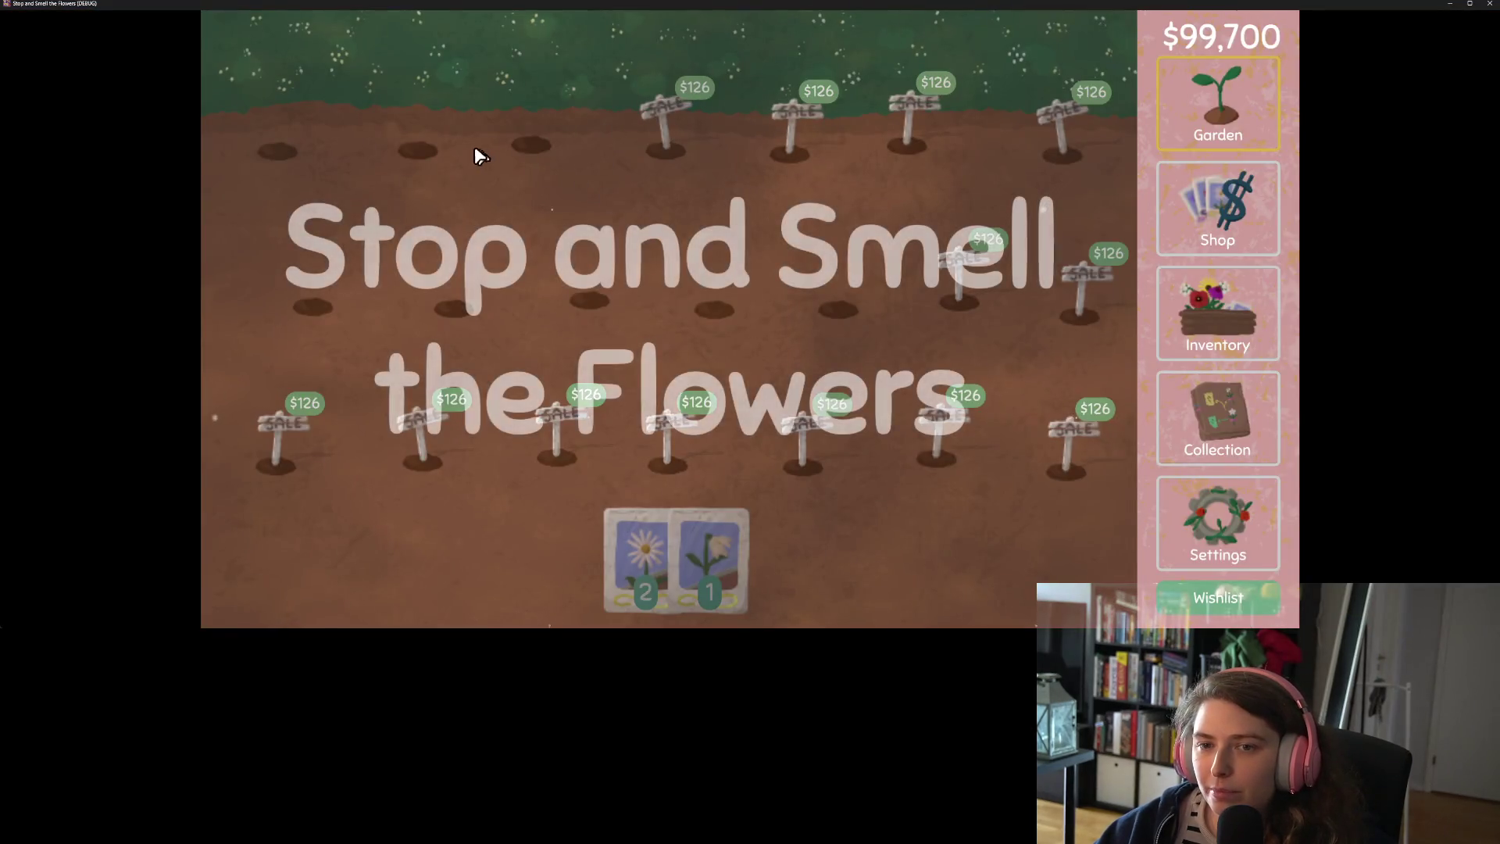
Buy the $126 plot and plant pasqueflower and daisy seeds in top-row holes
left_click(659, 119)
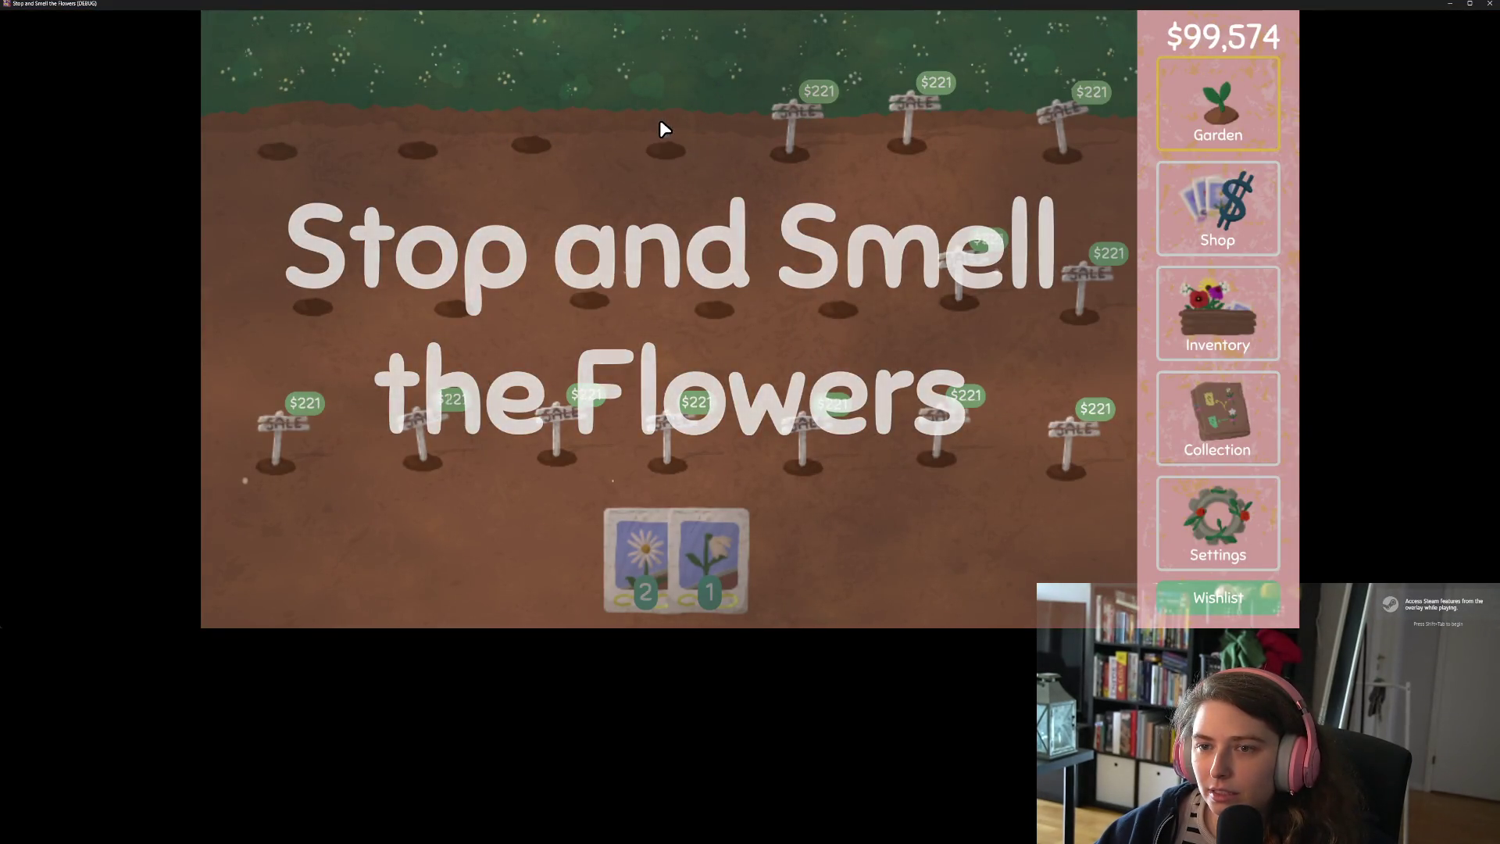
mouse_move(726, 504)
left_mouse_down()
mouse_move(711, 154)
mouse_move(686, 149)
left_mouse_up()
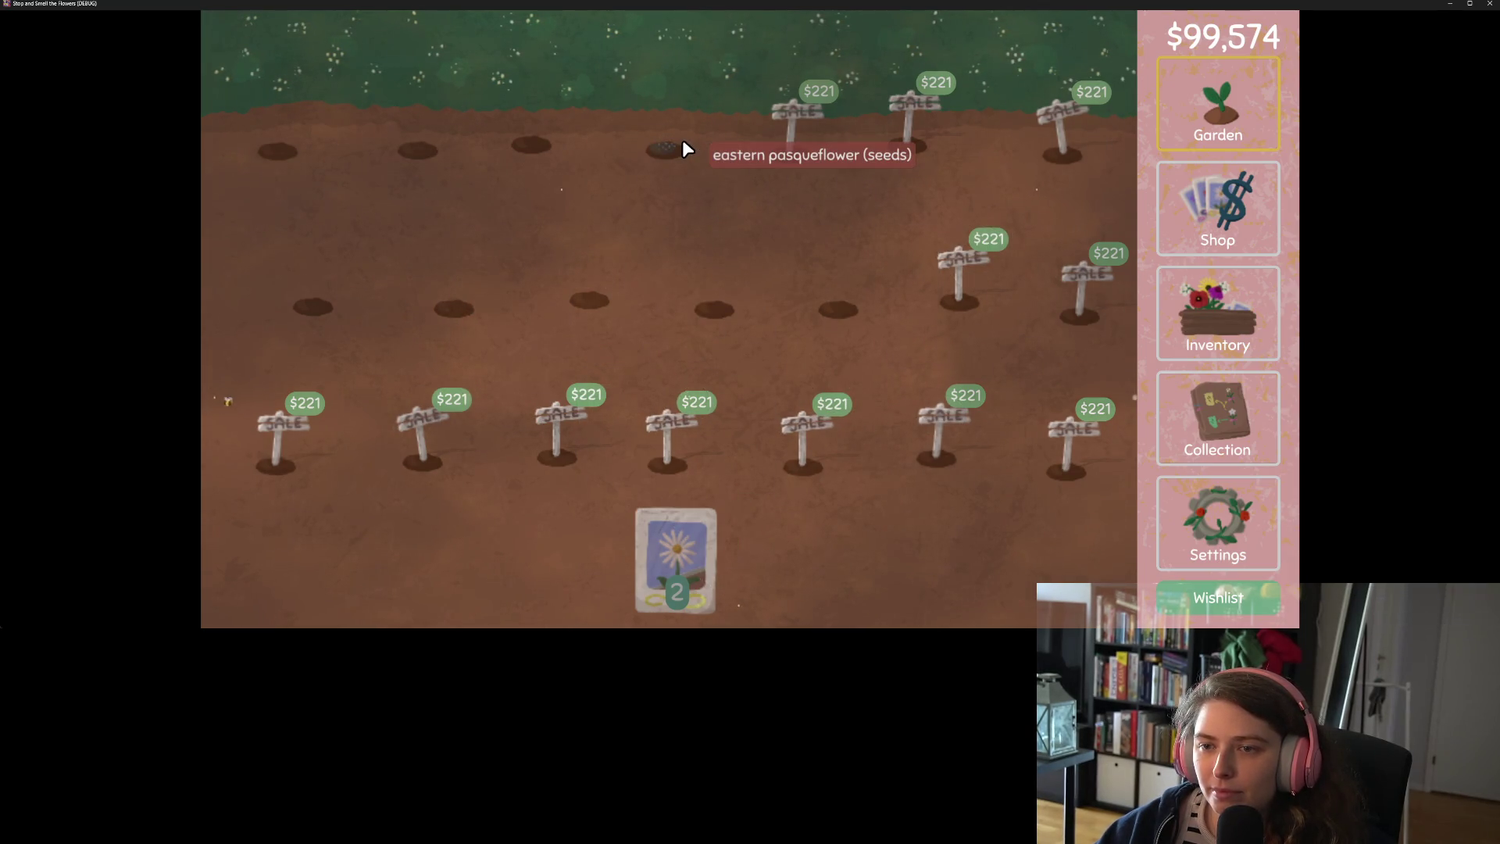
mouse_move(675, 560)
left_mouse_down()
mouse_move(546, 141)
mouse_move(534, 143)
left_mouse_up()
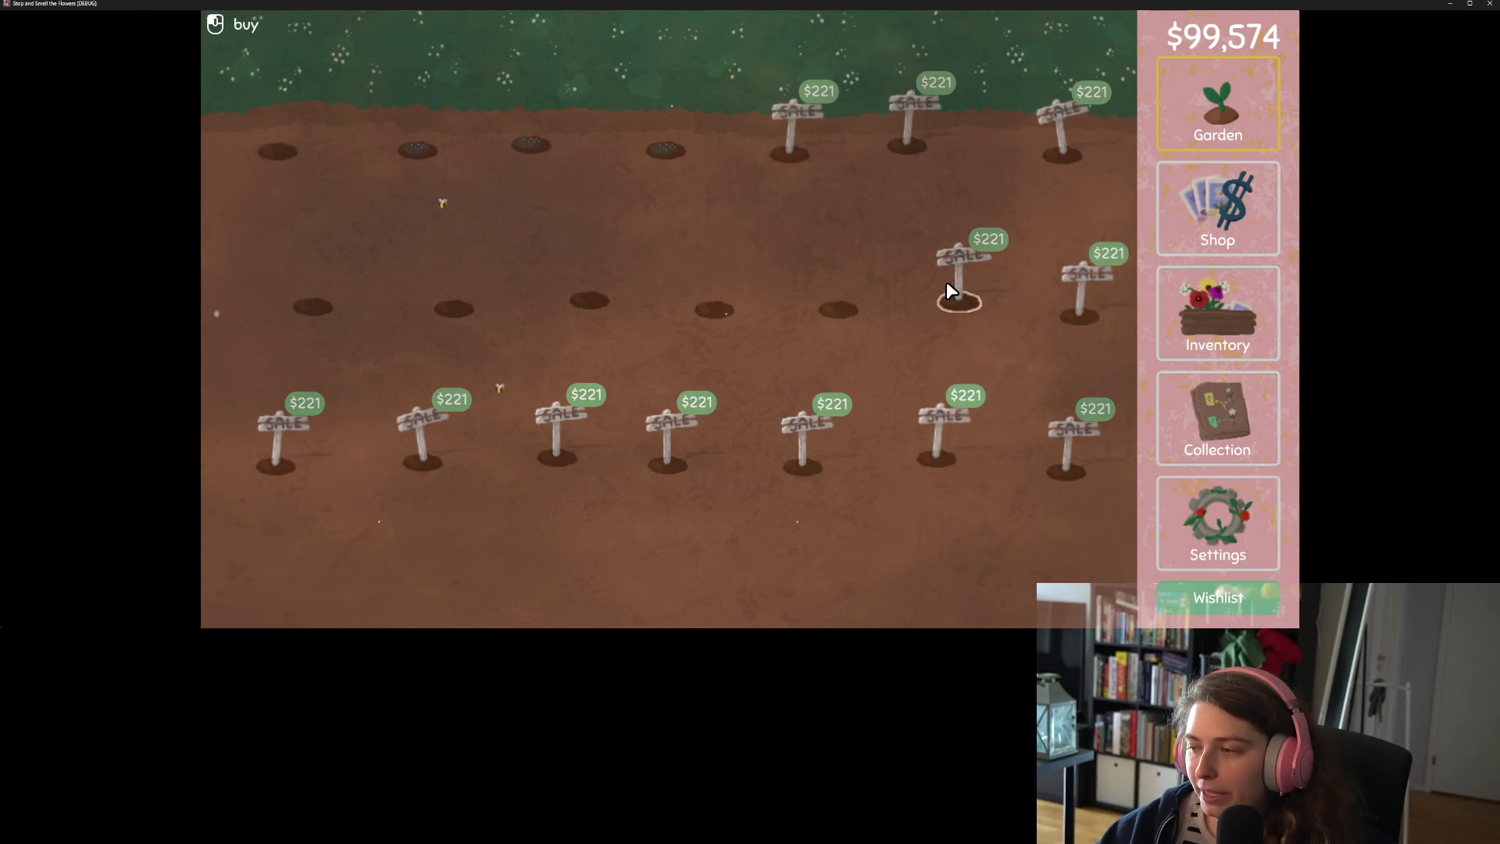
Buy the $221 plot and nearly all remaining plots across the top, side and bottom rows
left_click(998, 261)
left_click(909, 148)
left_click(808, 143)
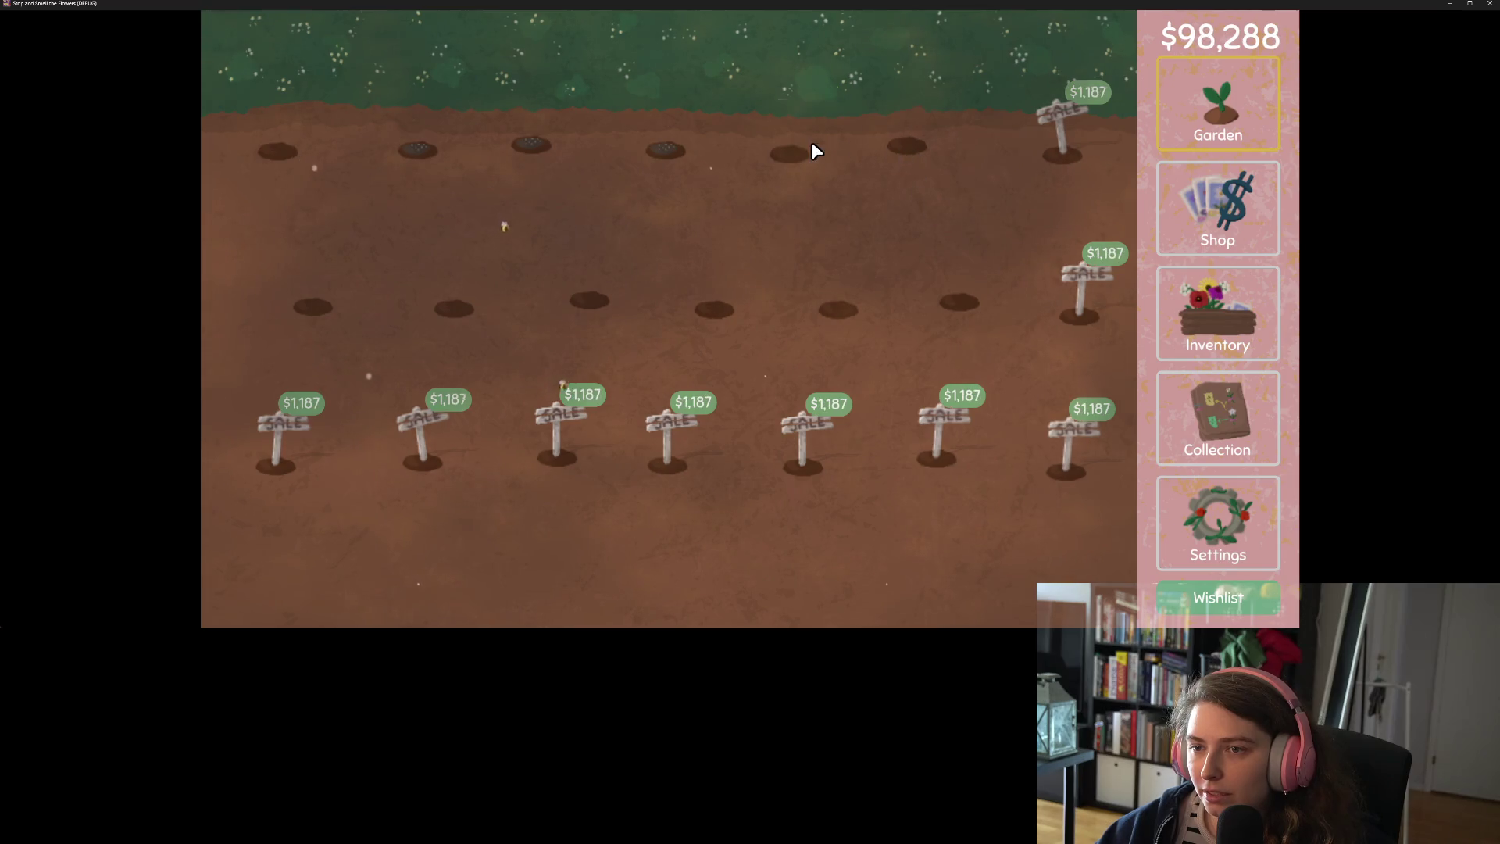
left_click(1059, 135)
left_click(1070, 281)
left_click(1066, 453)
left_click(938, 449)
left_click(813, 461)
left_click(671, 441)
left_click(558, 438)
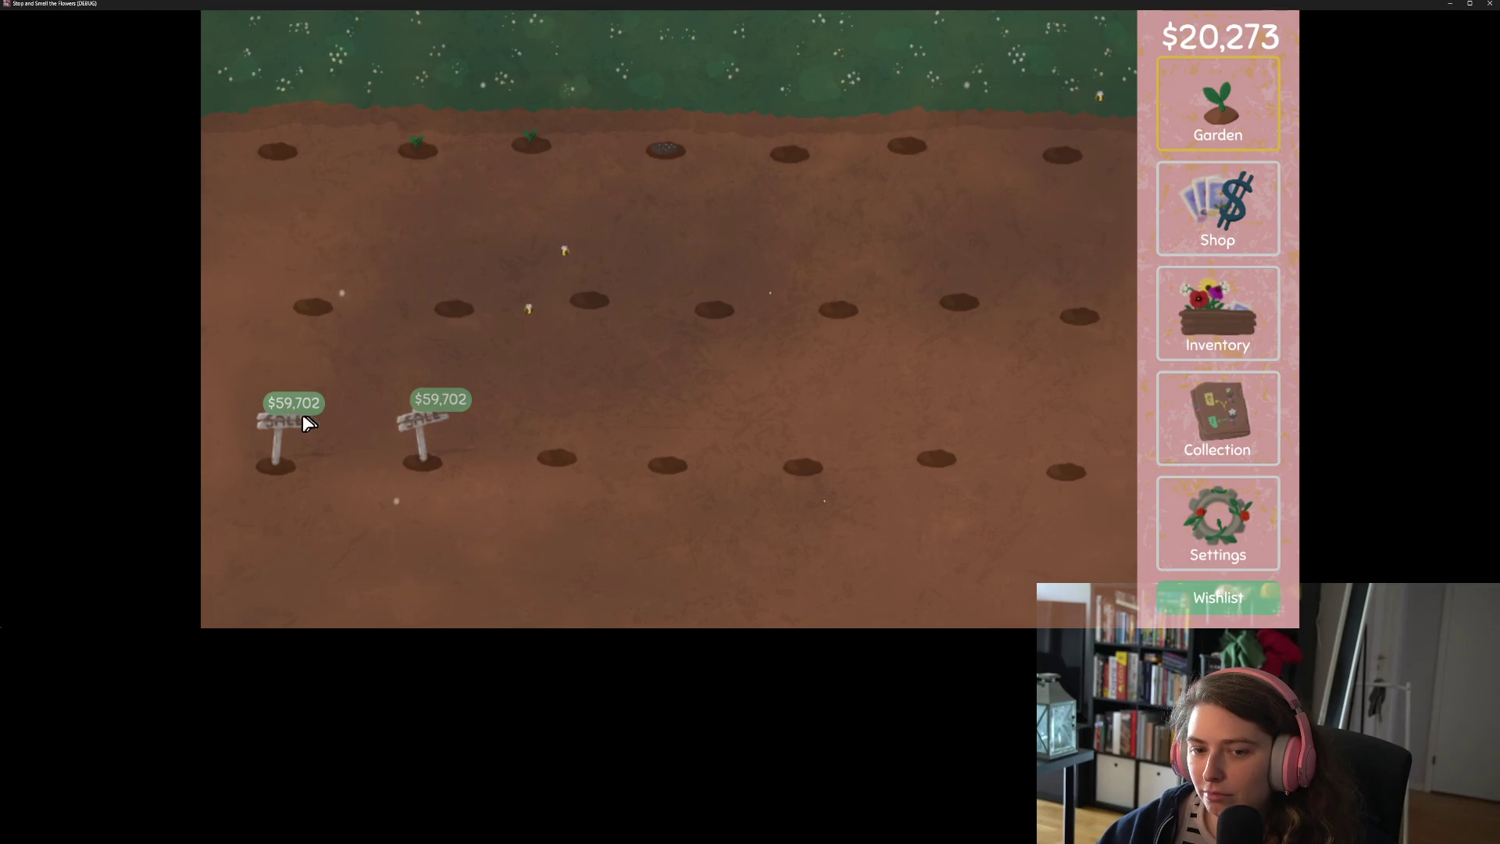
In the seed shop, buy a daisy packet and reroll until a purple seed packet can be bought
left_click(1271, 192)
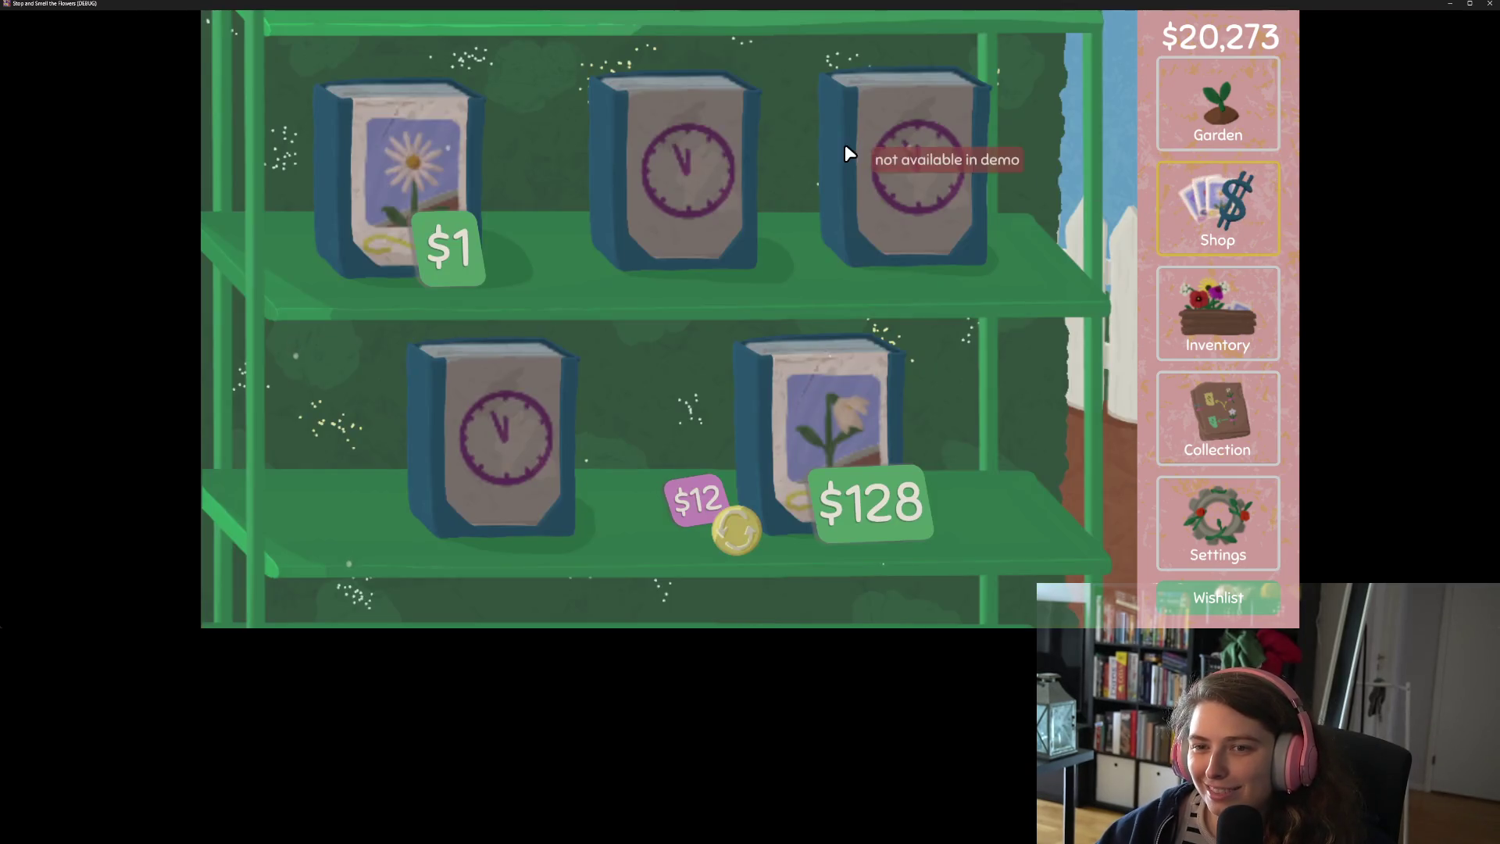
left_click(399, 211)
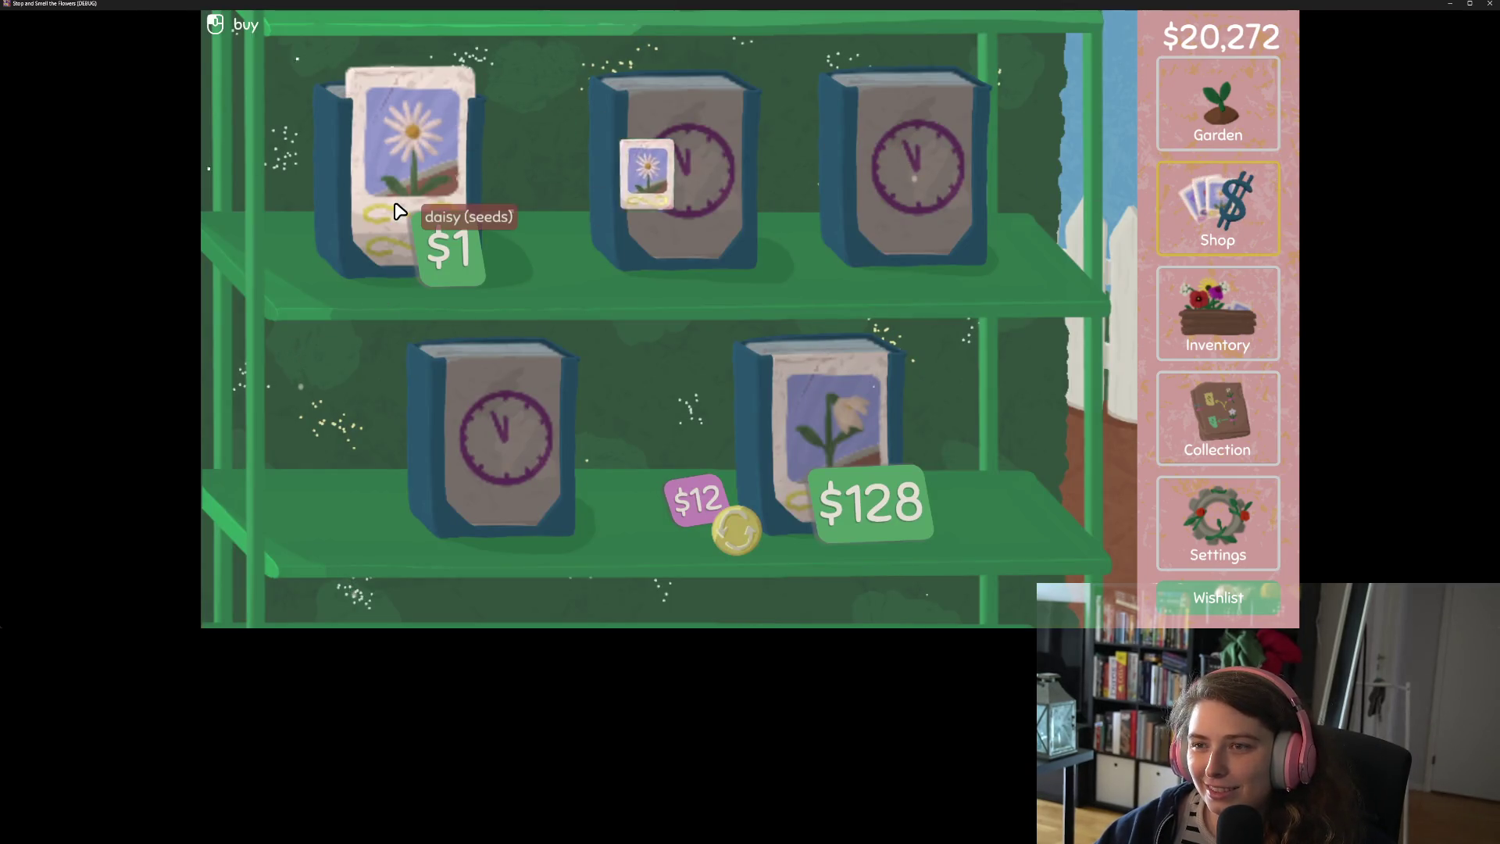
left_click(737, 546)
left_click(738, 547)
left_click(737, 546)
left_click(737, 546)
left_click(738, 546)
left_click(736, 546)
left_click(737, 545)
left_click(737, 545)
left_click(756, 500)
Keep rerolling the bottom-right seed packet until calendula seeds are offered
left_click(738, 539)
left_click(738, 539)
left_click(738, 539)
left_click(738, 539)
left_click(742, 537)
left_click(742, 537)
left_click(745, 535)
left_click(742, 536)
left_click(742, 535)
left_click(742, 536)
left_click(742, 536)
left_click(742, 536)
left_click(742, 535)
left_click(742, 536)
left_click(742, 536)
left_click(742, 536)
left_click(742, 535)
left_click(742, 536)
left_click(742, 535)
left_click(742, 536)
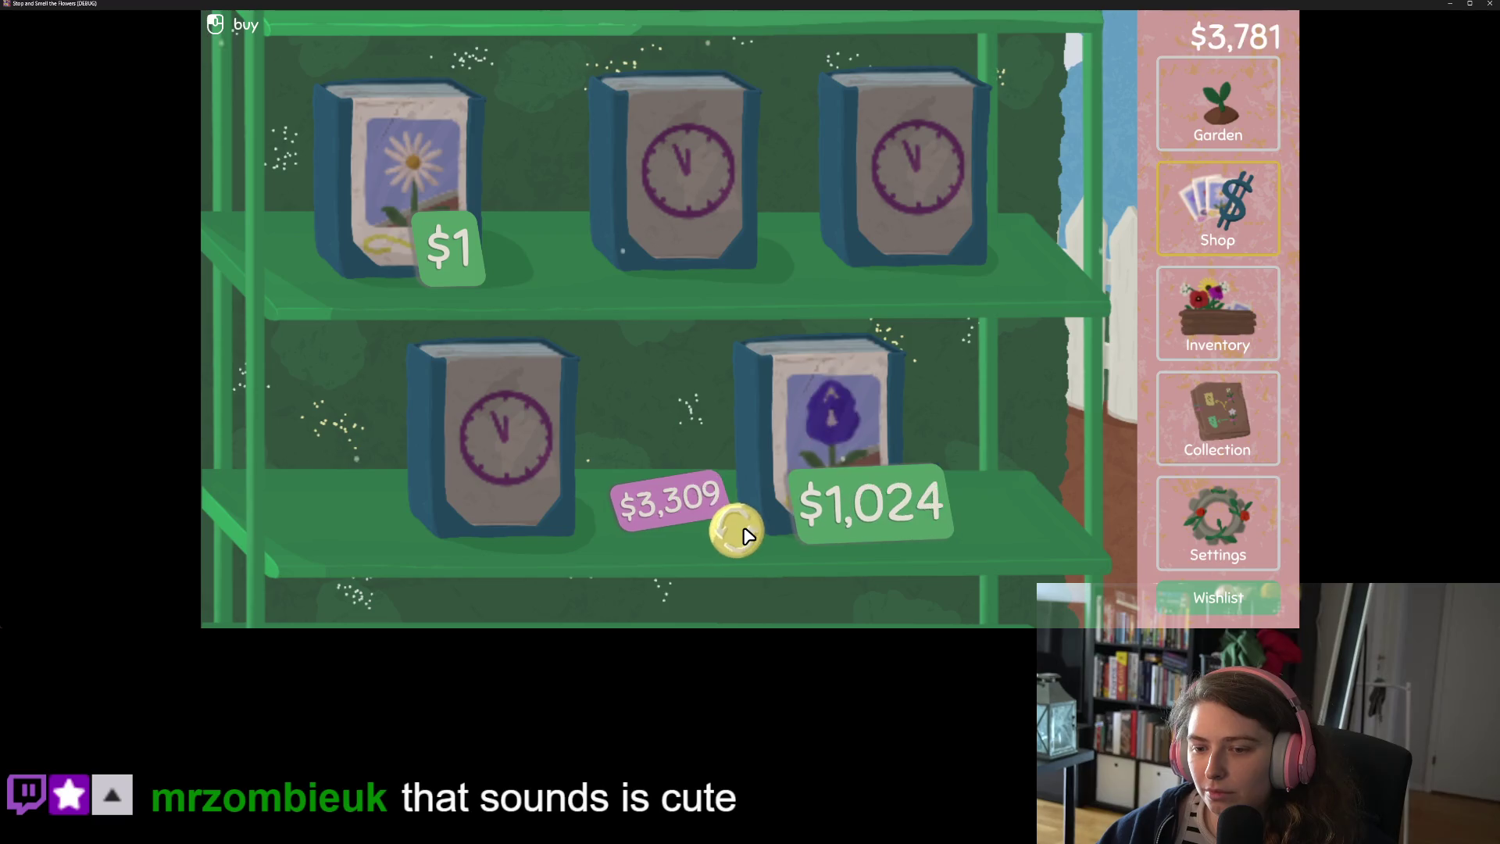
left_click(742, 536)
Buy three calendula and three daisy packets, leaving $84, and view the flower collection board
left_click(810, 431)
left_click(809, 433)
left_click(809, 433)
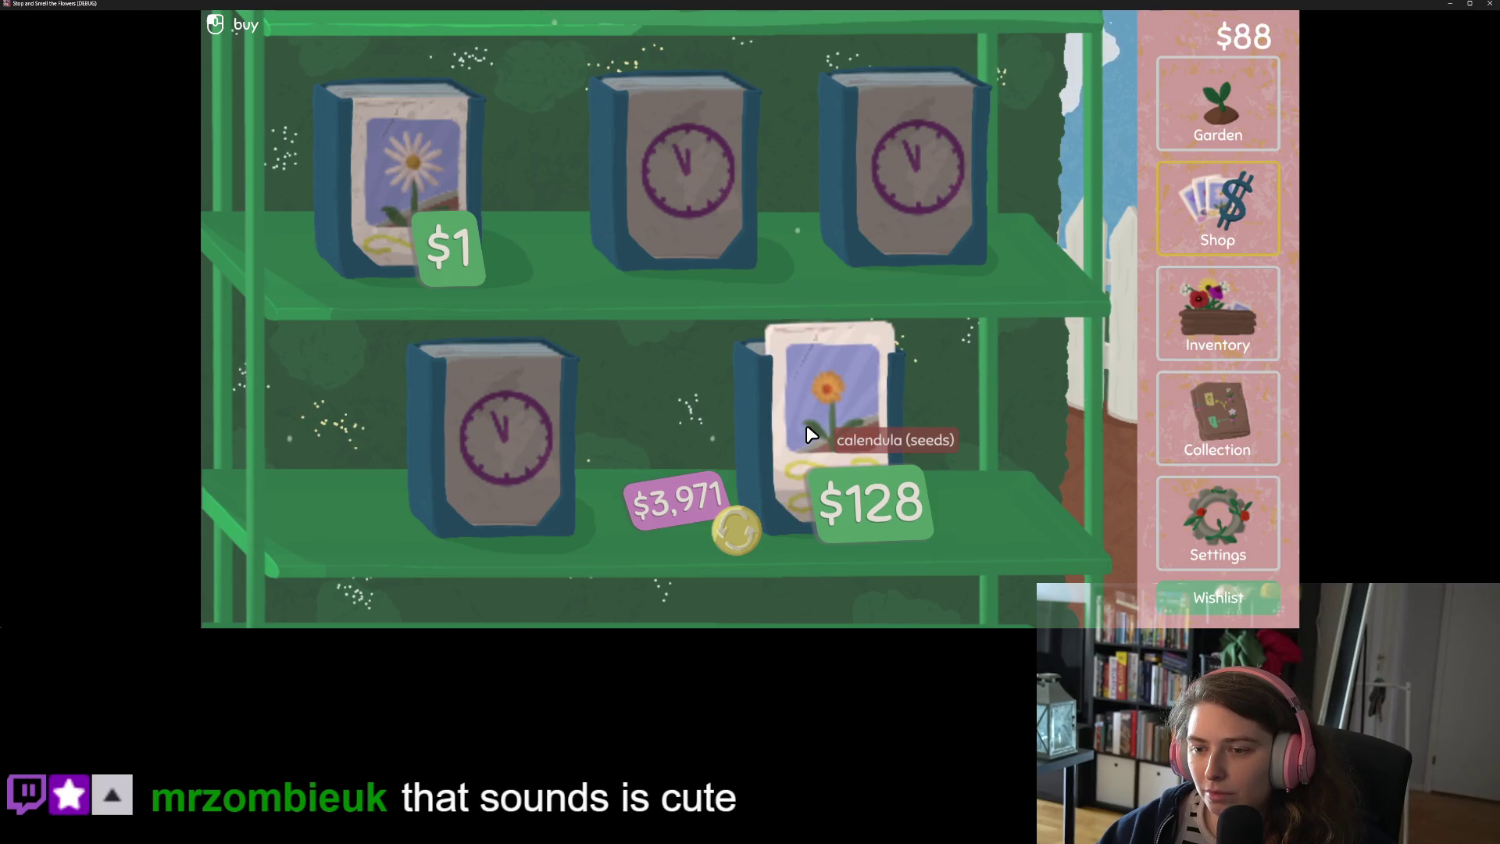
left_click(486, 187)
left_click(485, 184)
left_click(485, 184)
left_click(485, 184)
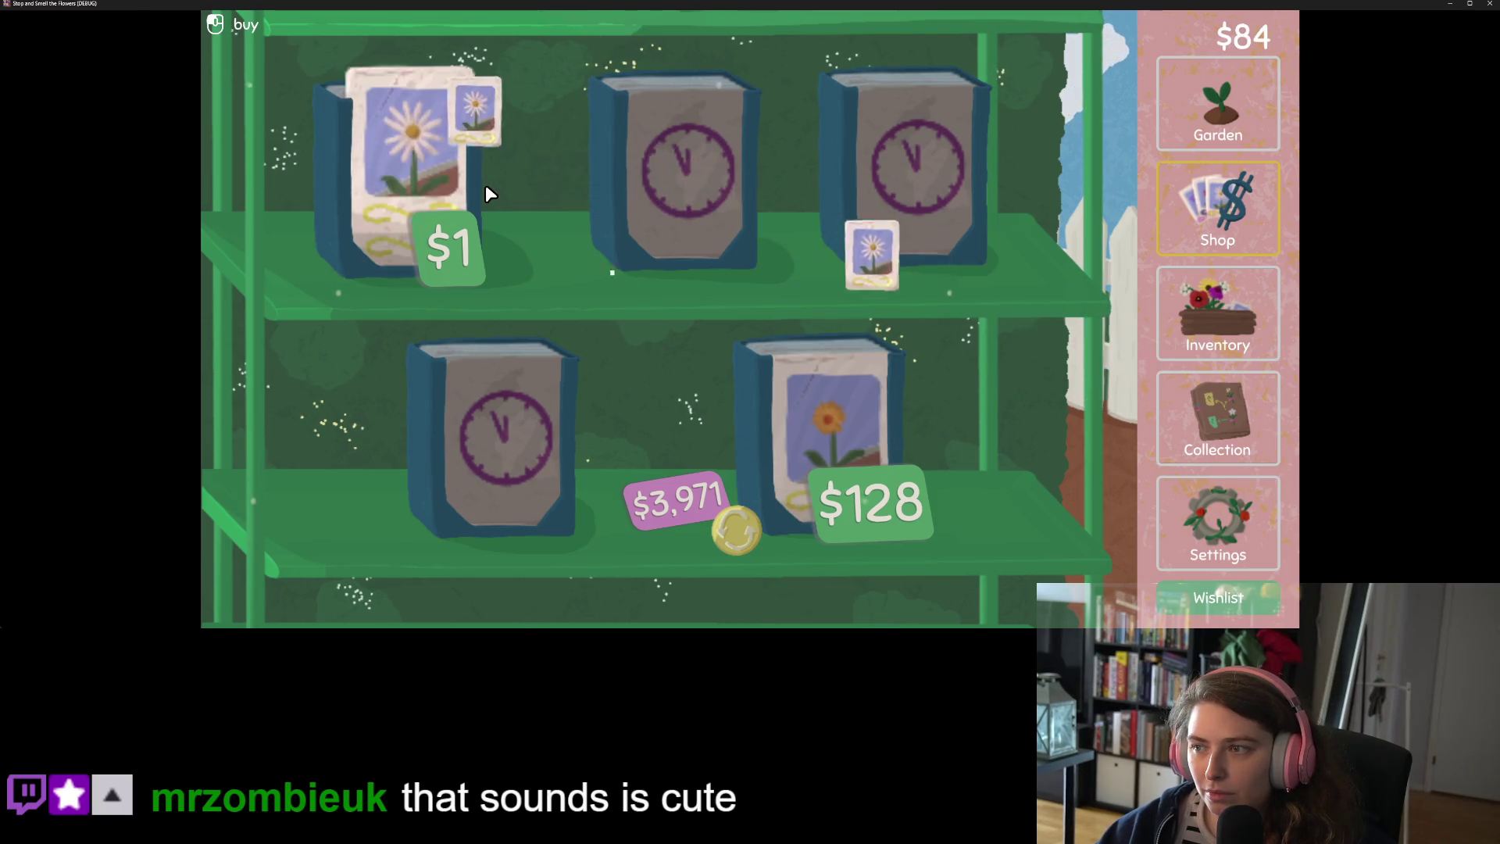
left_click(1236, 416)
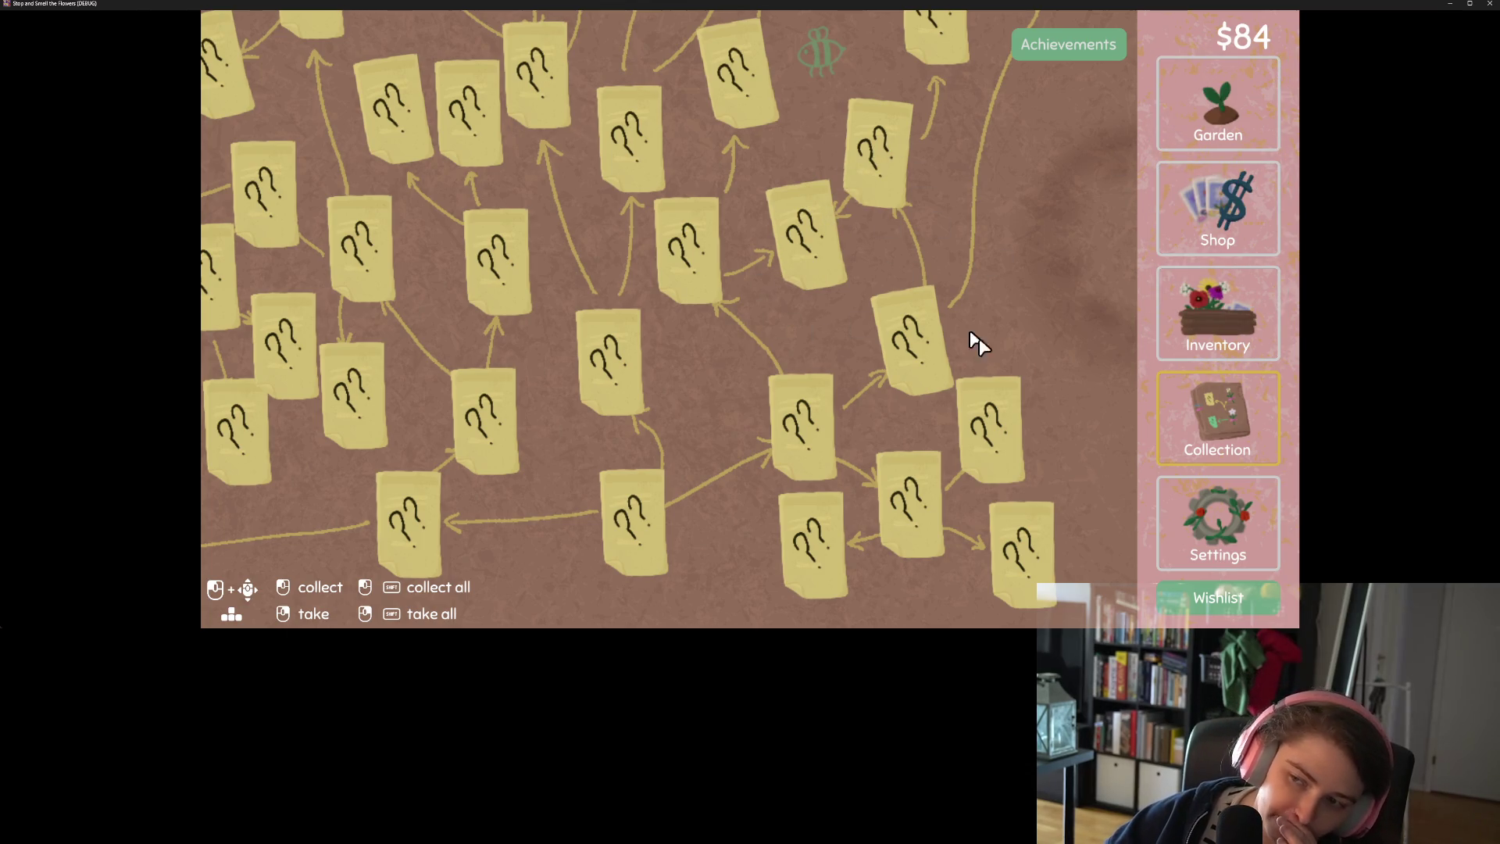
Plant calendula, purple and daisy seeds in the garden and harvest the two top-row flowers
left_click(1228, 121)
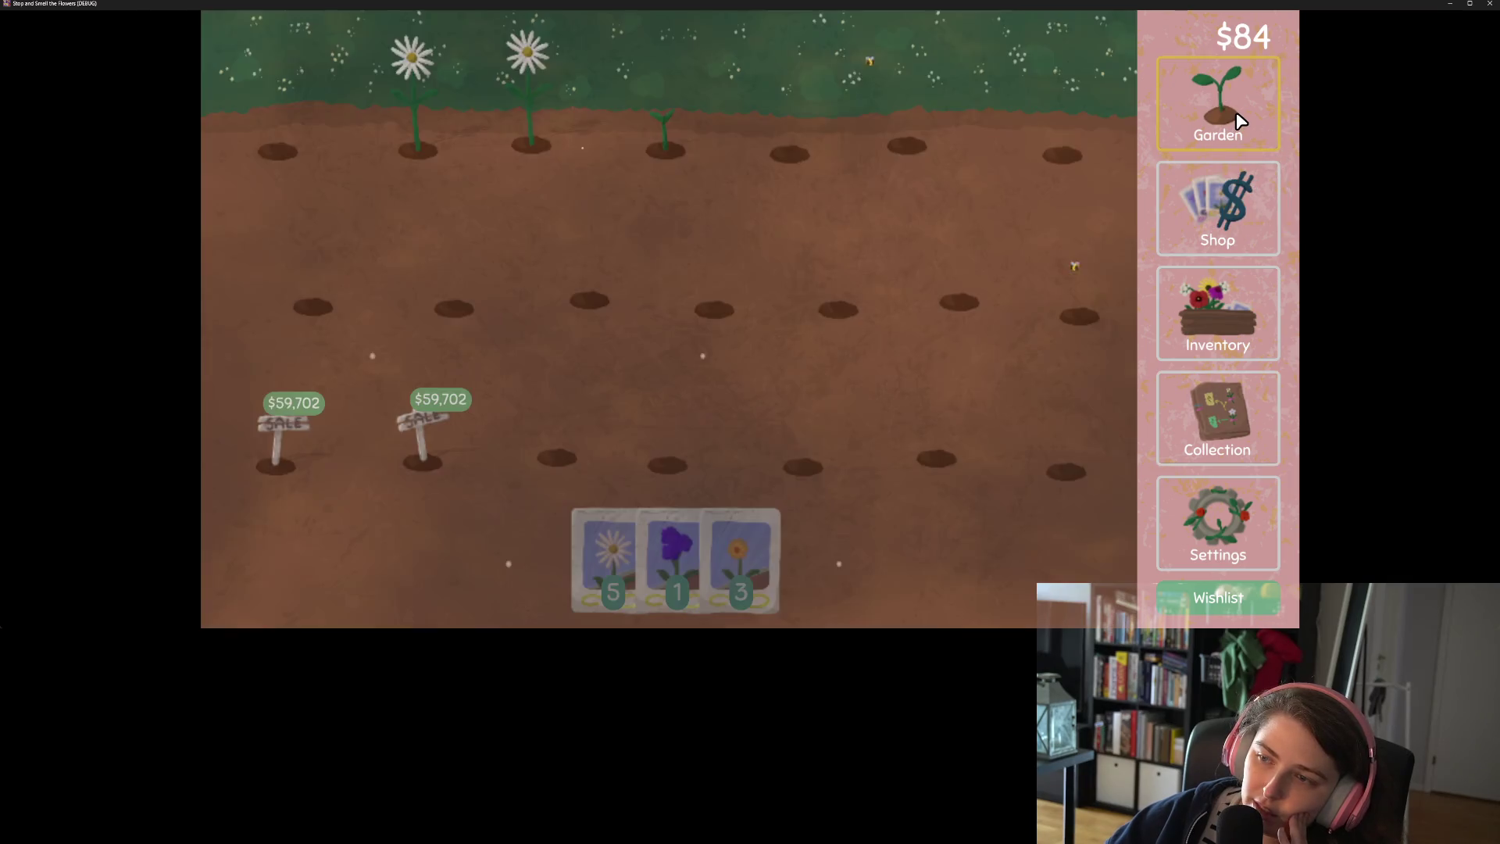
mouse_move(738, 558)
left_mouse_down()
mouse_move(726, 190)
mouse_move(770, 134)
left_mouse_up()
mouse_move(699, 553)
left_mouse_down()
mouse_move(801, 209)
mouse_move(780, 341)
mouse_move(679, 412)
mouse_move(710, 570)
mouse_move(699, 299)
left_mouse_up()
left_click_drag(668, 558, 298, 284)
left_click(298, 283)
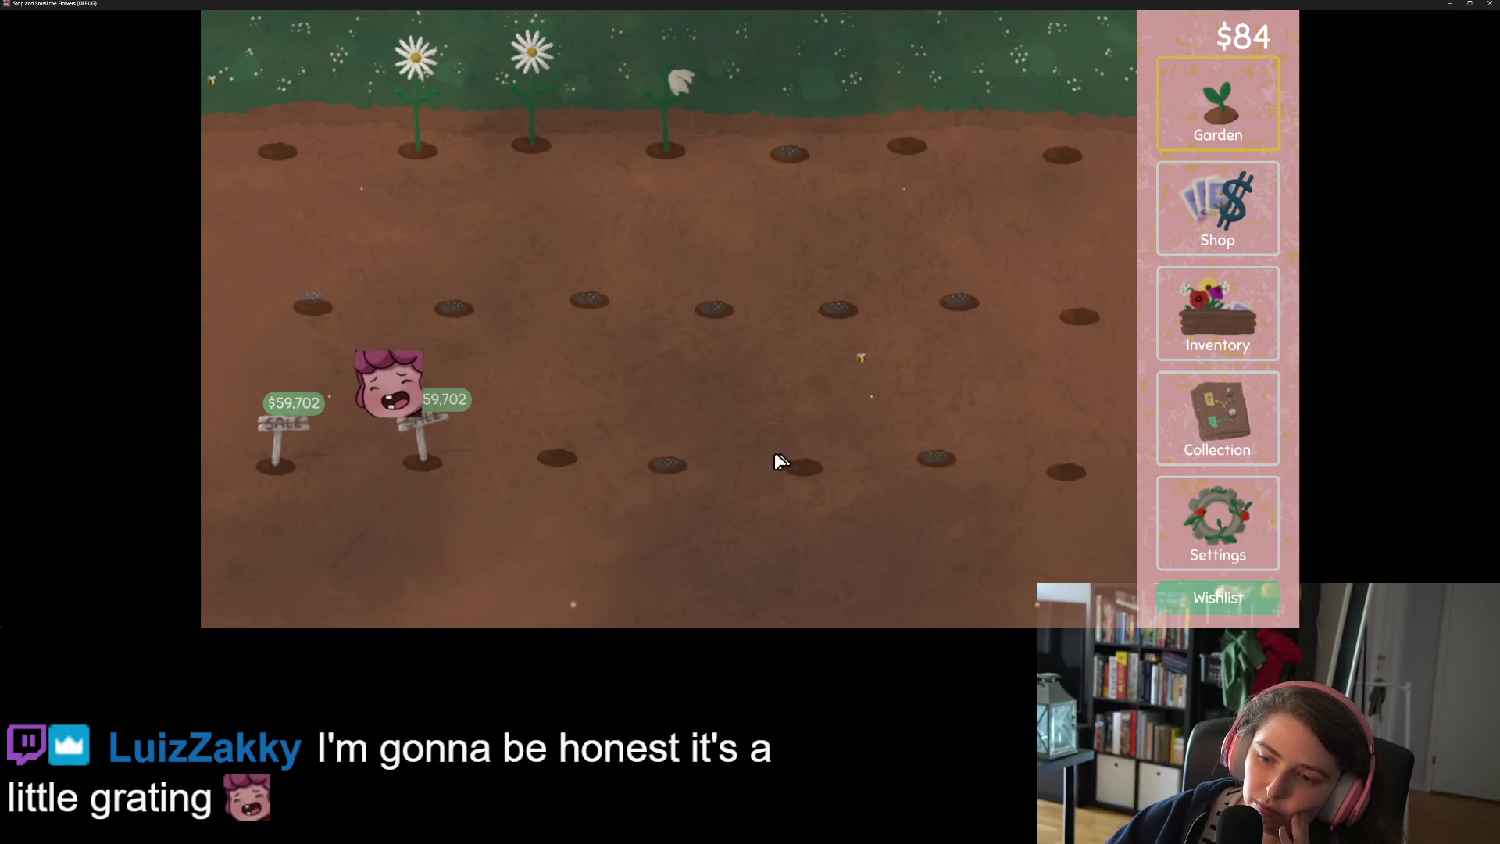
left_click(683, 102)
left_click(510, 134)
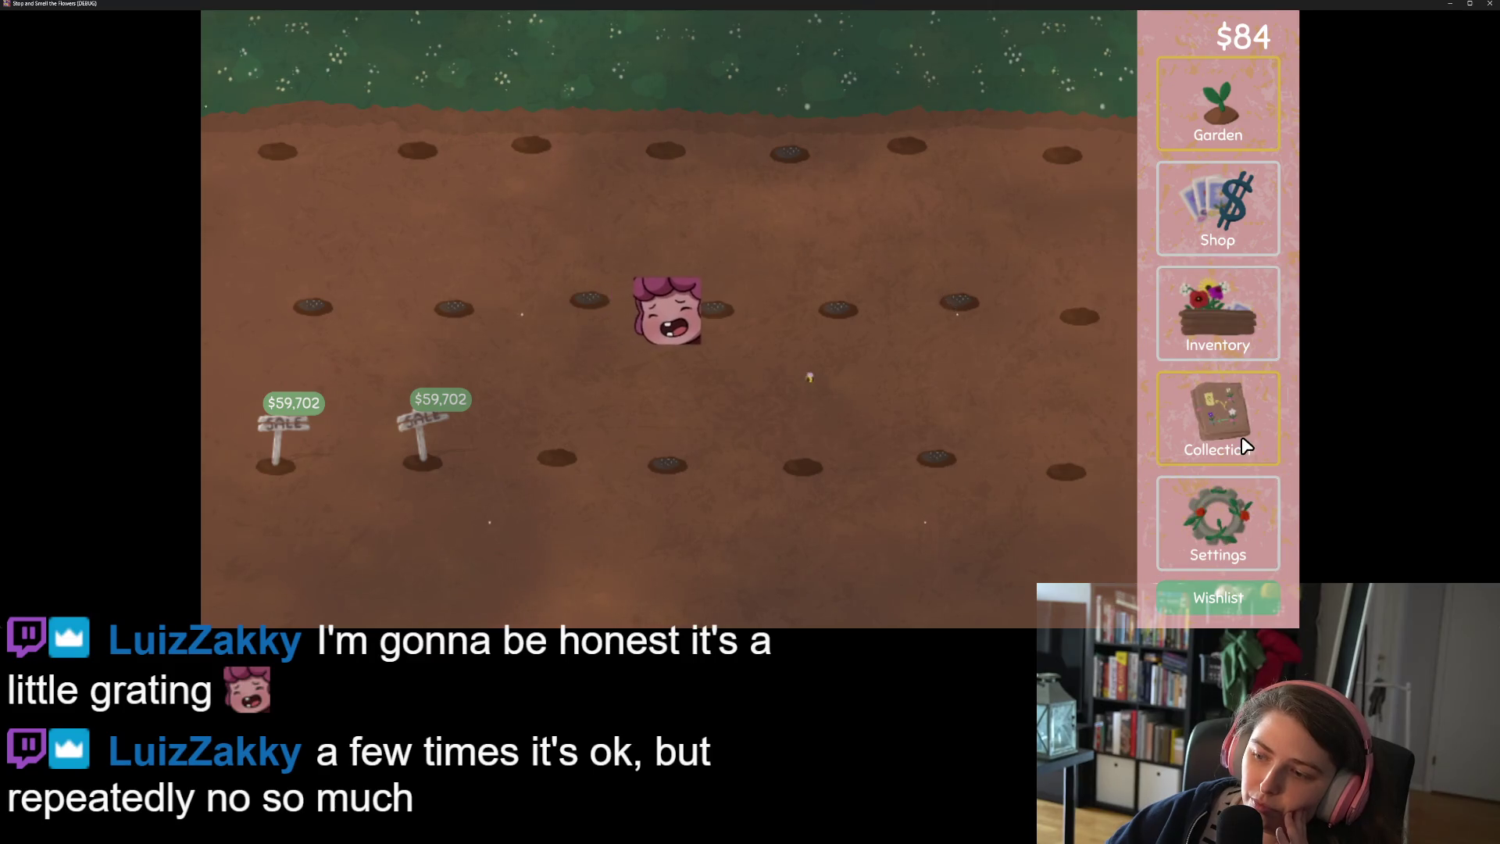
Add the daisy and pasqueflower to the collection, then check the inventory contents
left_click(1172, 438)
mouse_move(645, 512)
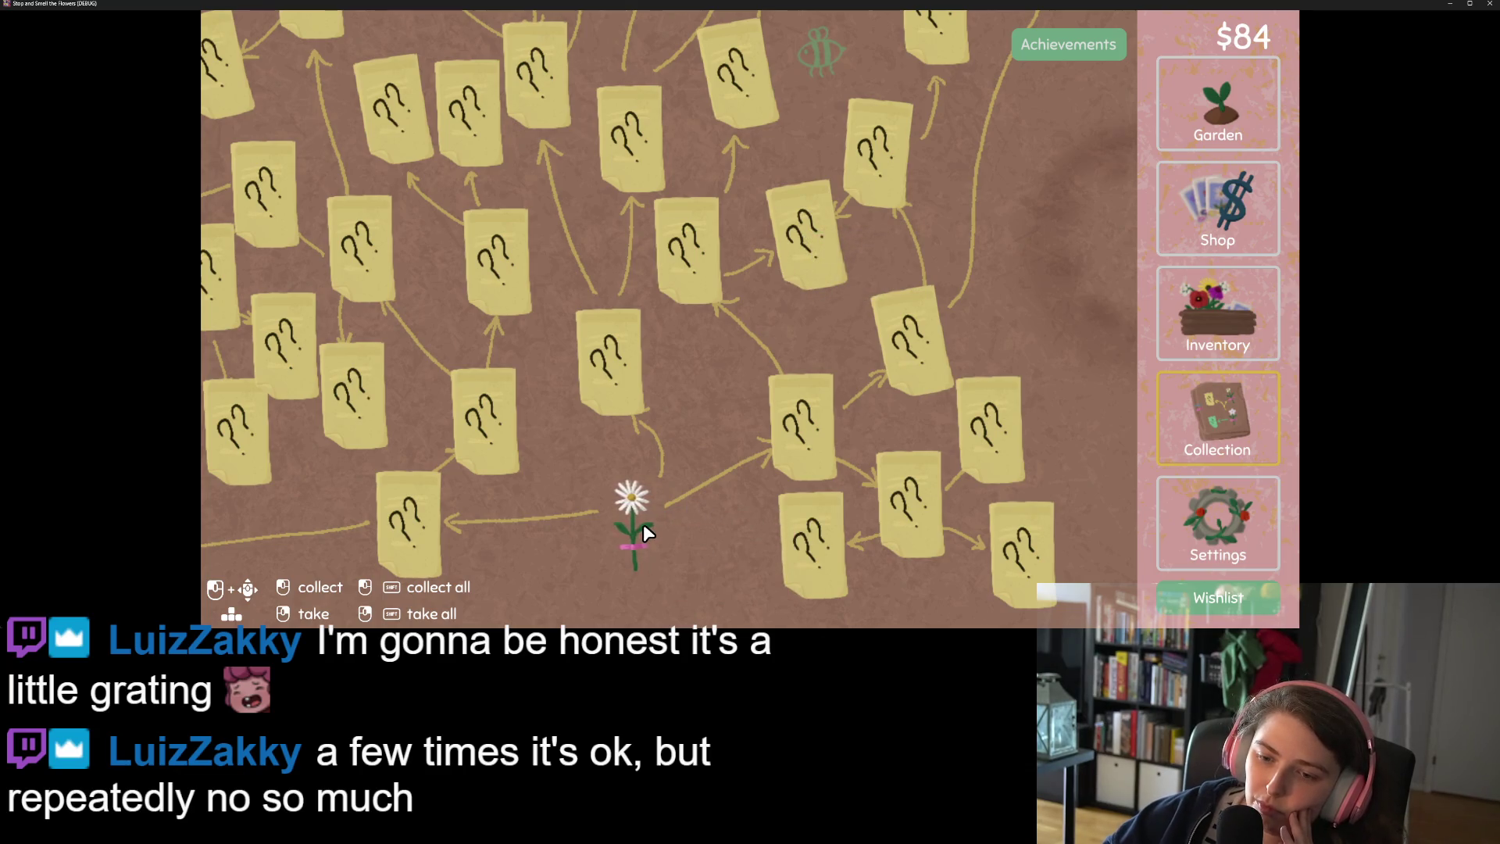
left_click(631, 523)
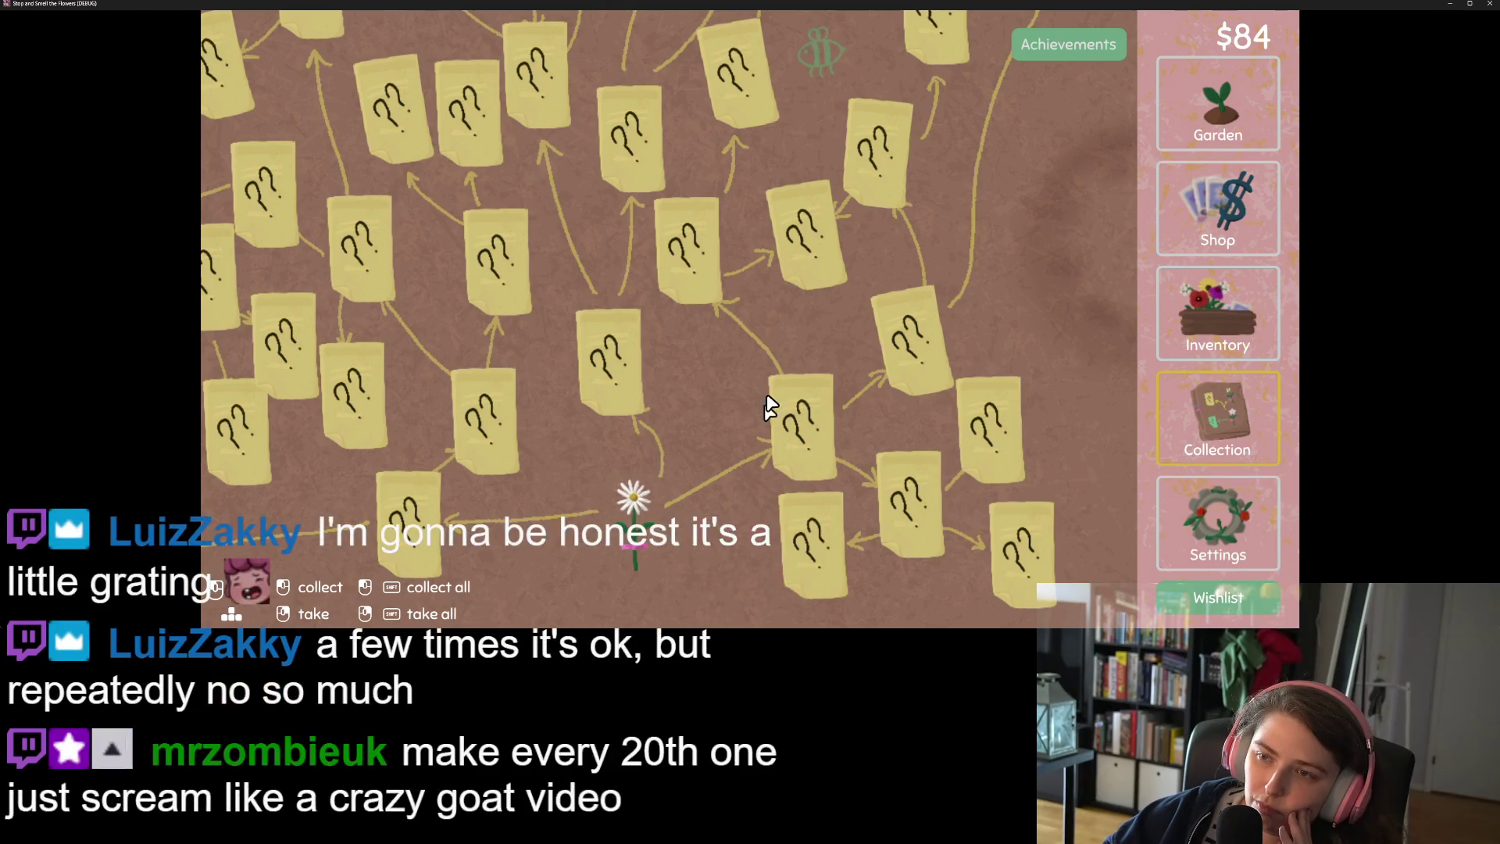
scroll(770, 412, "up", 4)
left_click(923, 212)
left_click(1239, 348)
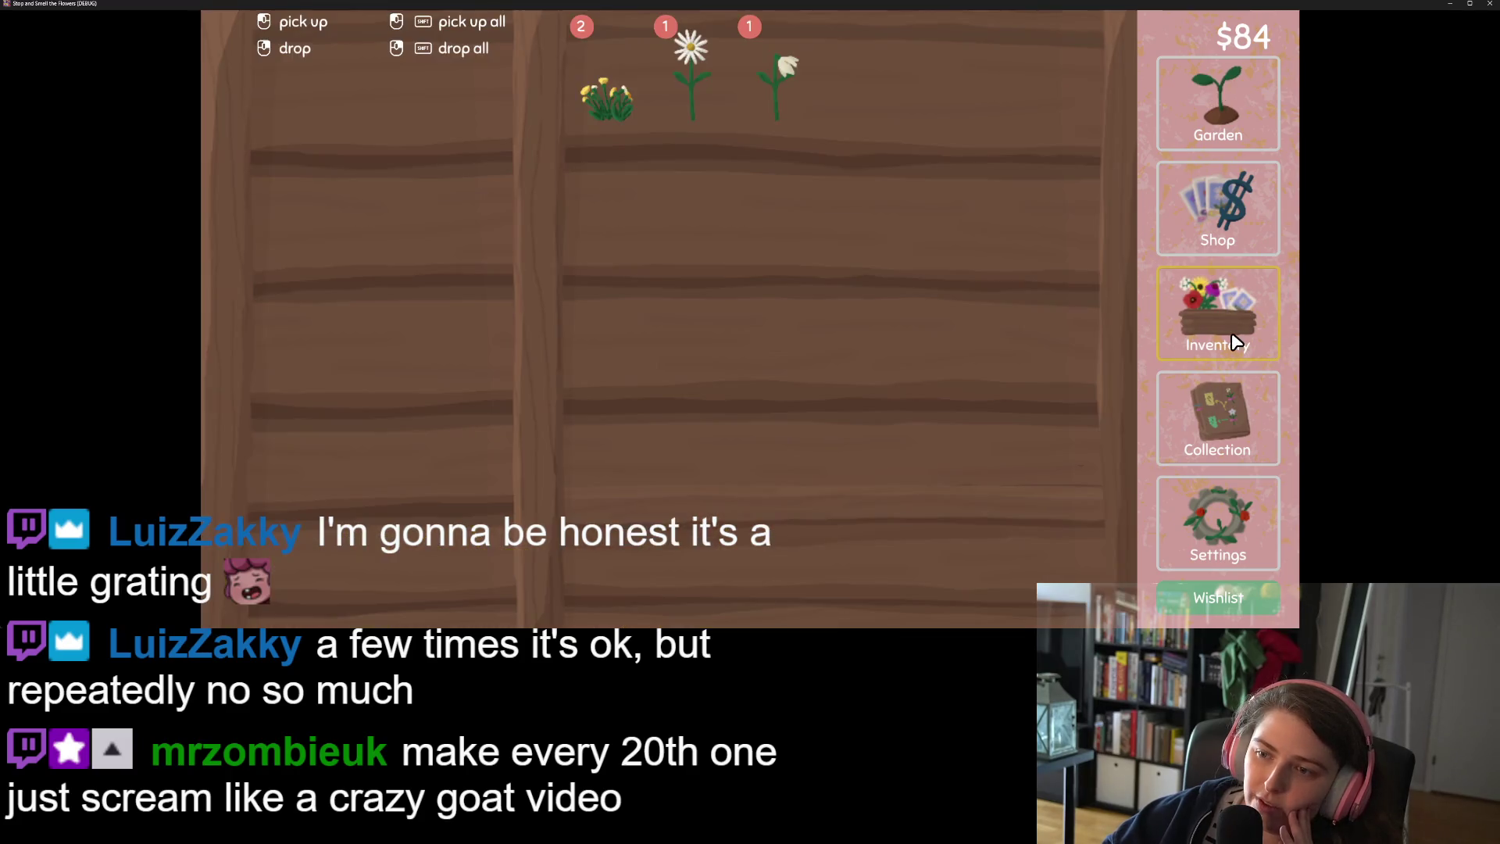
Sell the pasqueflower for $64, raising the balance to $148, and return to the collection board
left_click(1228, 425)
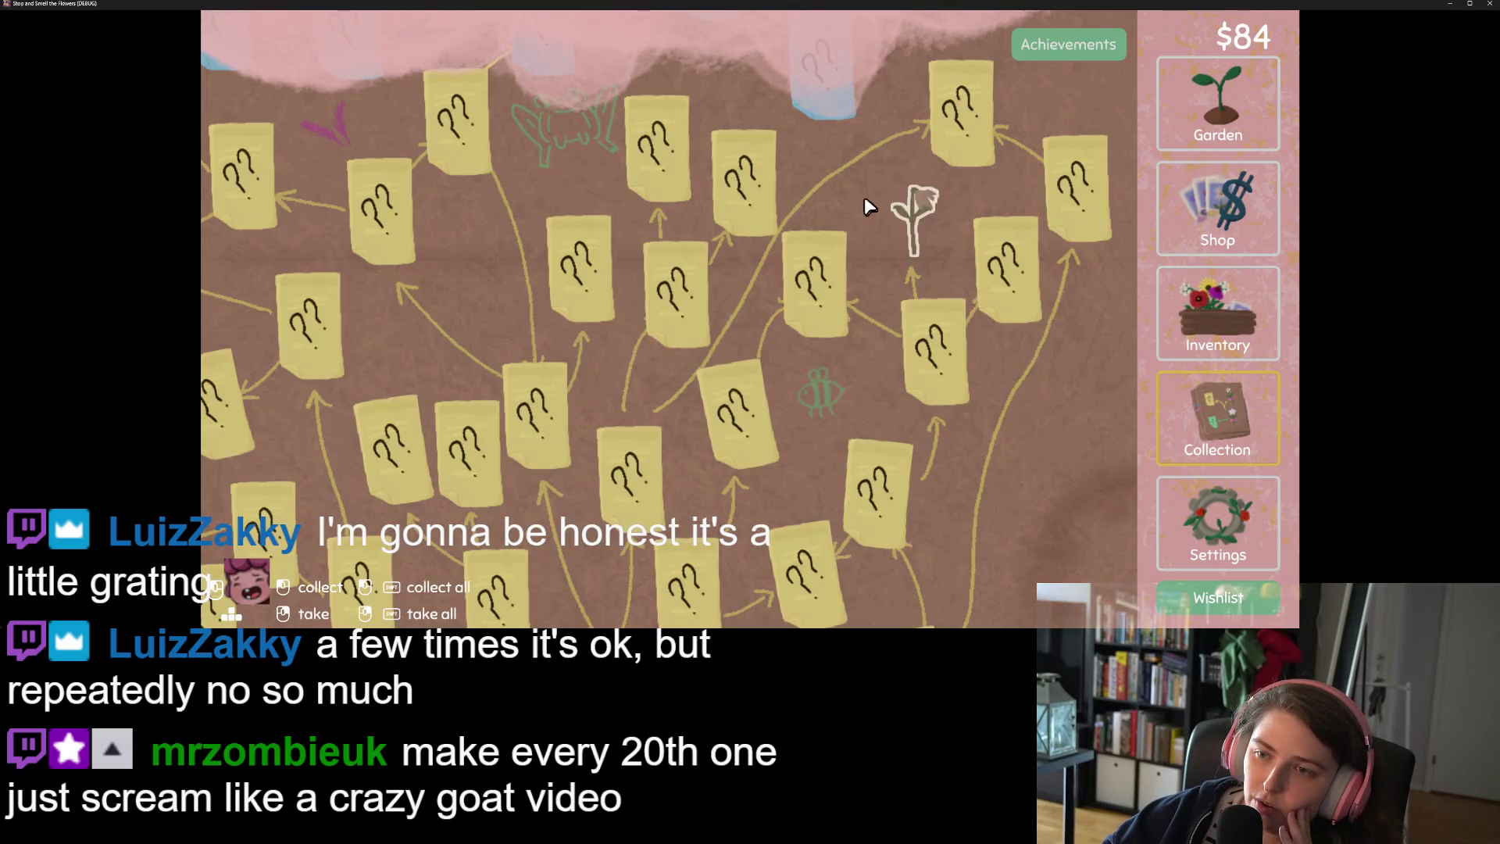
left_click(921, 213)
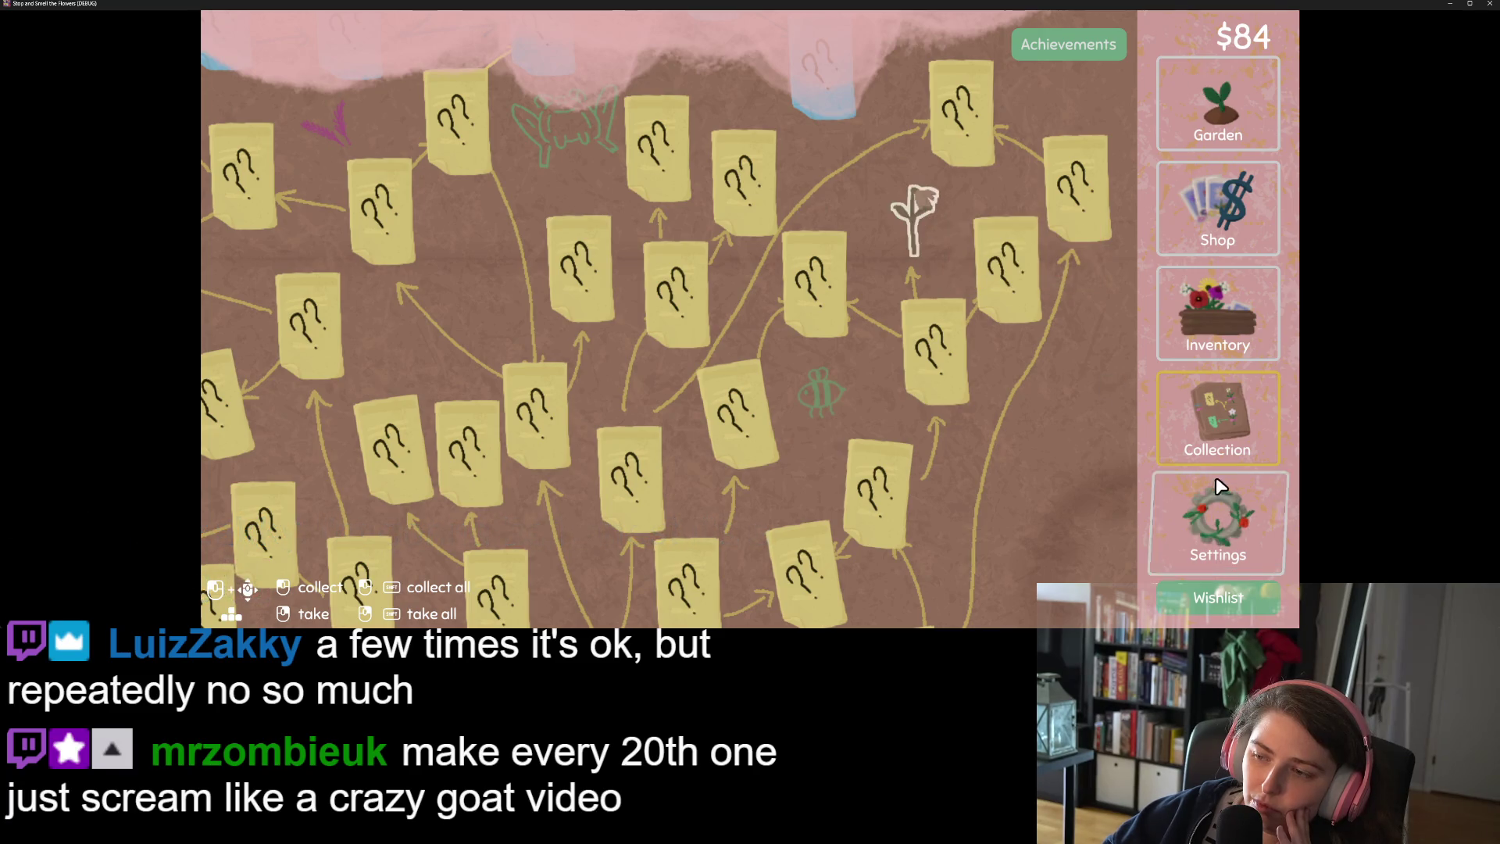
left_click(1240, 298)
left_click(937, 571)
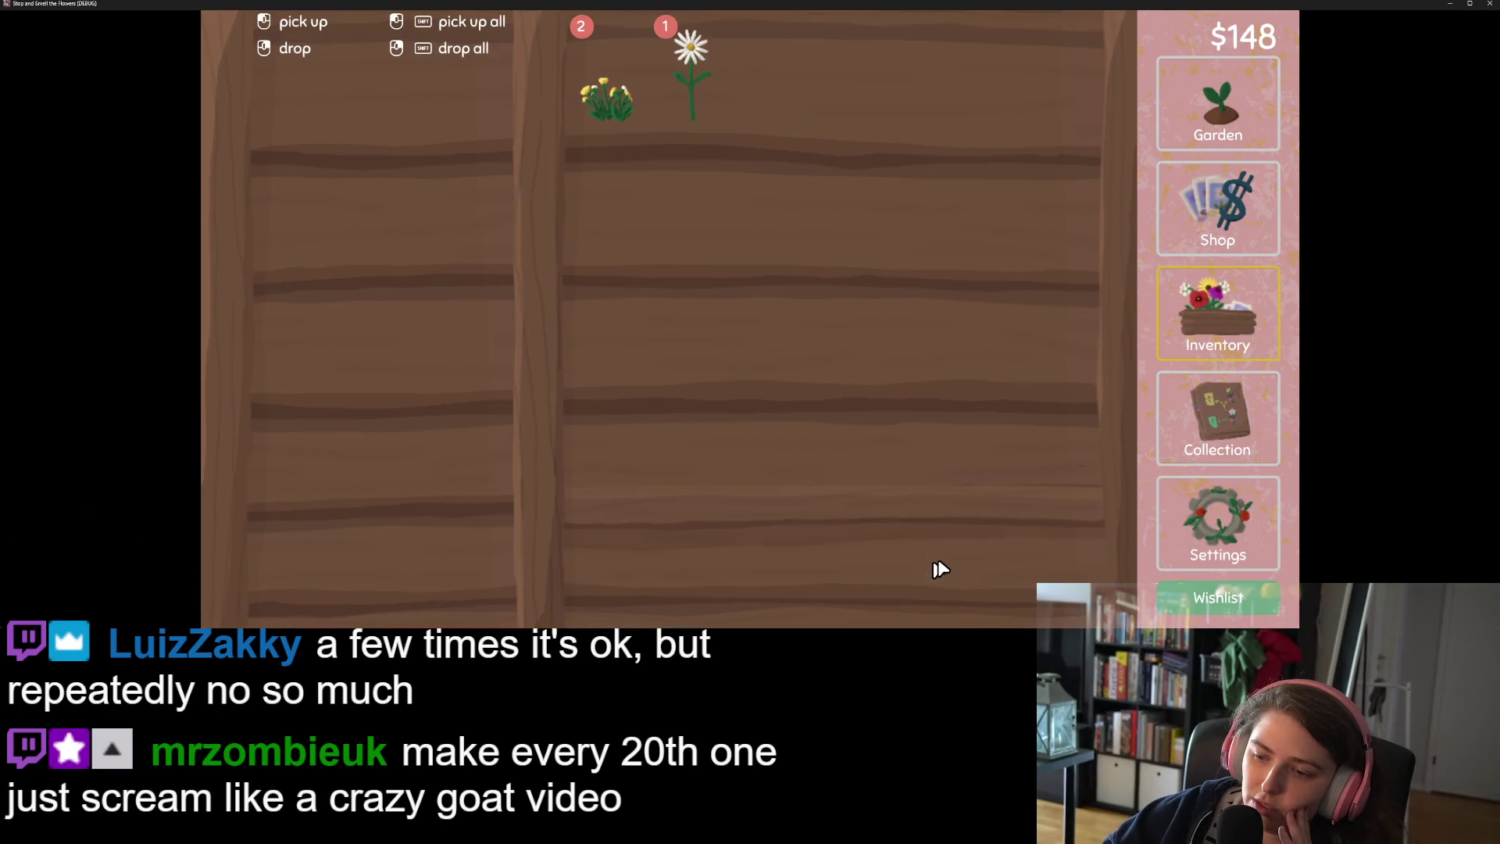
left_click(1232, 425)
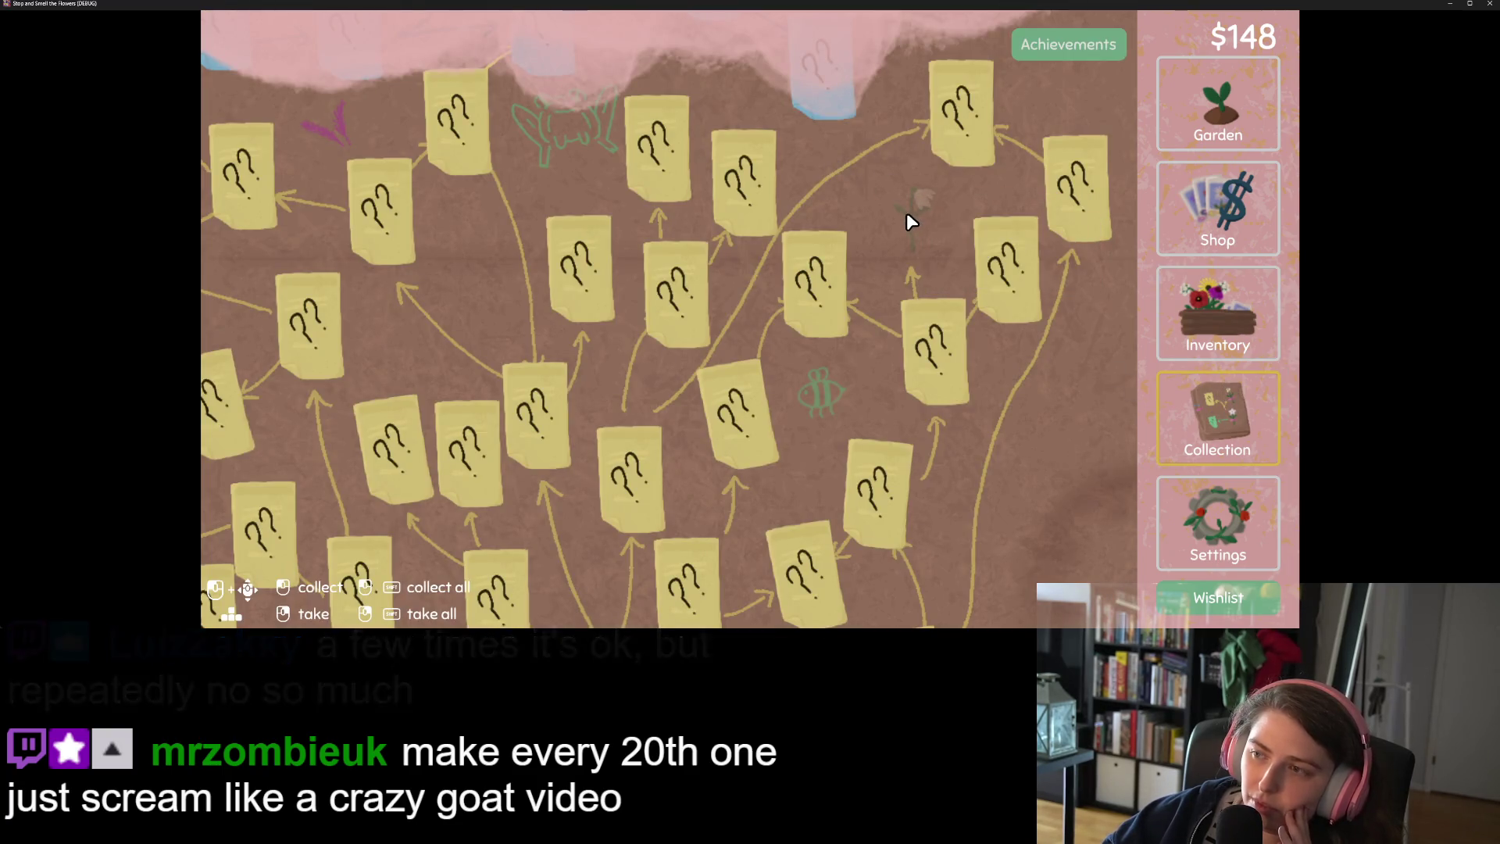
left_click(1201, 139)
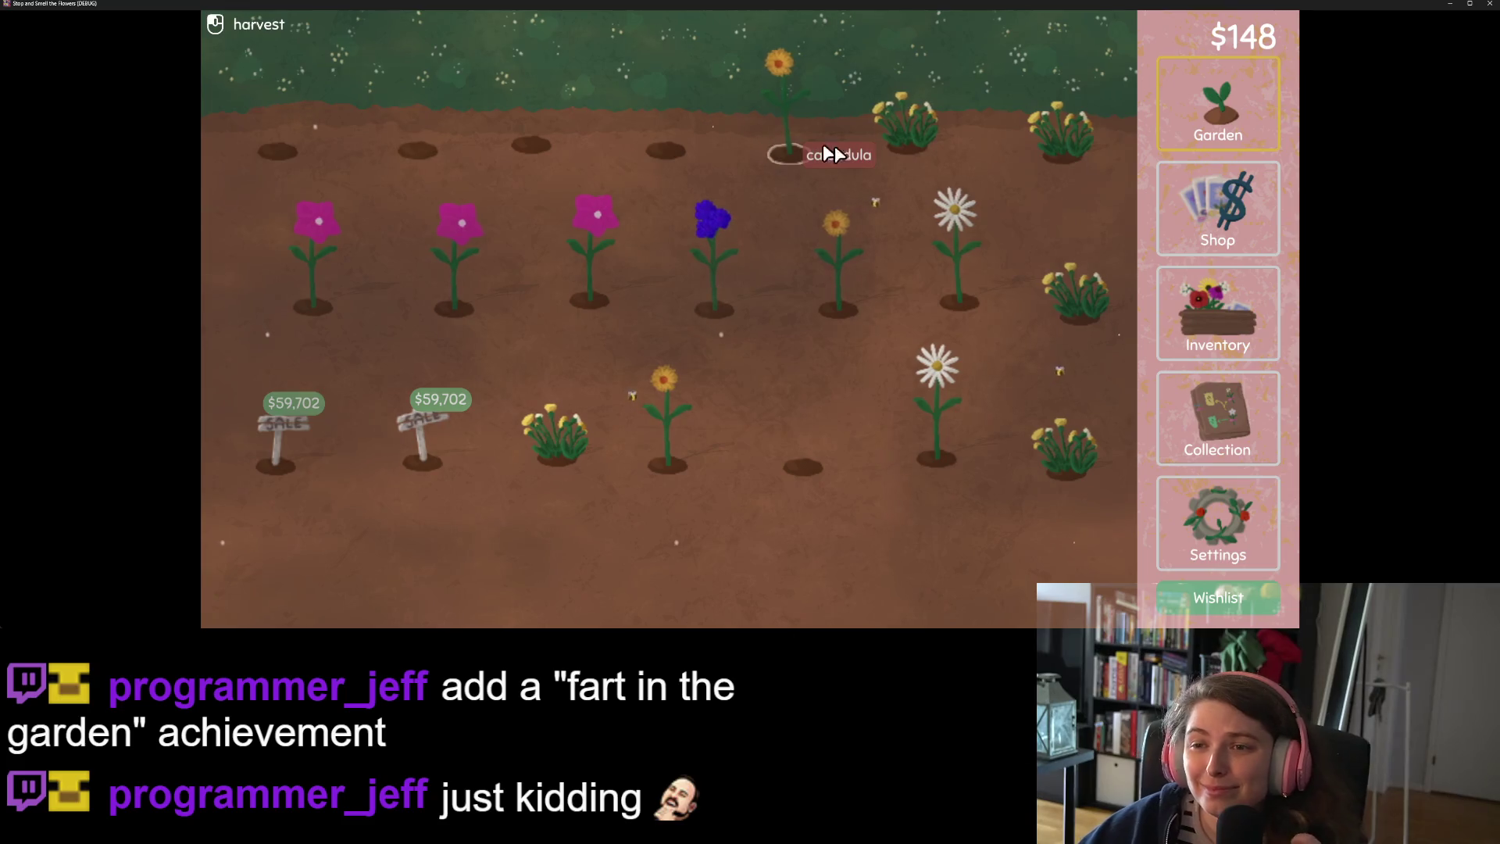
left_click(1217, 418)
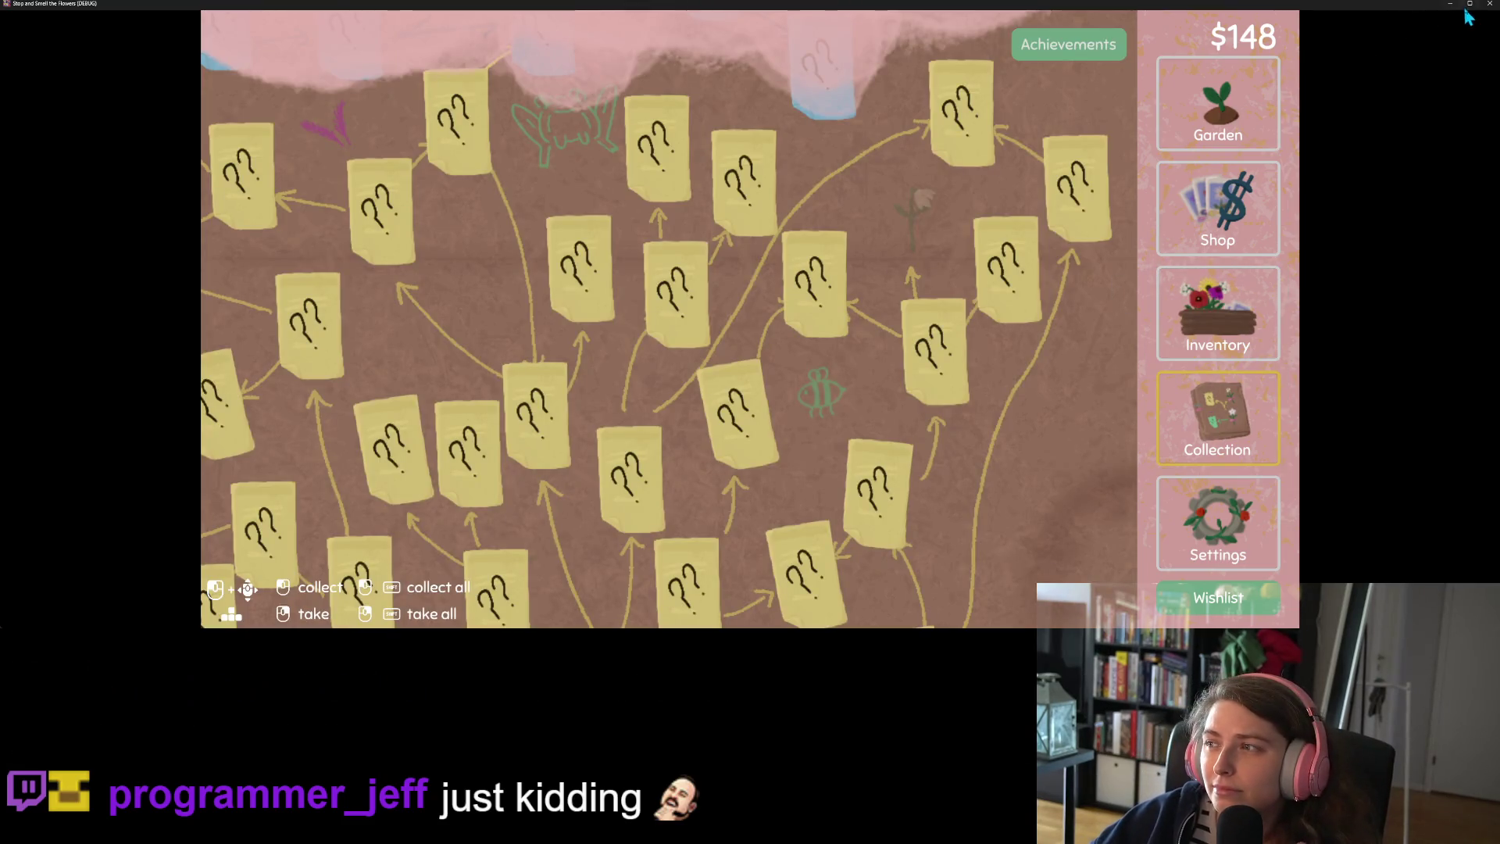
Close the game and delete both else branches calling BtnSfx.play_no_action() in collection_btn.gd
left_click(1490, 3)
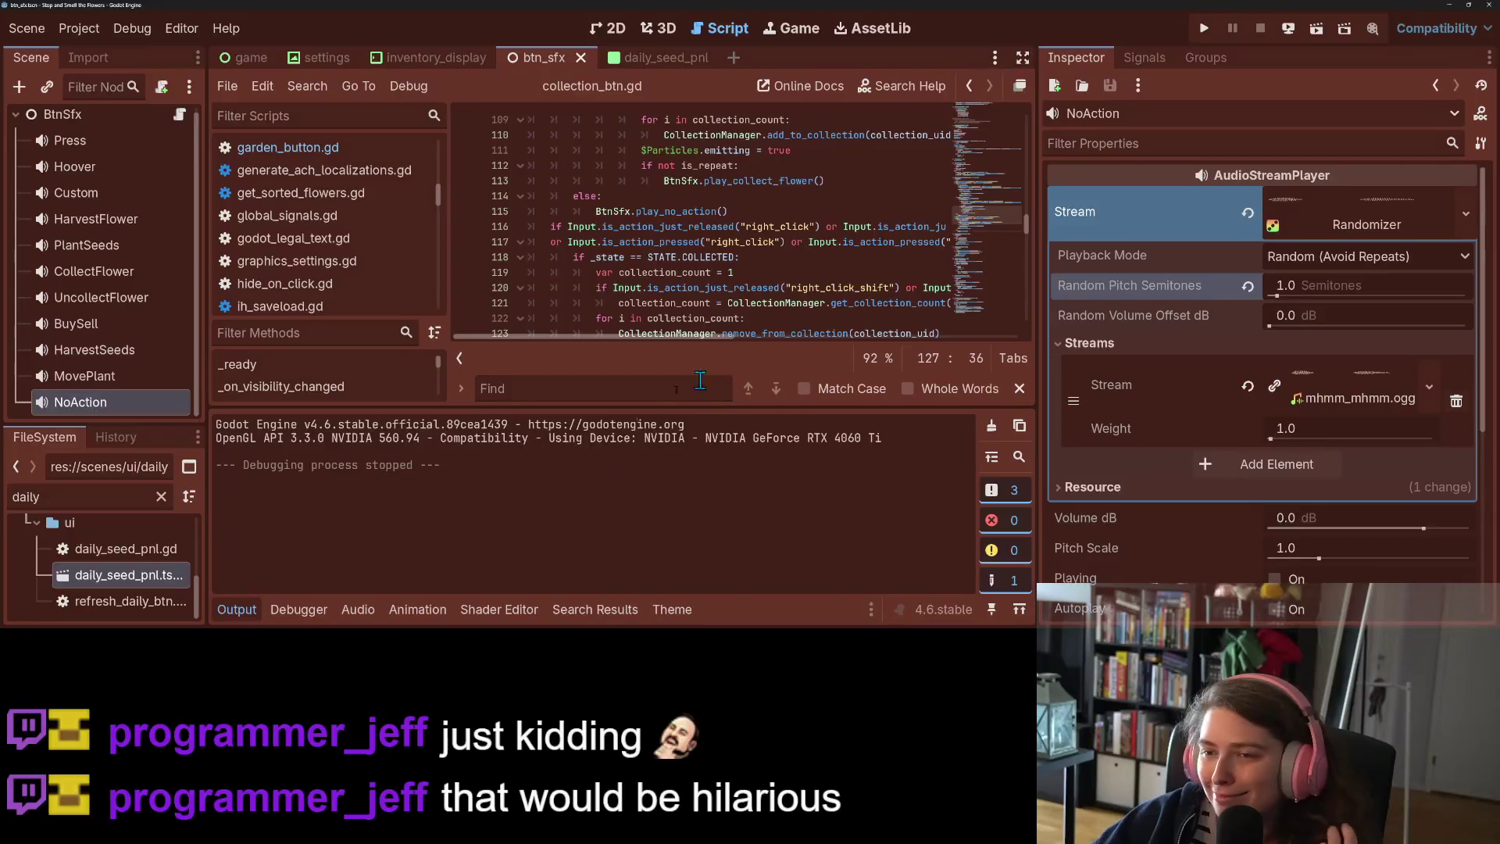
left_click(243, 617)
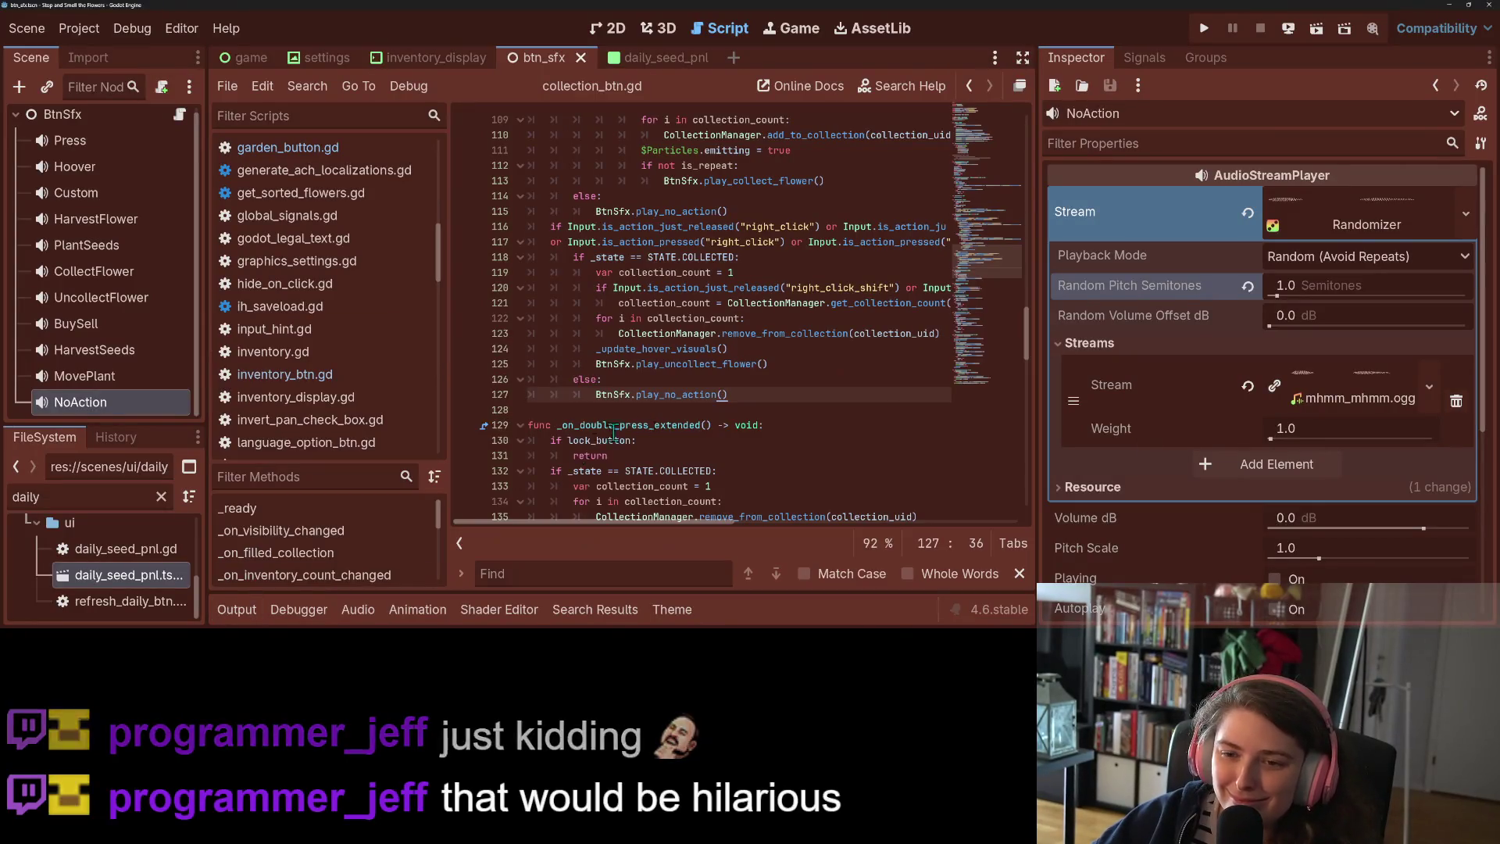
left_click(804, 348)
left_click_drag(763, 394, 475, 386)
key("BackSpace")
key("BackSpace")
scroll(503, 400, "up", 2)
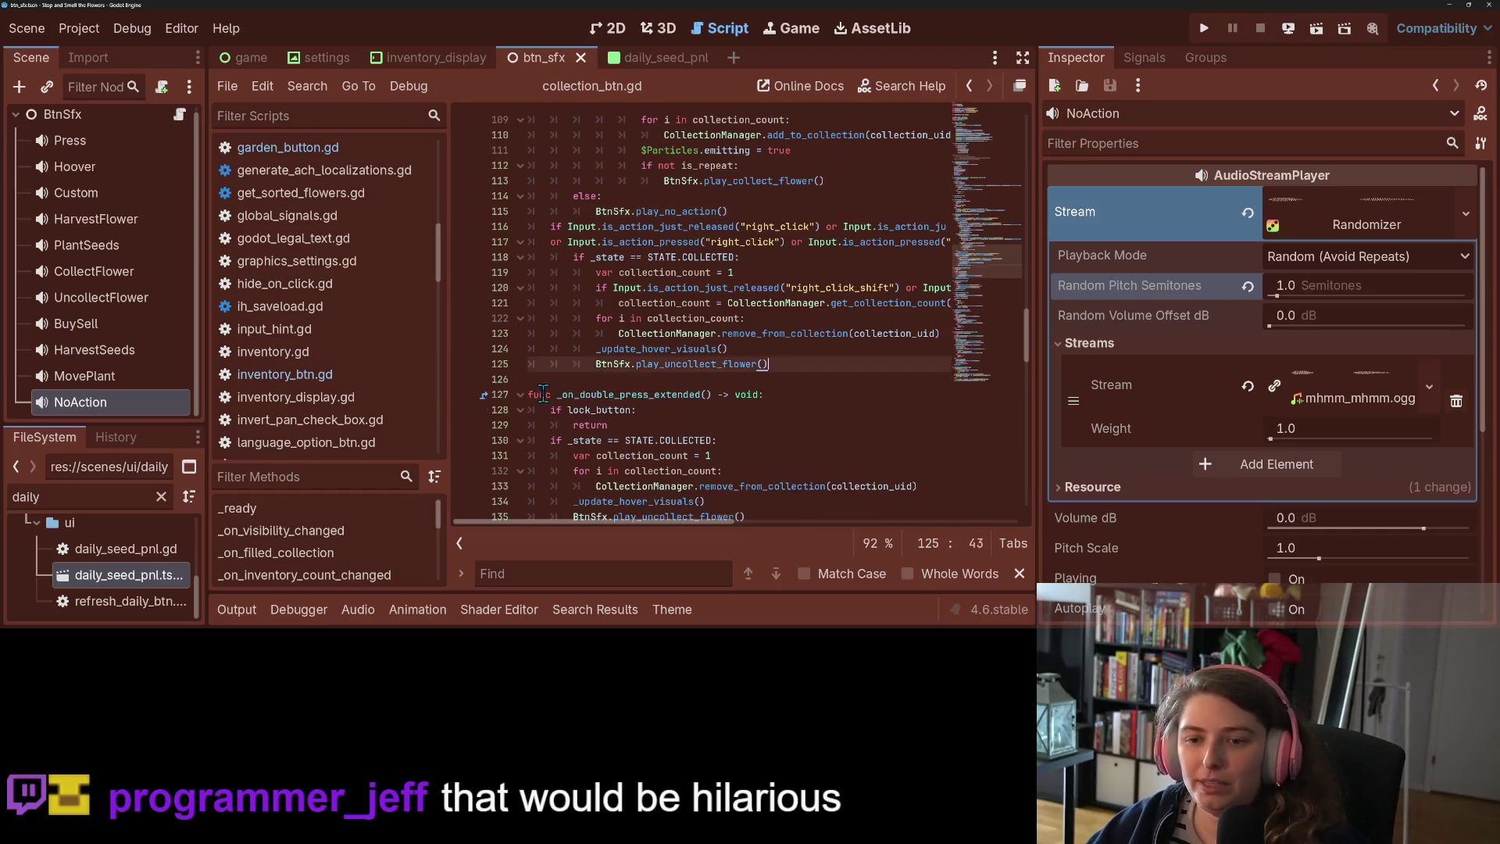
left_click_drag(739, 310, 496, 295)
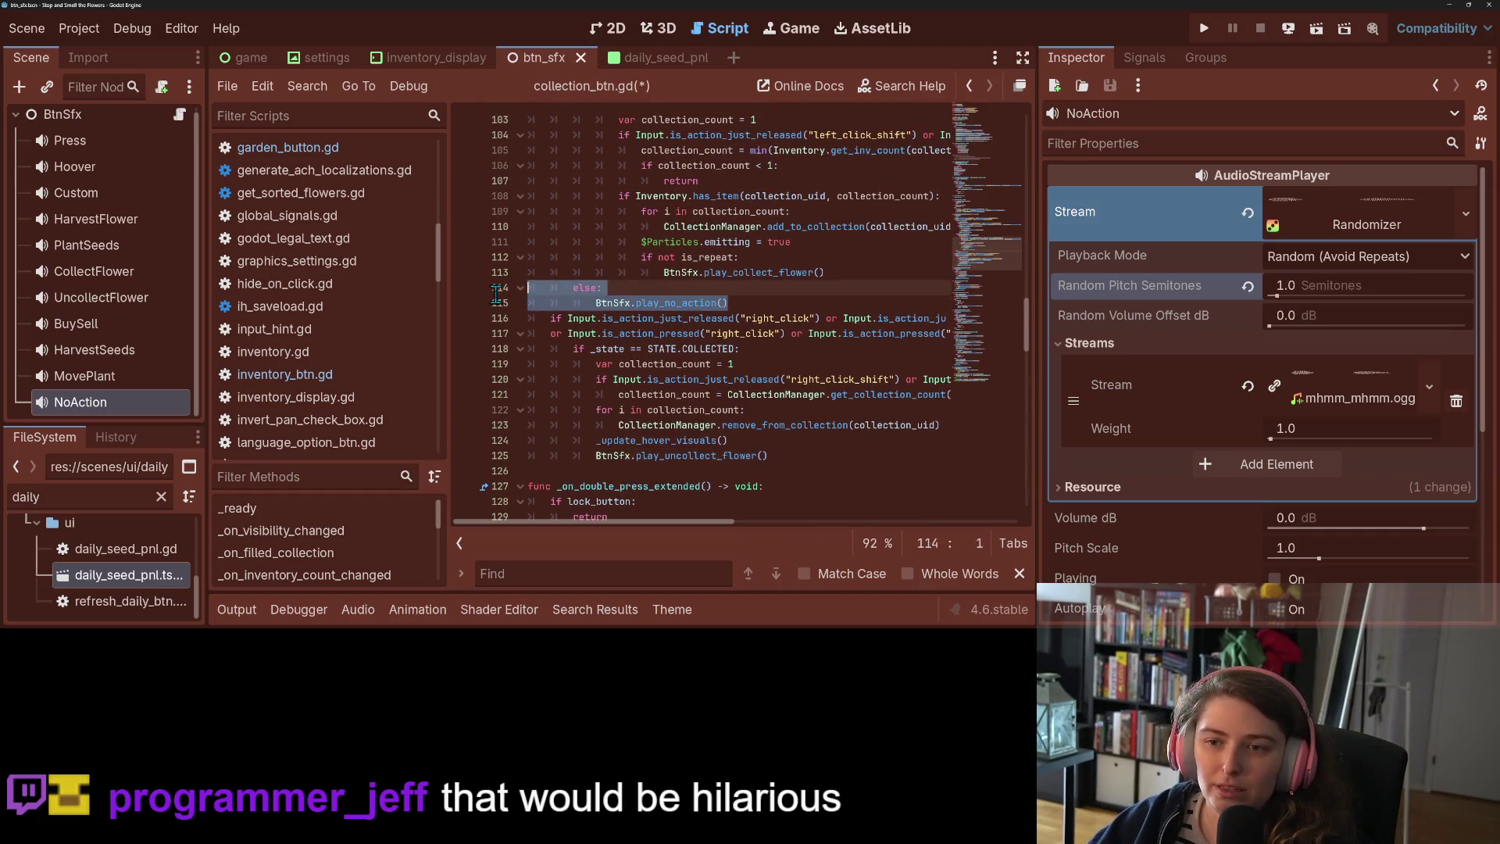
key("BackSpace")
key("BackSpace")
Save collection_btn.gd and relaunch the project to test the change
key("ctrl+s")
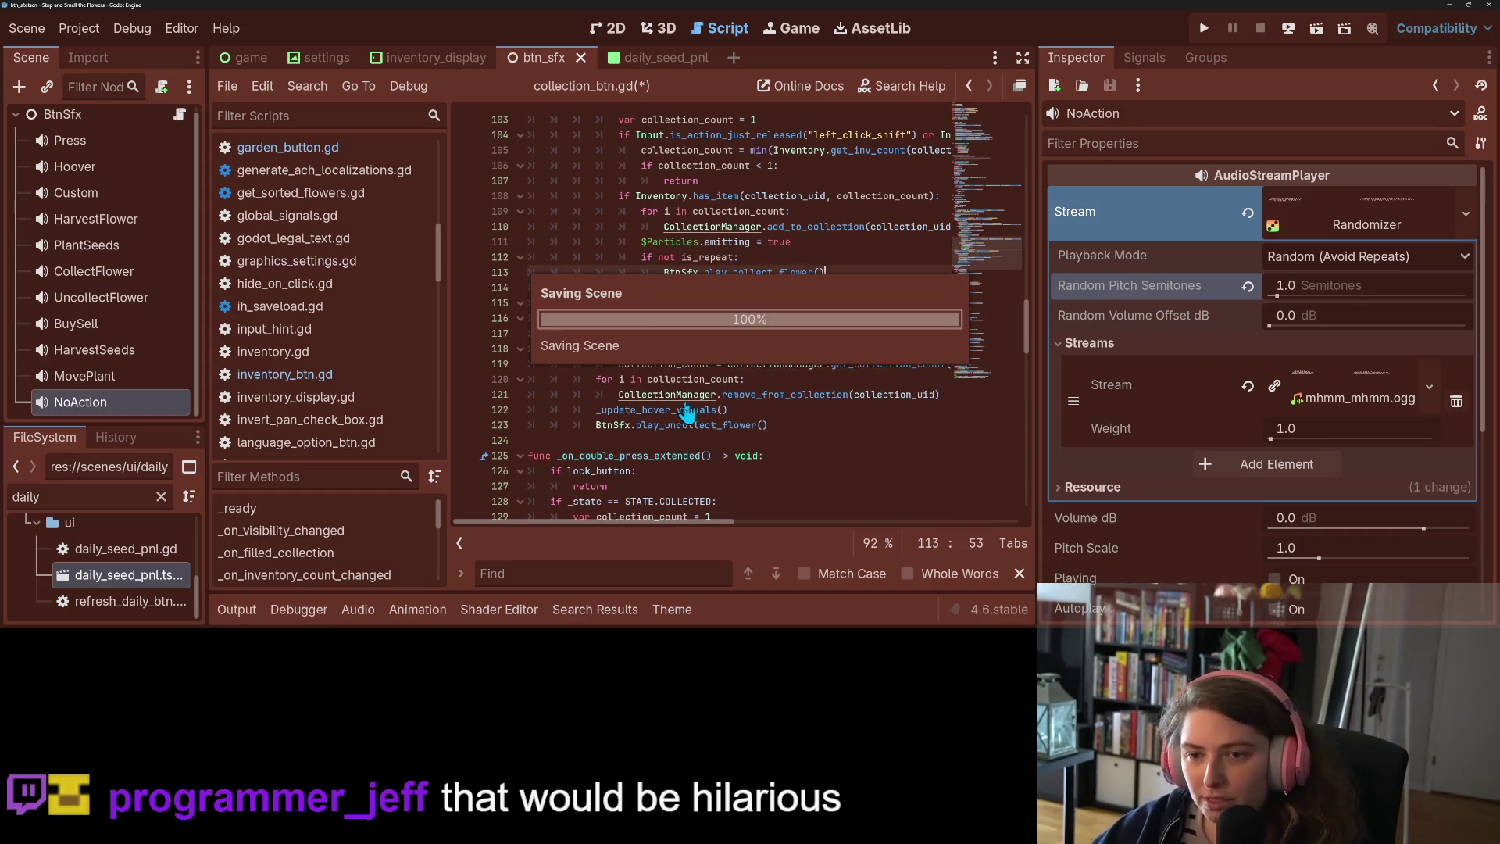
scroll(684, 403, "up", 3)
scroll(686, 404, "up", 3)
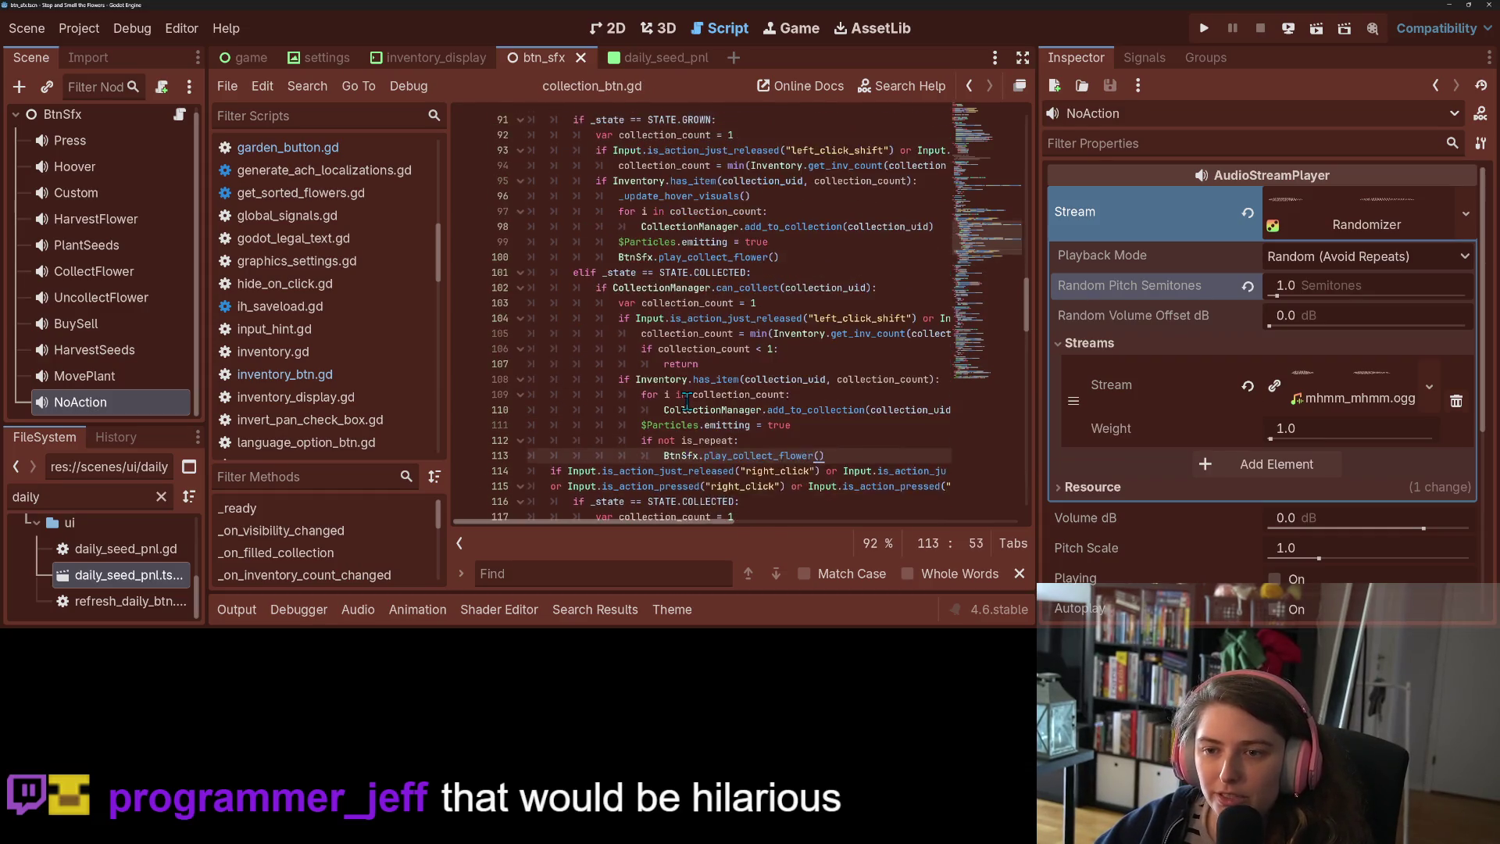
left_click(1201, 30)
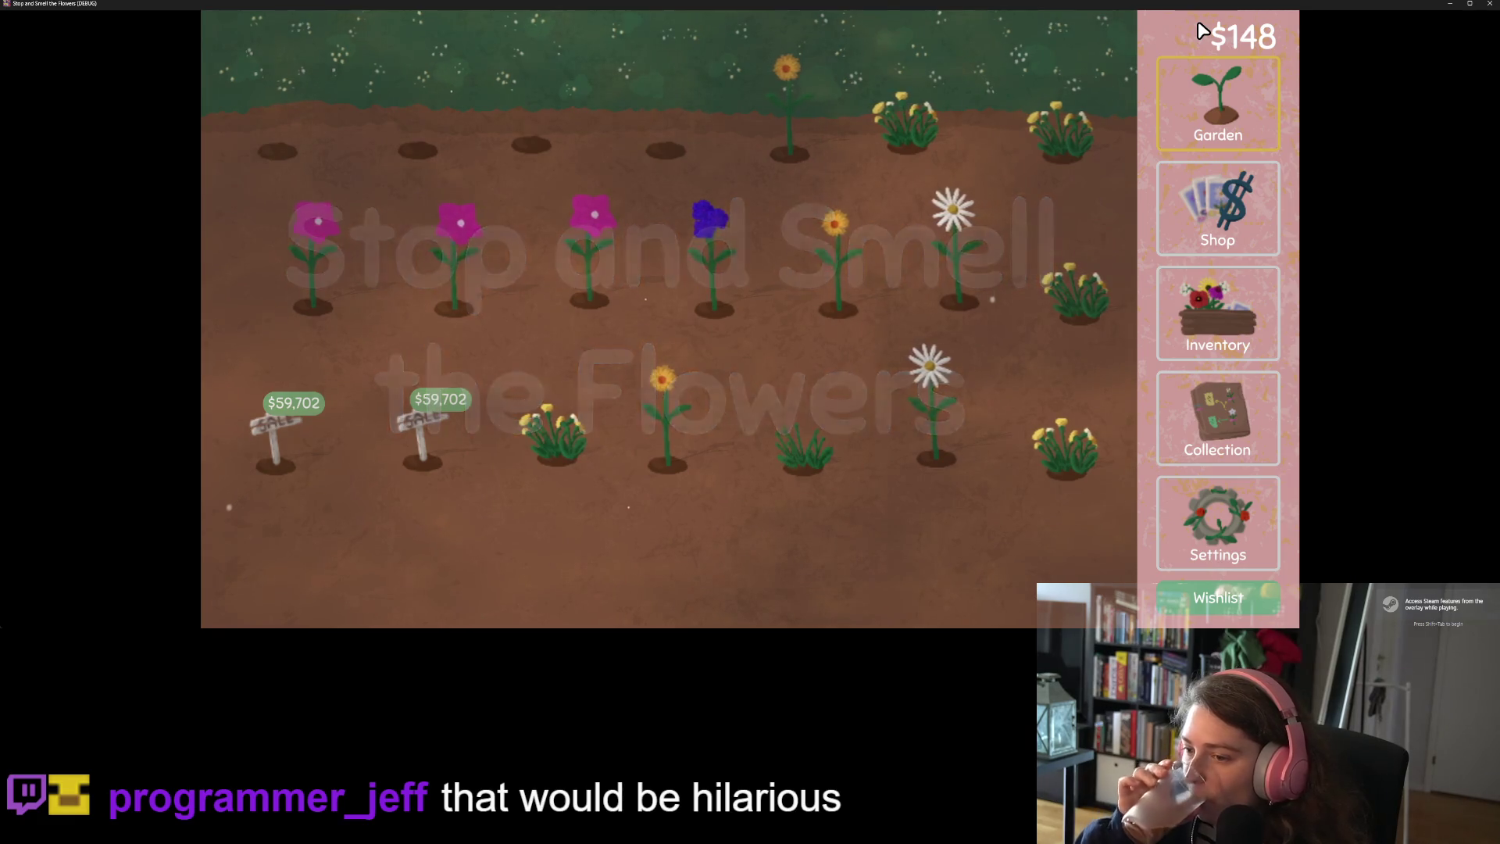
Harvest the calendula and daisy, then look over the collection board cards
left_click(835, 227)
left_click(954, 211)
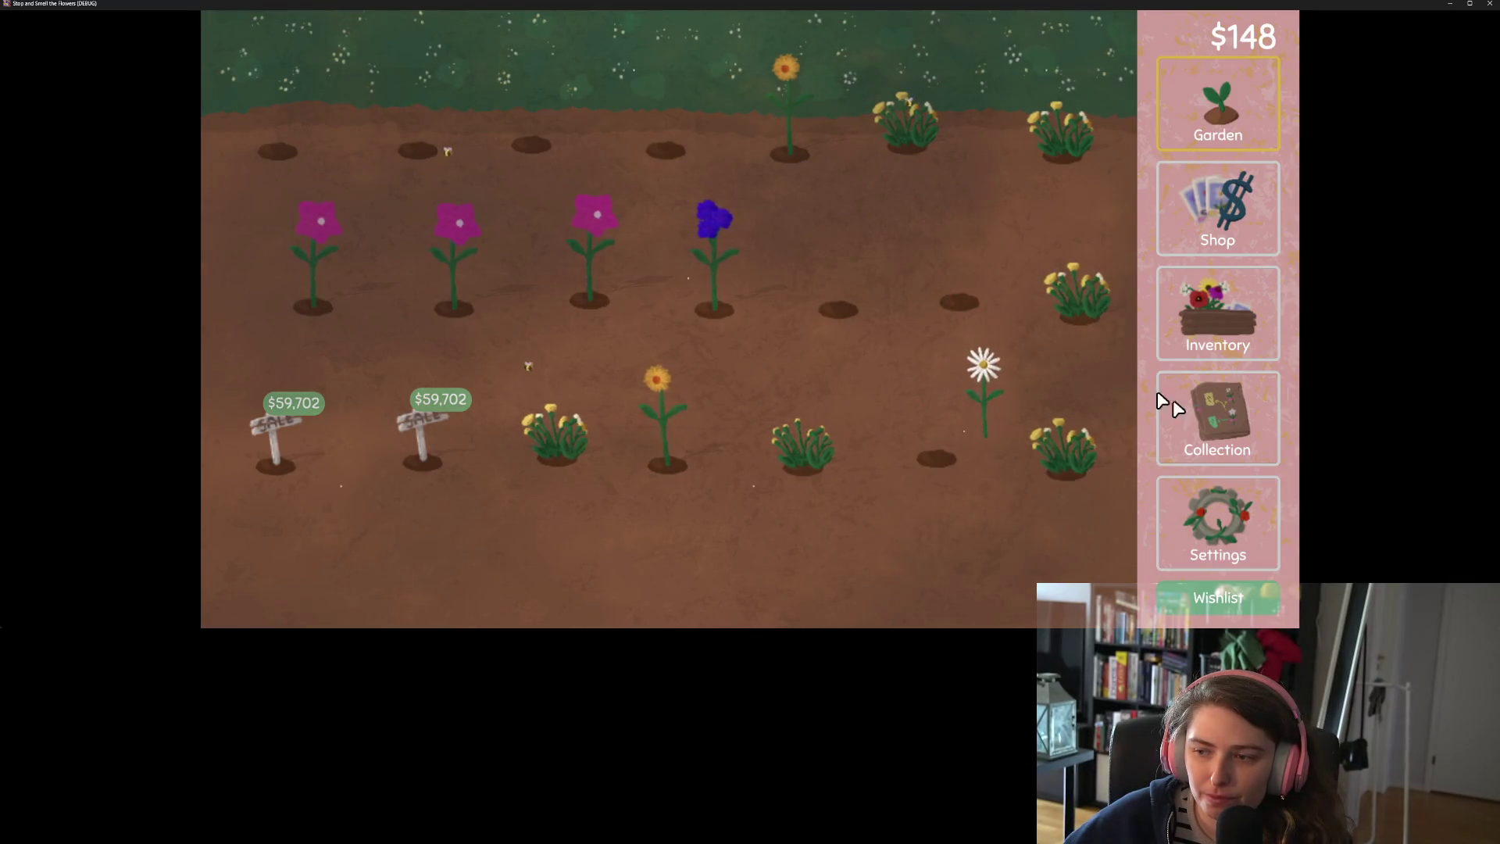
left_click(1240, 438)
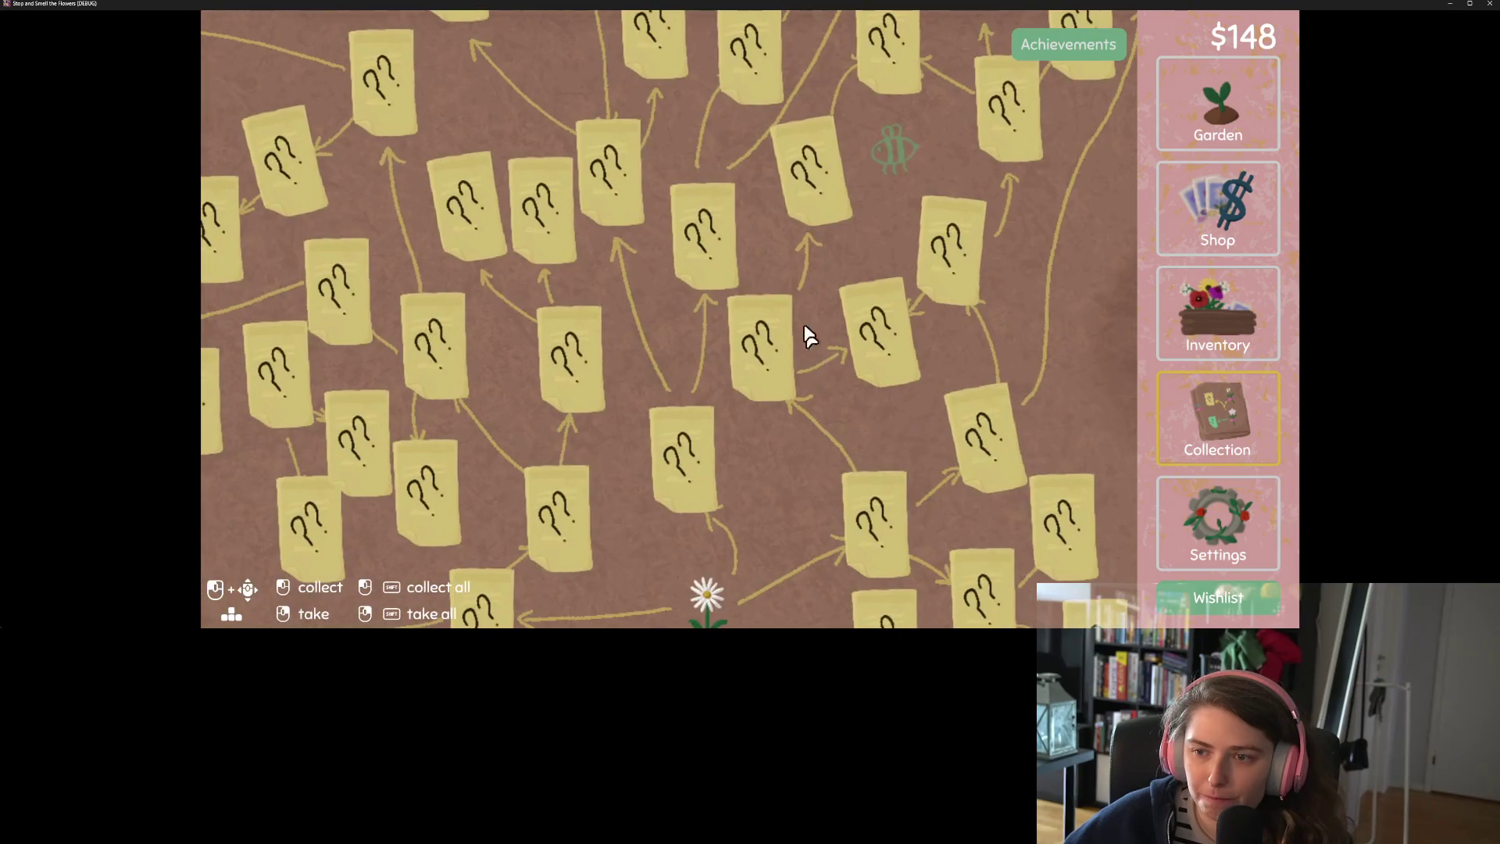
scroll(847, 359, "up", 5)
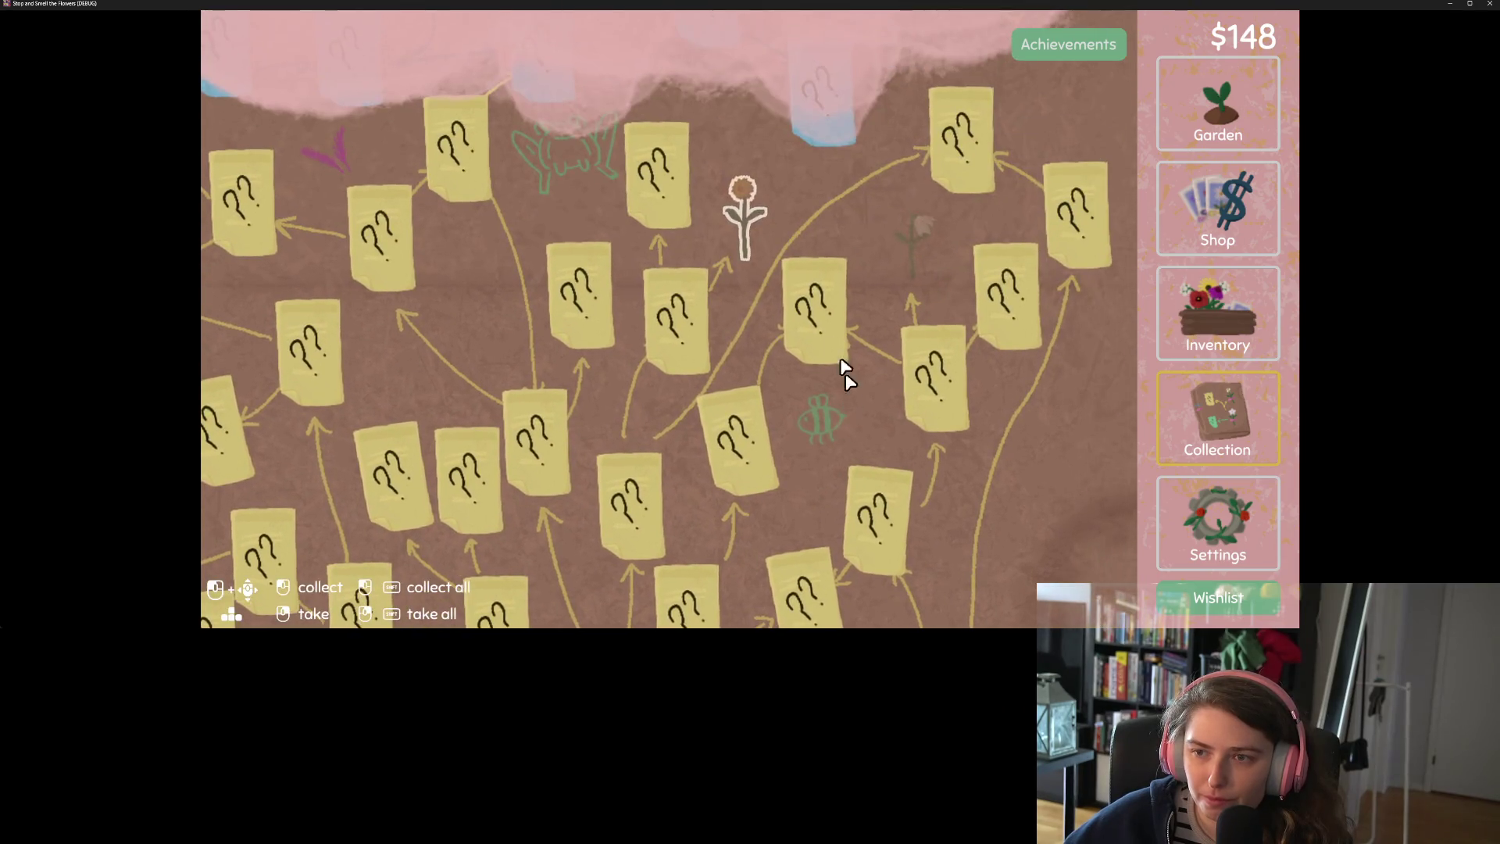
mouse_move(748, 189)
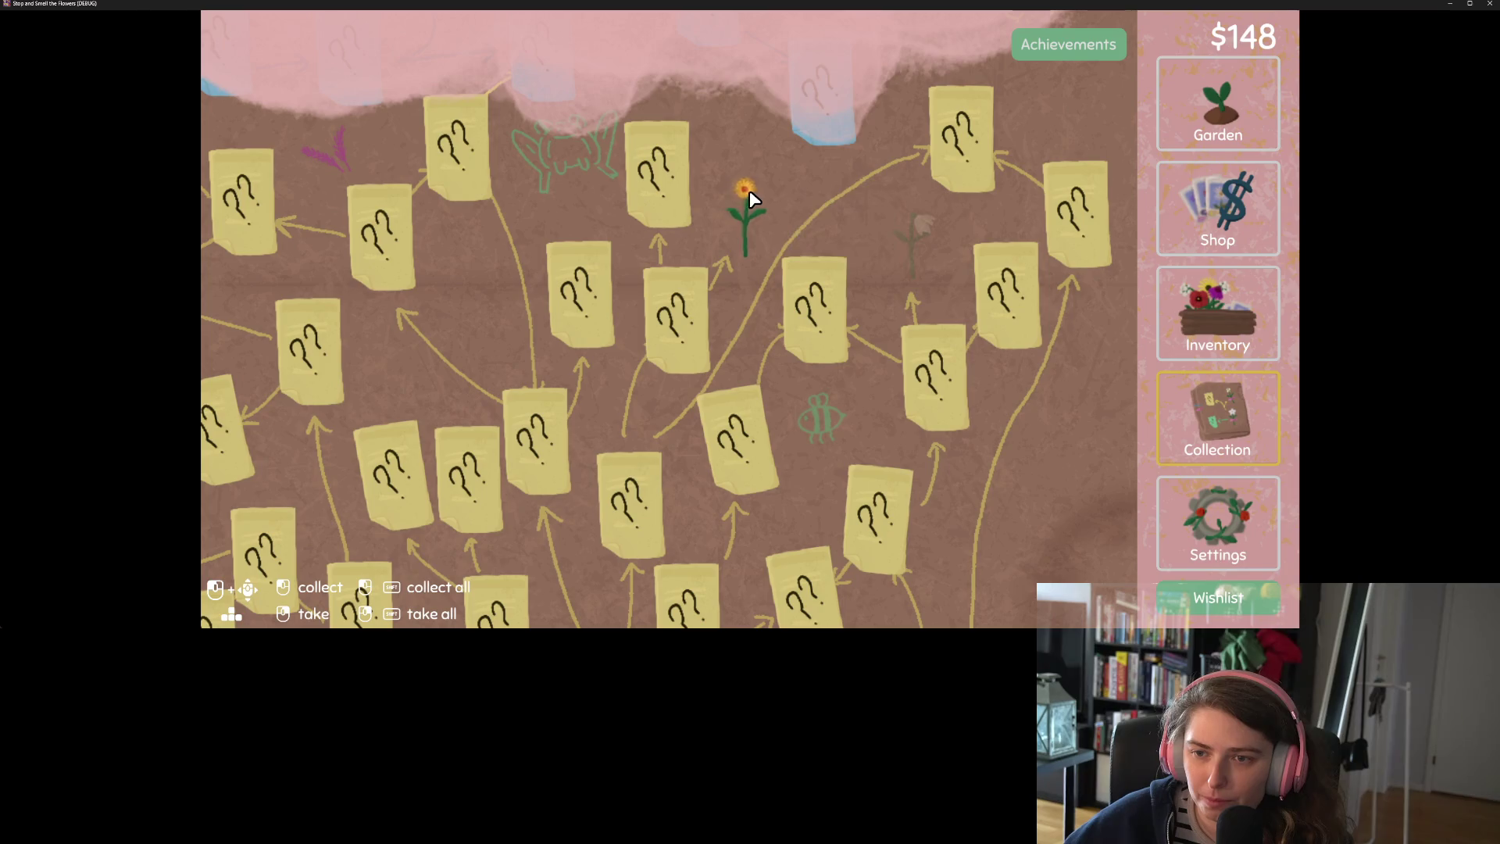
left_click_drag(779, 318, 924, 223)
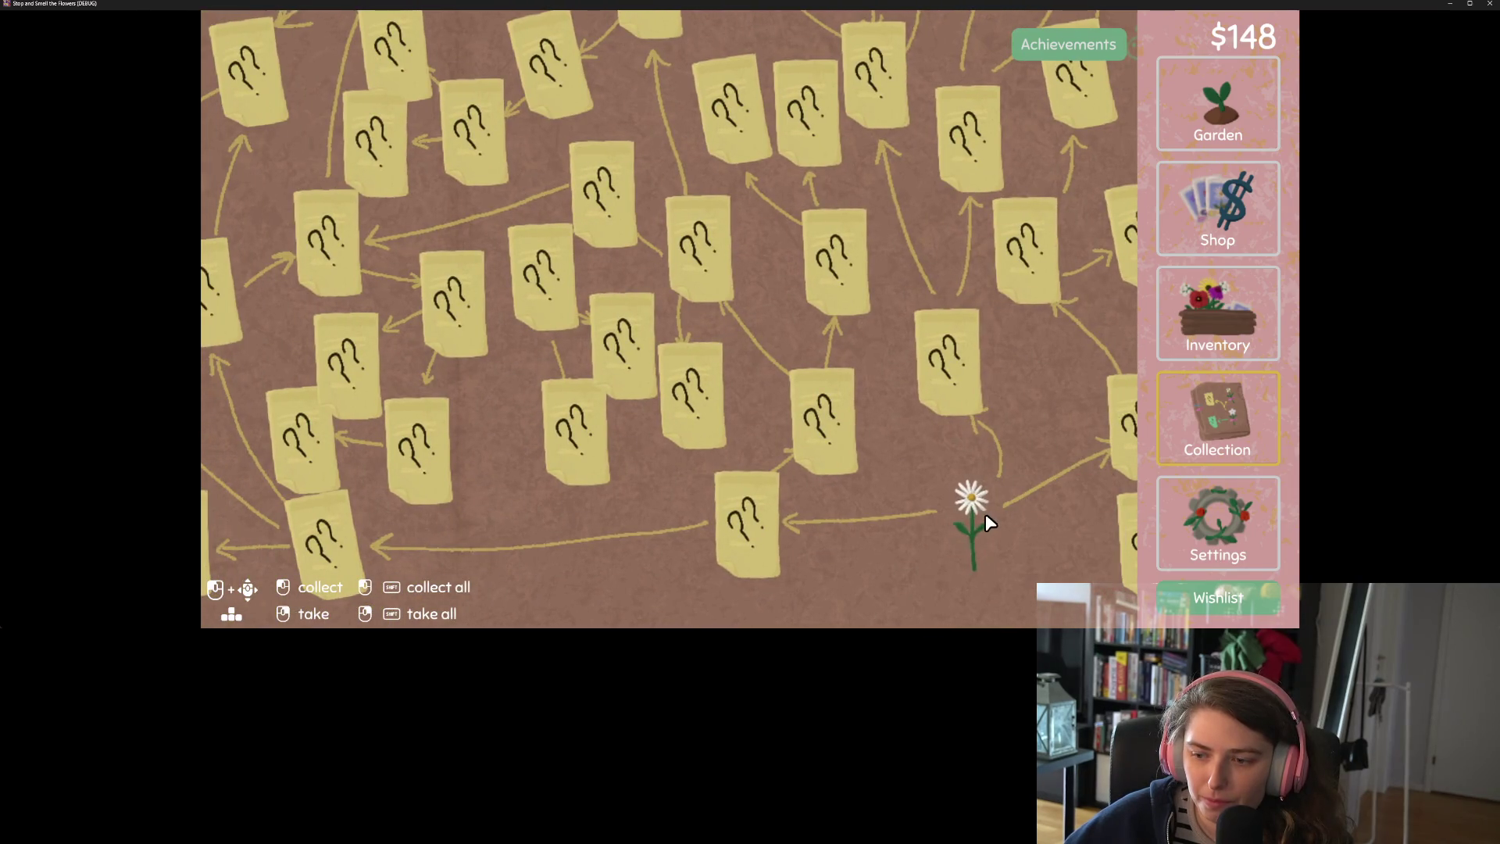
key("d")
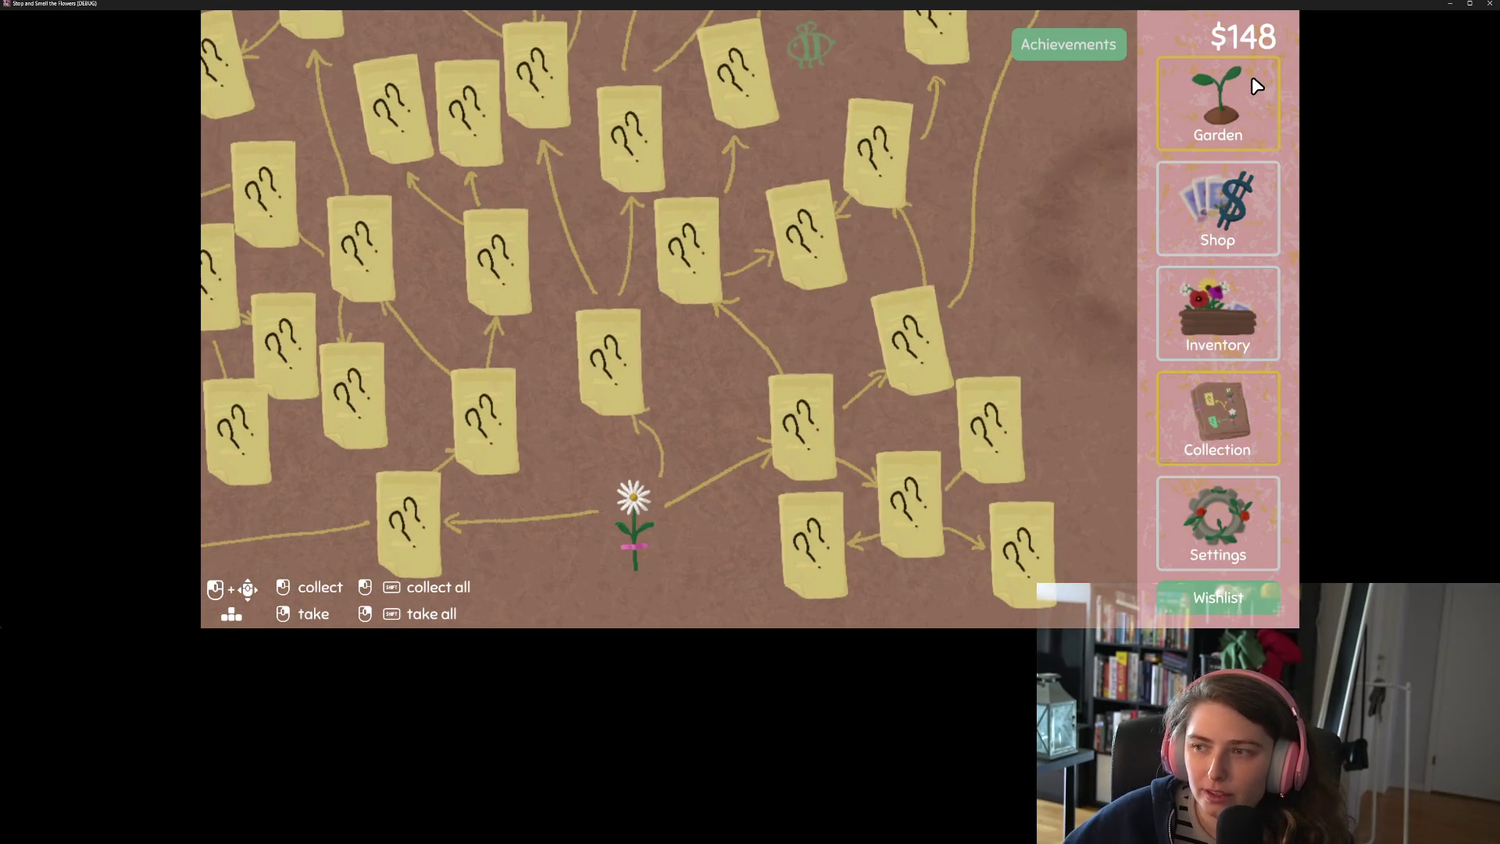
Sweep-harvest all grown flowers and confirm the vinca now appears on the collection board
left_click(1254, 89)
mouse_move(1048, 145)
left_mouse_down()
mouse_move(1011, 455)
mouse_move(636, 409)
mouse_move(680, 258)
mouse_move(309, 266)
left_mouse_up()
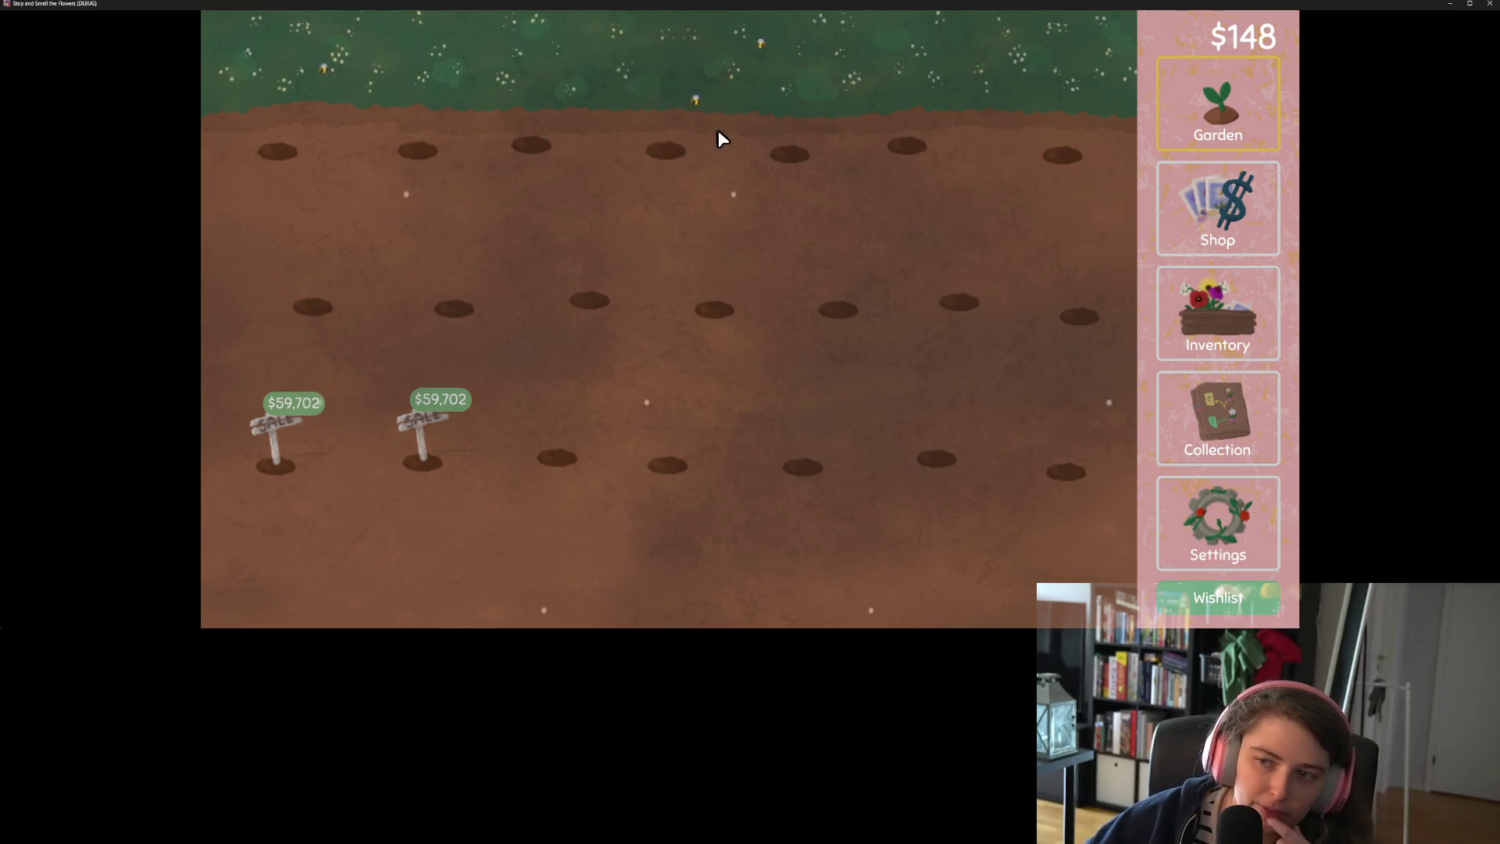
left_click(1241, 435)
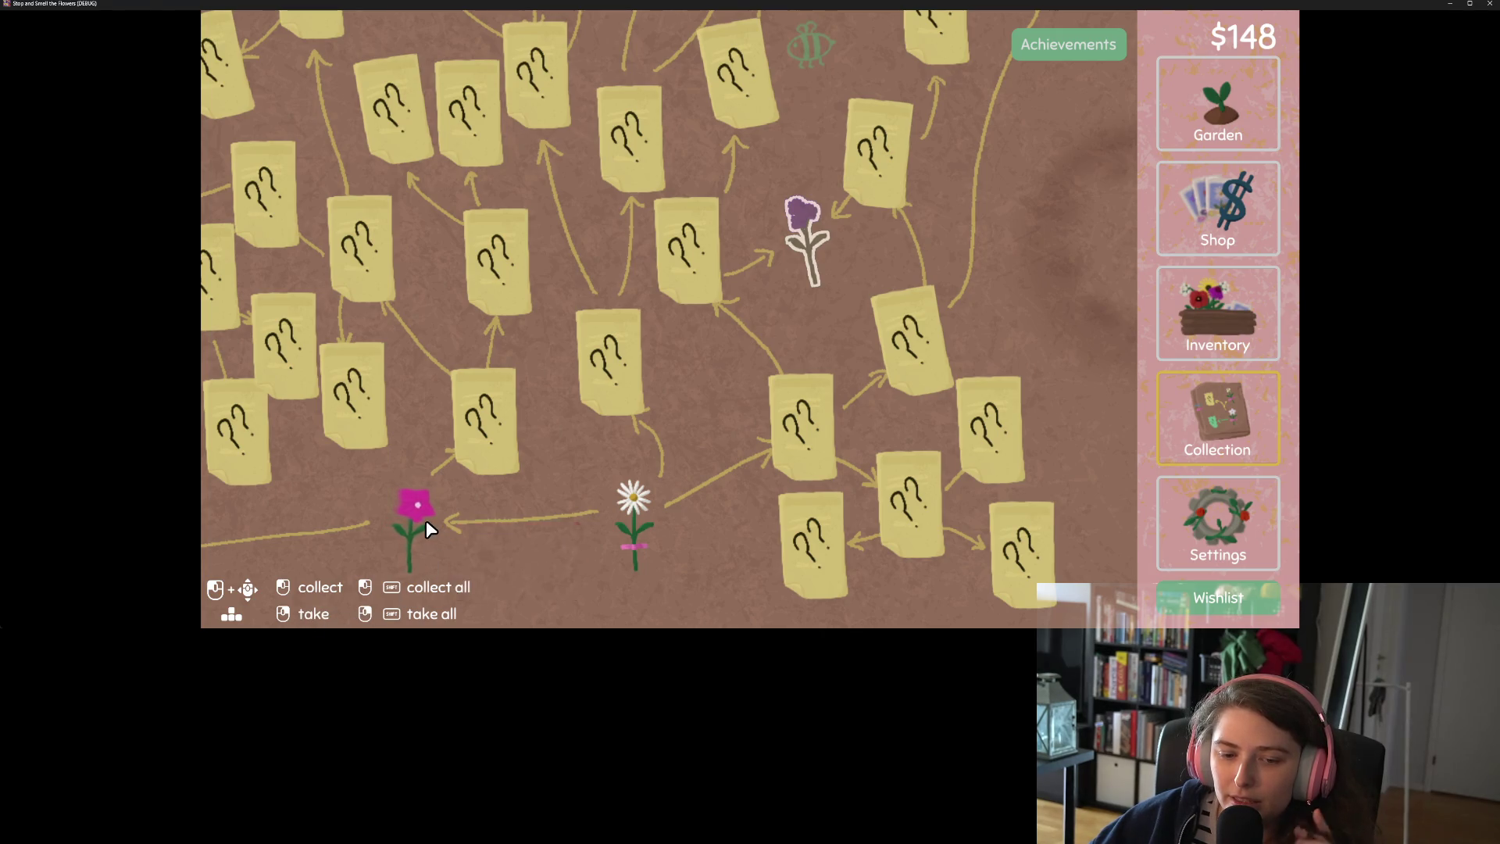
mouse_move(427, 524)
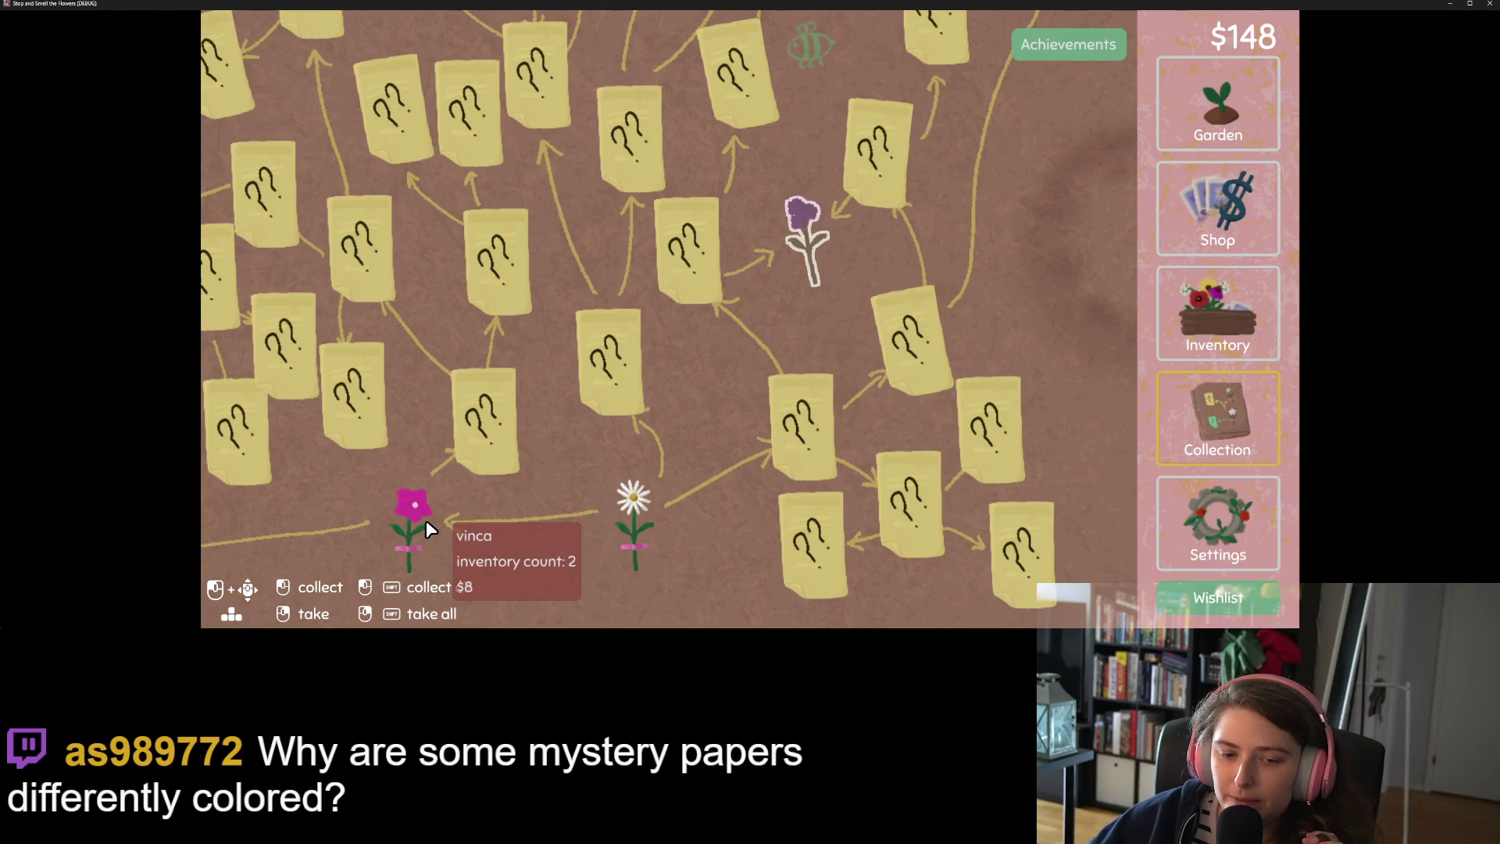
Inspect the vinca, dandelion and orange flower stacks, then harvest the remaining flowering garden plant
left_click(1213, 324)
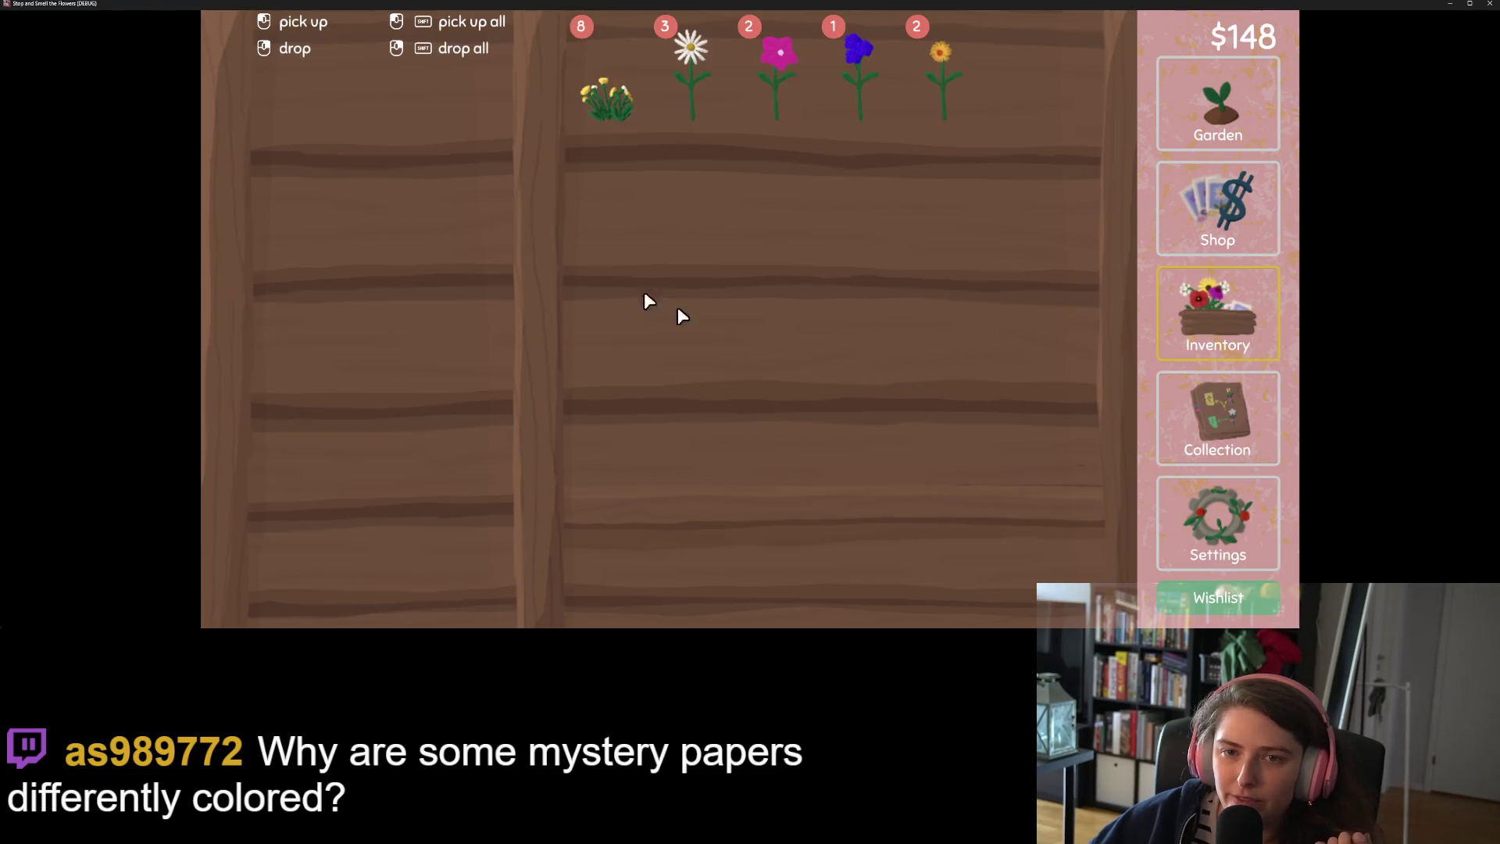
left_click(743, 69)
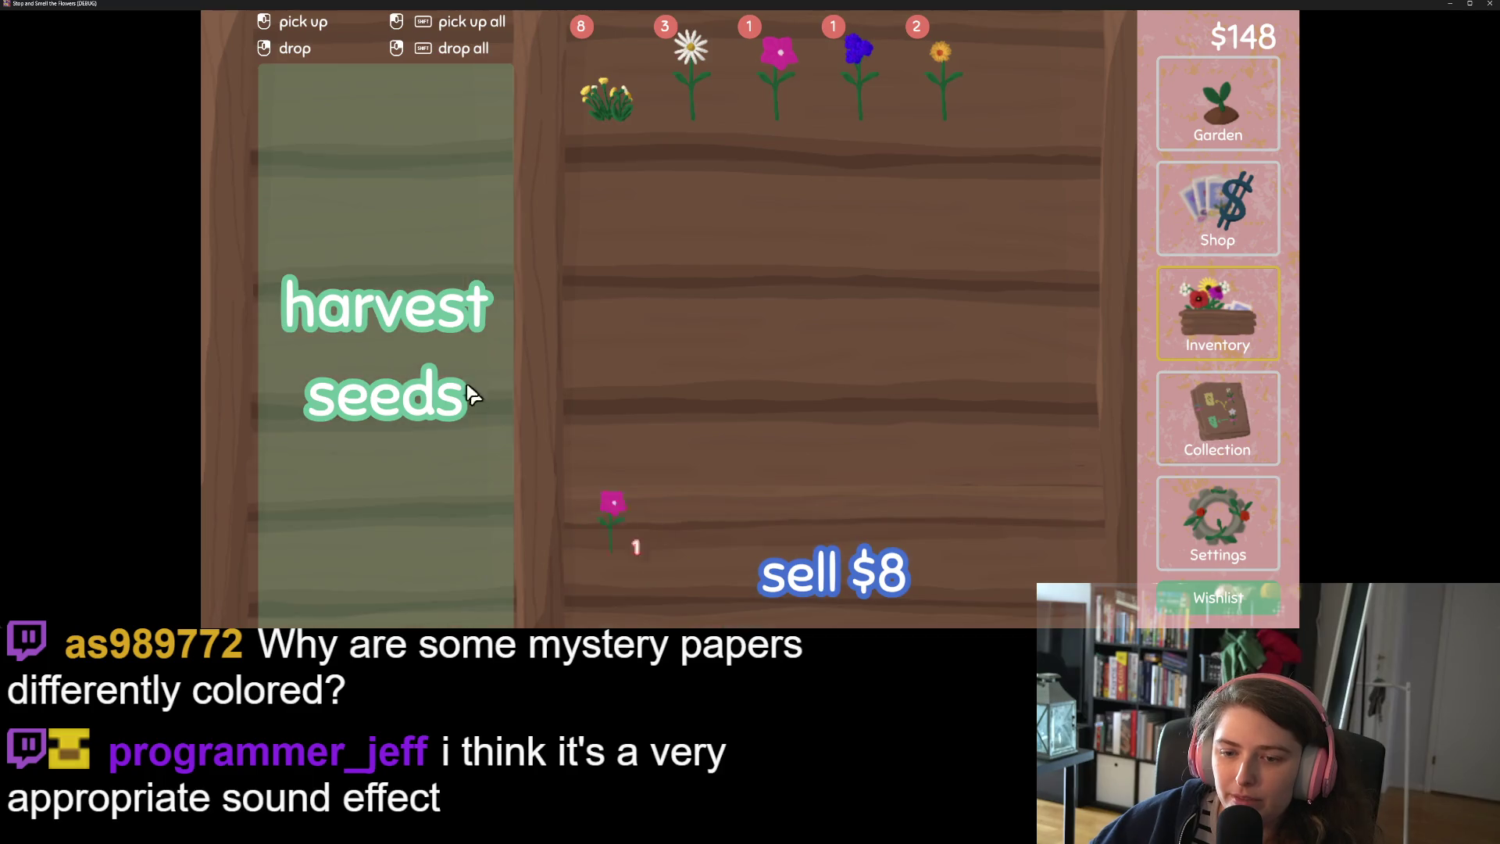
left_click(735, 437)
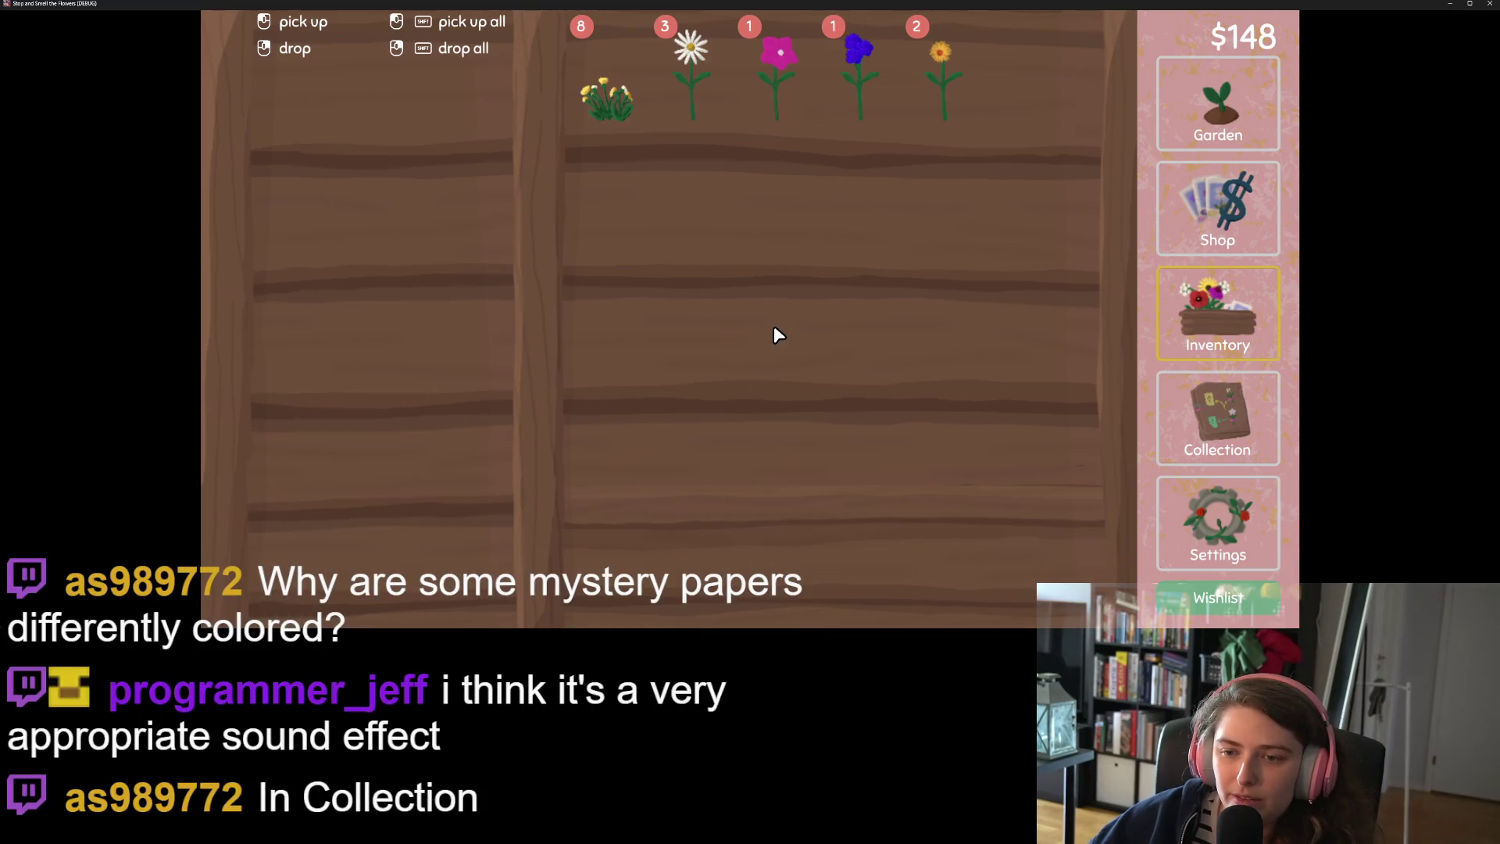
left_click(598, 90)
left_click(592, 79)
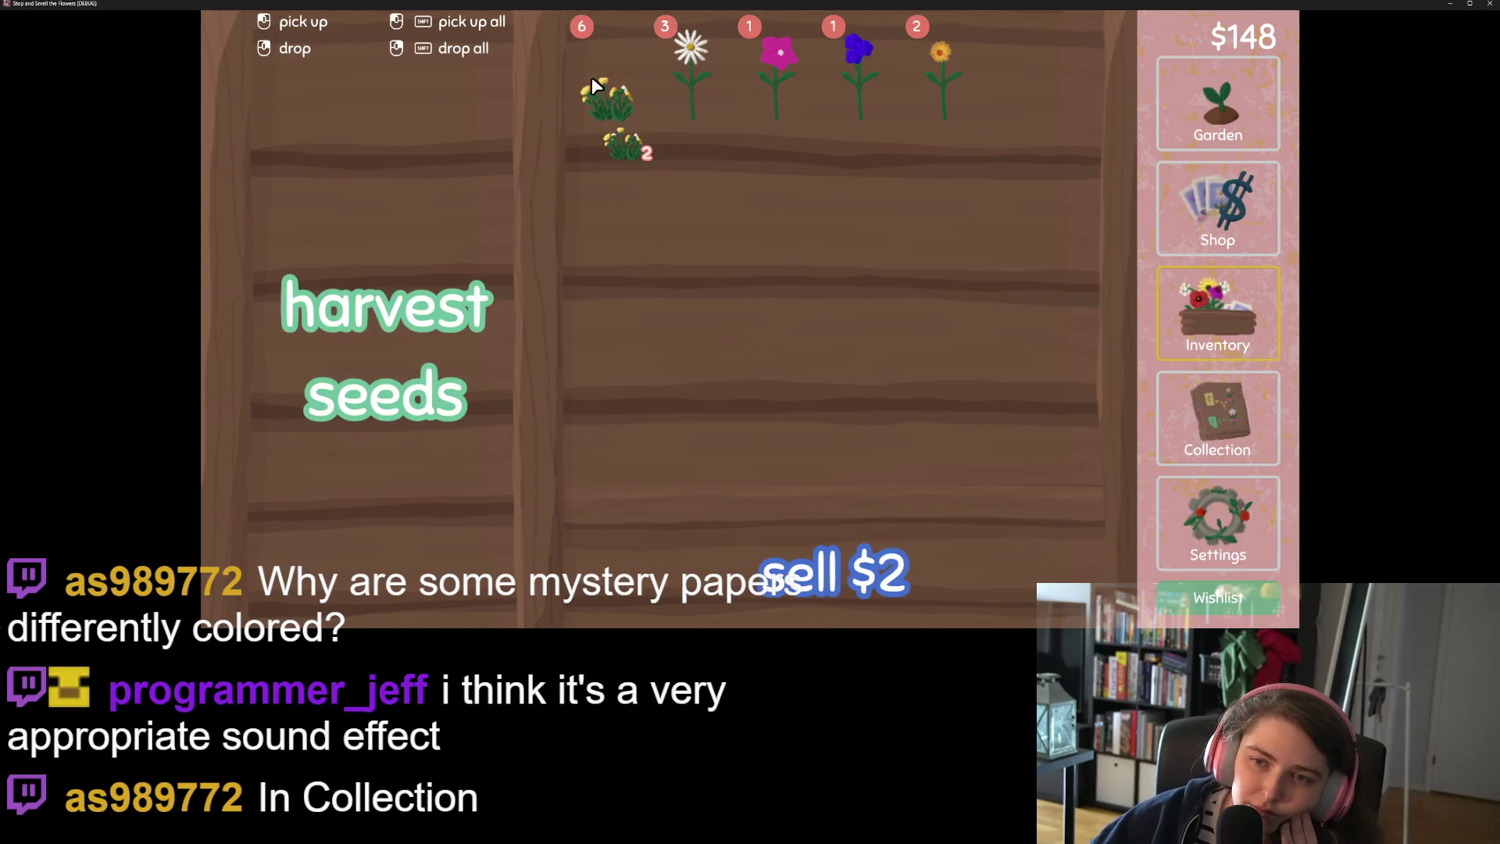
left_click(712, 227)
left_click(940, 129, "shift")
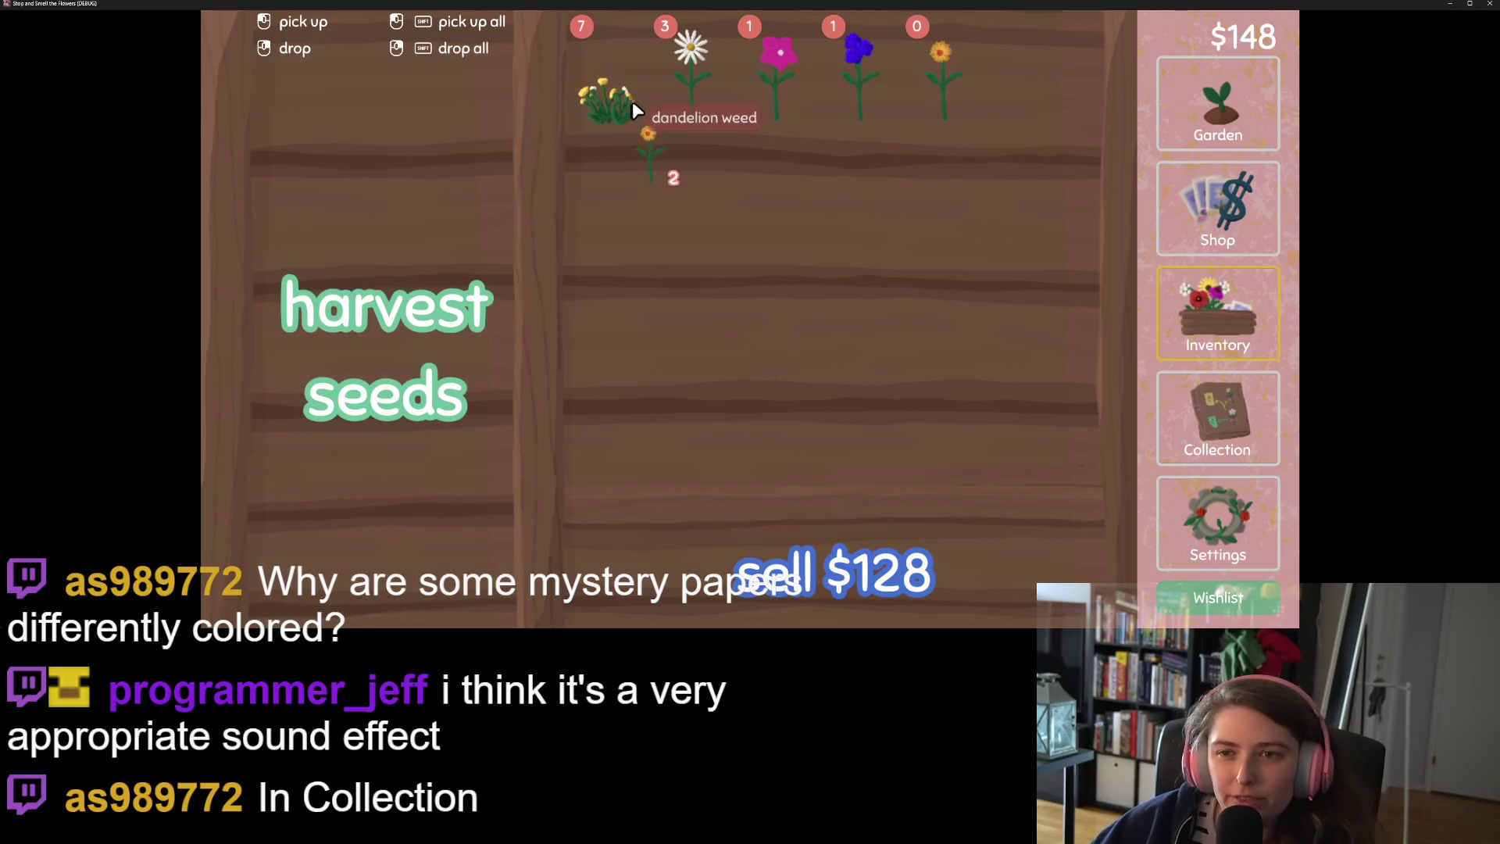
left_click(734, 184)
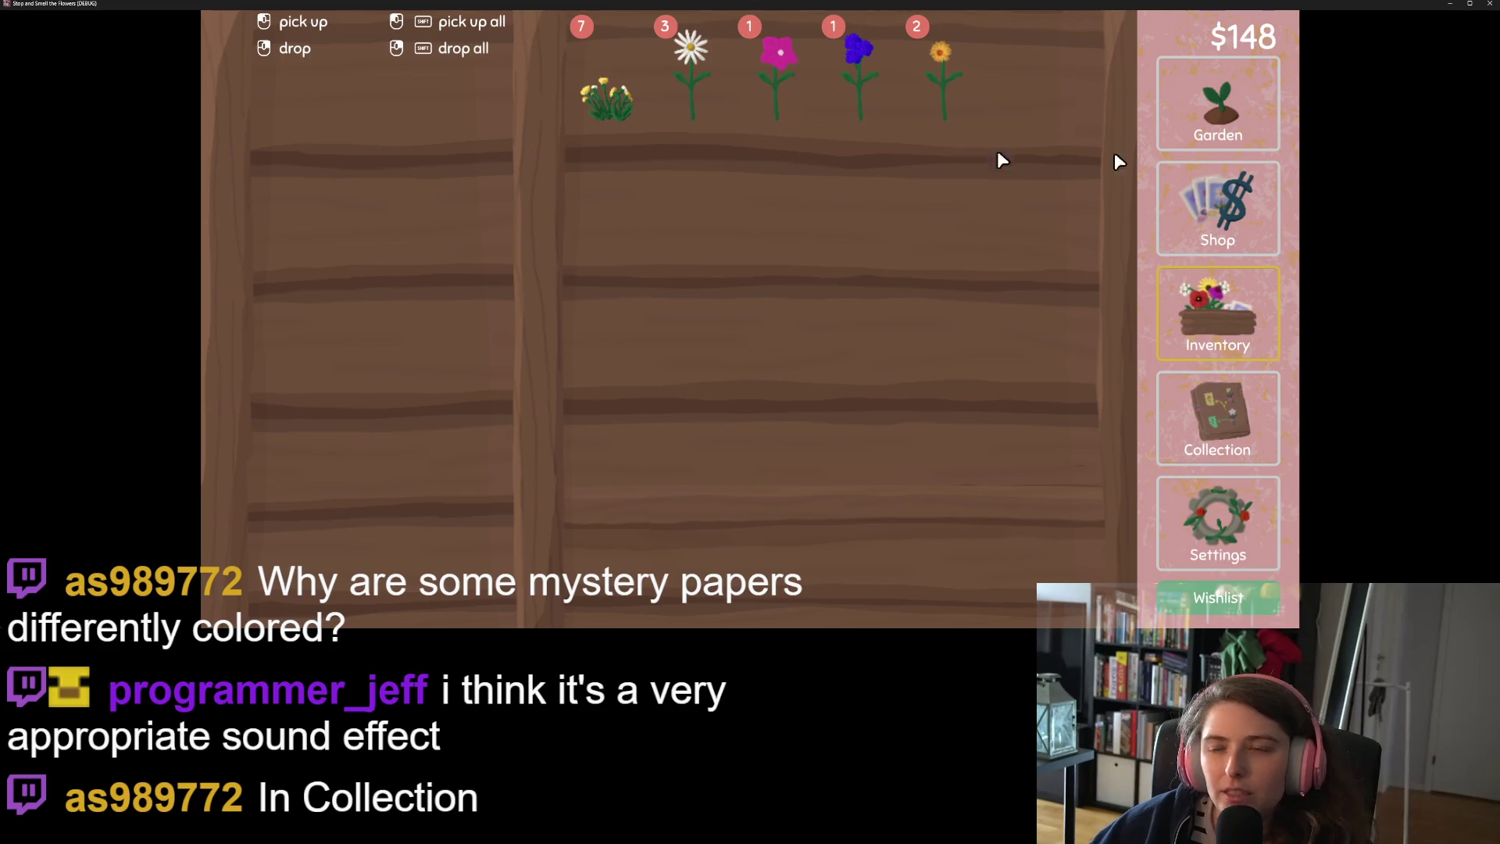
left_click(1221, 111)
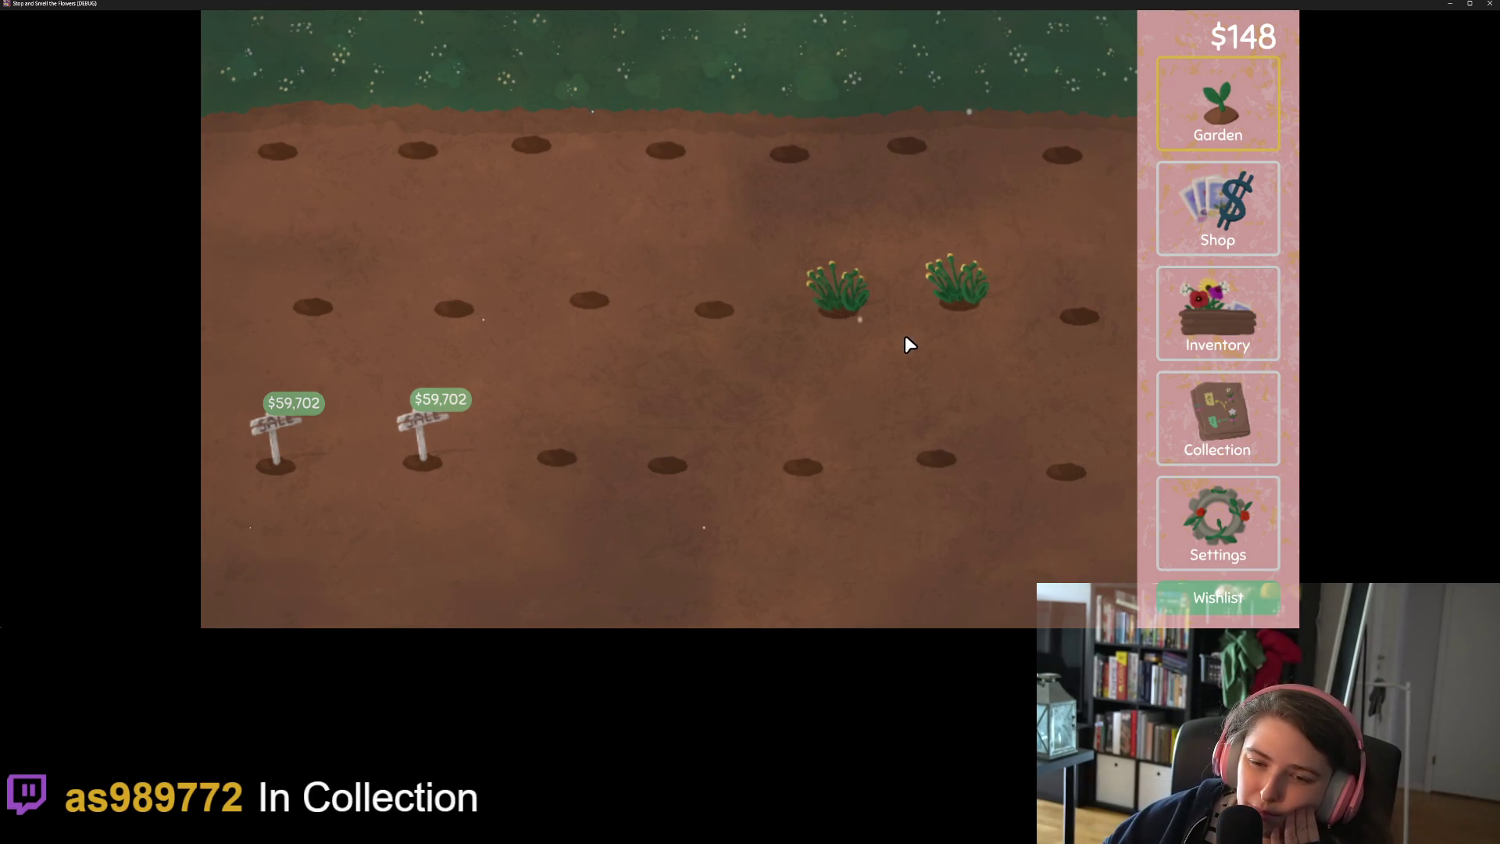
left_click(875, 306)
left_click(1194, 311)
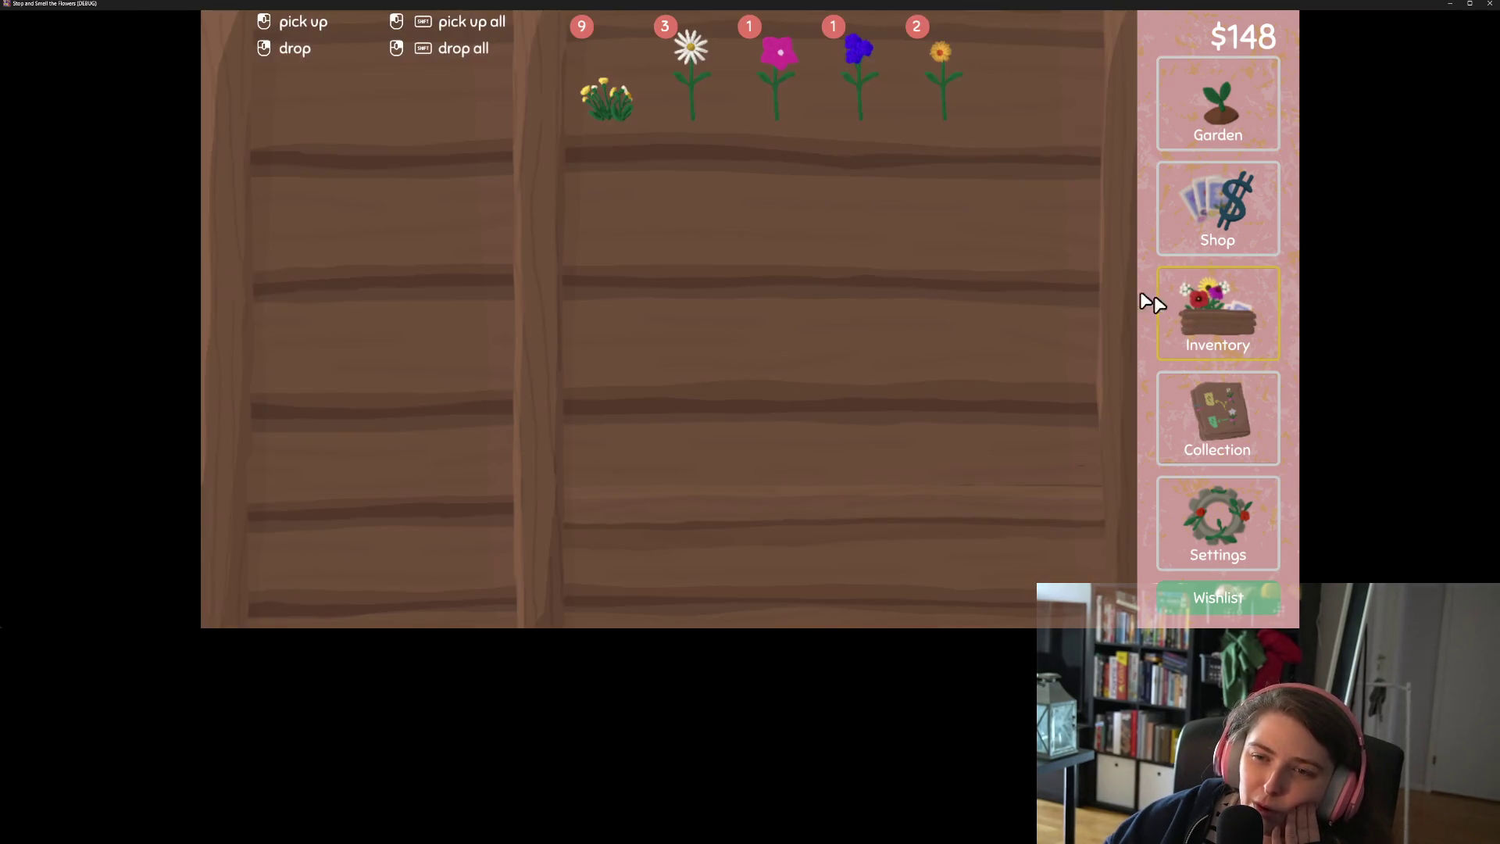
Sell the 9 dandelions, orange flowers, blue flower, pink flower and three daisies, reaching $331
left_click(625, 116, "shift")
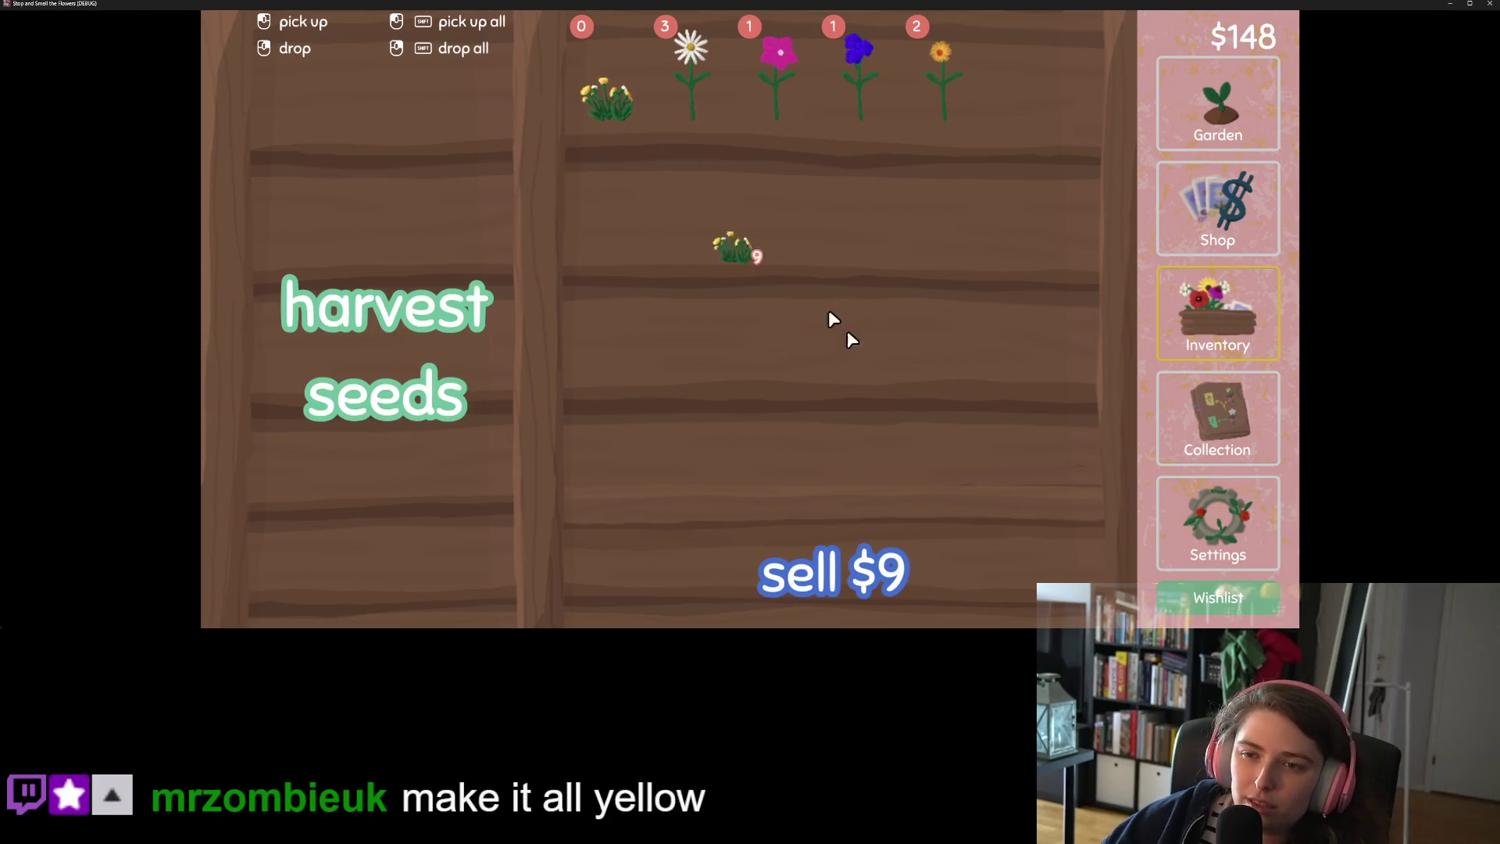
left_click(911, 544)
left_click(869, 116)
left_click(842, 97)
left_click(971, 597)
left_click(766, 110)
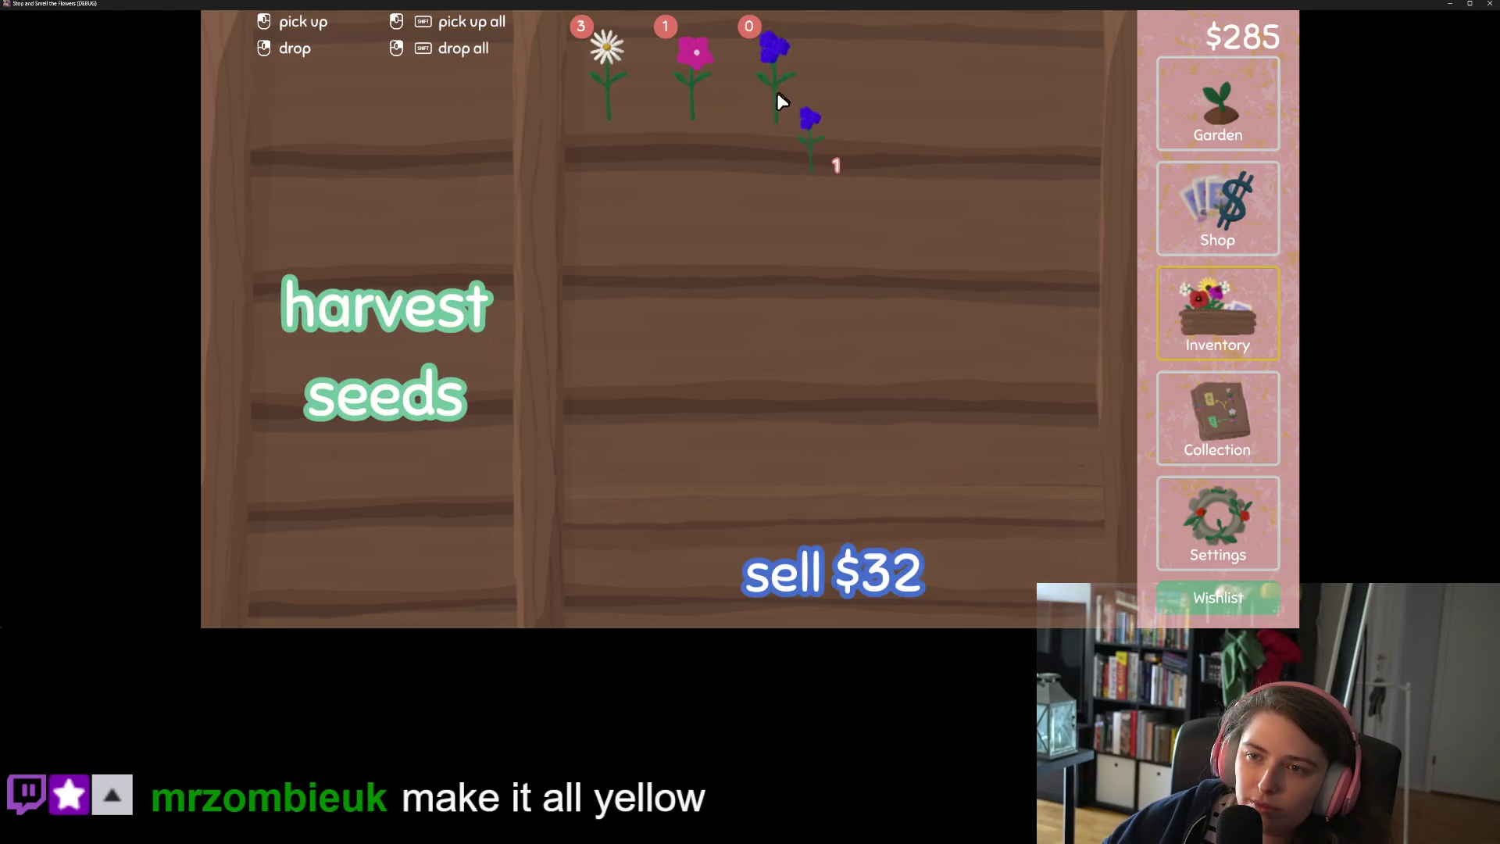
left_click(833, 531)
left_click(709, 103)
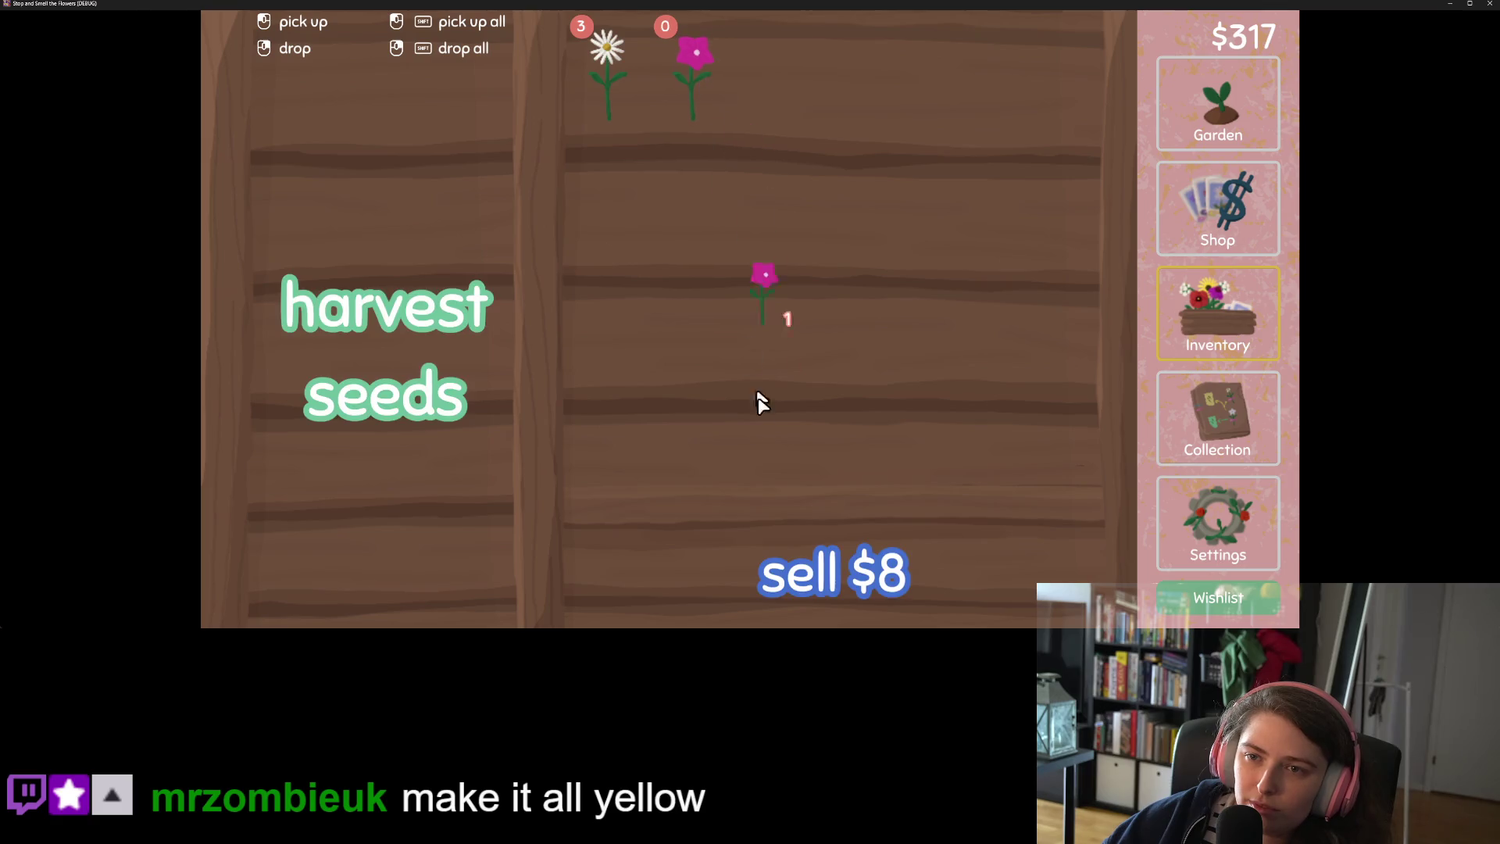
left_click(807, 568)
left_click(616, 90, "shift")
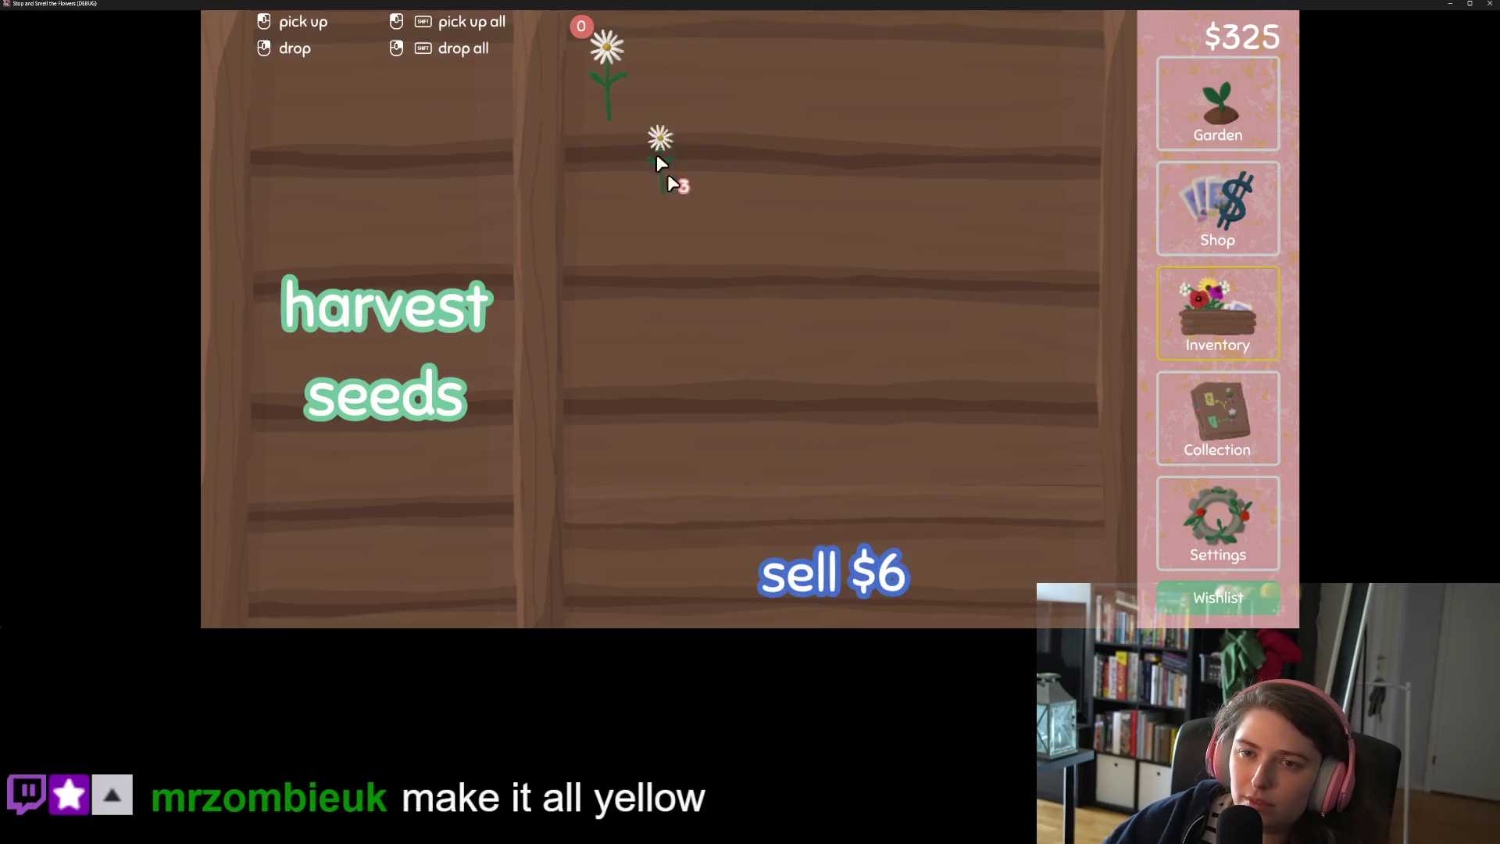
left_click(934, 569)
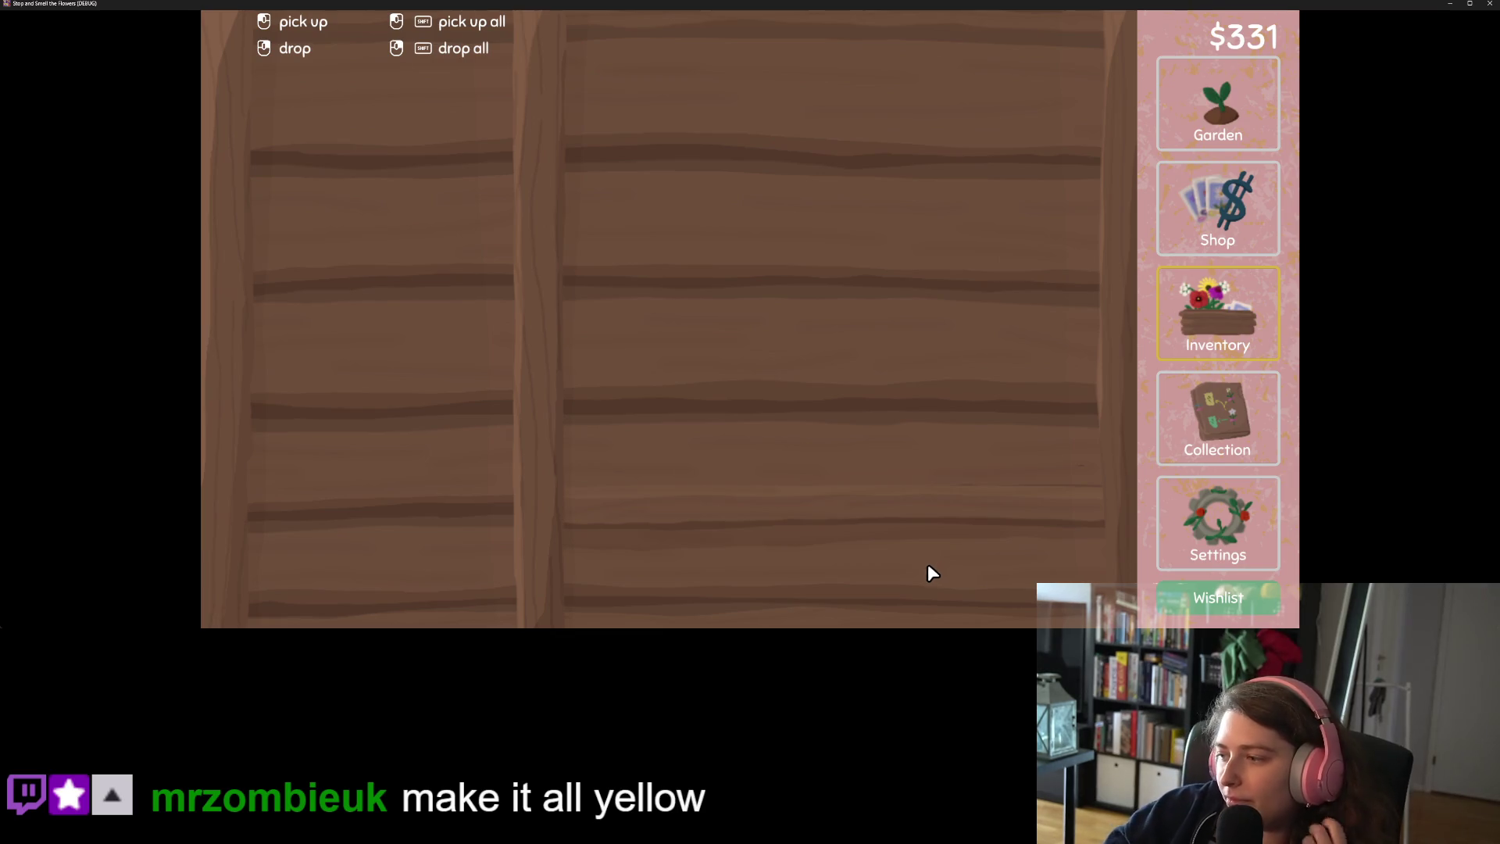
Go back to the collection board and pan across its pink-tinted undiscovered cards
left_click(1215, 117)
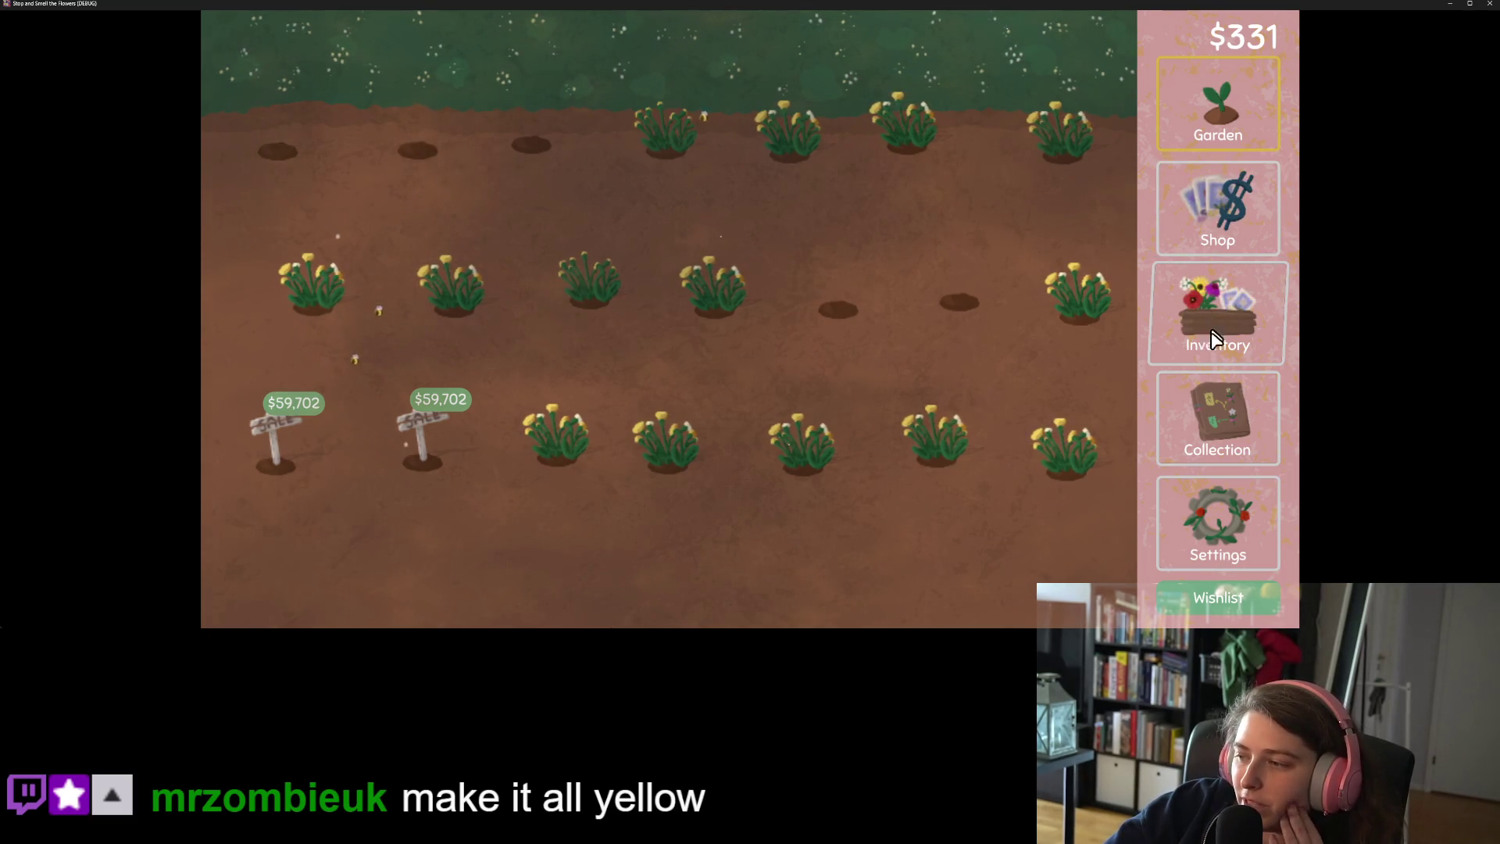
left_click(1206, 416)
left_click_drag(568, 213, 910, 476)
left_click_drag(766, 422, 897, 338)
scroll(897, 321, "down", 3)
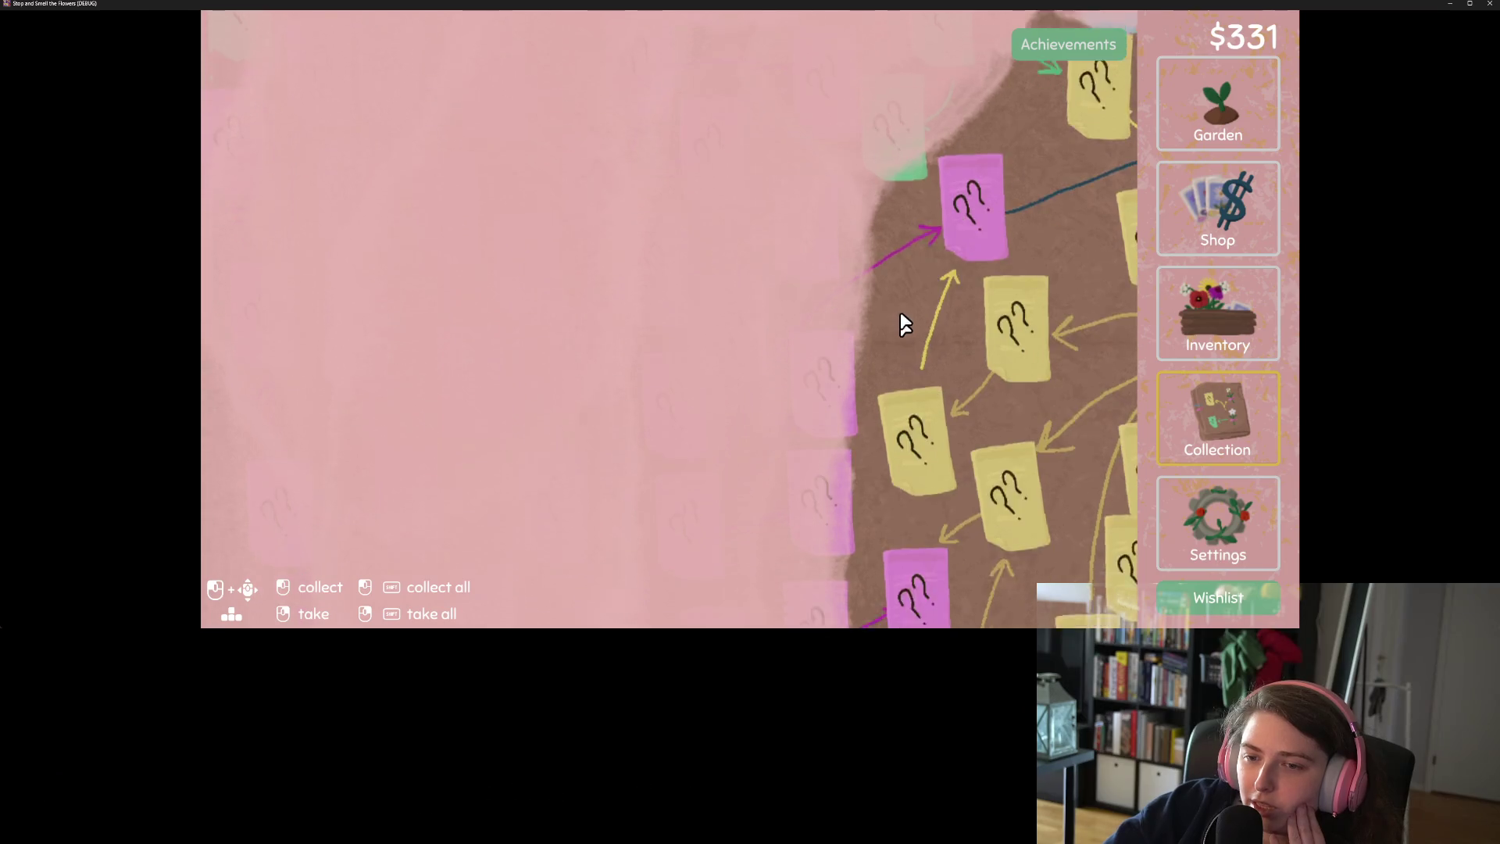
scroll(824, 508, "down", 3)
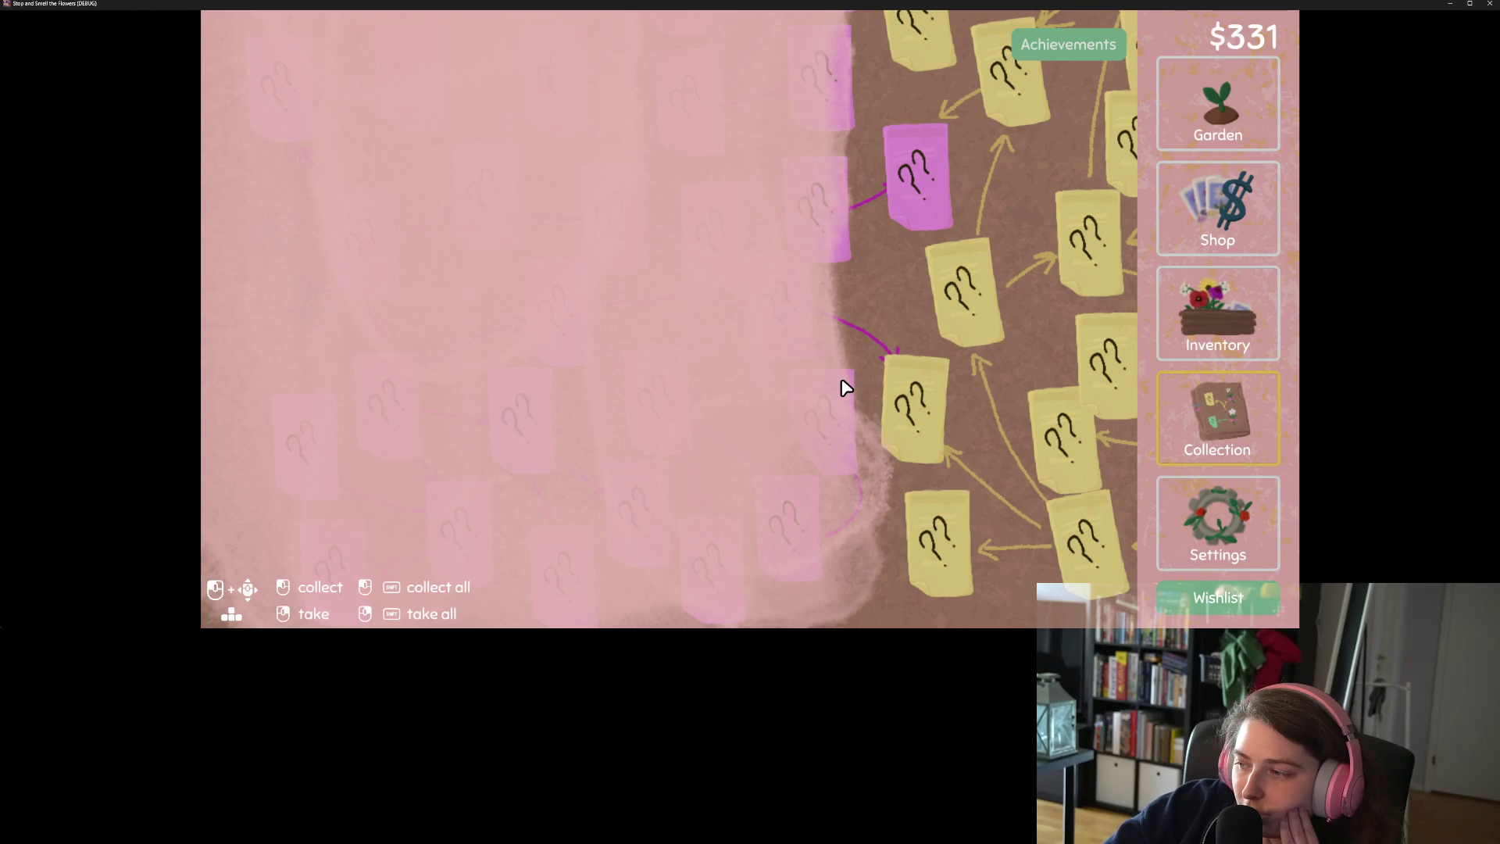
mouse_move(830, 357)
left_mouse_down()
mouse_move(820, 345)
mouse_move(780, 359)
mouse_move(644, 415)
mouse_move(640, 431)
left_mouse_up()
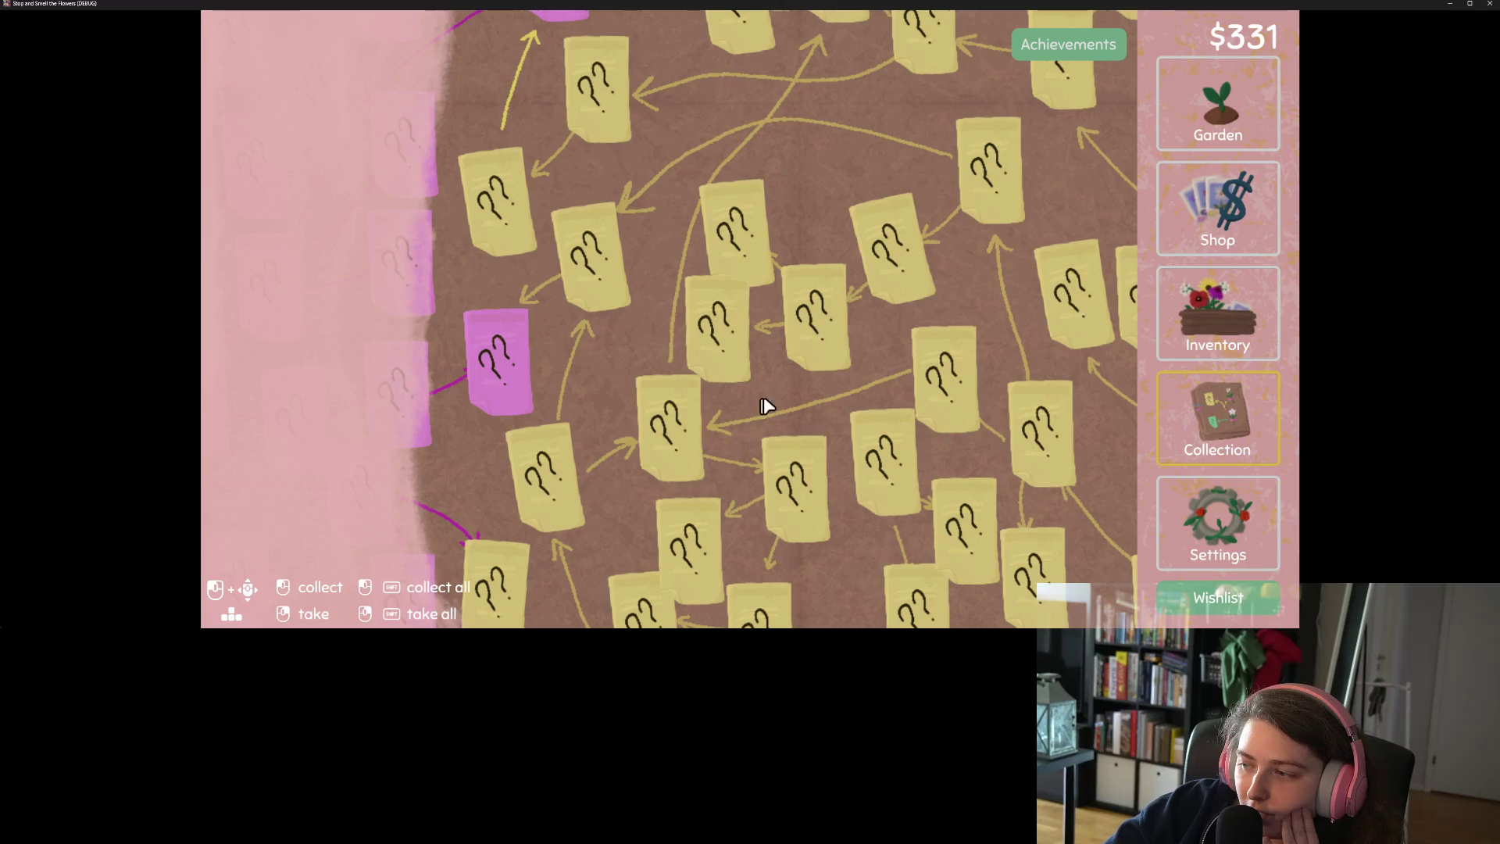
mouse_move(967, 319)
left_mouse_down()
mouse_move(730, 235)
mouse_move(669, 239)
mouse_move(562, 373)
mouse_move(554, 455)
left_mouse_up()
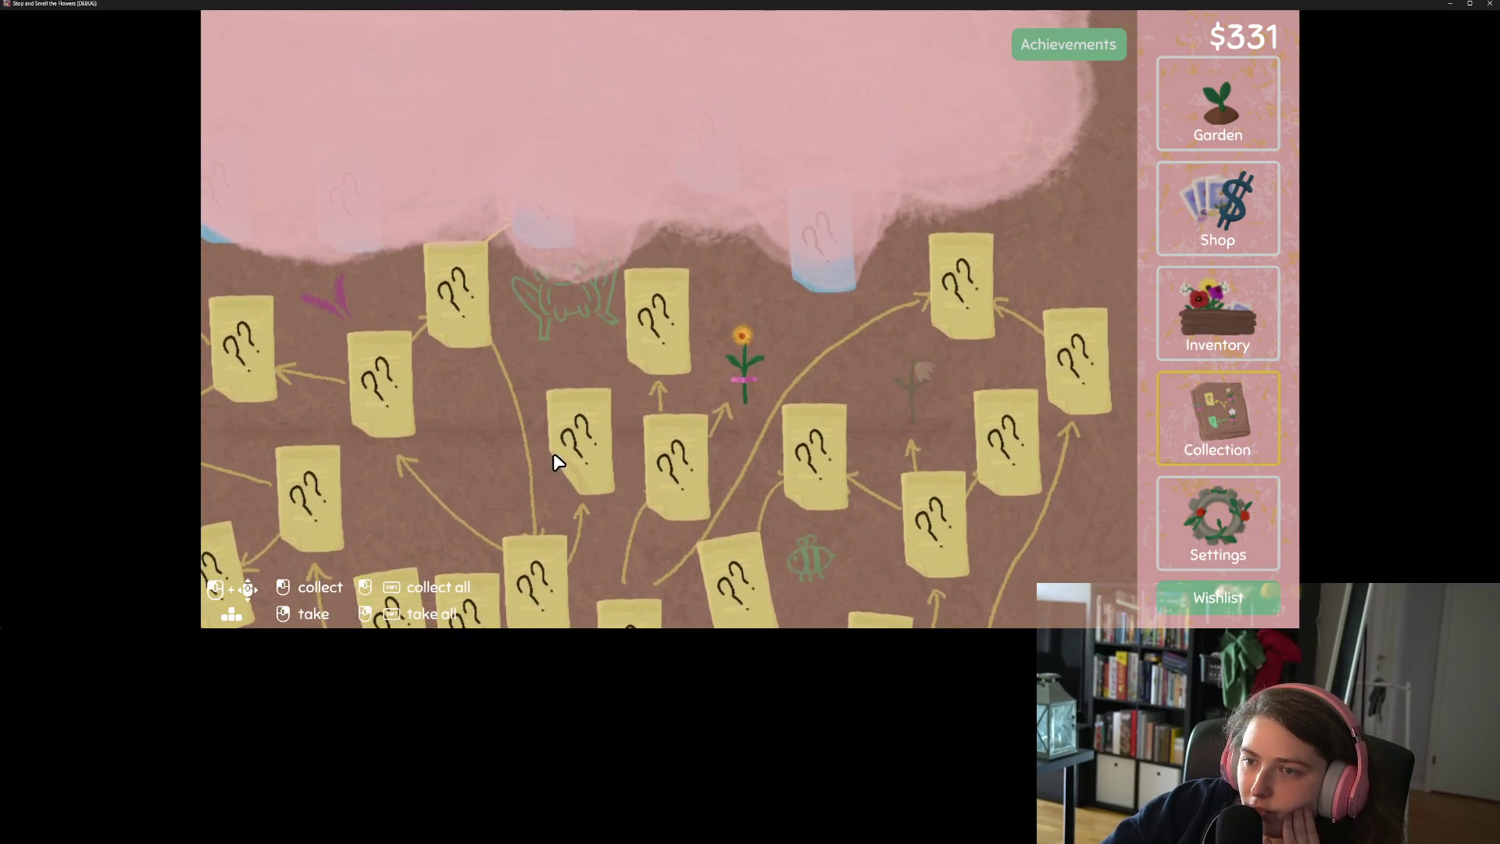
mouse_move(564, 348)
left_mouse_down()
mouse_move(582, 321)
mouse_move(729, 479)
mouse_move(717, 462)
left_mouse_up()
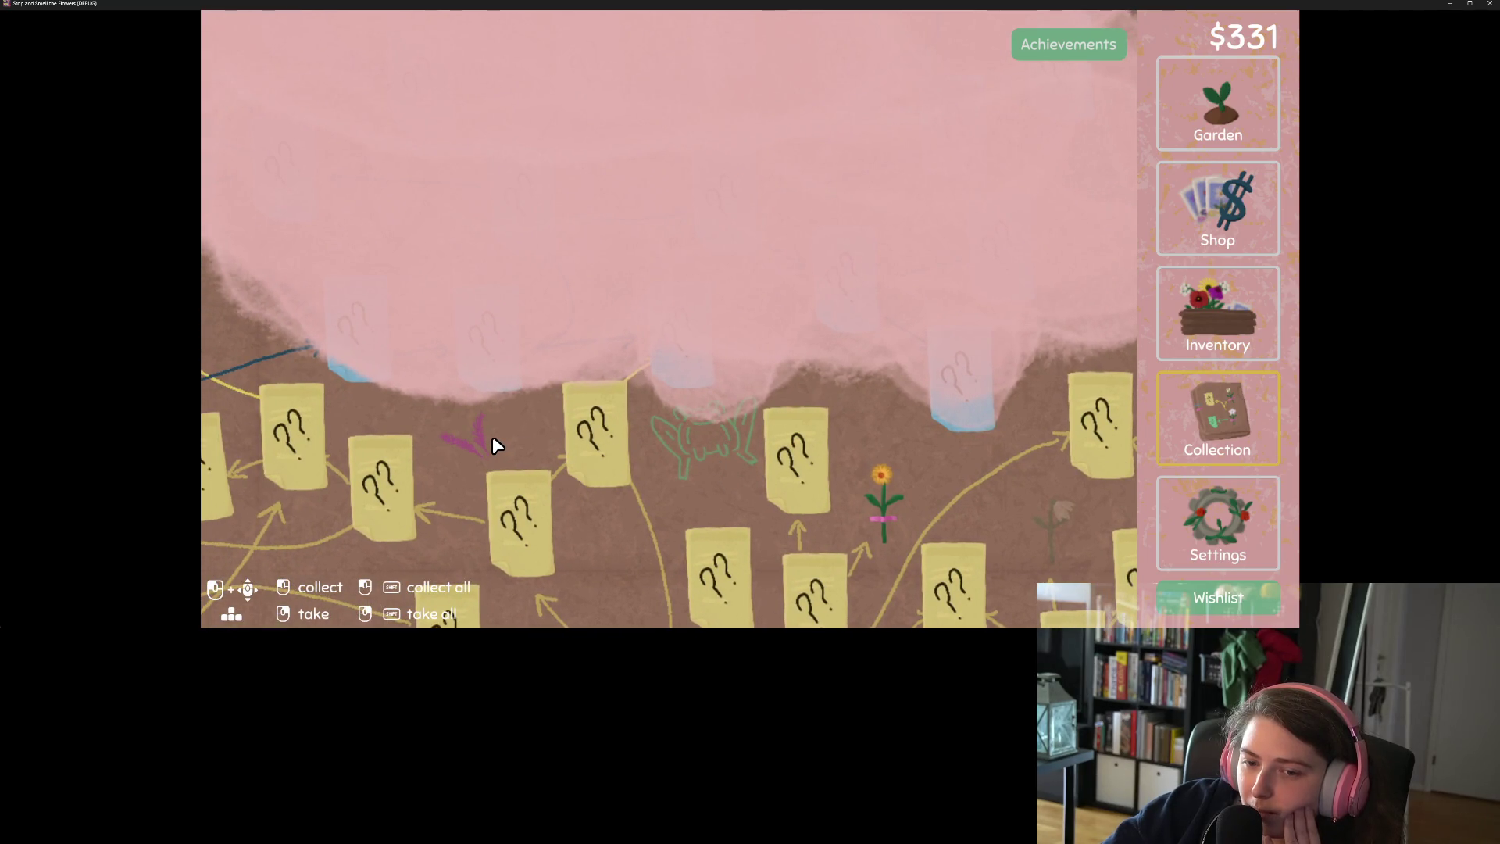
mouse_move(572, 378)
left_mouse_down()
mouse_move(613, 439)
mouse_move(641, 439)
left_mouse_up()
mouse_move(520, 353)
left_mouse_down()
mouse_move(632, 312)
mouse_move(656, 258)
mouse_move(641, 236)
left_mouse_up()
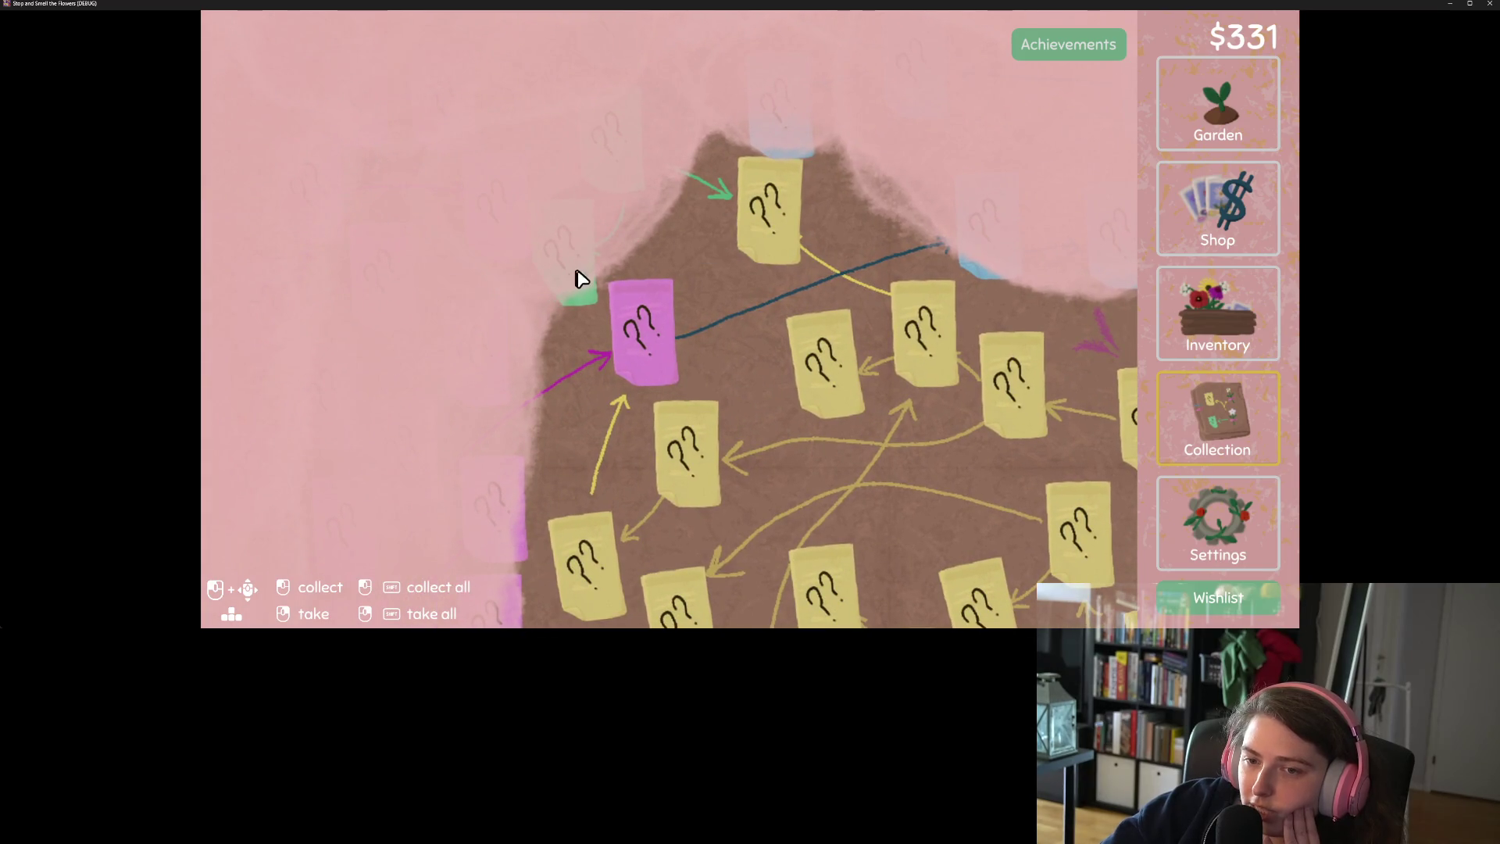
left_click_drag(653, 409, 703, 294)
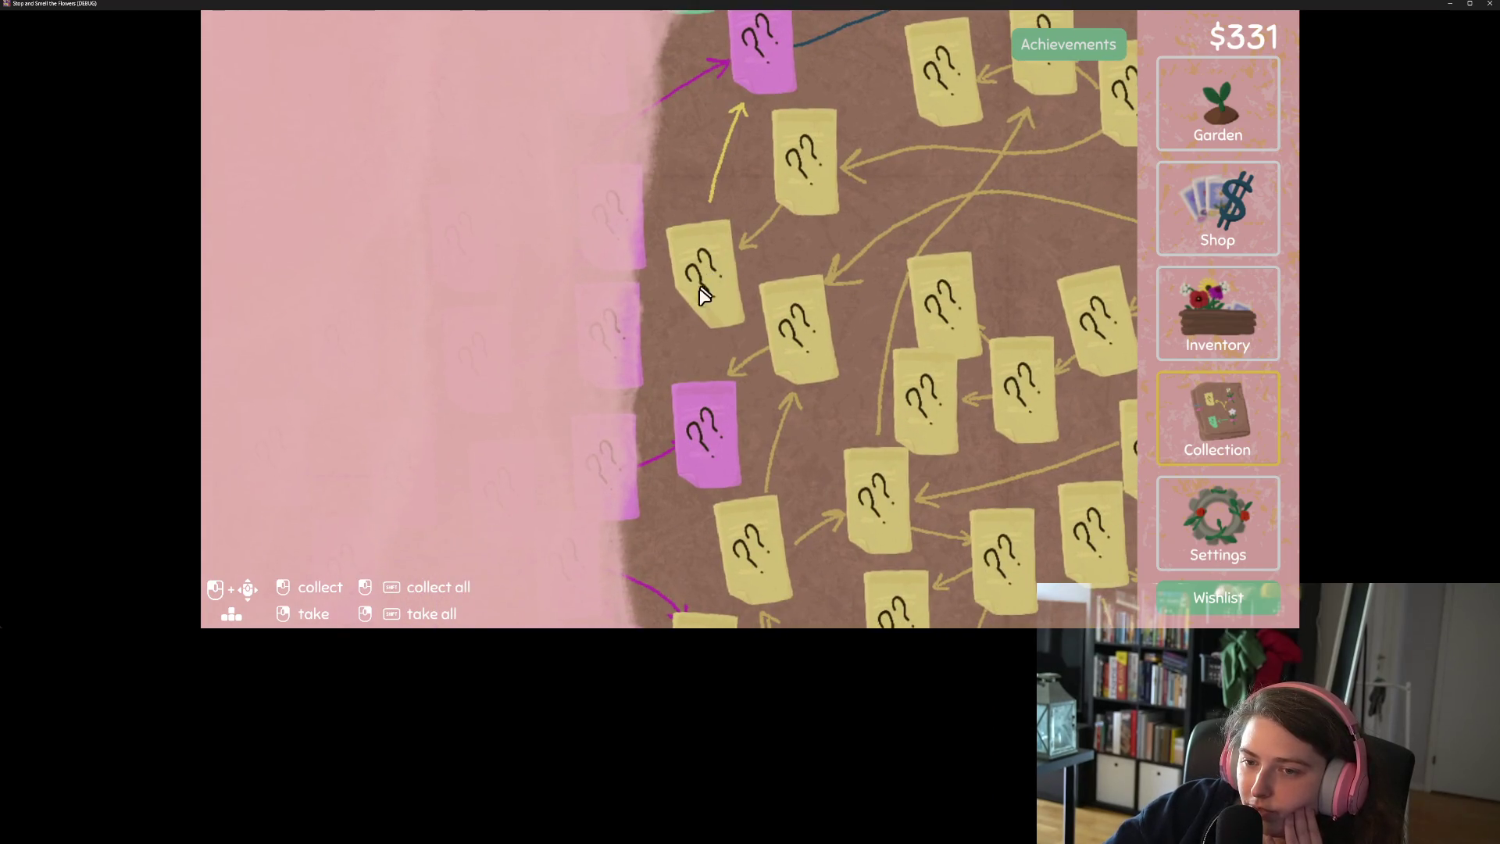
left_click_drag(719, 437, 727, 328)
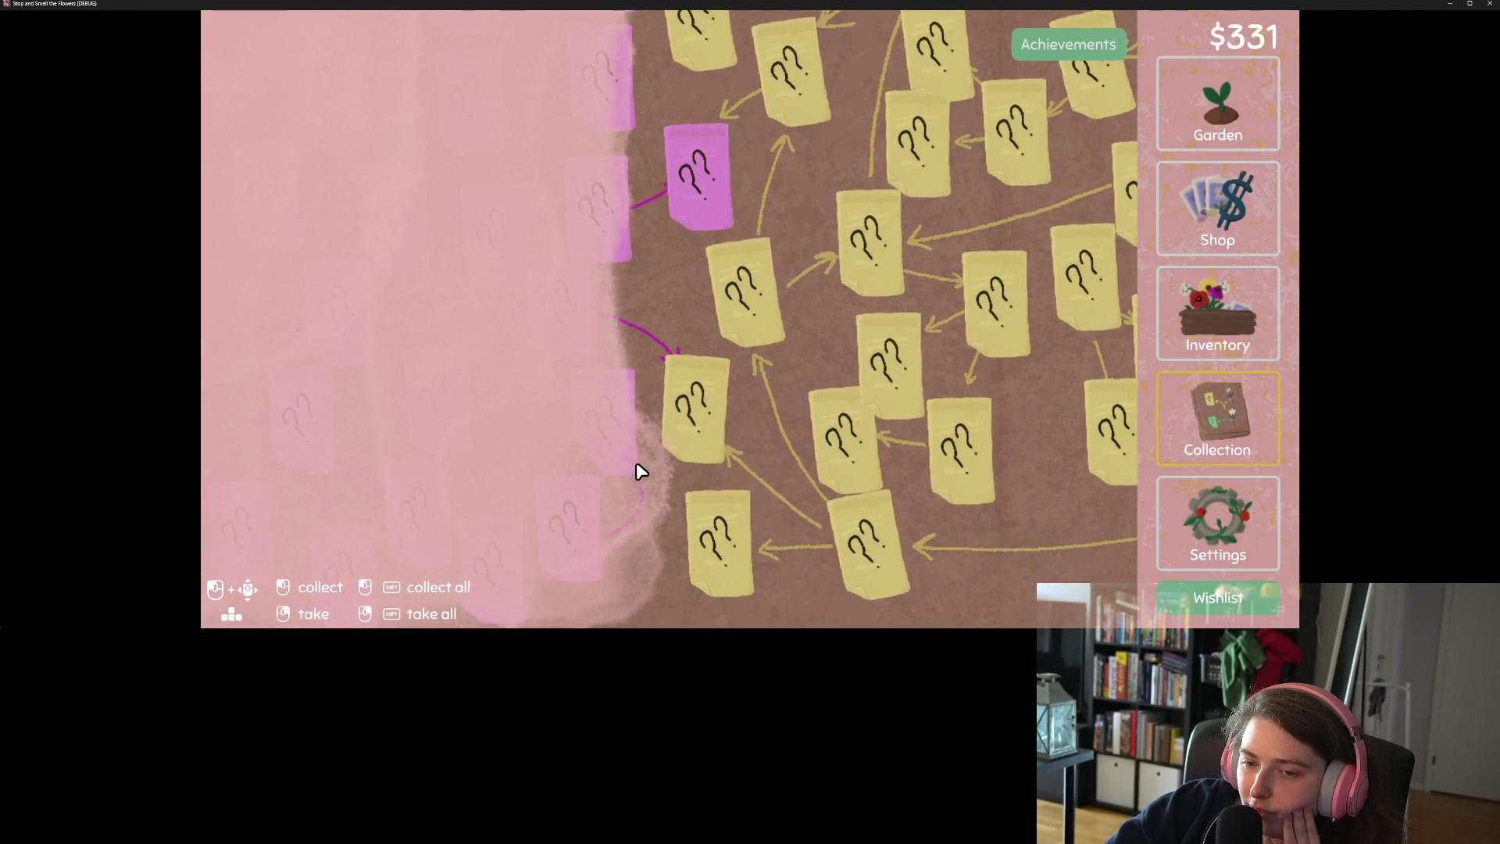
mouse_move(650, 233)
left_mouse_down()
mouse_move(652, 280)
mouse_move(583, 393)
left_mouse_up()
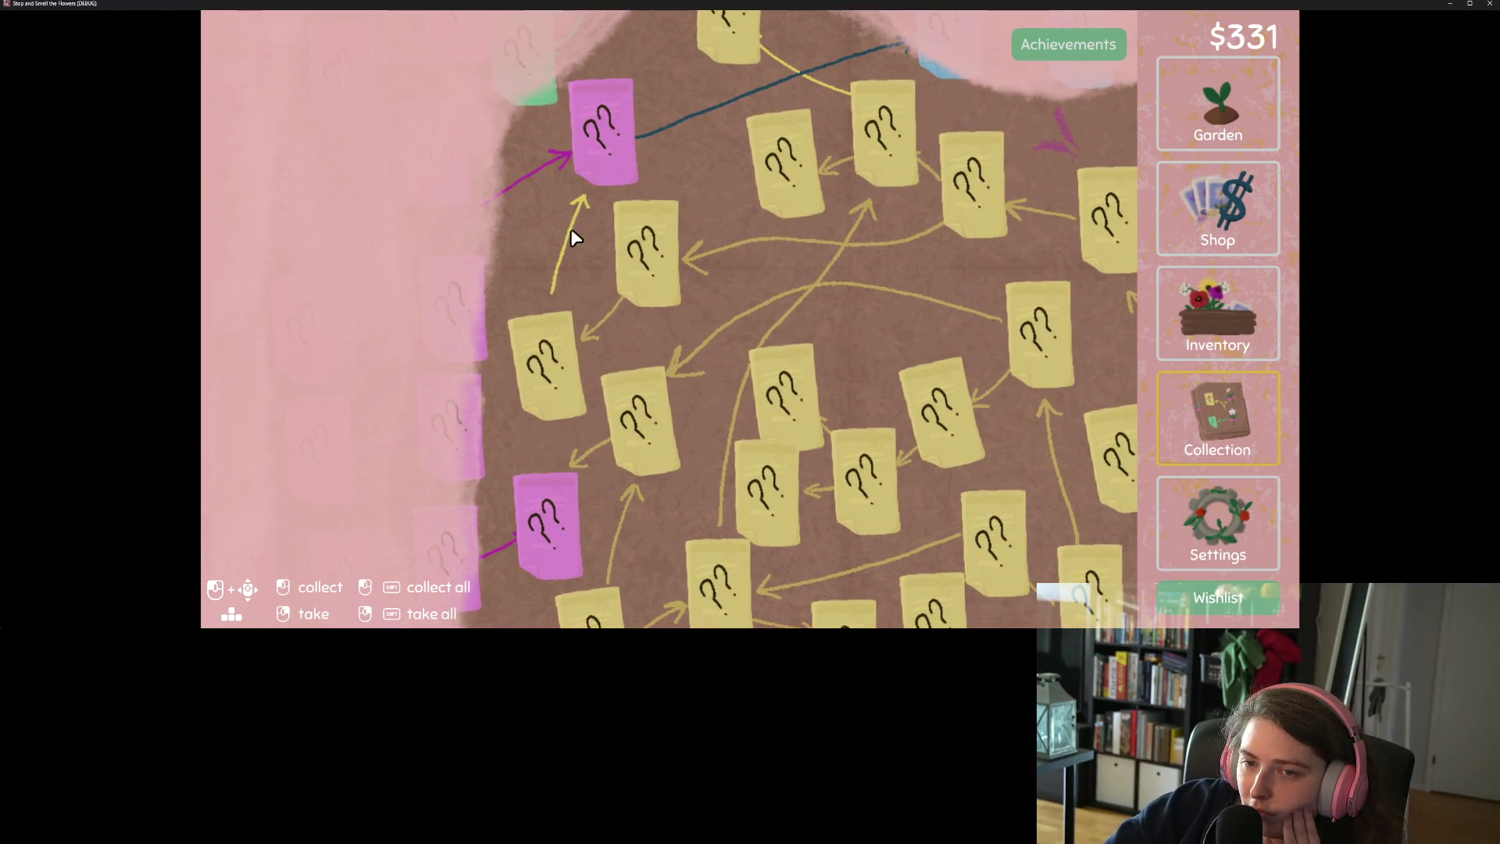
mouse_move(703, 479)
left_mouse_down()
mouse_move(713, 469)
mouse_move(659, 429)
mouse_move(602, 425)
mouse_move(640, 336)
left_mouse_up()
key("d")
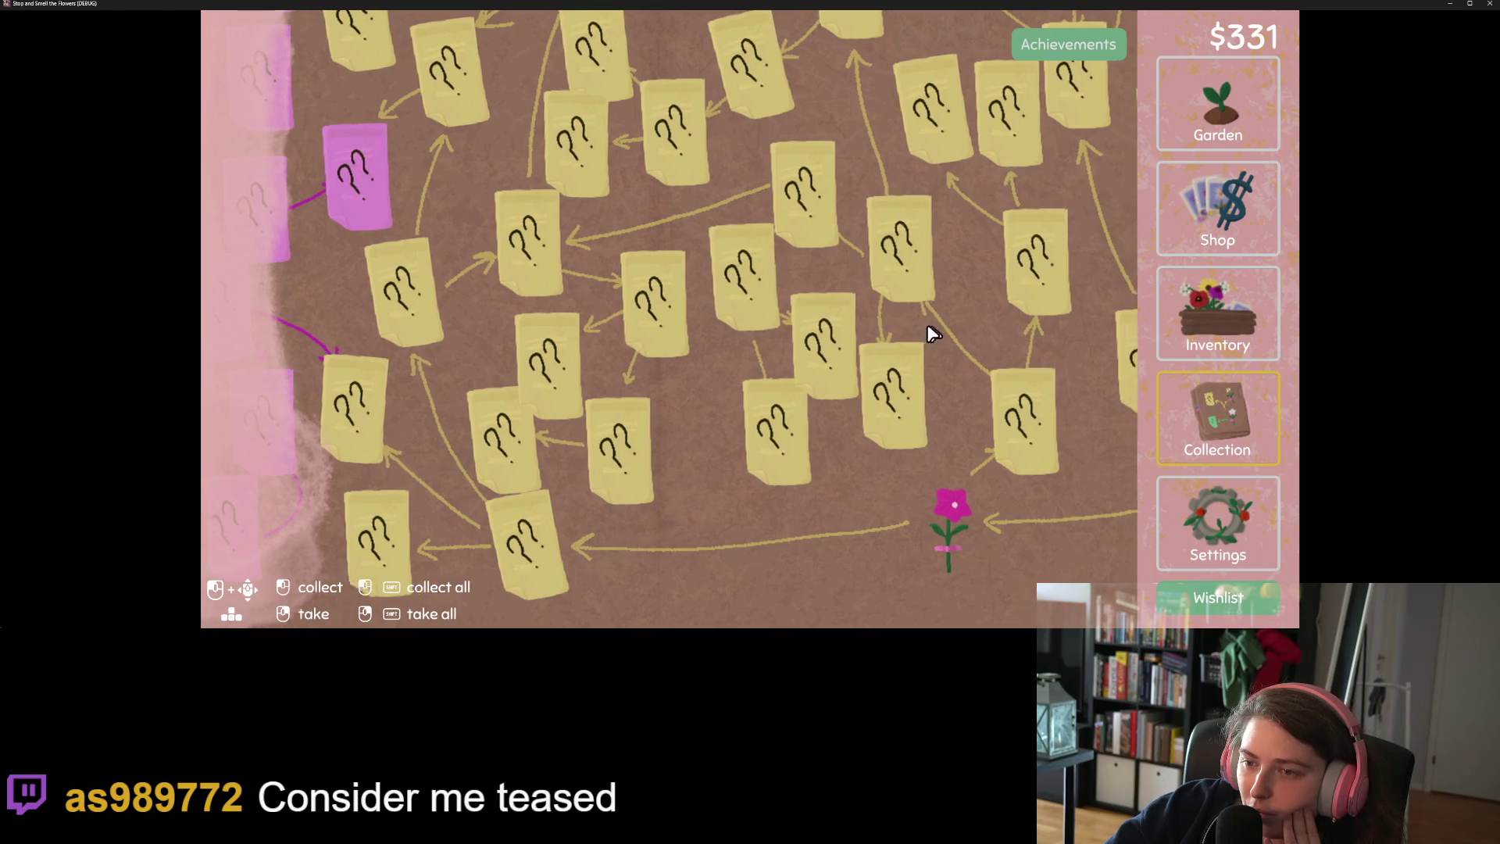
key("a")
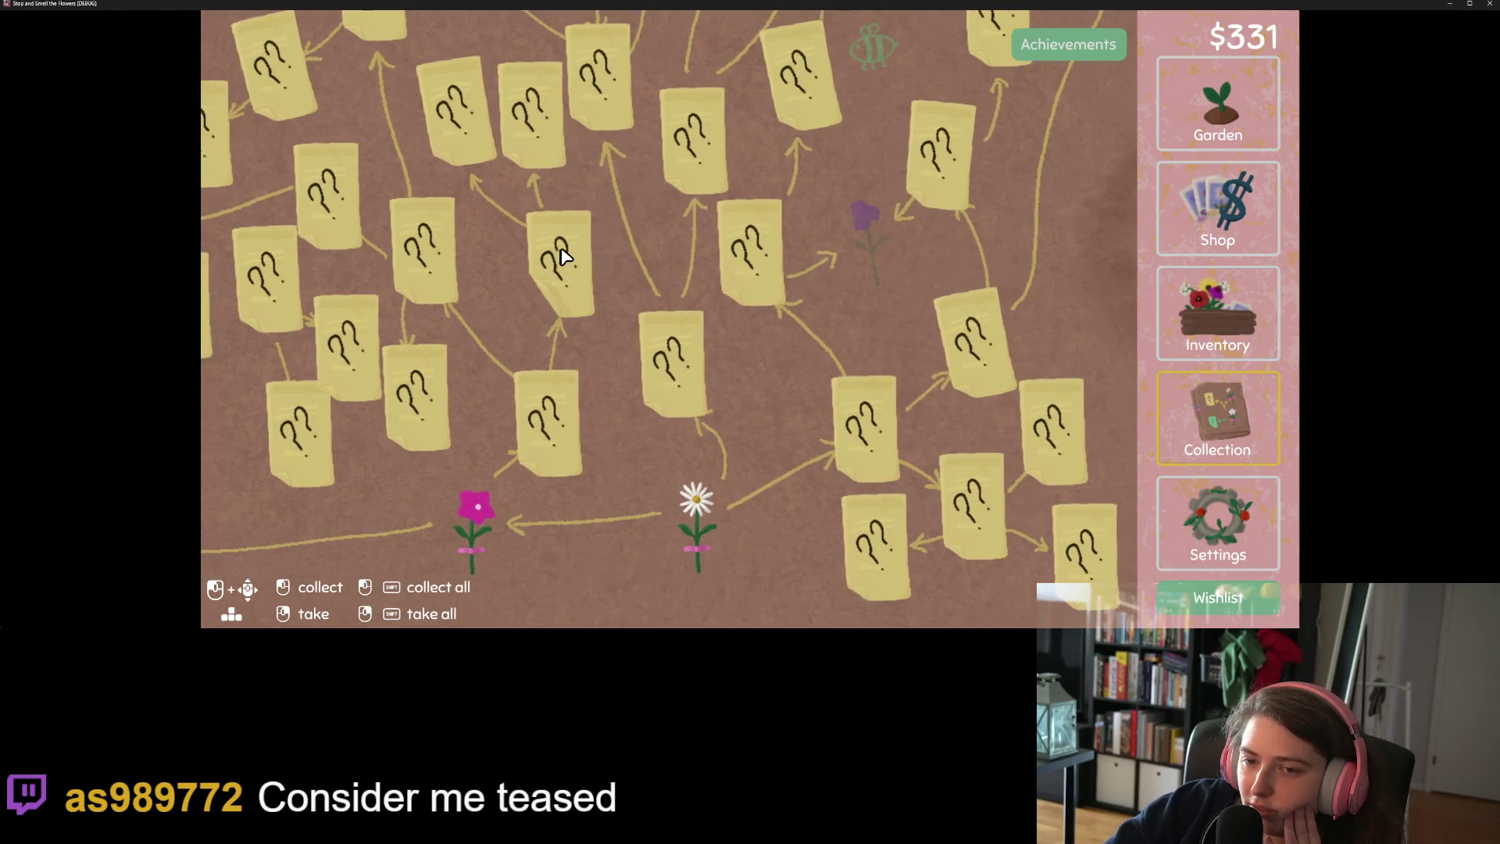
key("w")
key("w")
key("a")
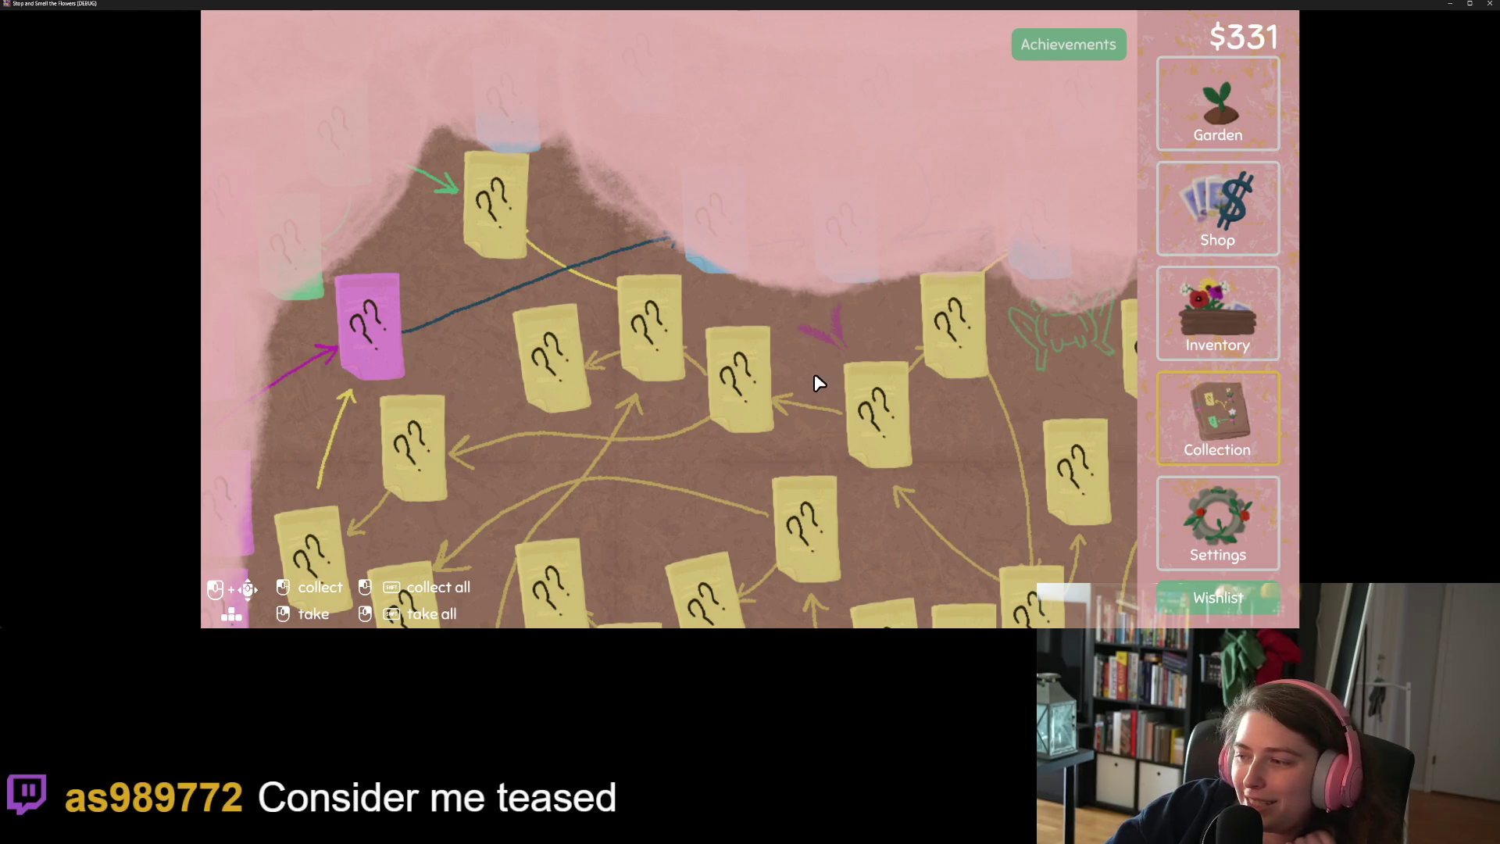
left_click(1214, 96)
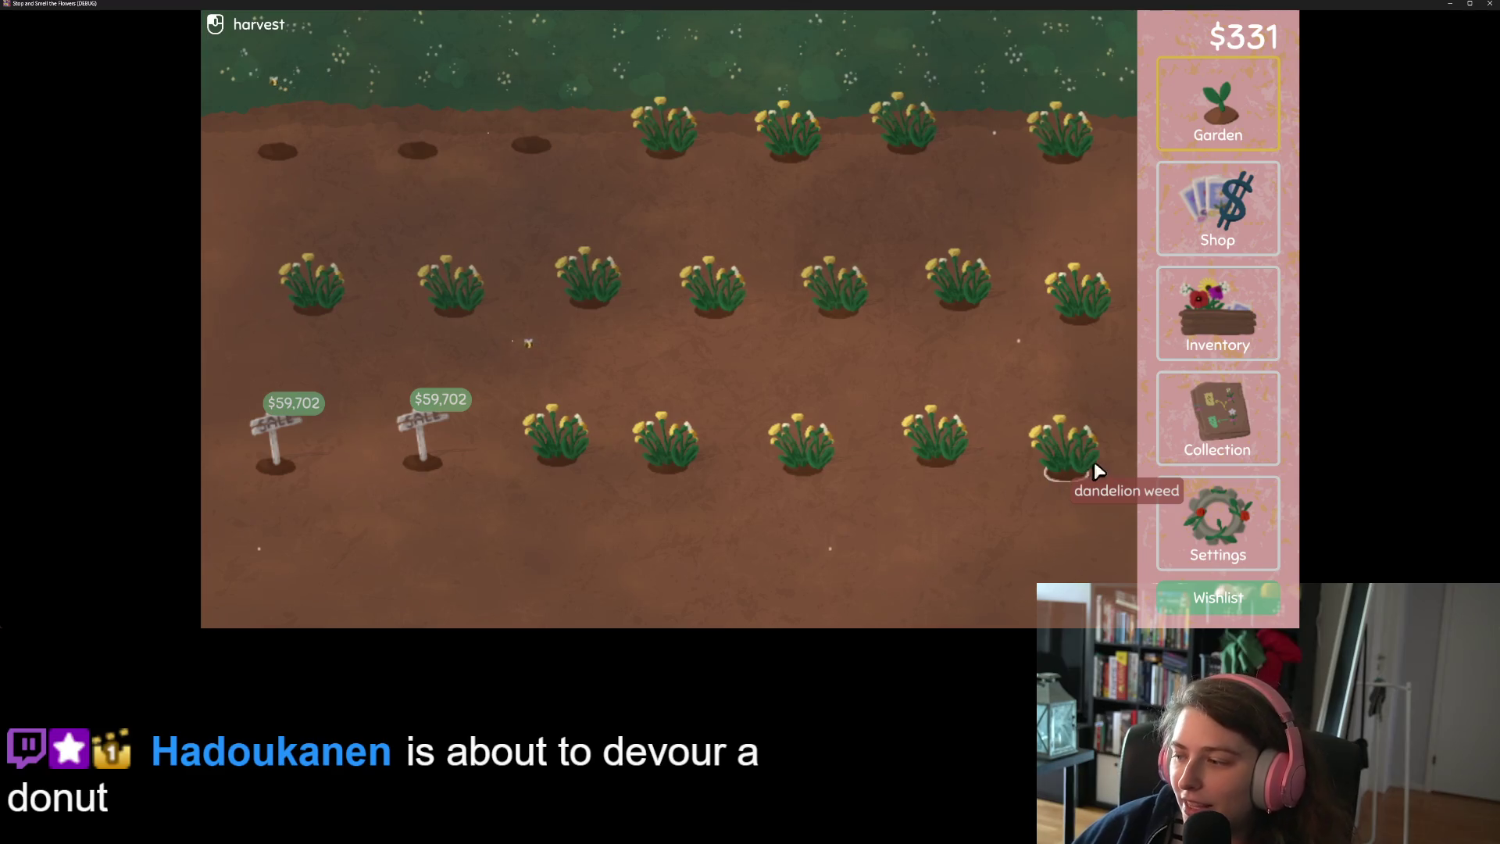
Review the achievements list down to Complete the Flower Collection, then close the game
left_click(1188, 422)
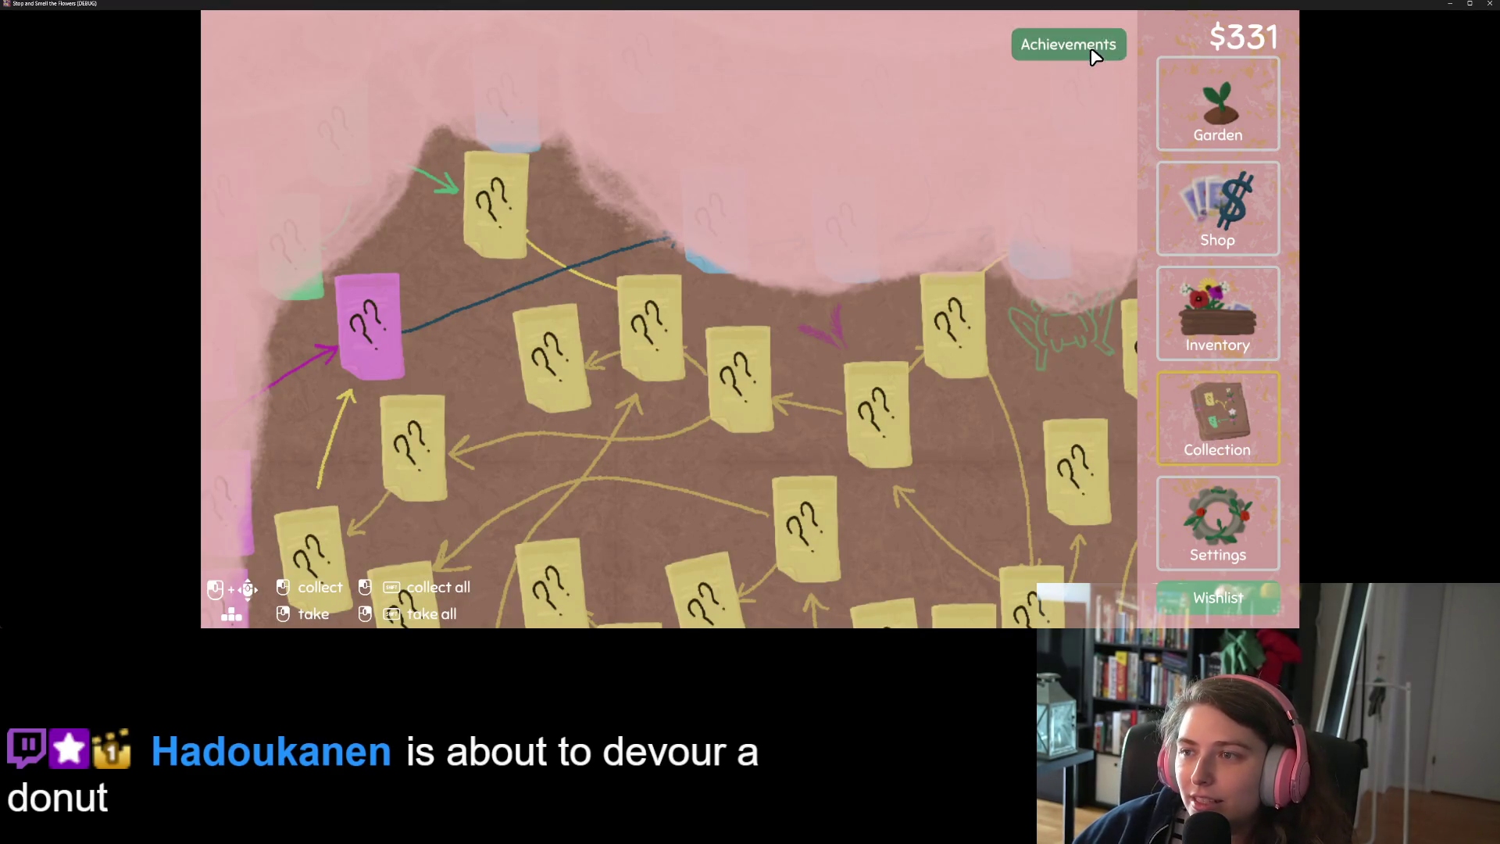
left_click(1088, 51)
scroll(718, 358, "down", 4)
scroll(718, 359, "down", 4)
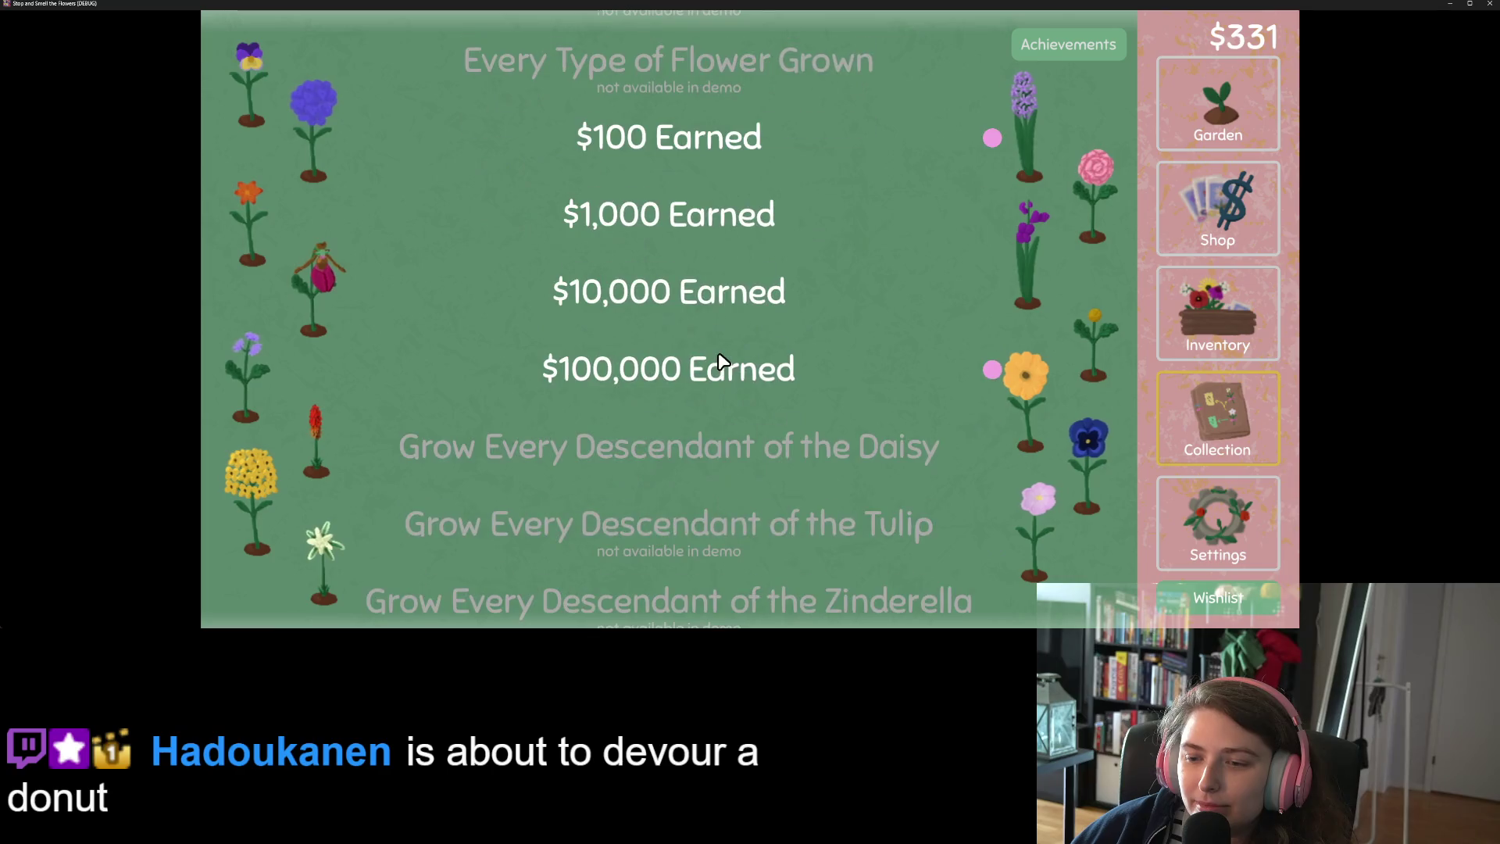
scroll(817, 270, "down", 4)
scroll(817, 282, "down", 2)
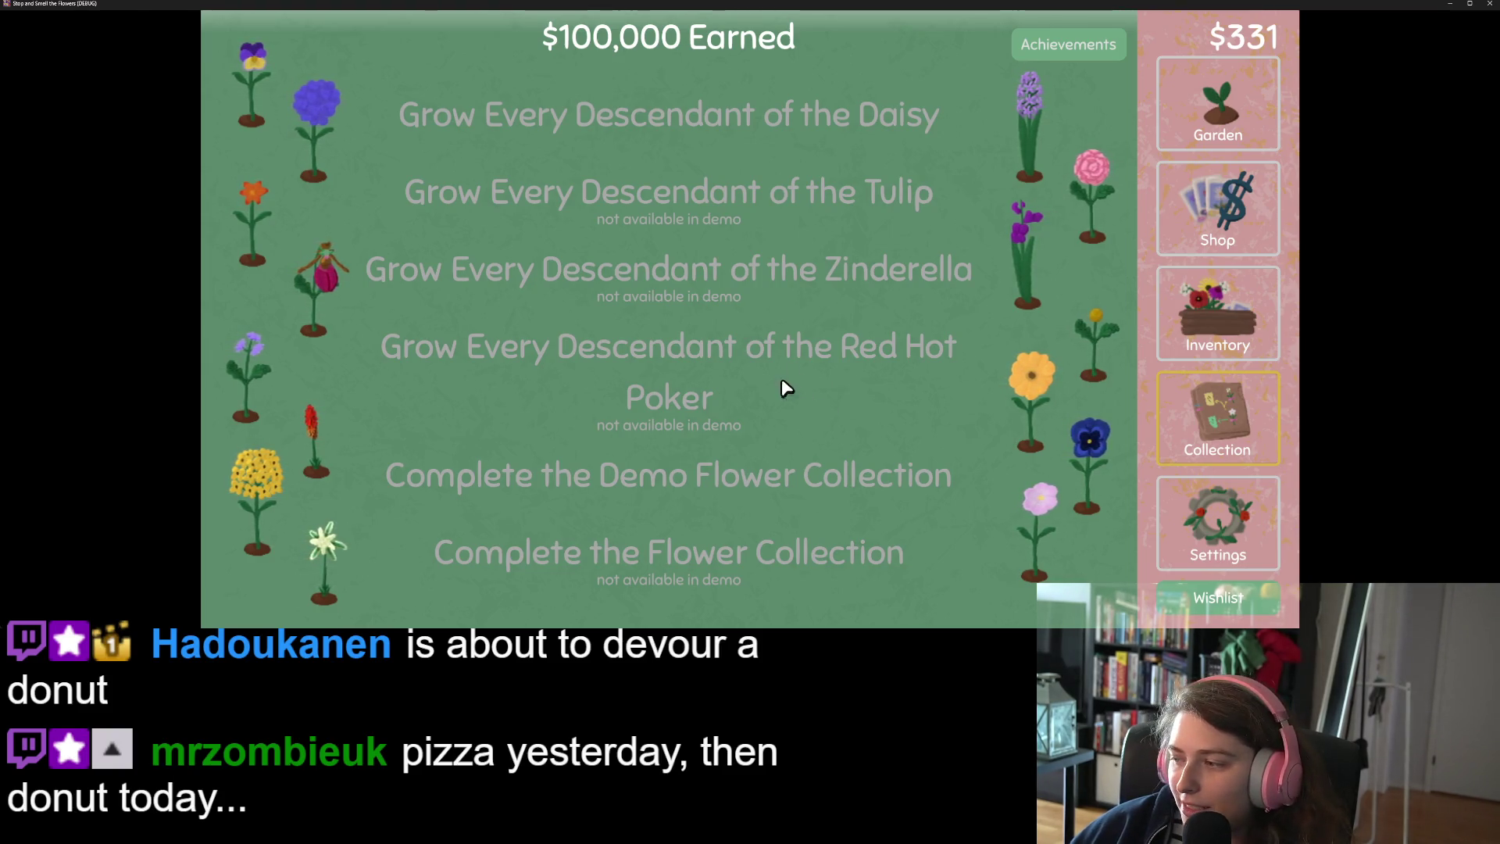
left_click(1489, 4)
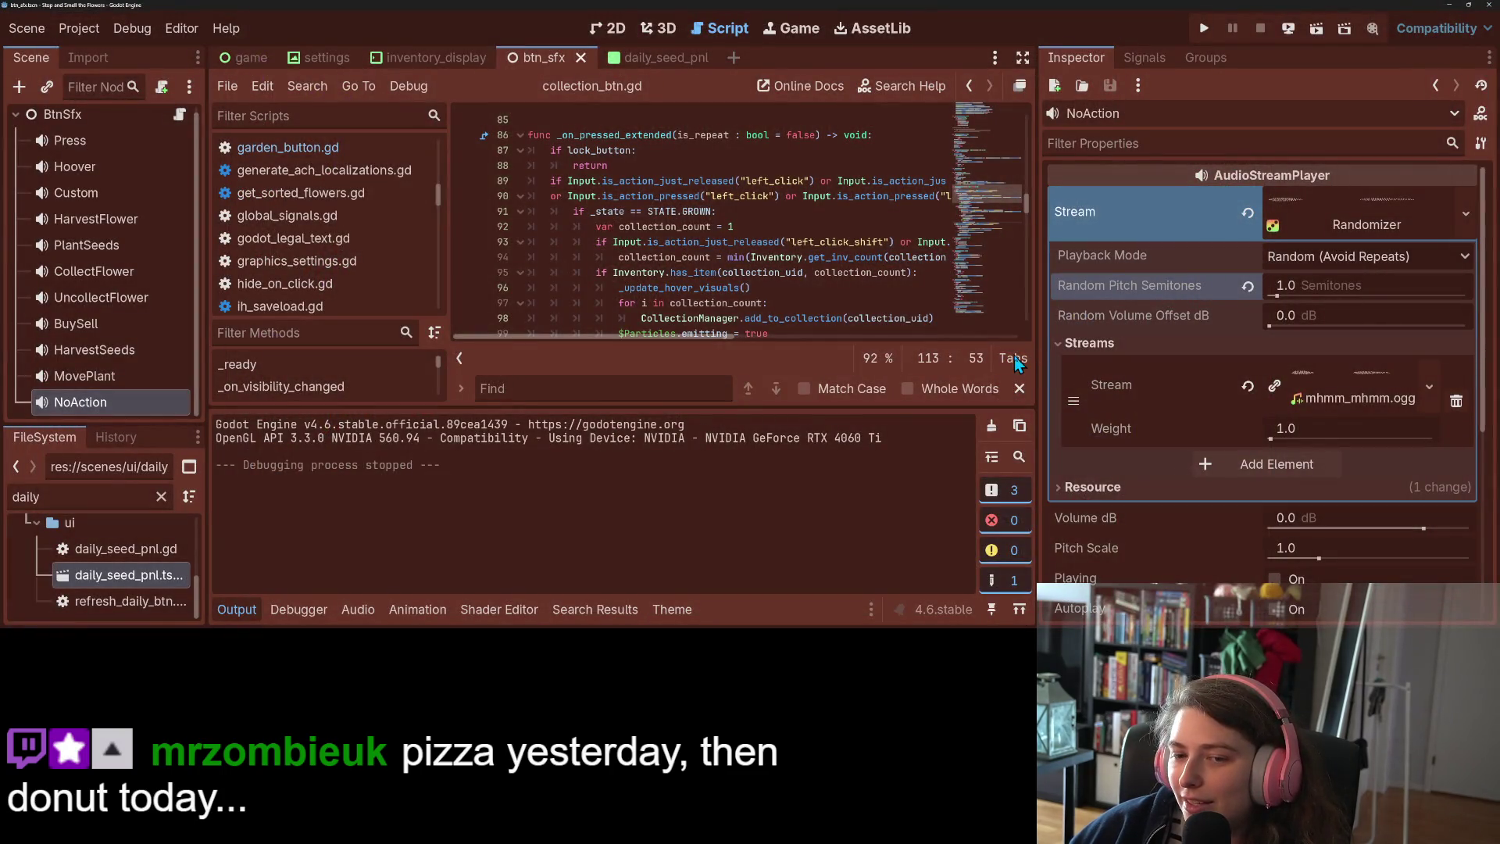
Tidy the Godot editor, switch to GitHub Desktop and enter the commit summary 'adds no action sfx'
left_click(1019, 389)
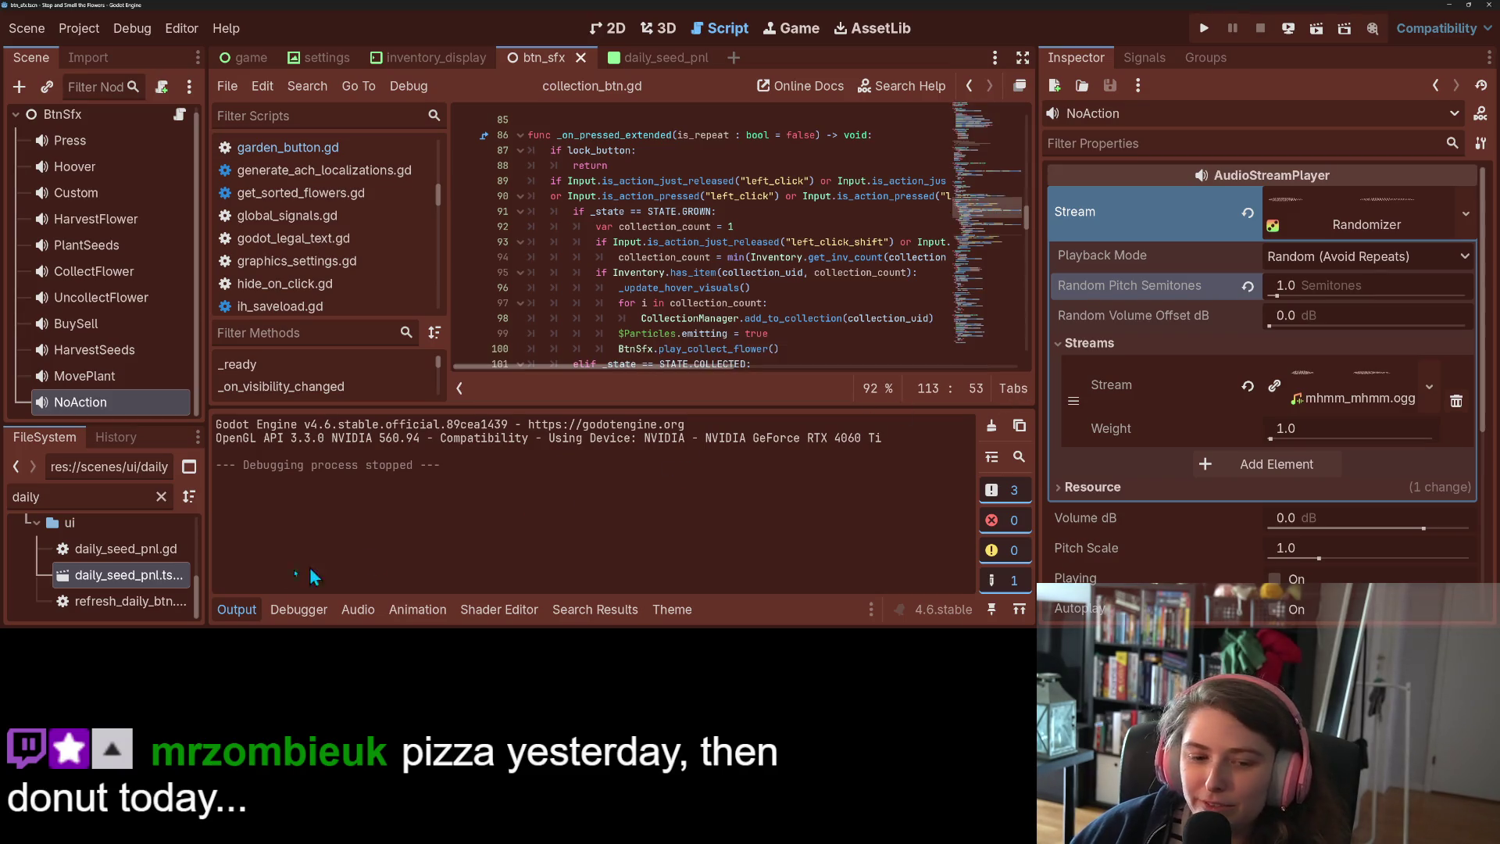
left_click(254, 609)
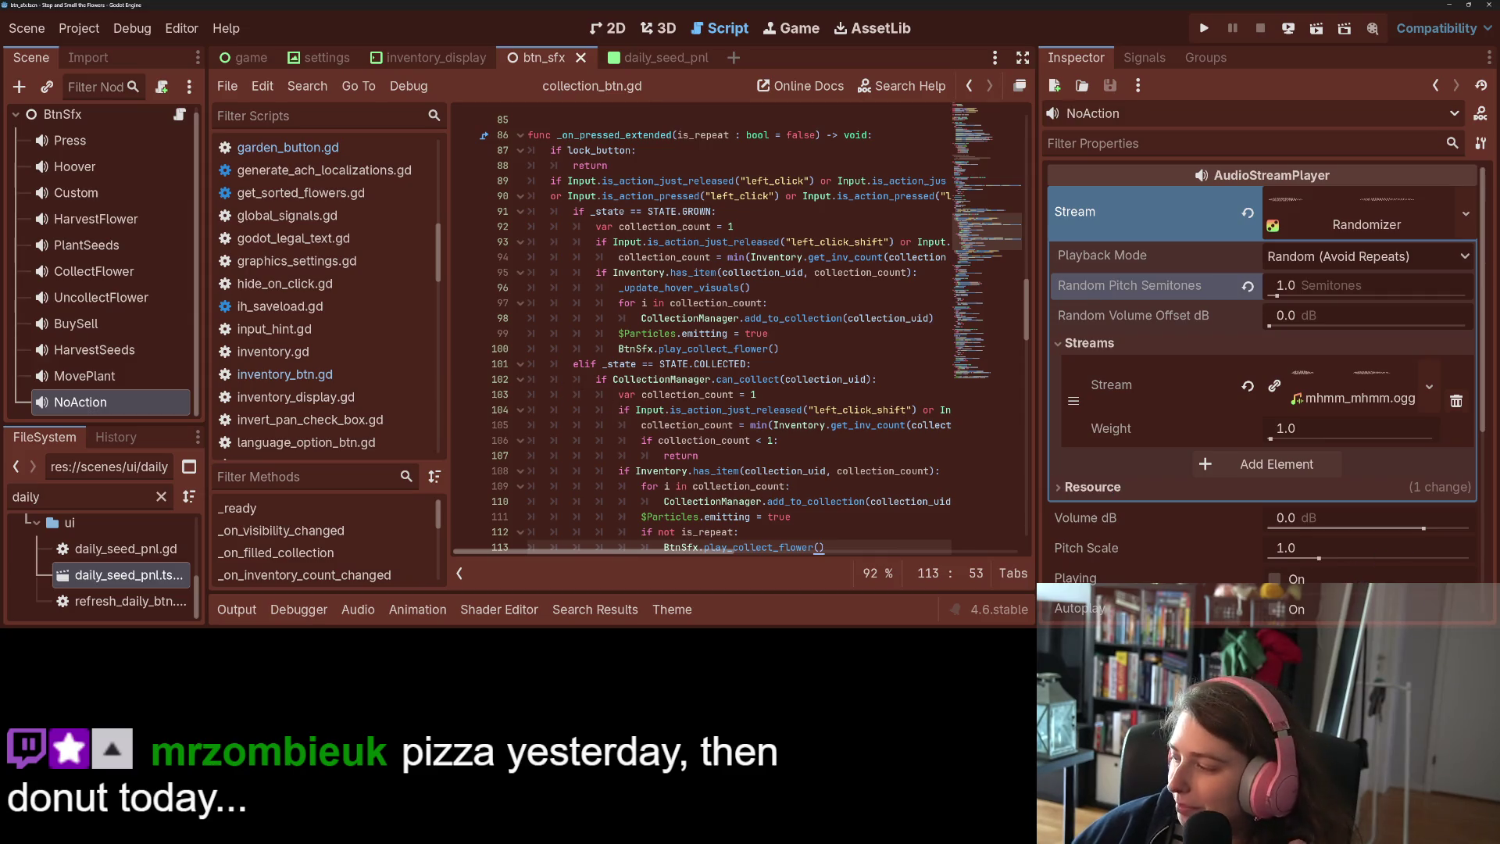
key("alt+Tab")
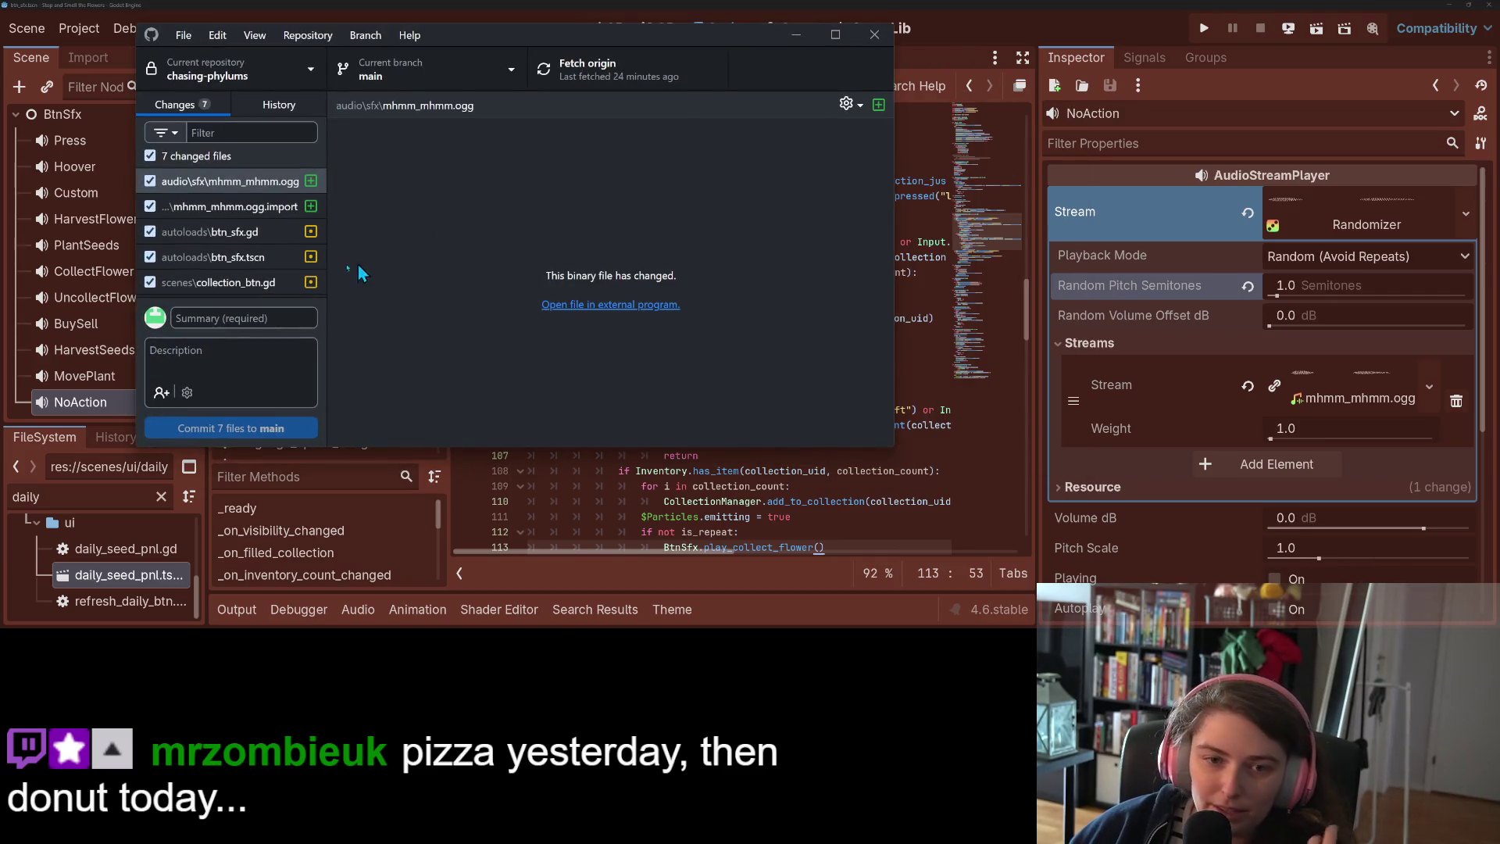
scroll(262, 254, "down", 2)
left_click(252, 321)
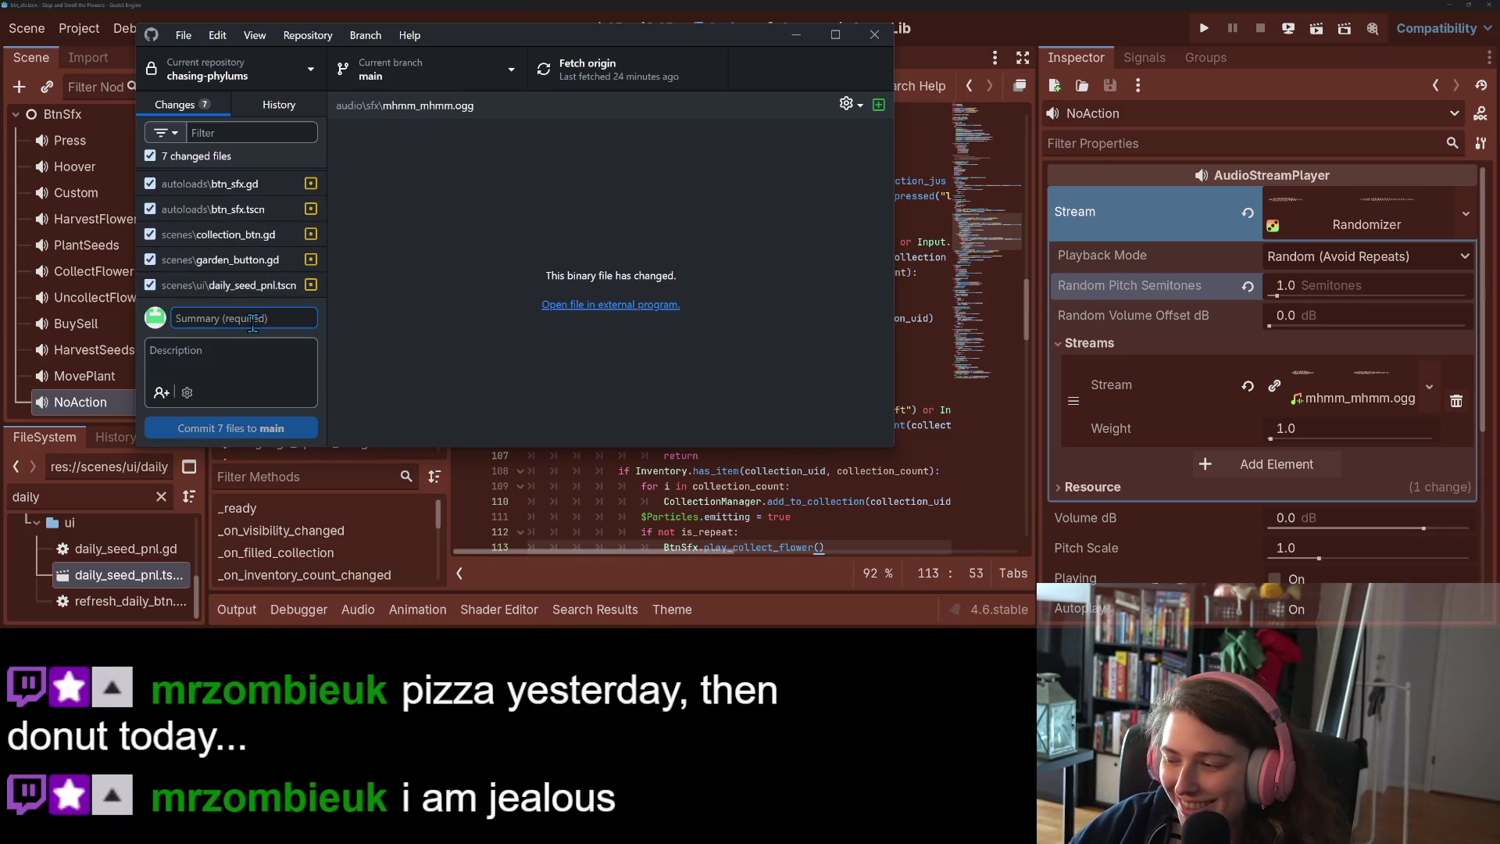
type("adds ")
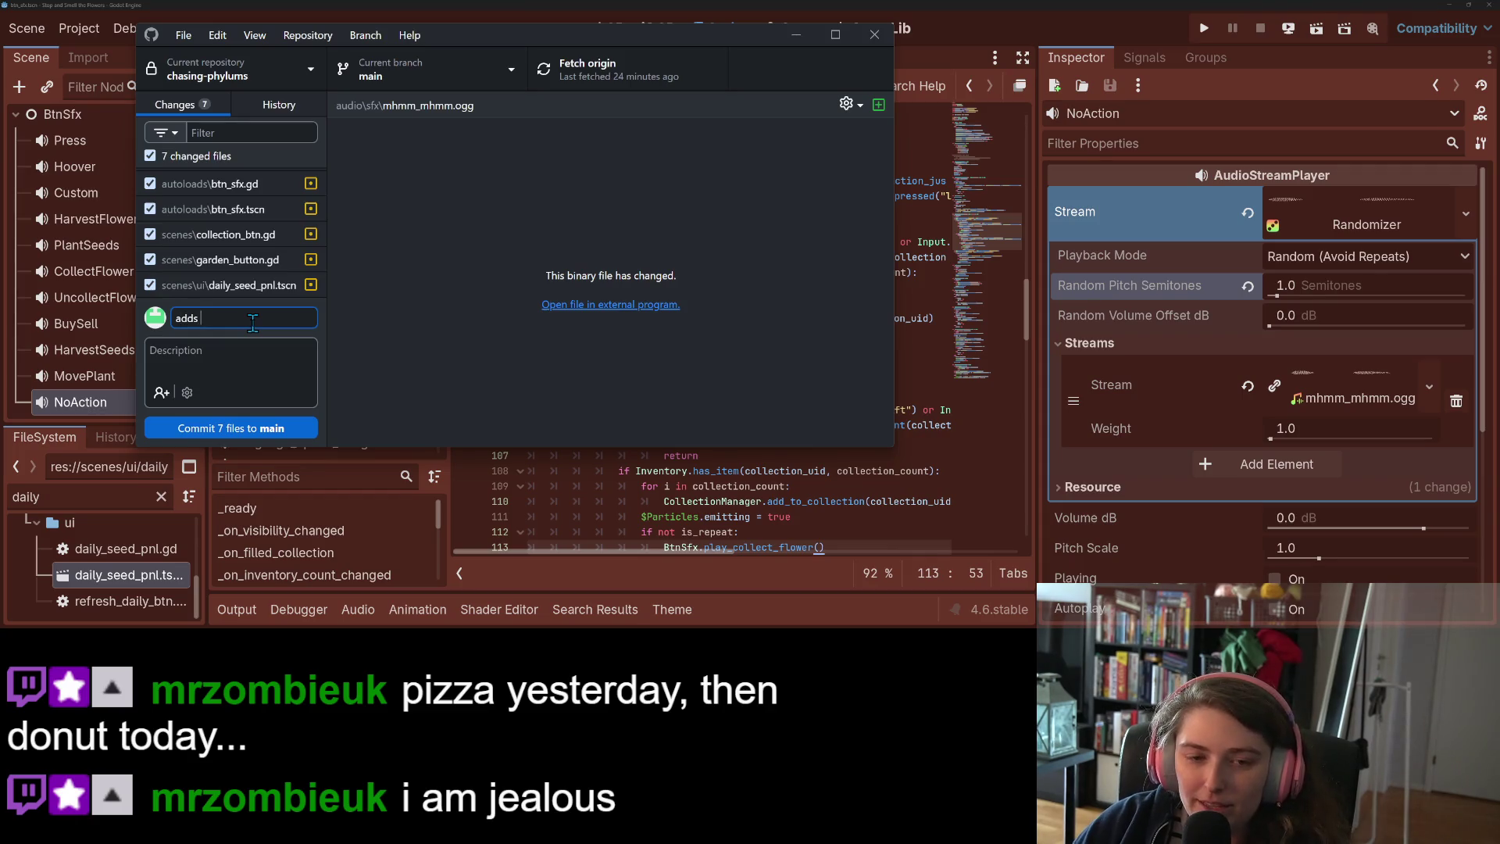
type("action")
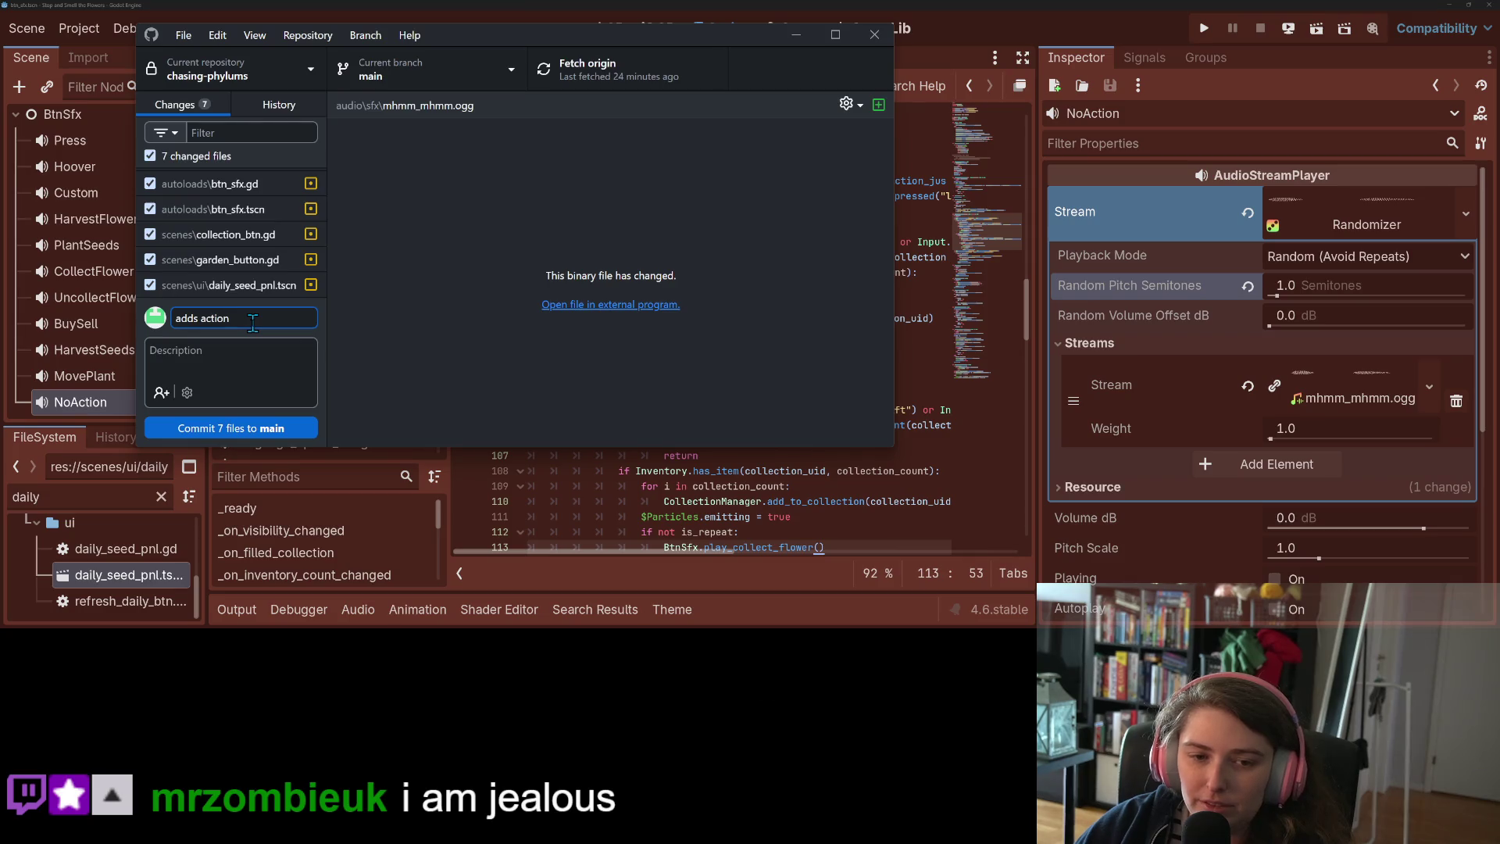
type(" failed")
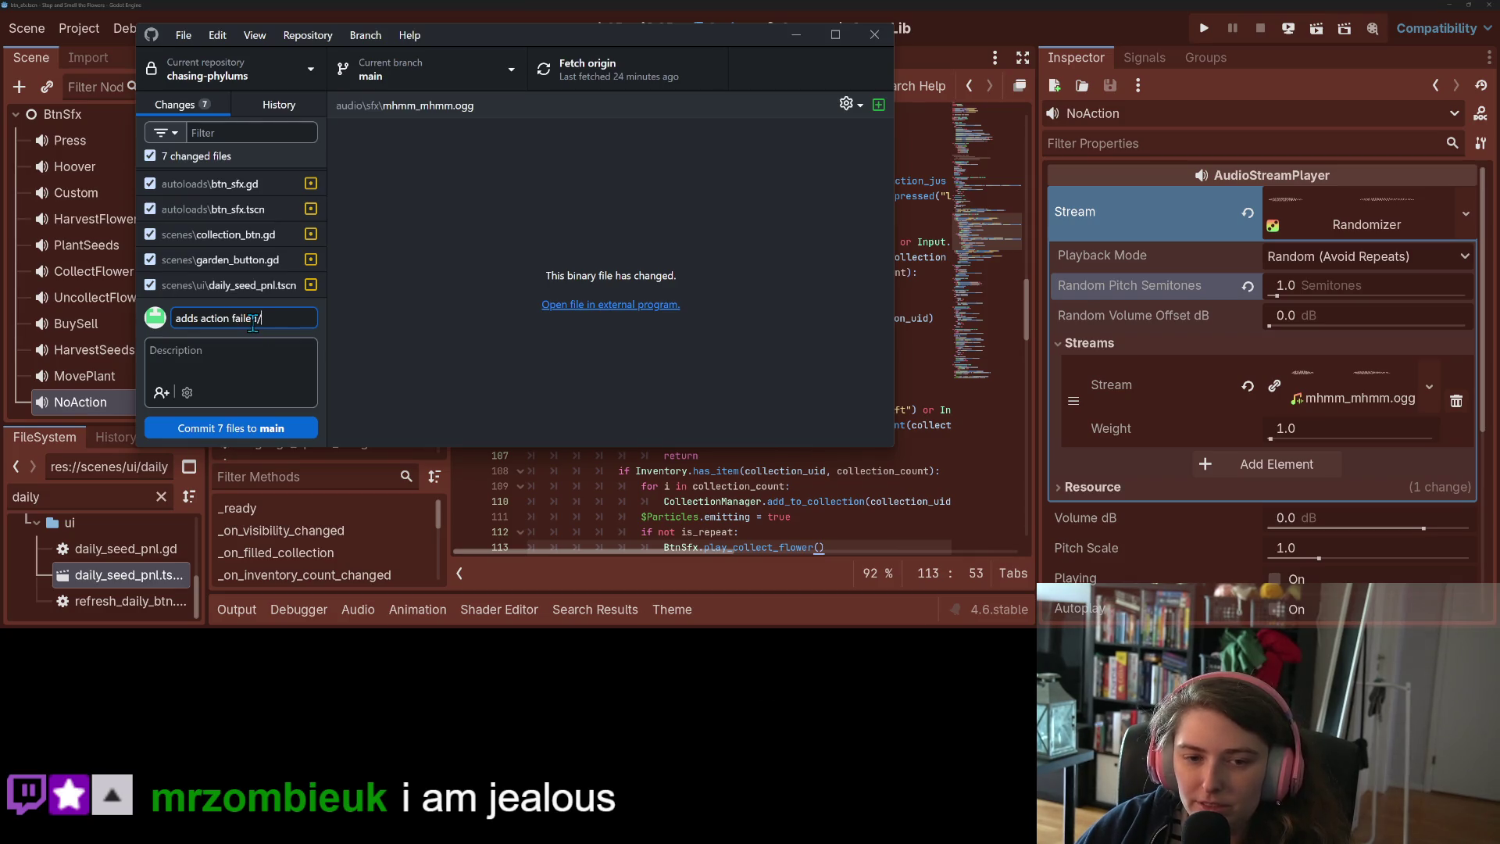
type("iton")
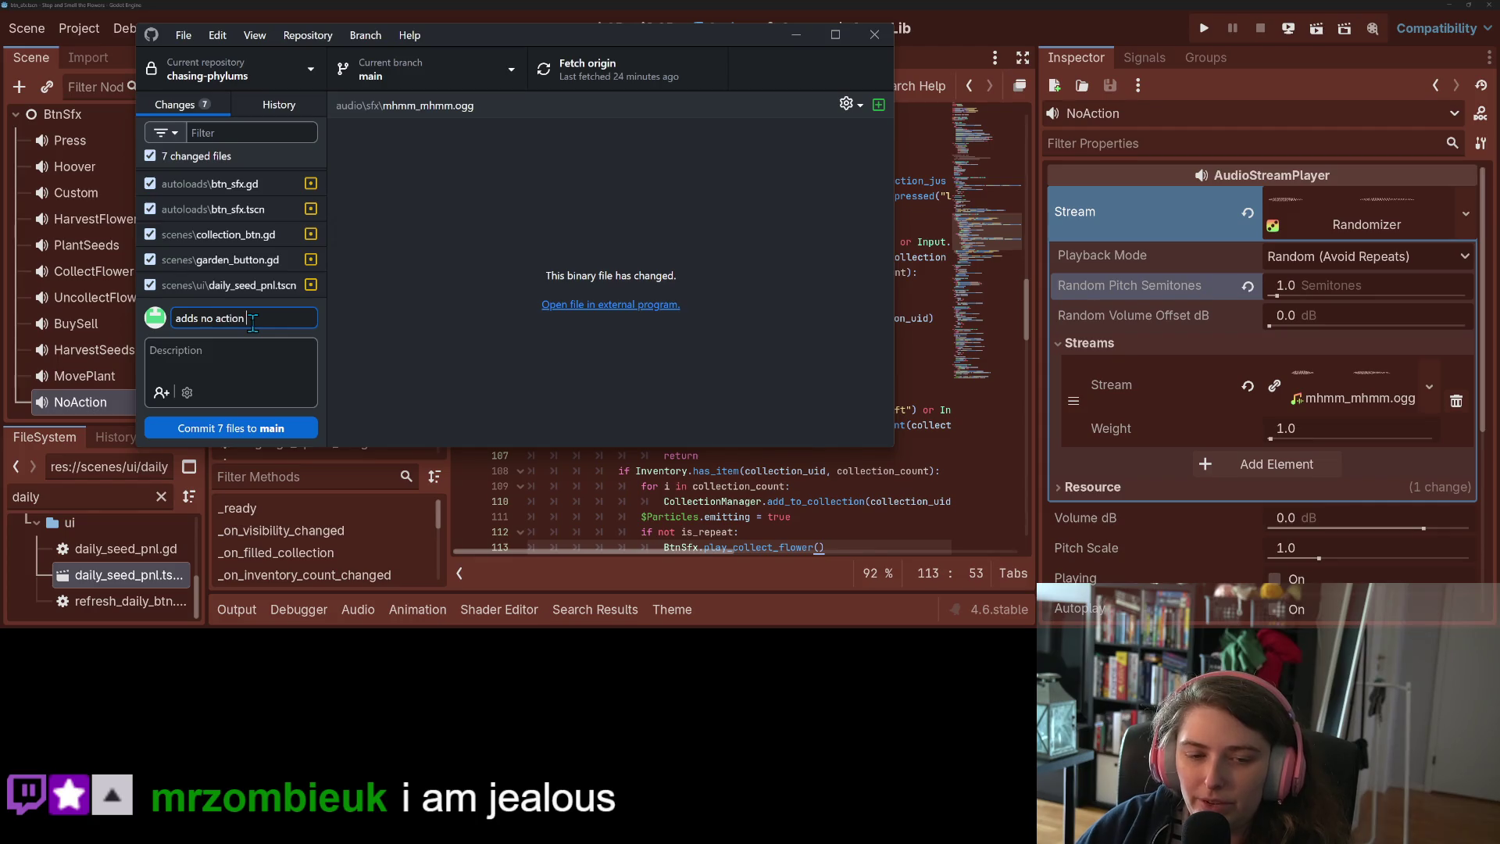
type("fx")
Commit all 7 changed files to main and push to origin
left_click(282, 428)
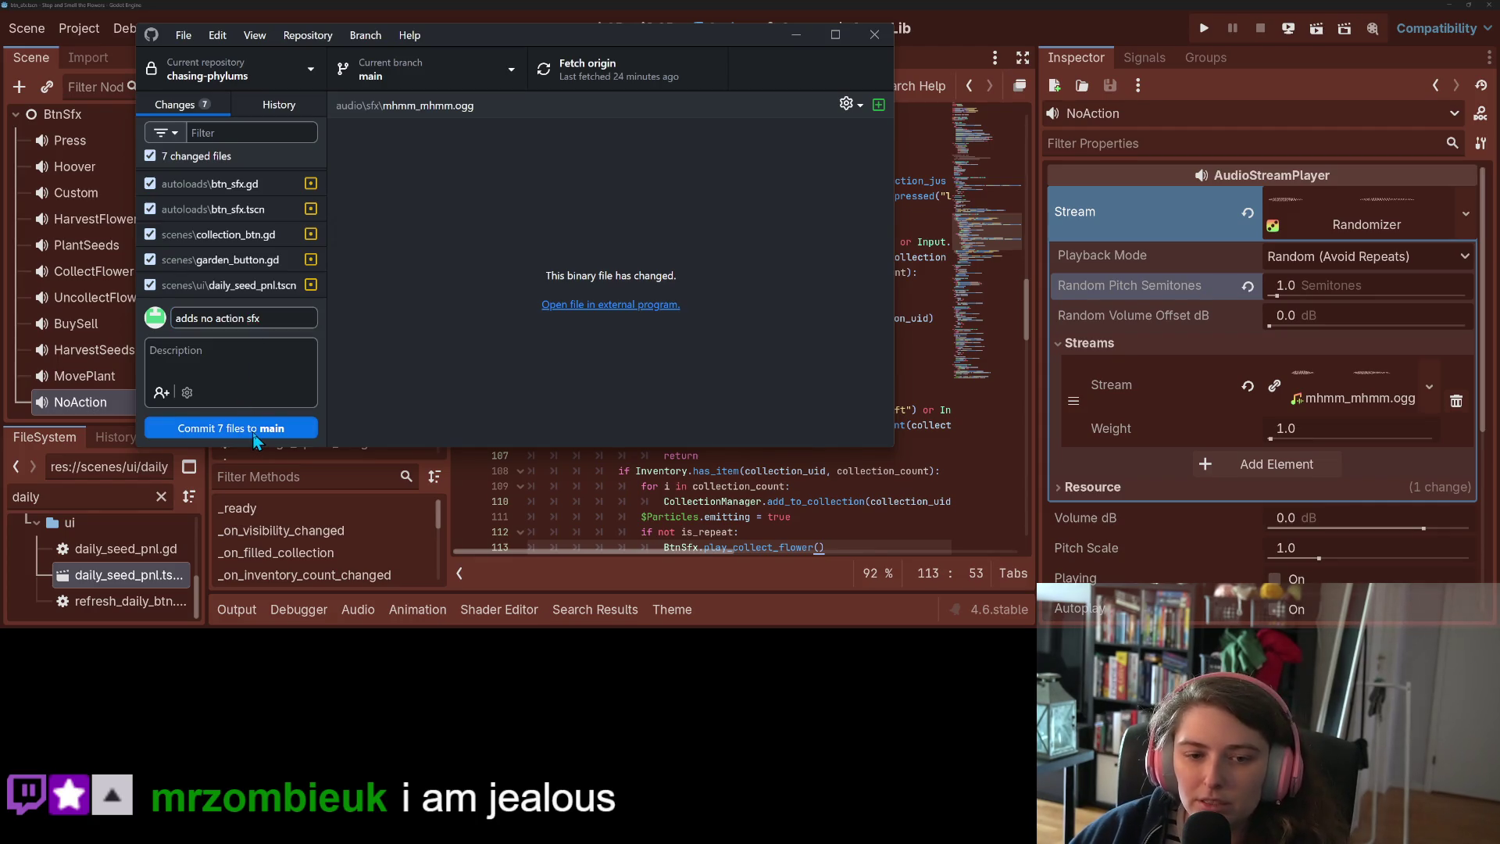
left_click(586, 68)
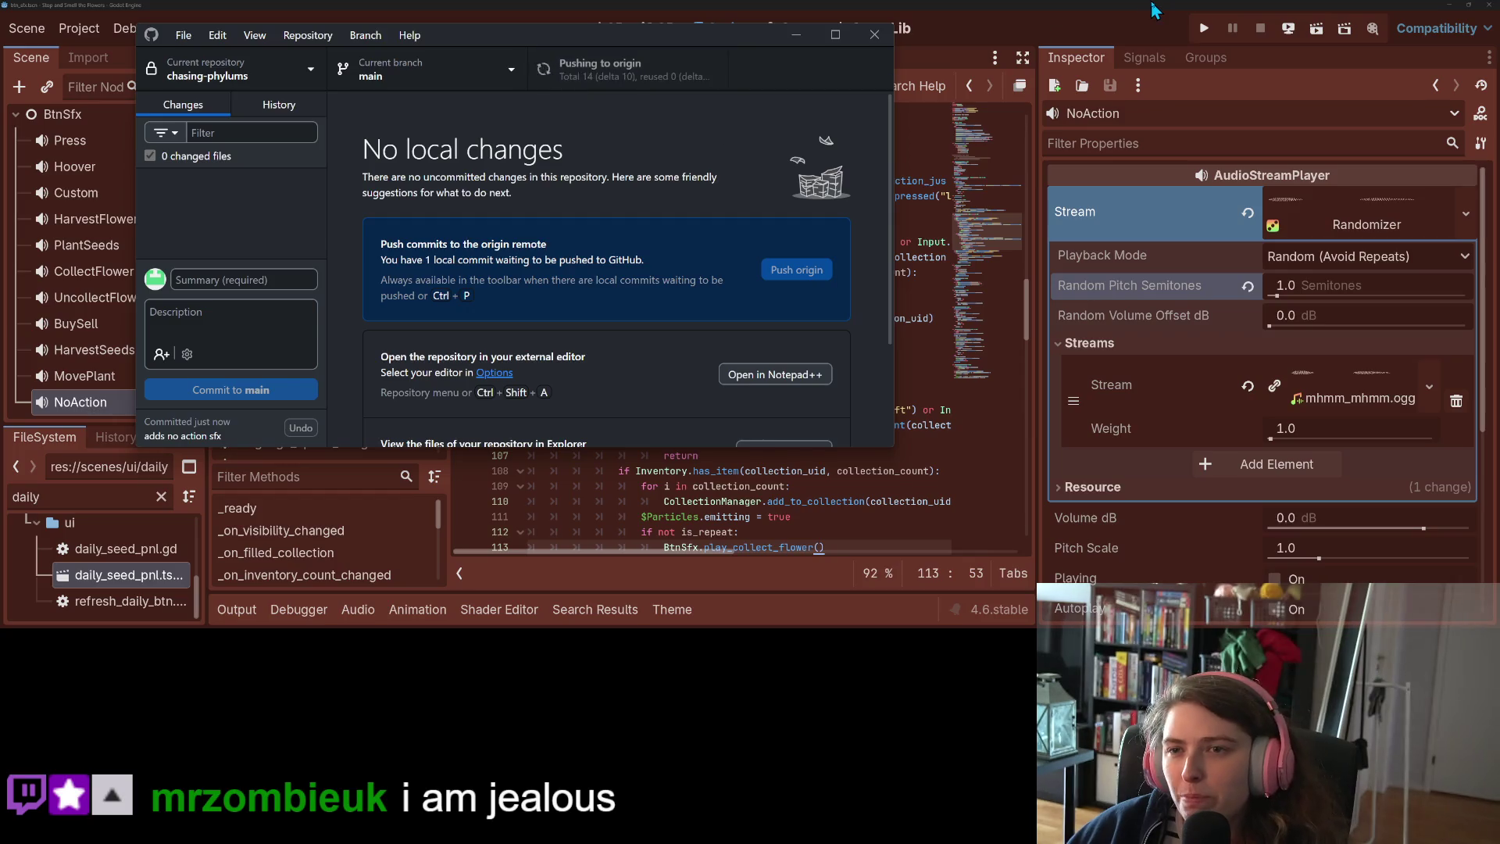
left_click(1155, 11)
scroll(308, 242, "up", 10)
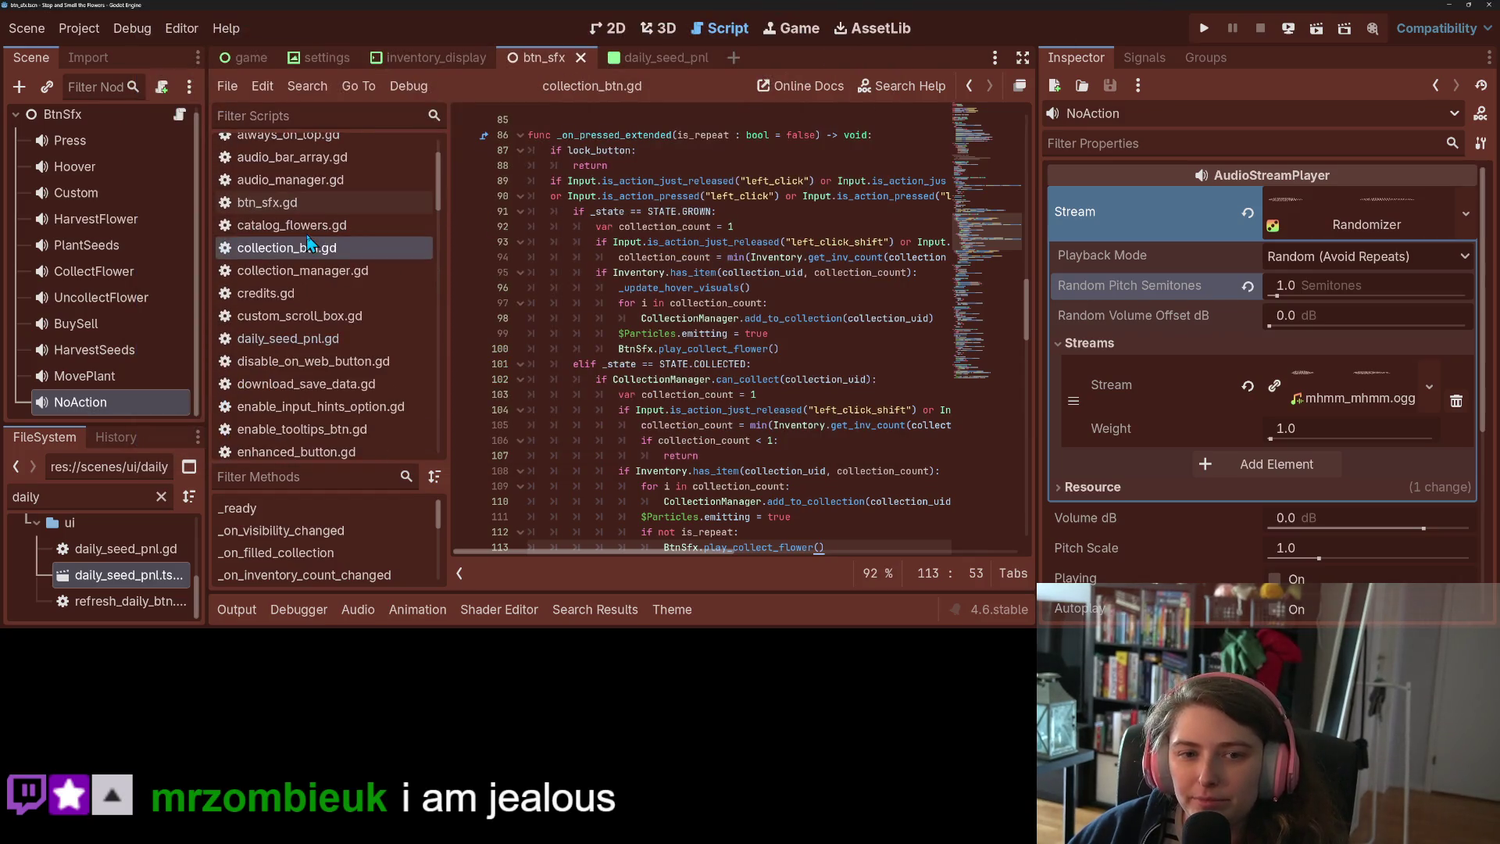
Open achievements.gd and scroll to the _on_unlock_garden_plot function
scroll(303, 428, "down", 1)
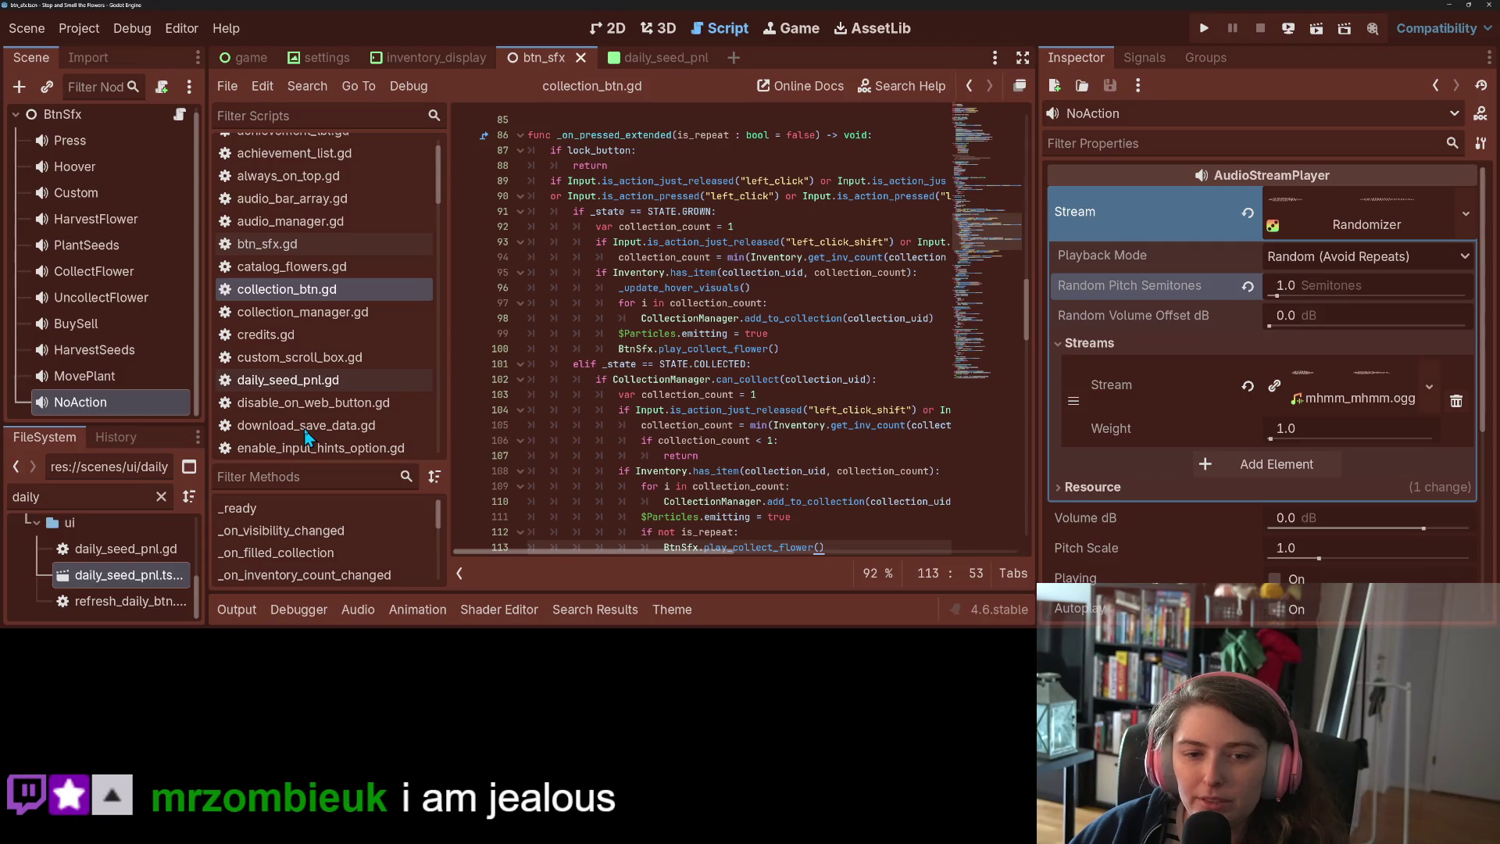
scroll(303, 428, "up", 1)
left_click(428, 149)
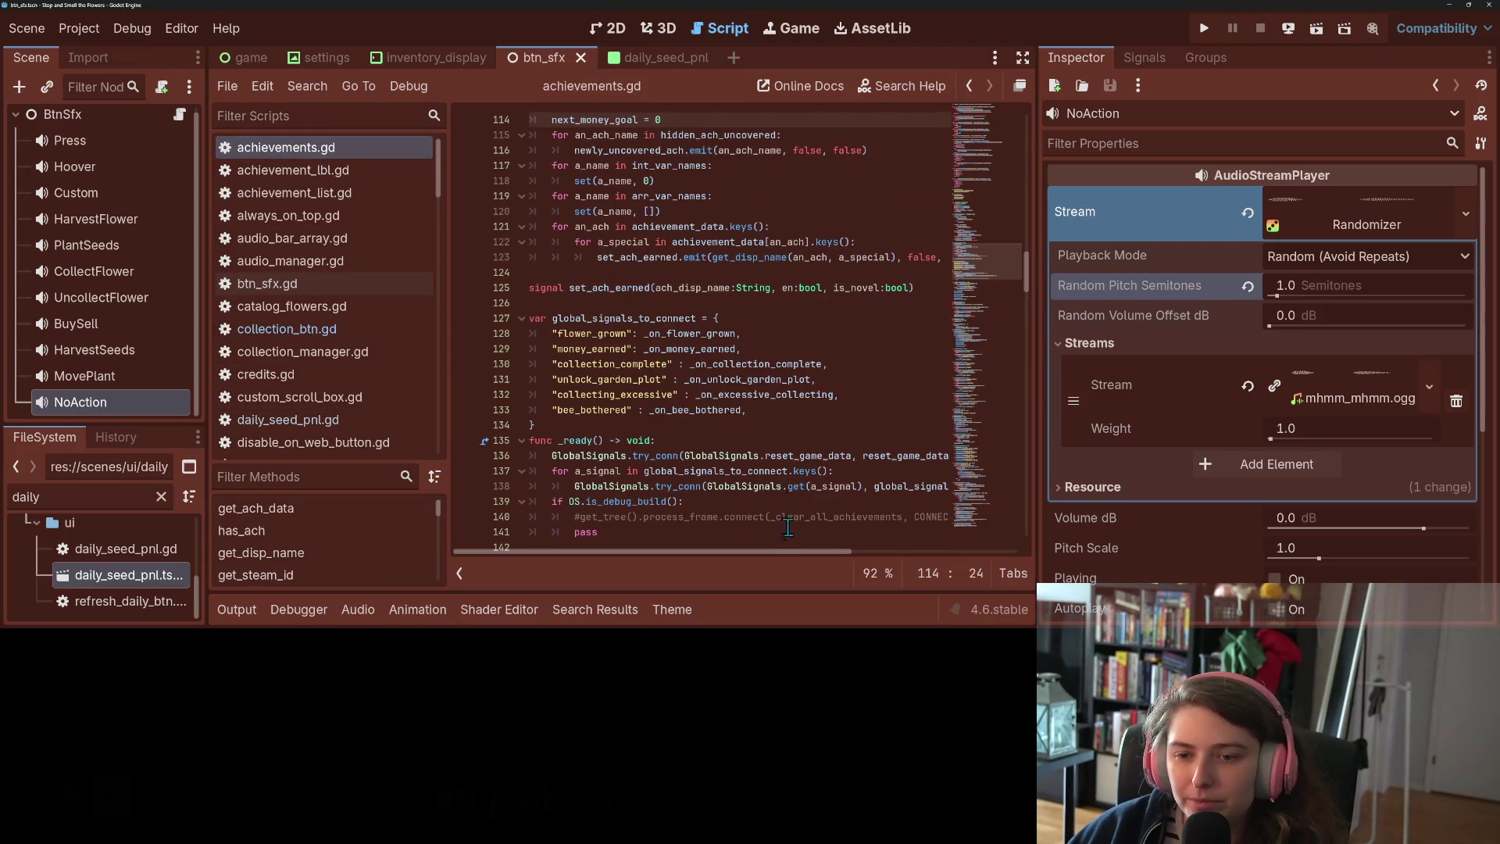
scroll(996, 279, "down", 2)
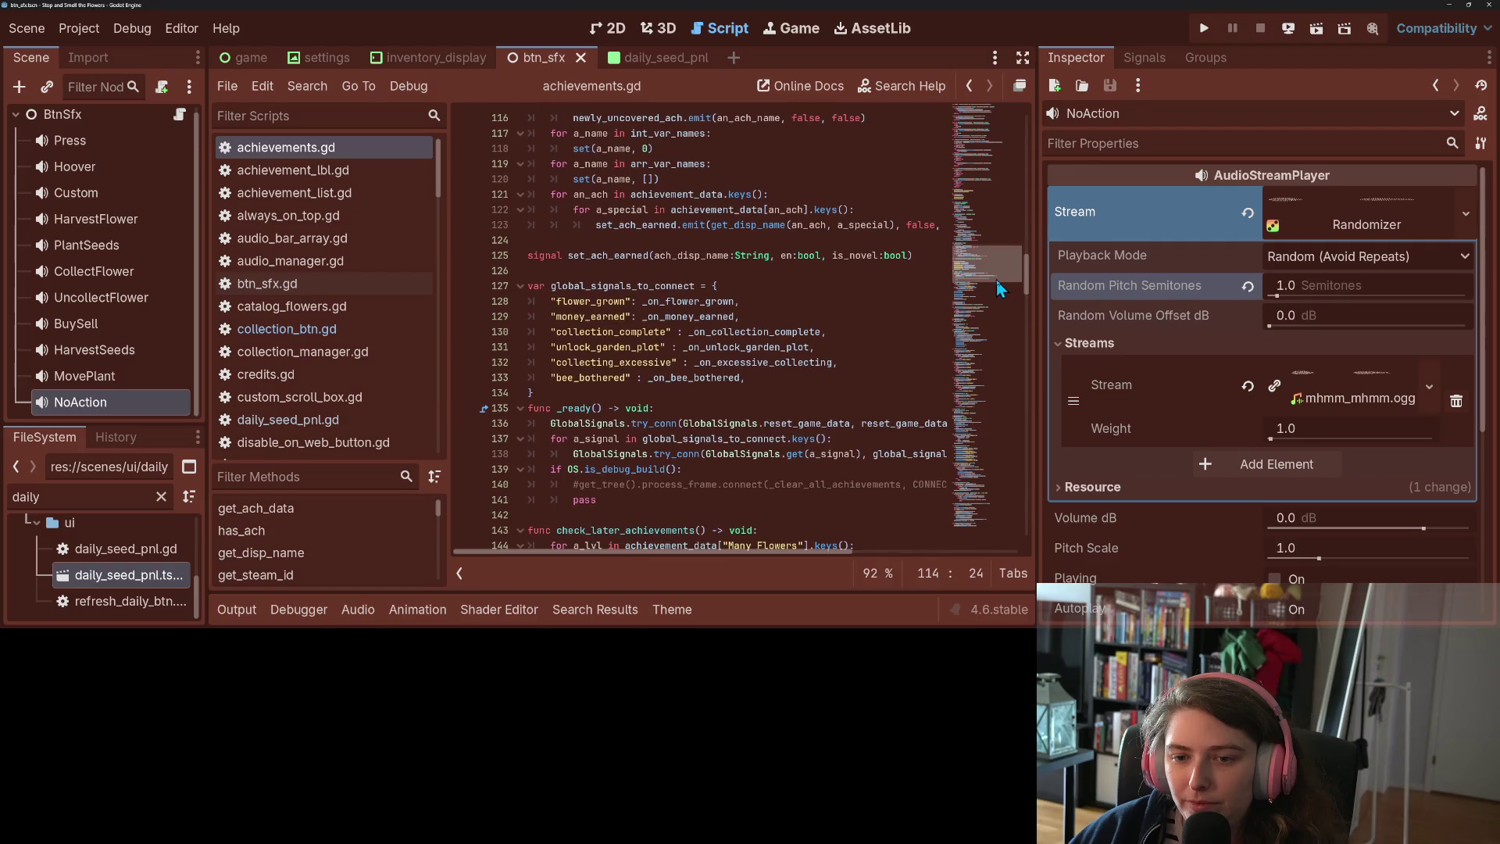
left_click_drag(992, 283, 992, 424)
scroll(860, 405, "down", 3)
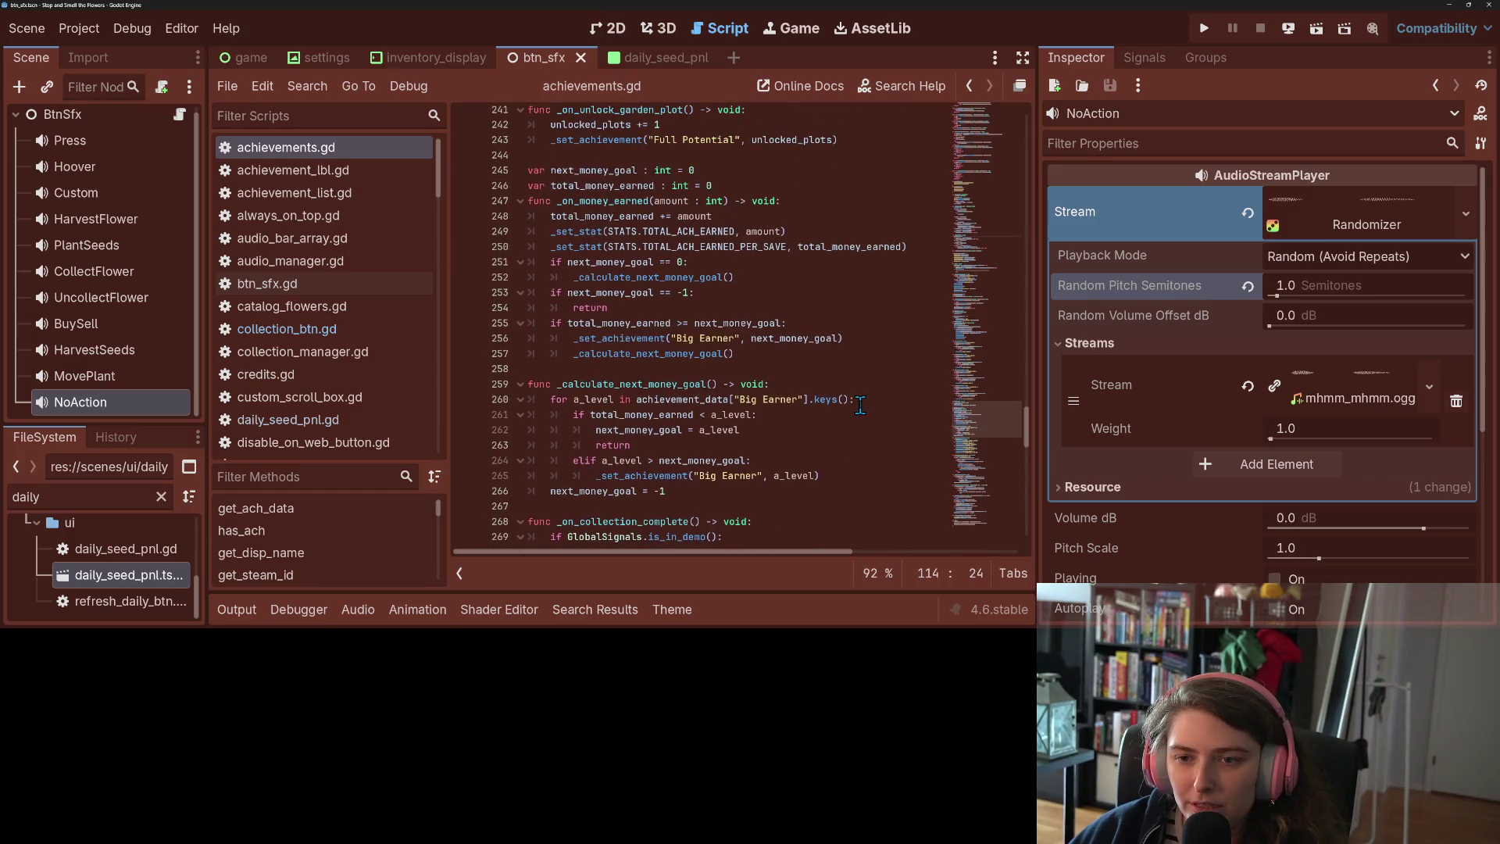
scroll(775, 322, "up", 2)
Insert a new line after the Full Potential call on line 243 and begin typing 'if'
double_click(588, 215)
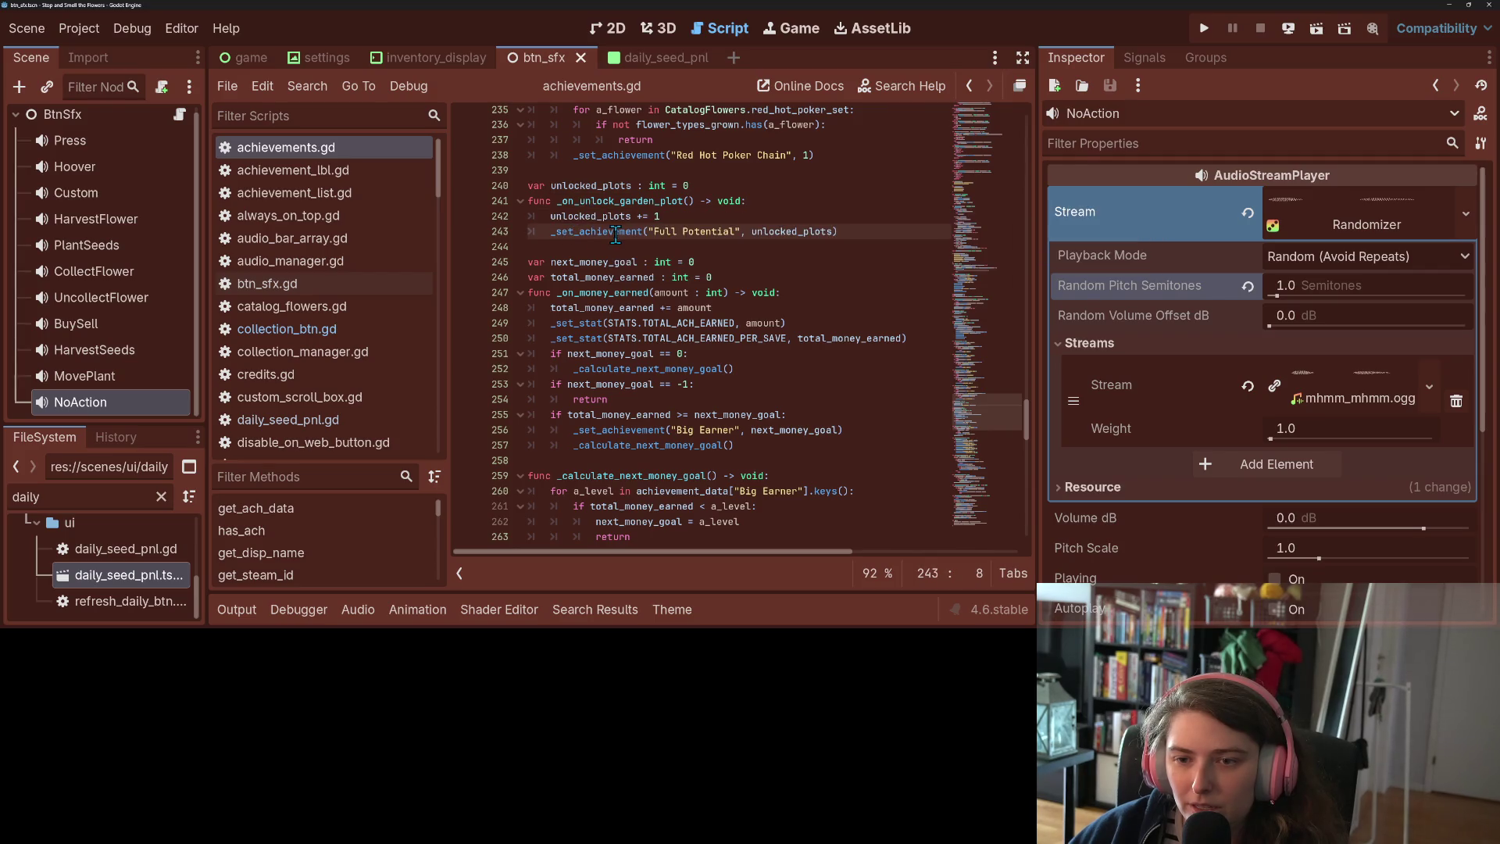
double_click(618, 231)
left_click(871, 227)
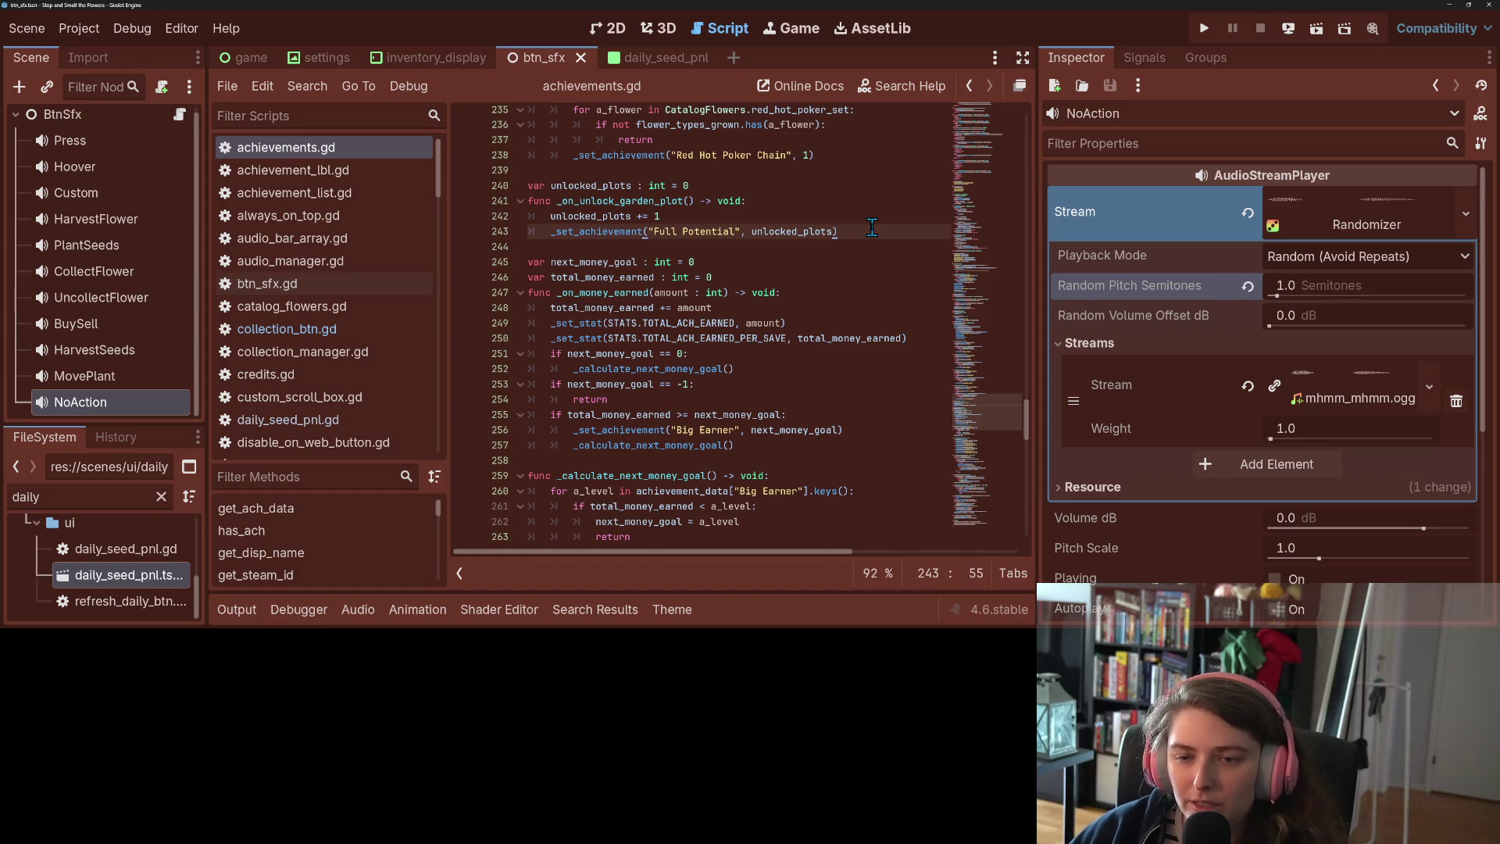
key("Return")
type("if")
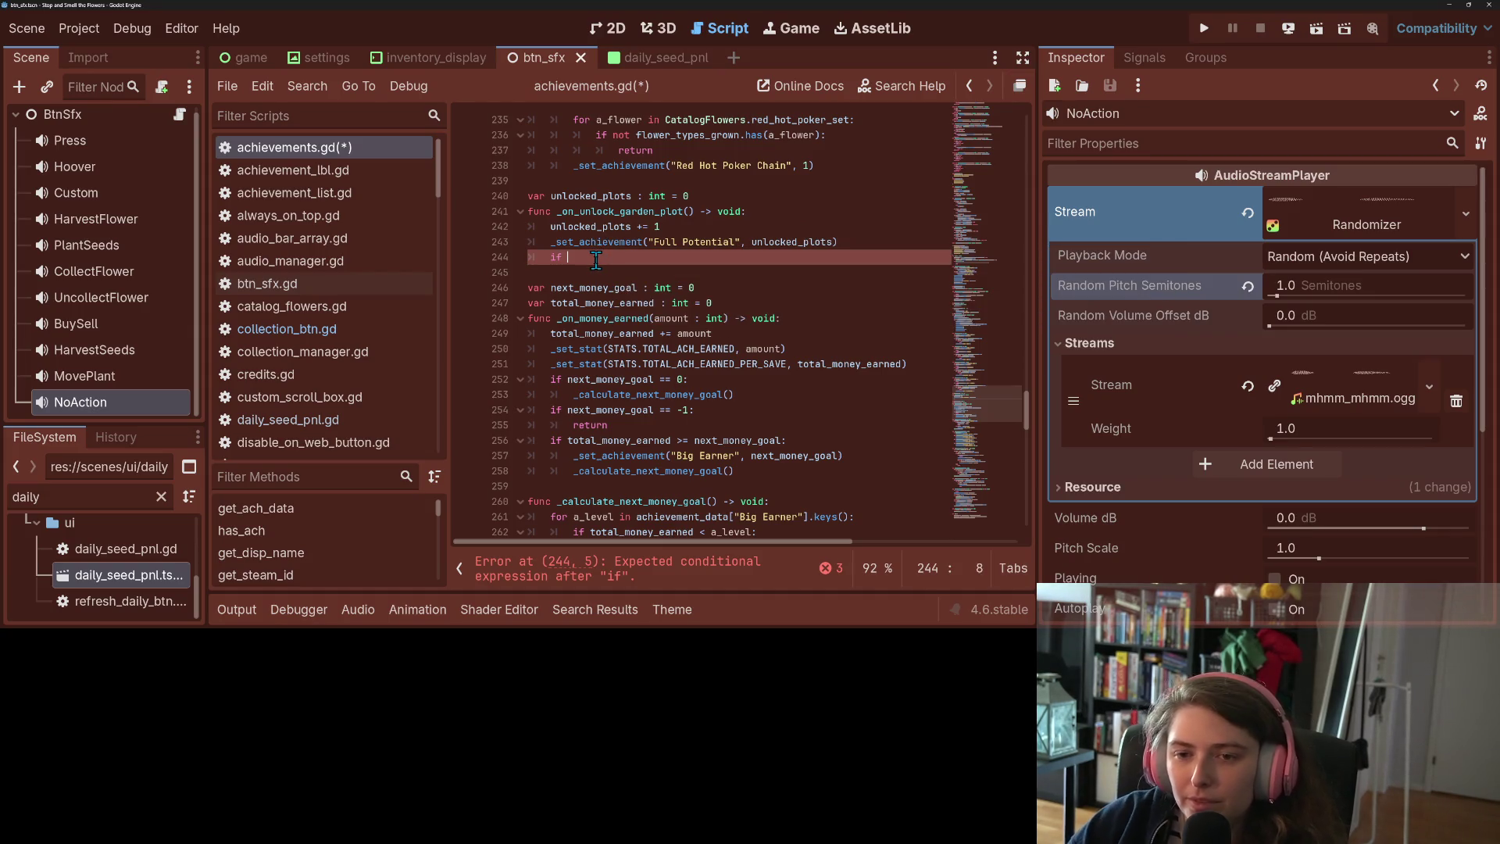
Begin an if condition on line 243 using achievements_earned.has("Full Potential")
type("ac")
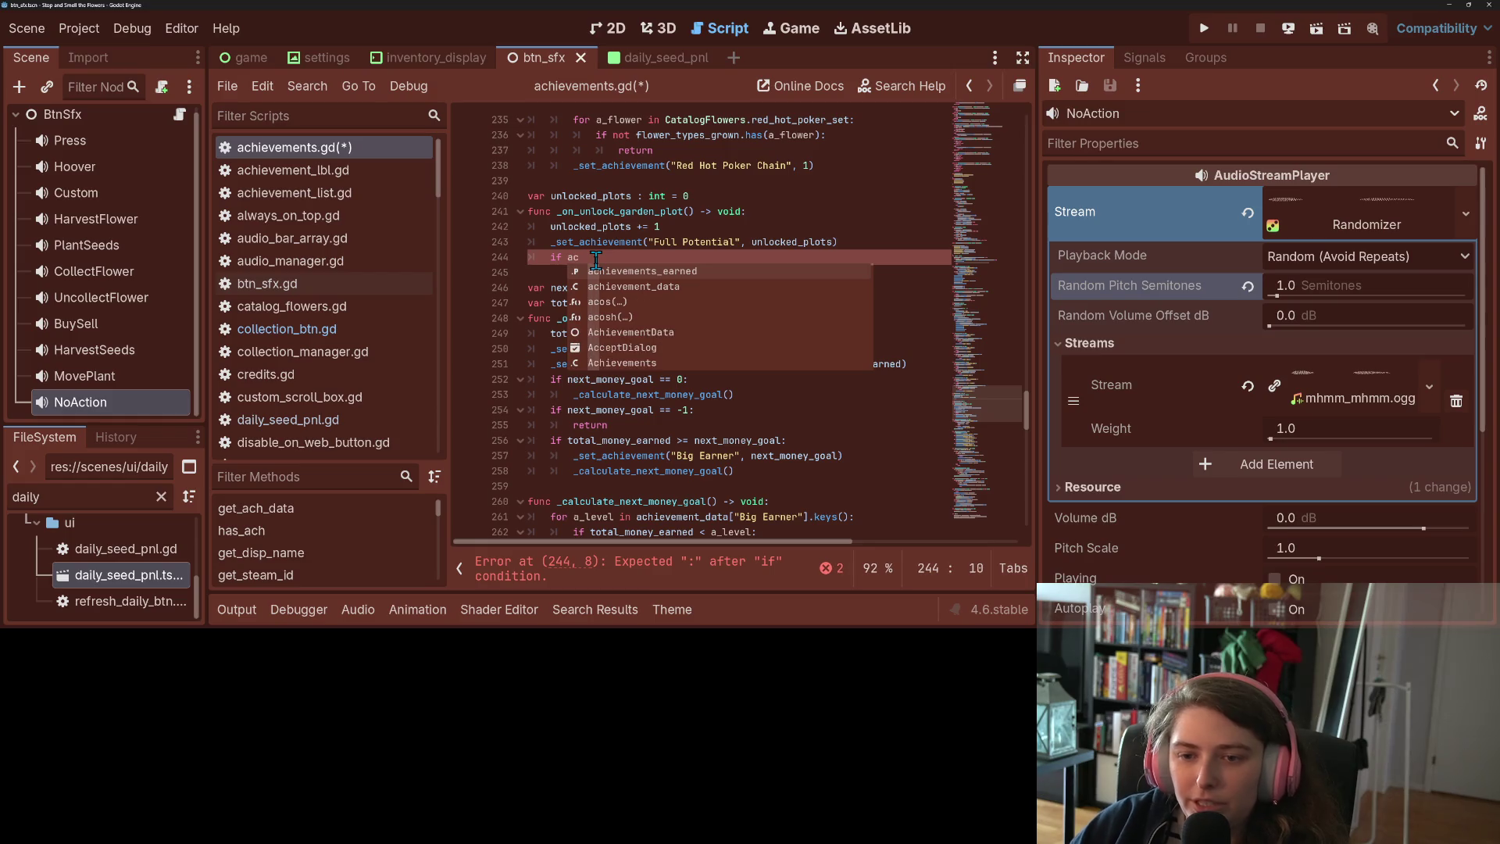
key("Return")
type(".has")
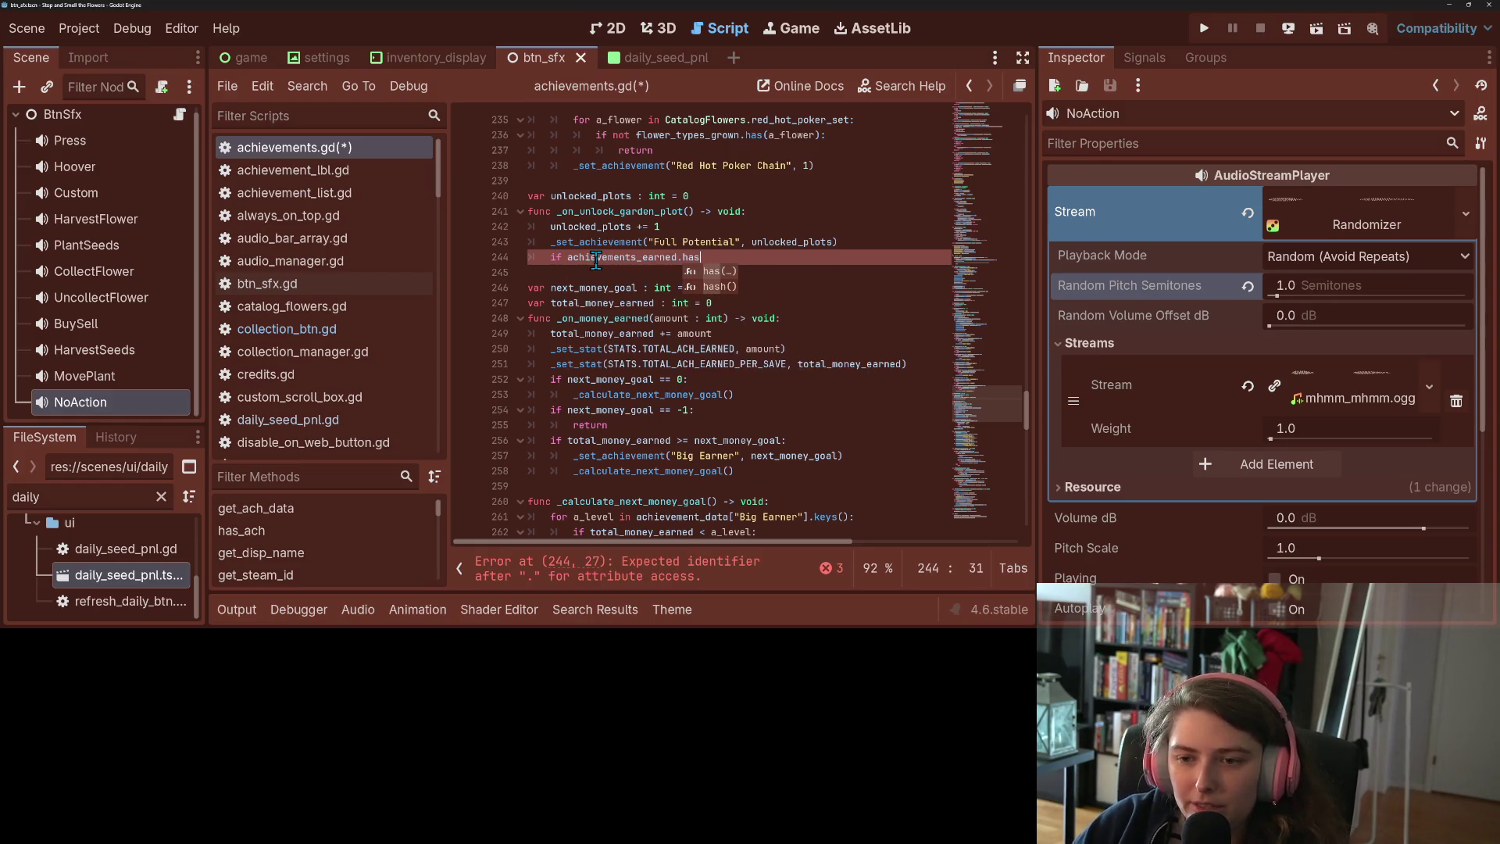
type("(\"Full Potential")
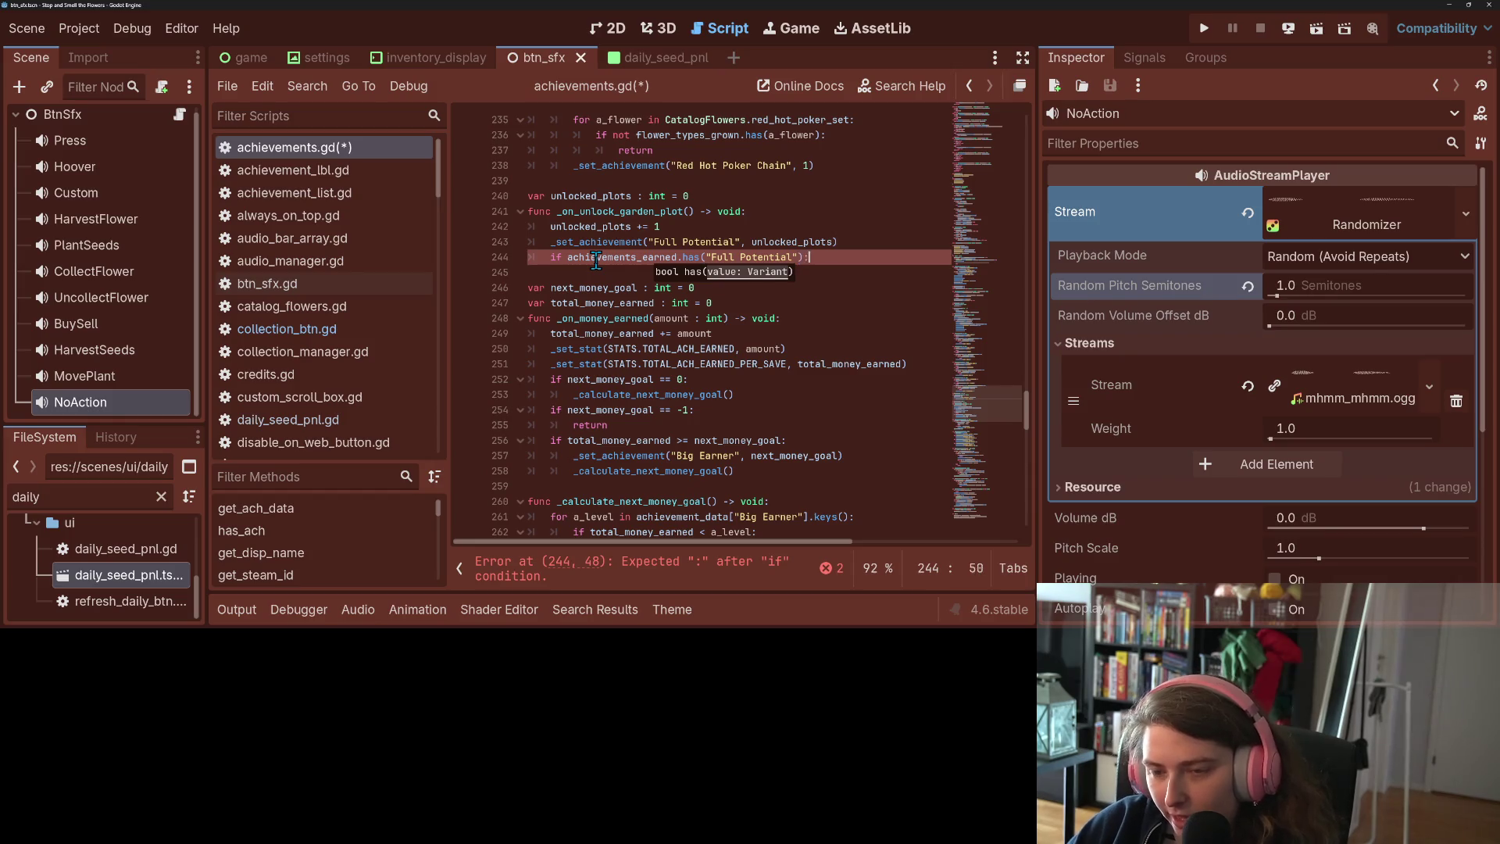
type(":")
key("Return")
Inspect the _set_achievement definition, then add an indented line inside the new if block
double_click(682, 242)
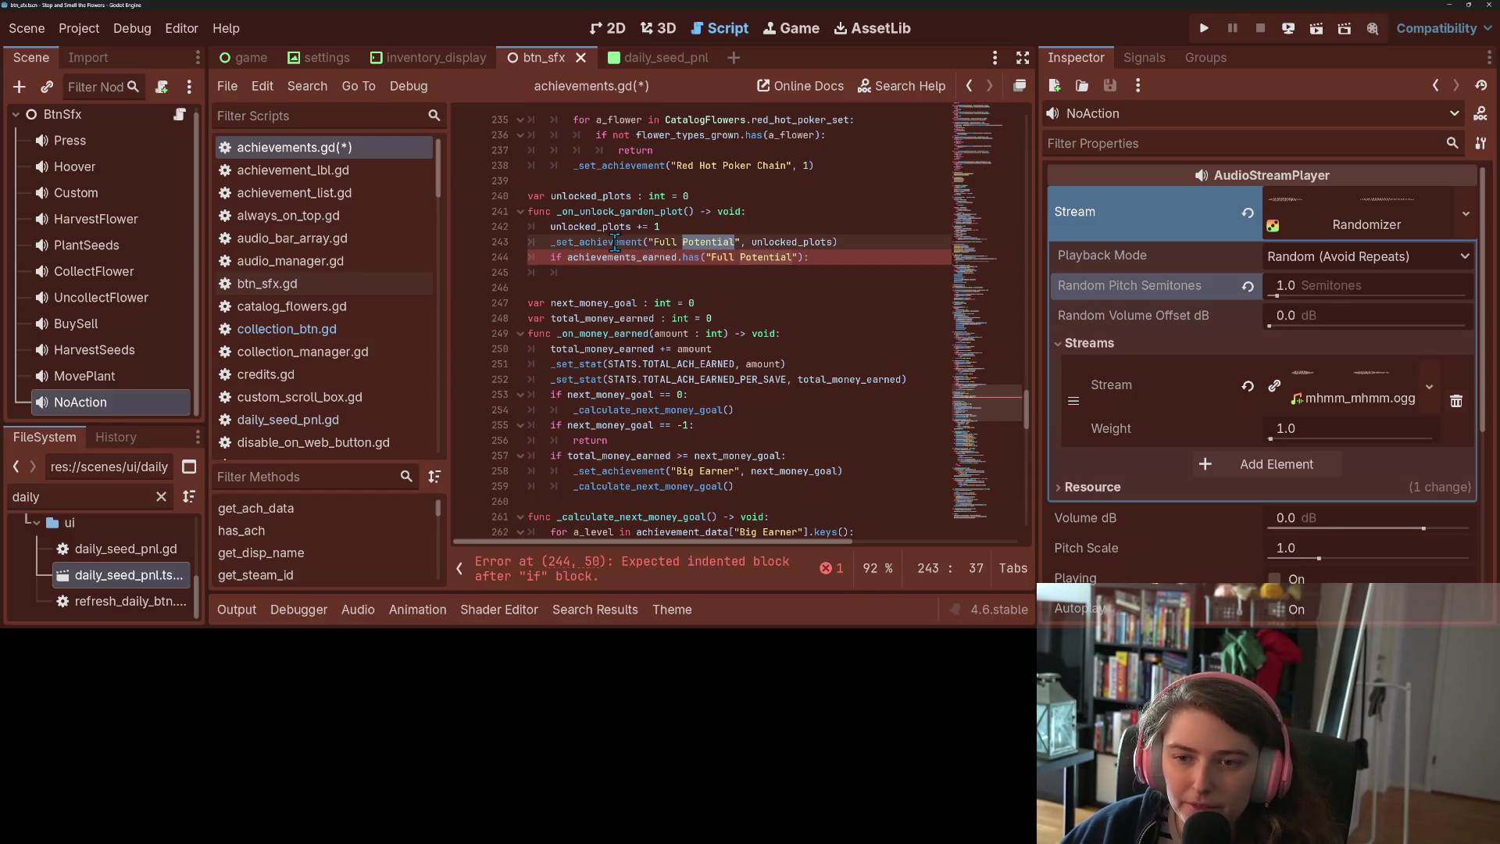
left_click(617, 241, "ctrl")
scroll(687, 333, "down", 1)
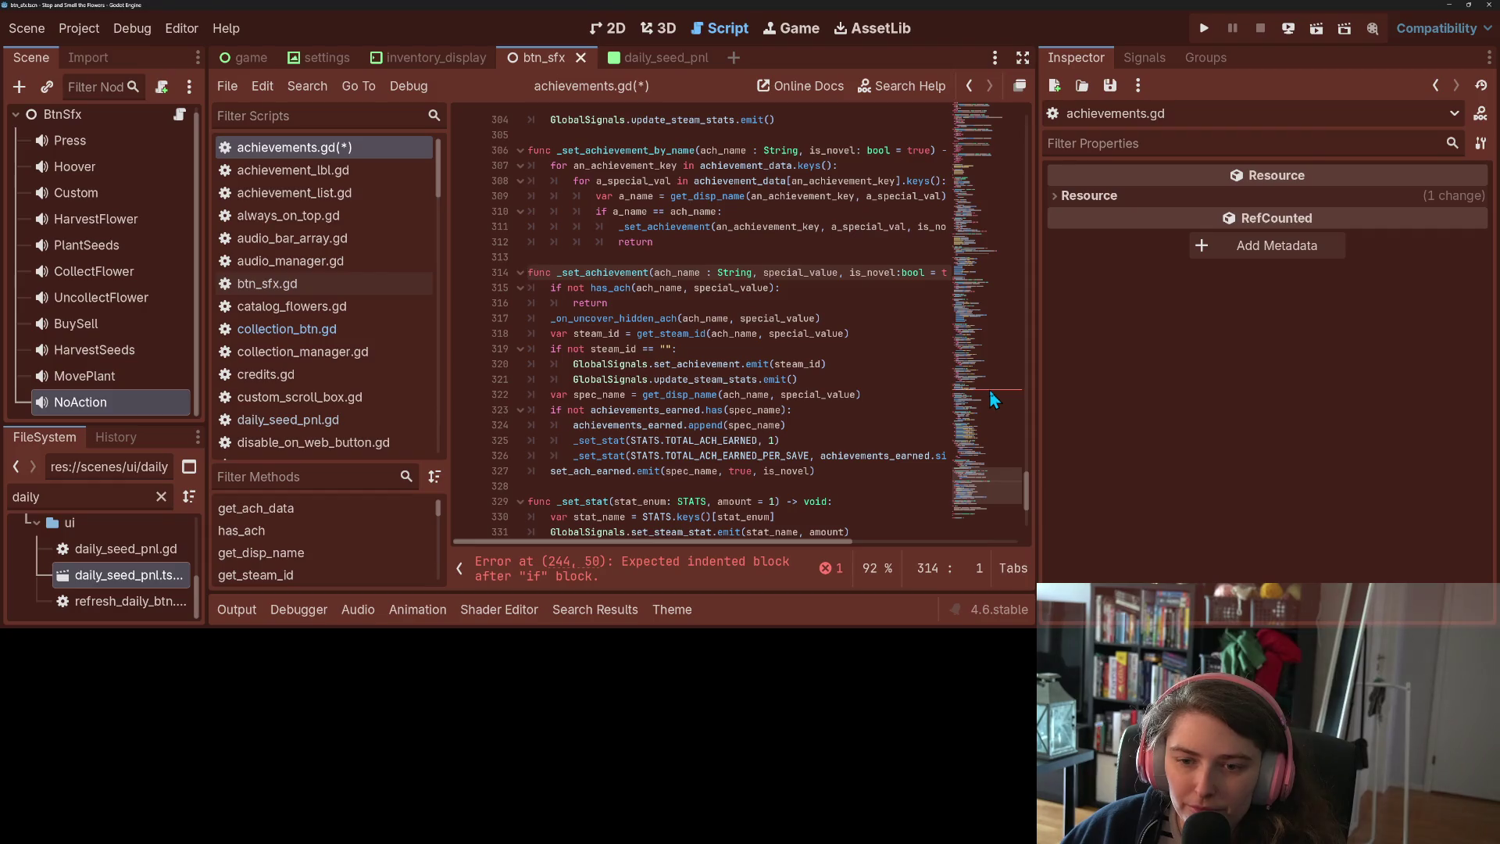
double_click(634, 426)
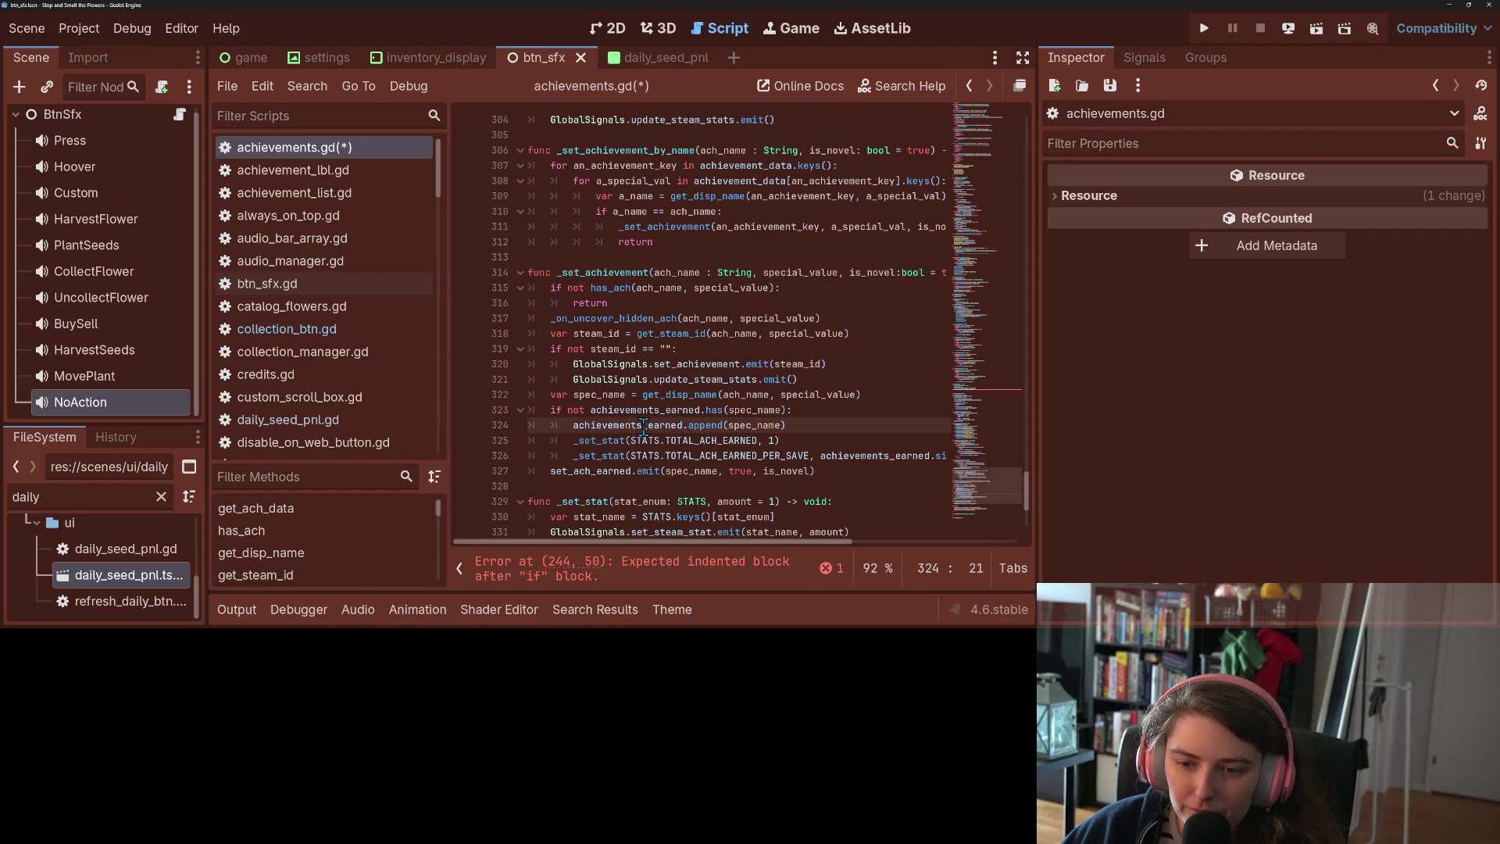
left_click(995, 387)
left_click(826, 439)
key("Return")
Insert a new line after unlocked_plots += 1, ahead of the Full Potential call
scroll(813, 453, "down", 2)
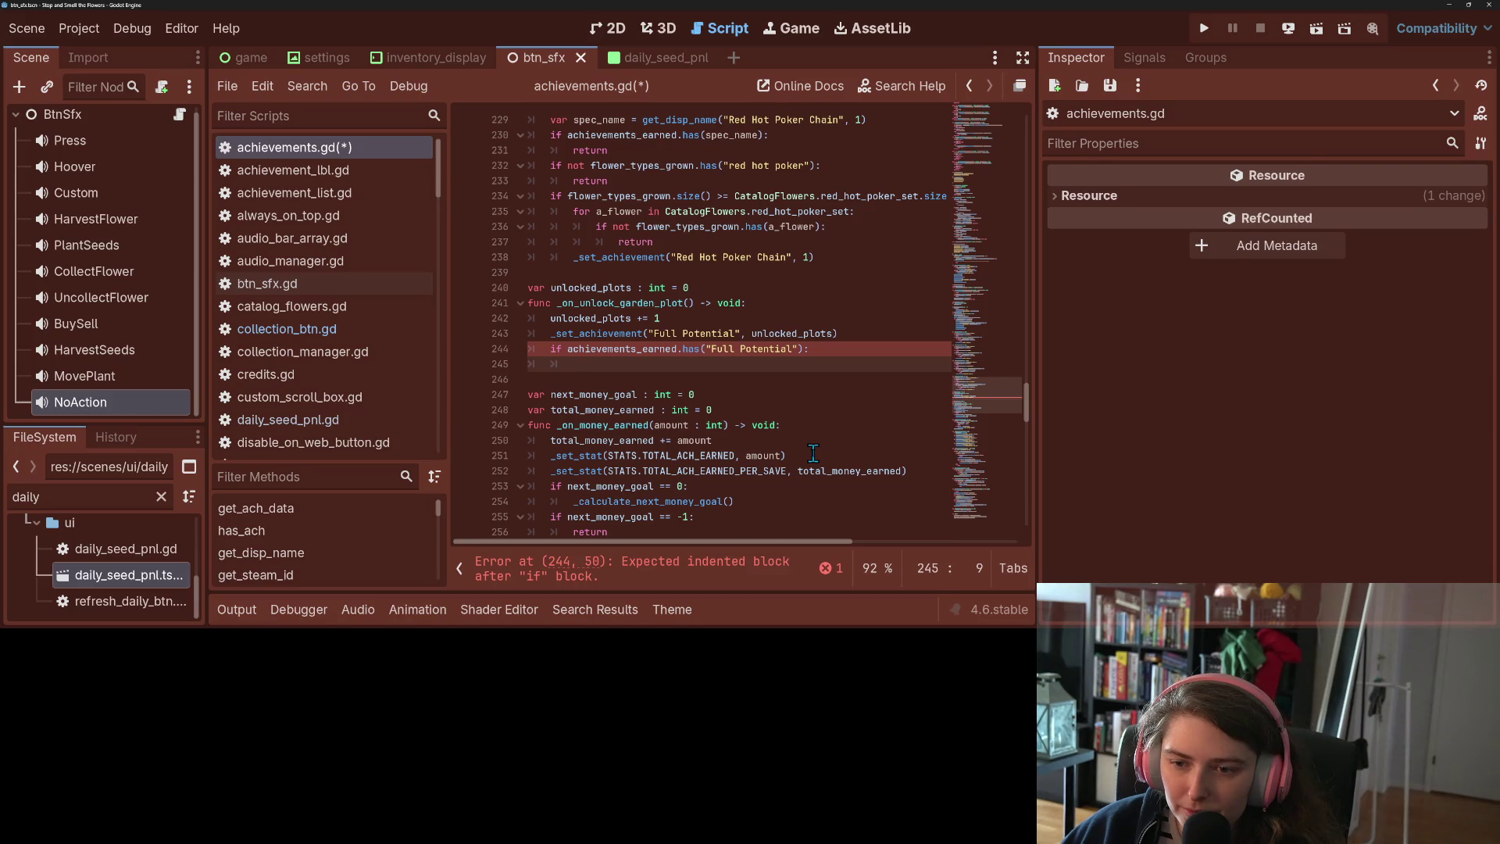
double_click(749, 349)
left_click(748, 349)
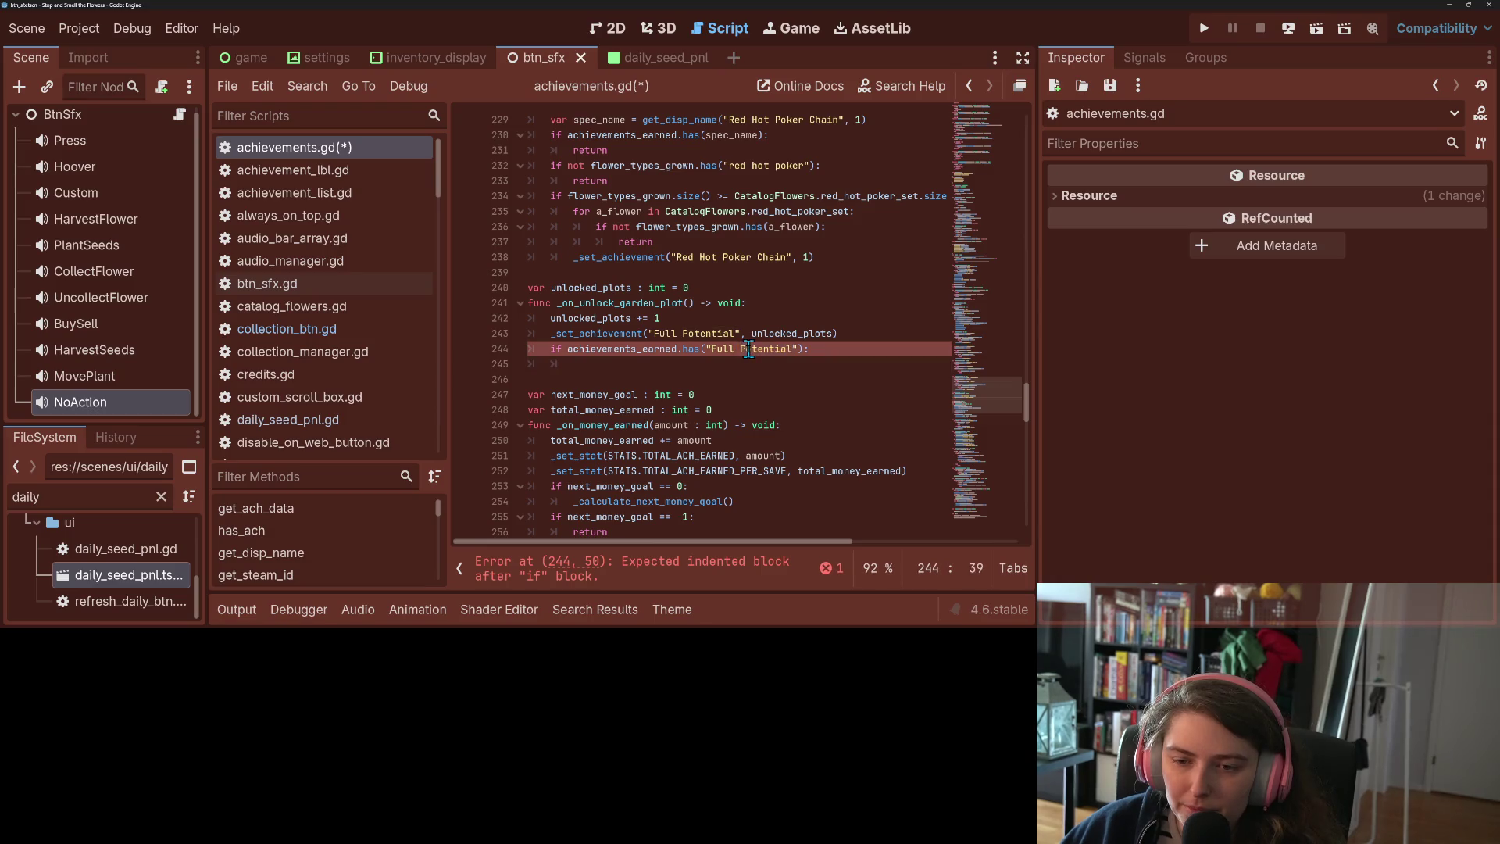
left_click(627, 351)
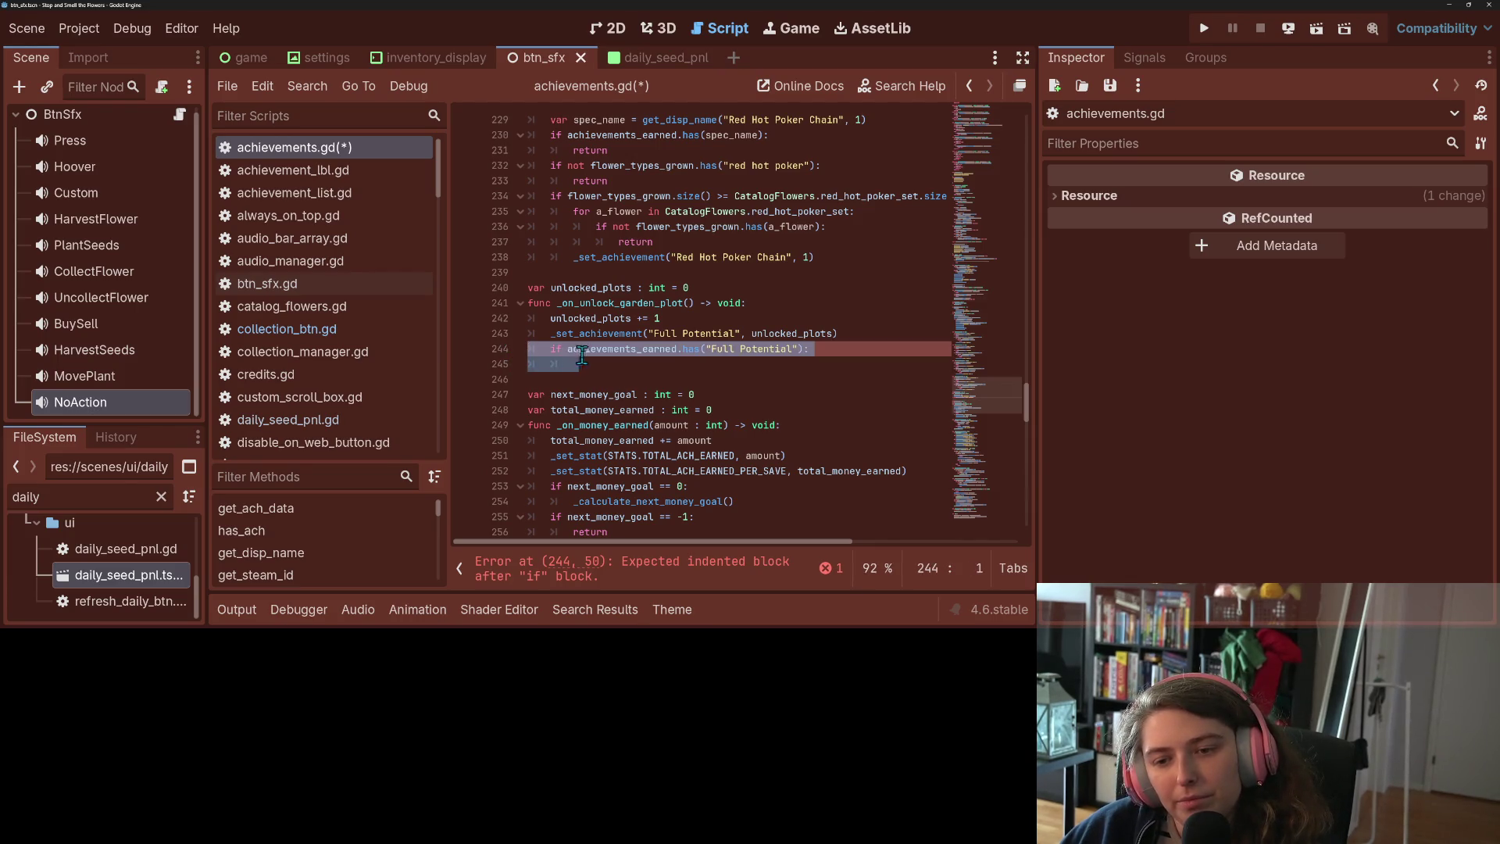
left_click(697, 317)
key("Return")
type("if d")
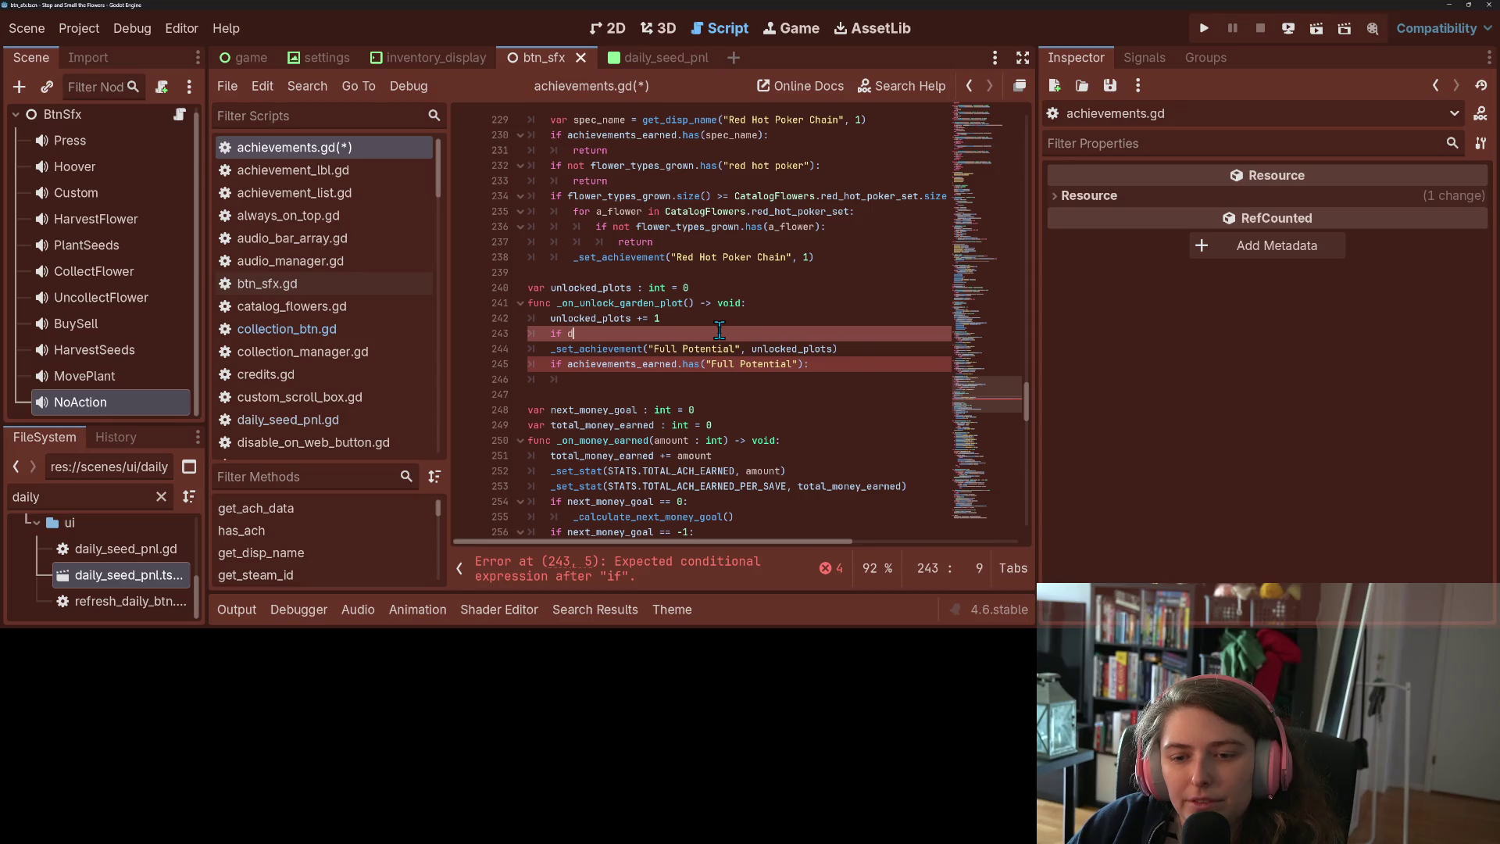
Write the condition if achievement_data["Full Potential"].has(unlocked_plots): using completions
type("ata")
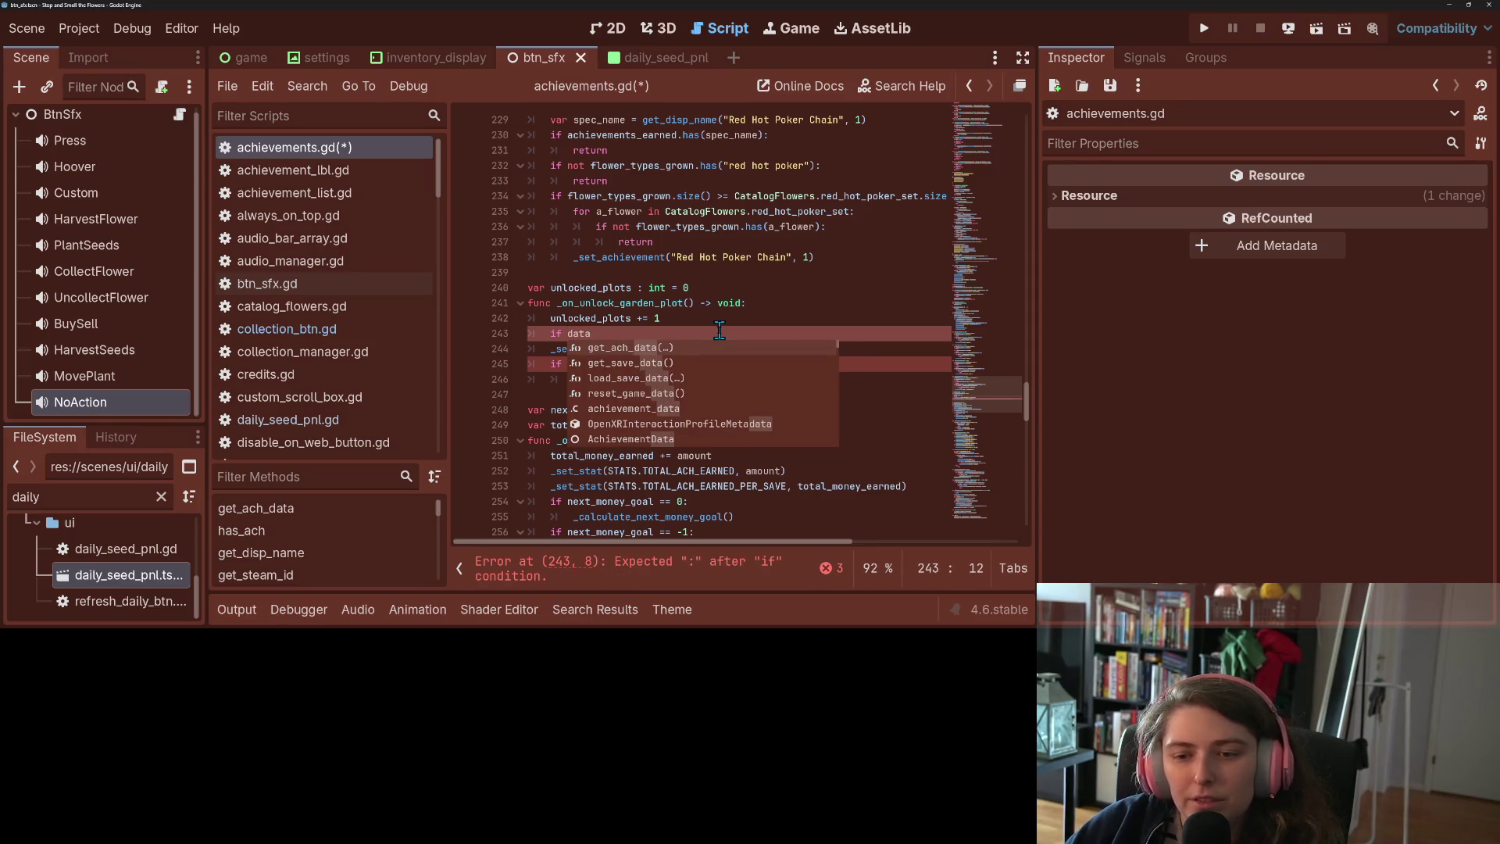
key("BackSpace")
key("BackSpace")
key("BackSpace")
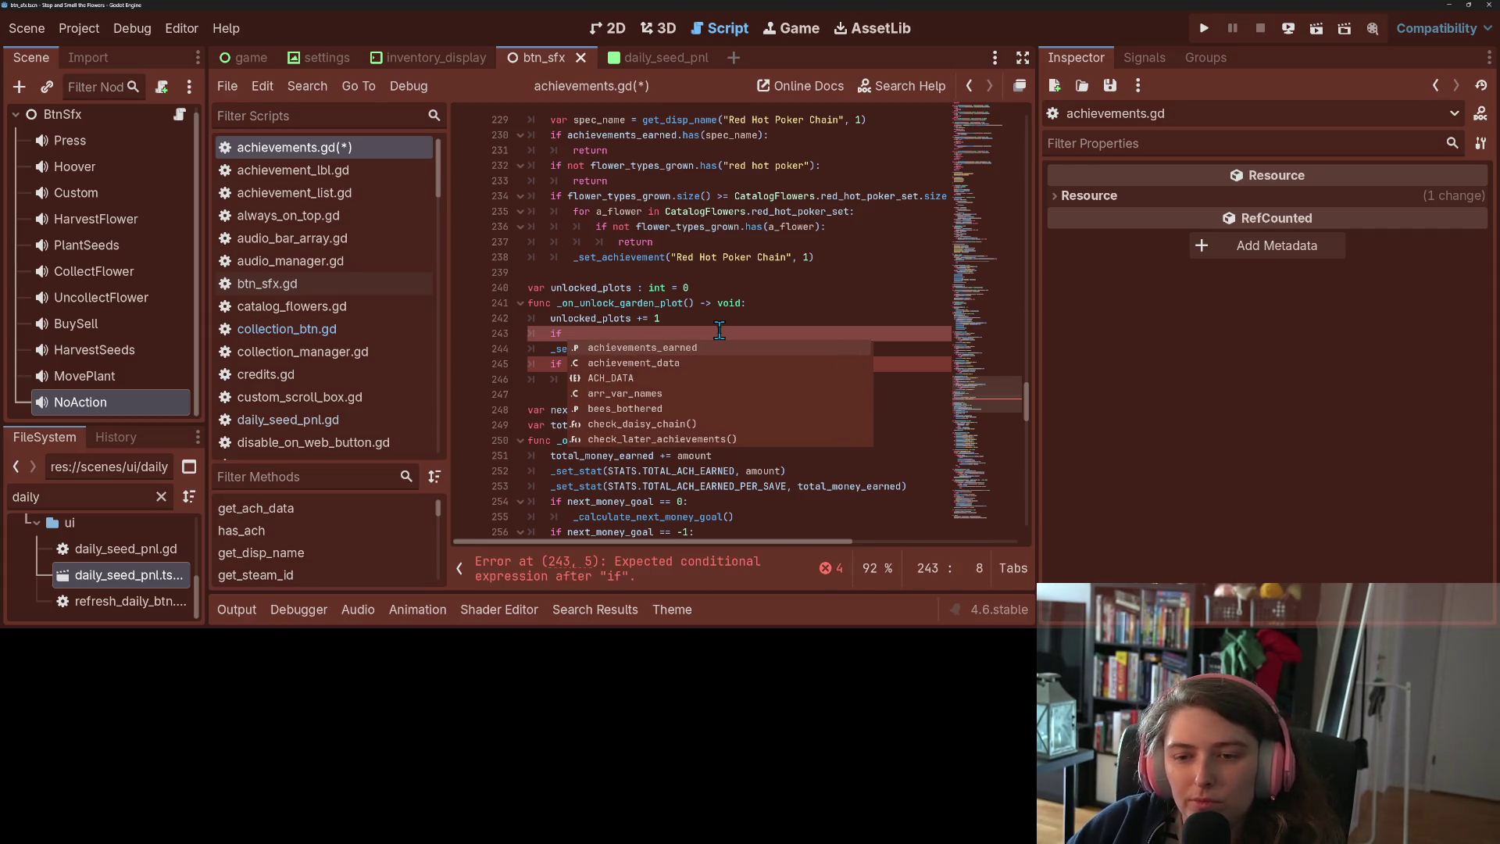
key("Down")
key("Return")
type(".has")
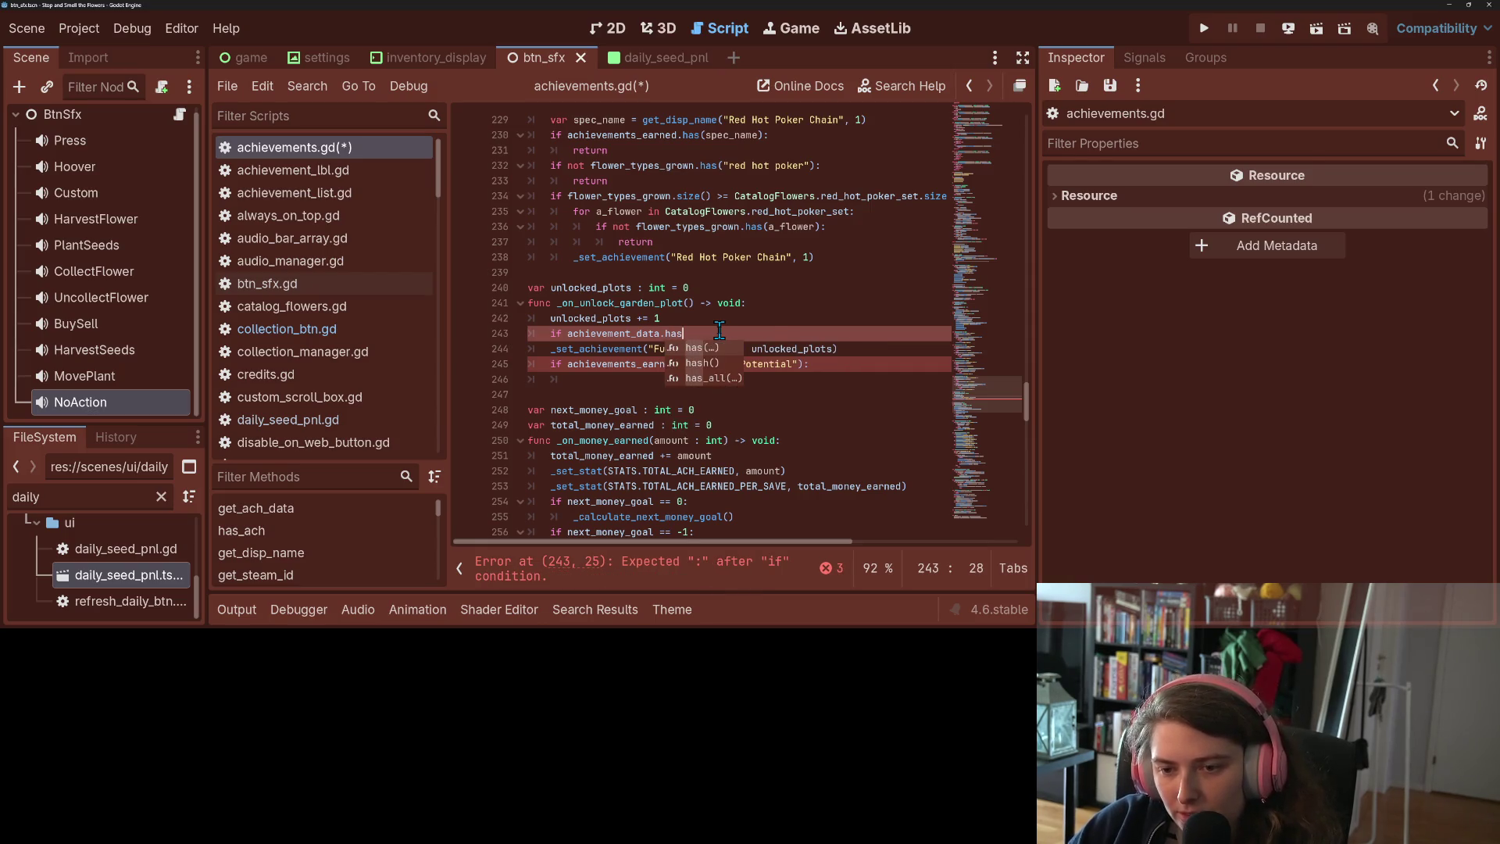
key("BackSpace")
key("BackSpace")
key("BackSpace")
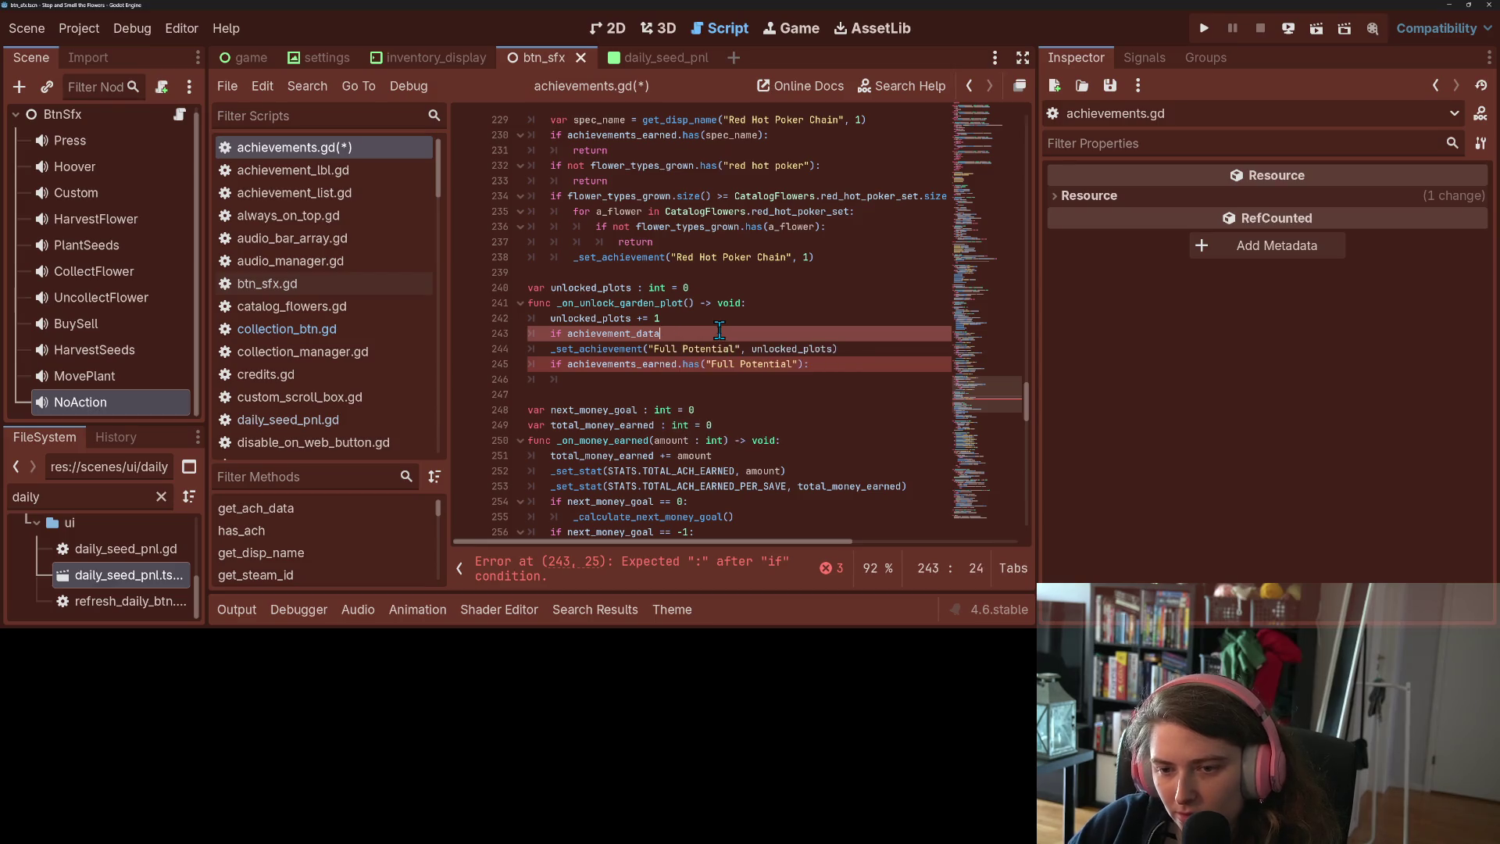
type("[]")
key("Left")
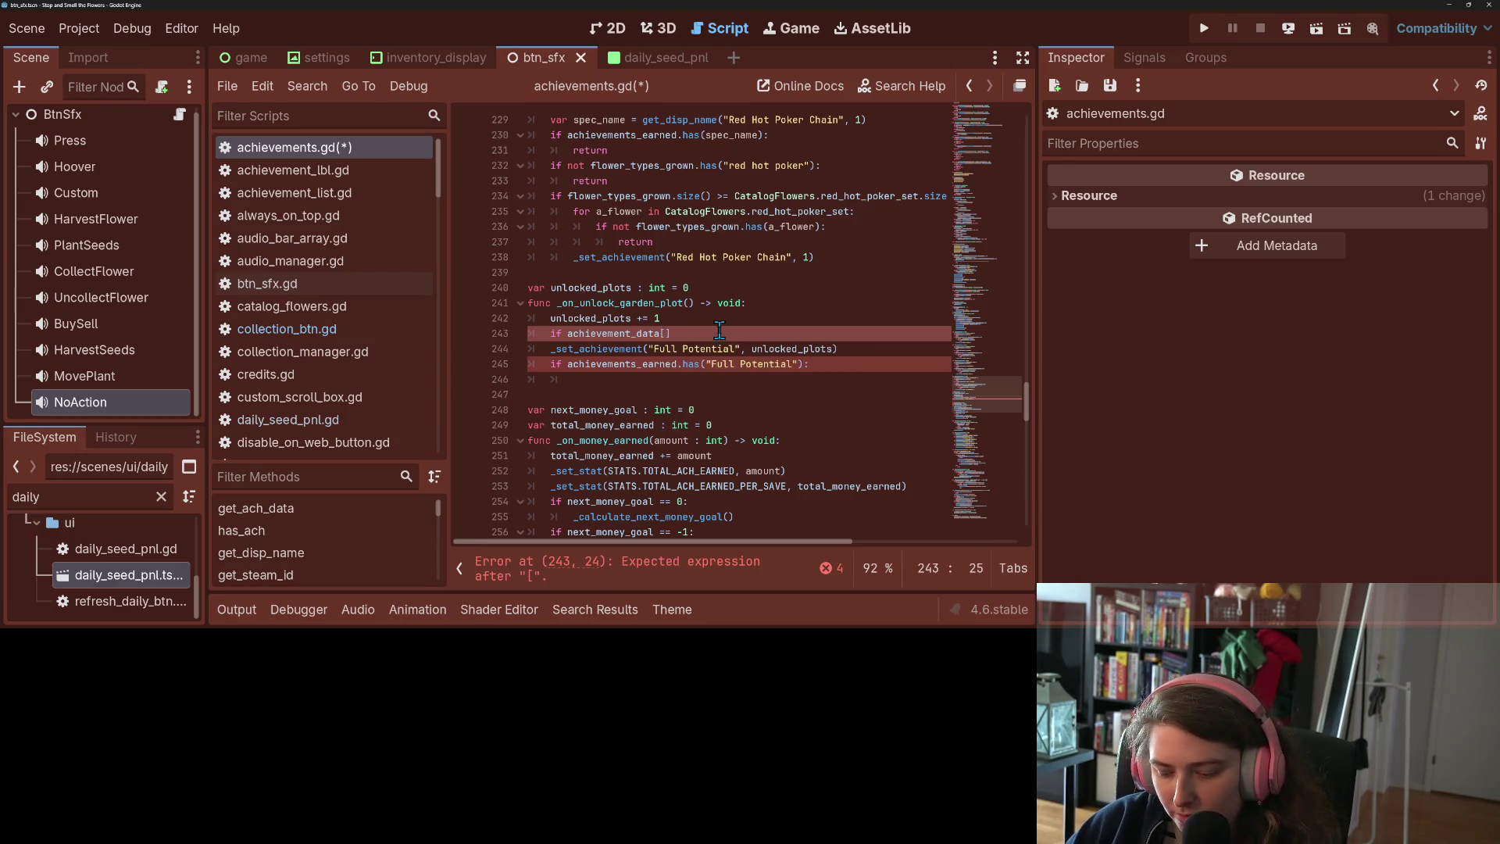
type("\"Fu")
key("Return")
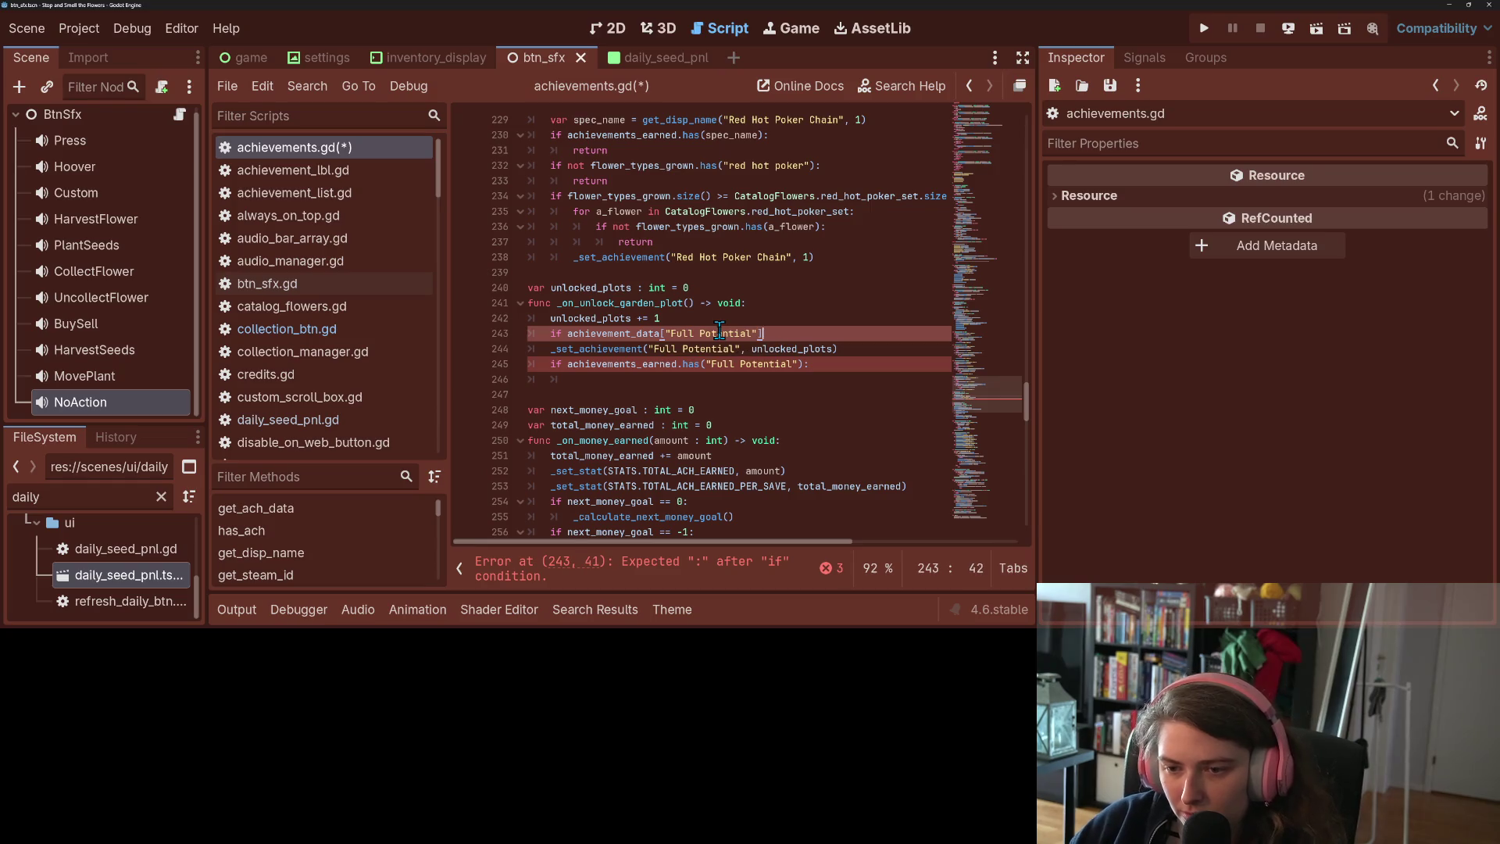
type(".has")
key("Return")
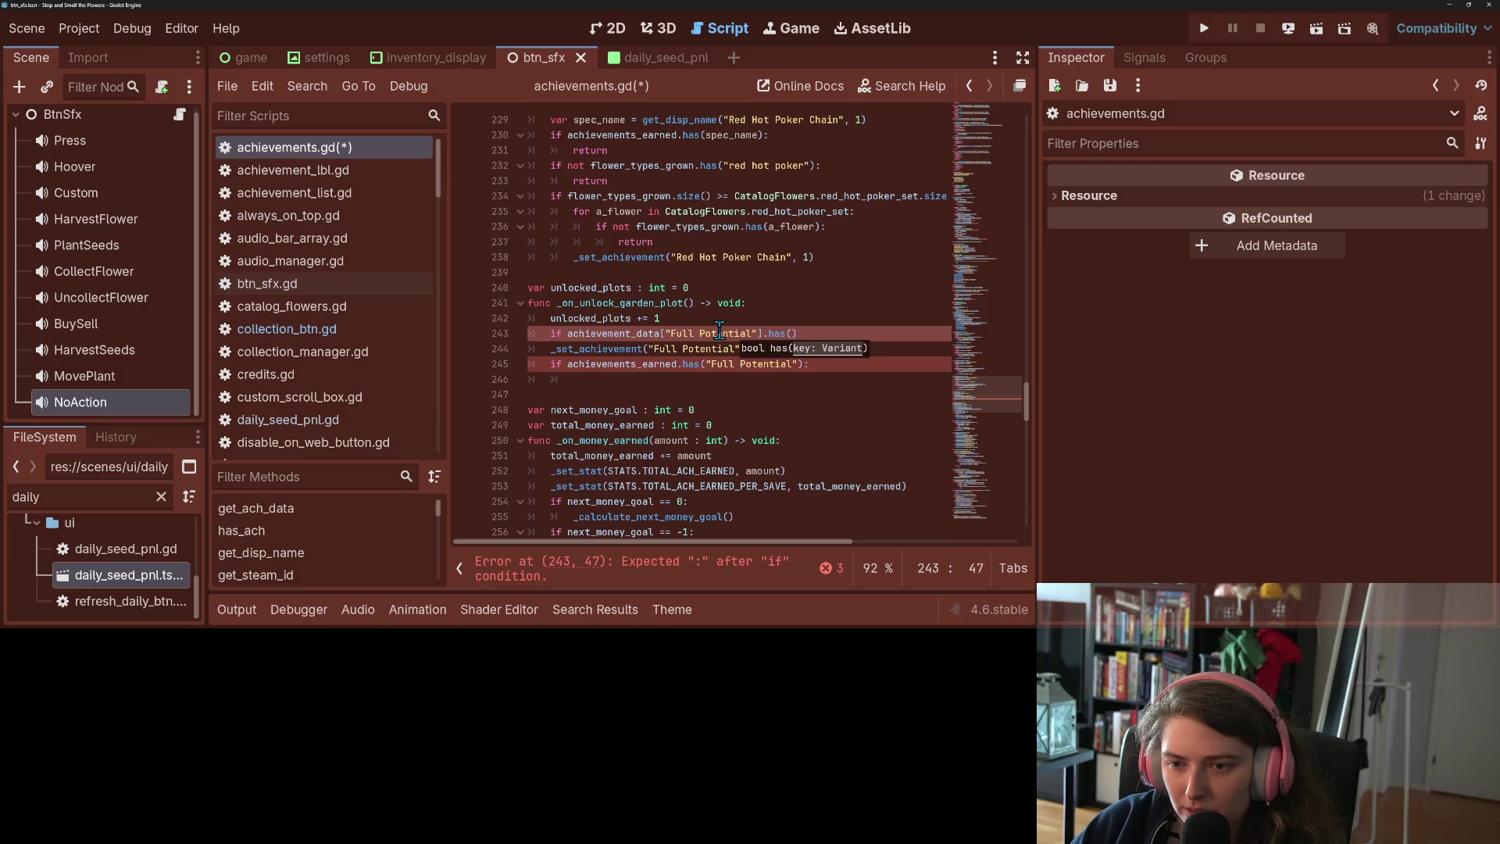
type("l")
key("Return")
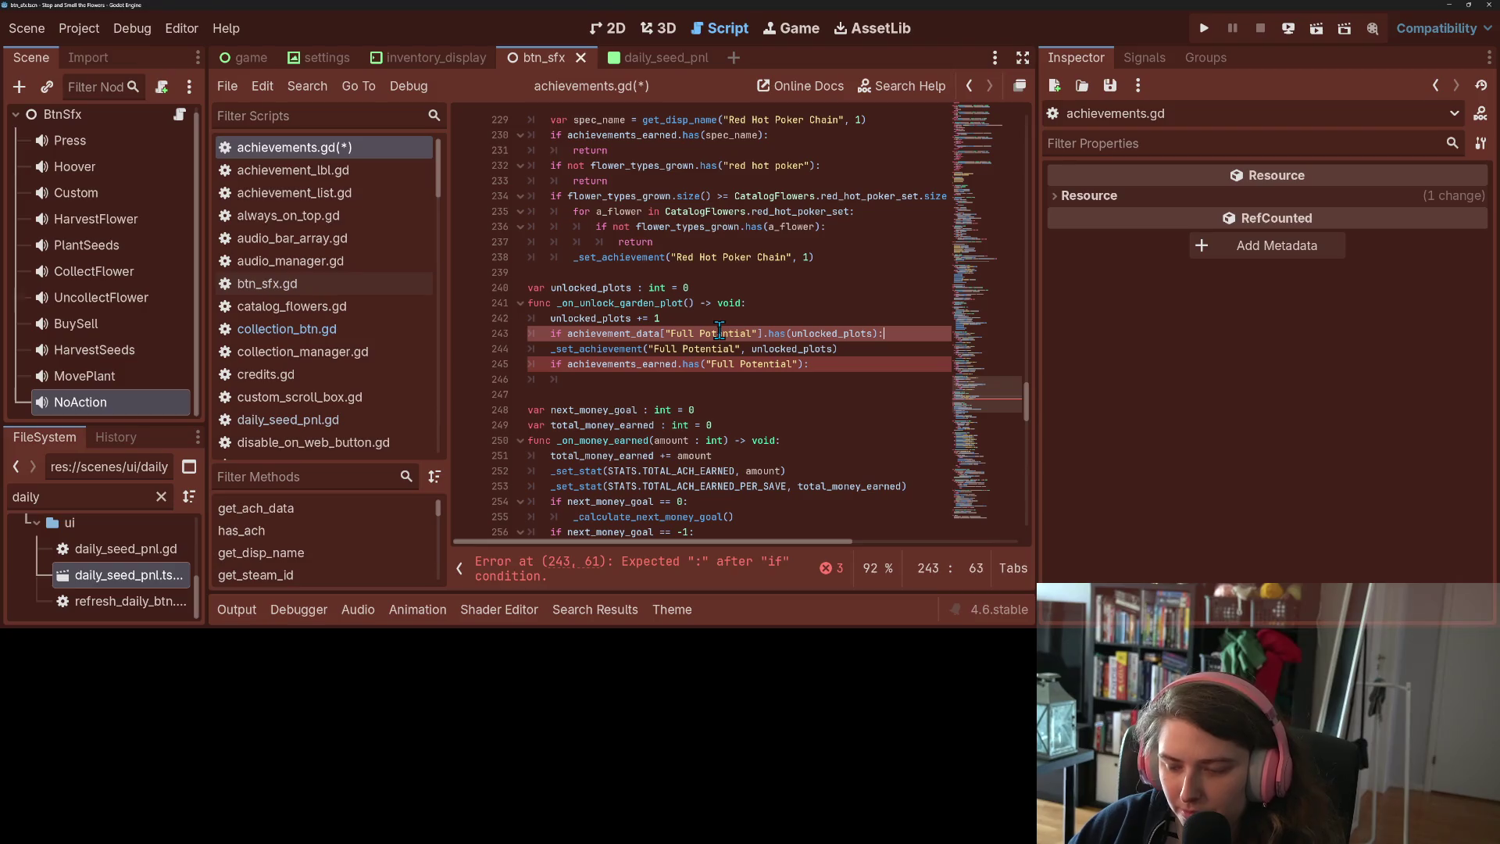
Indent the Full Potential award under the new check and select the old achievements_earned check
key("Down")
left_click(550, 350)
key("Tab")
left_click_drag(550, 364, 843, 370)
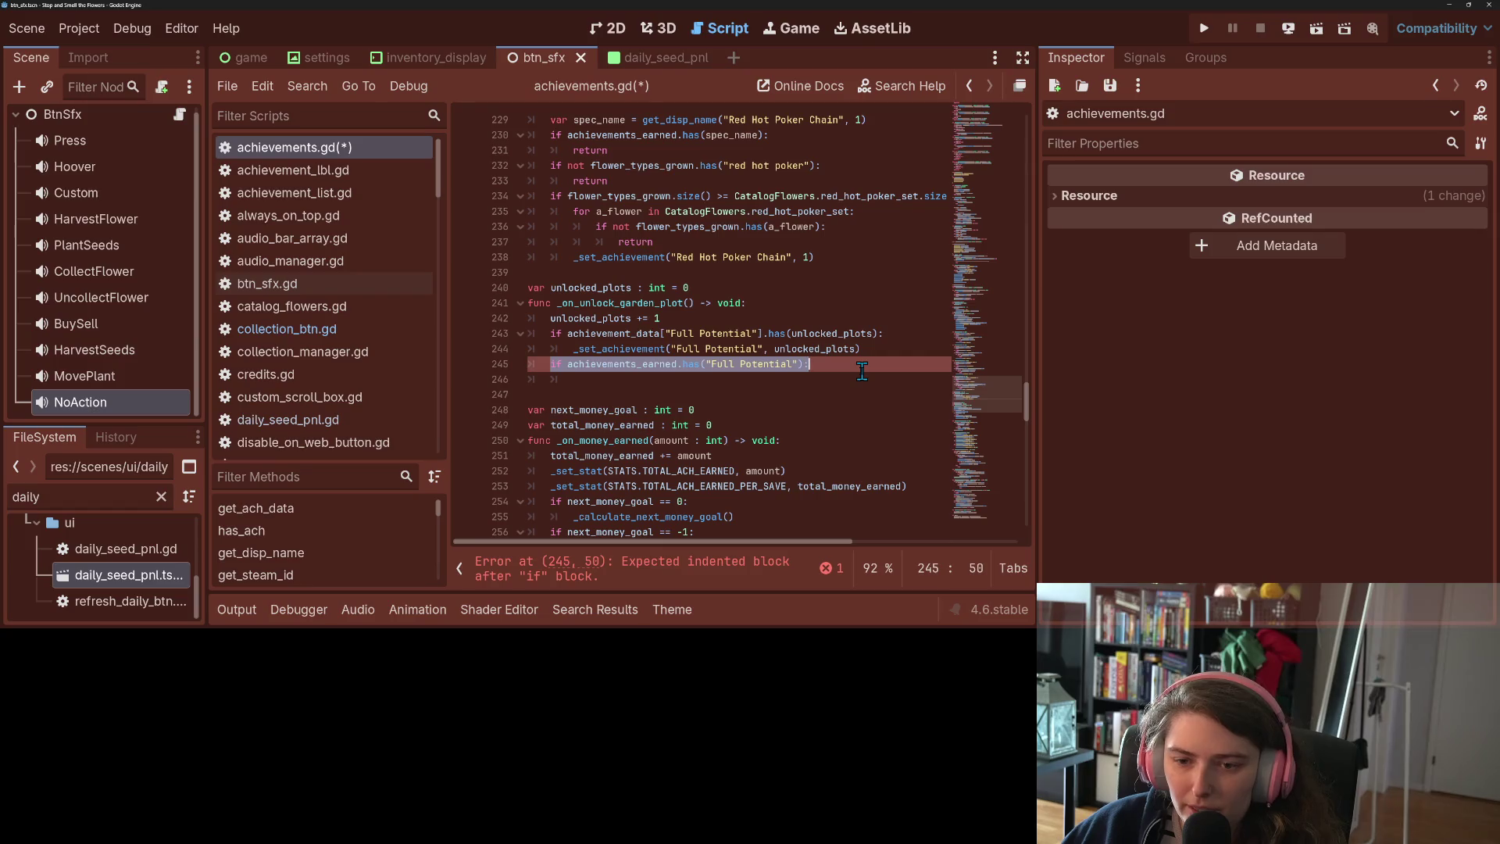
Replace the old check with if flower_types_grown.size() == 1: on line 245
key("BackSpace")
key("Tab")
key("Tab")
type("if ")
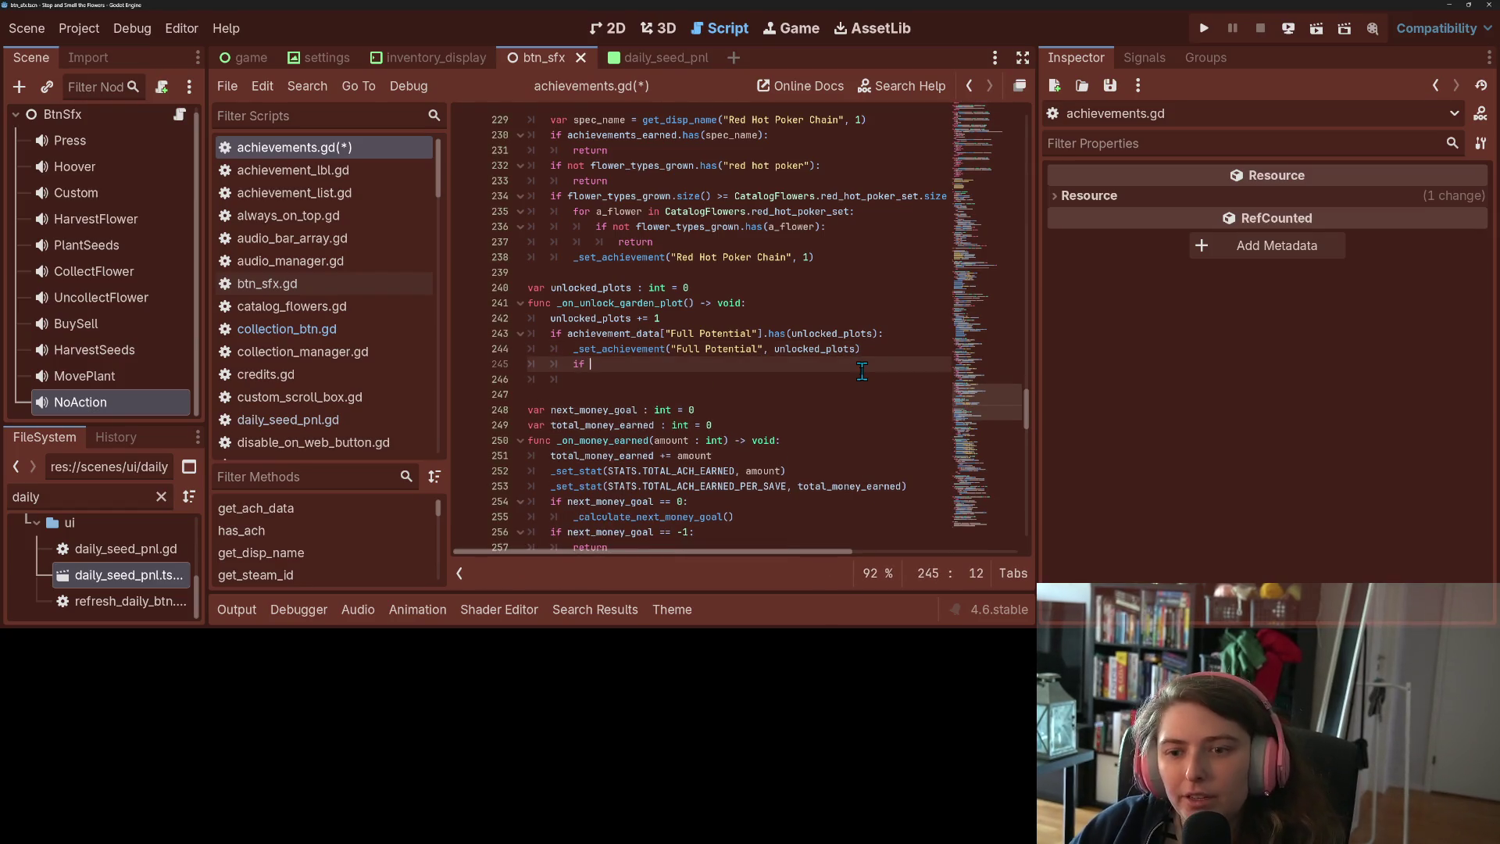
type("fl")
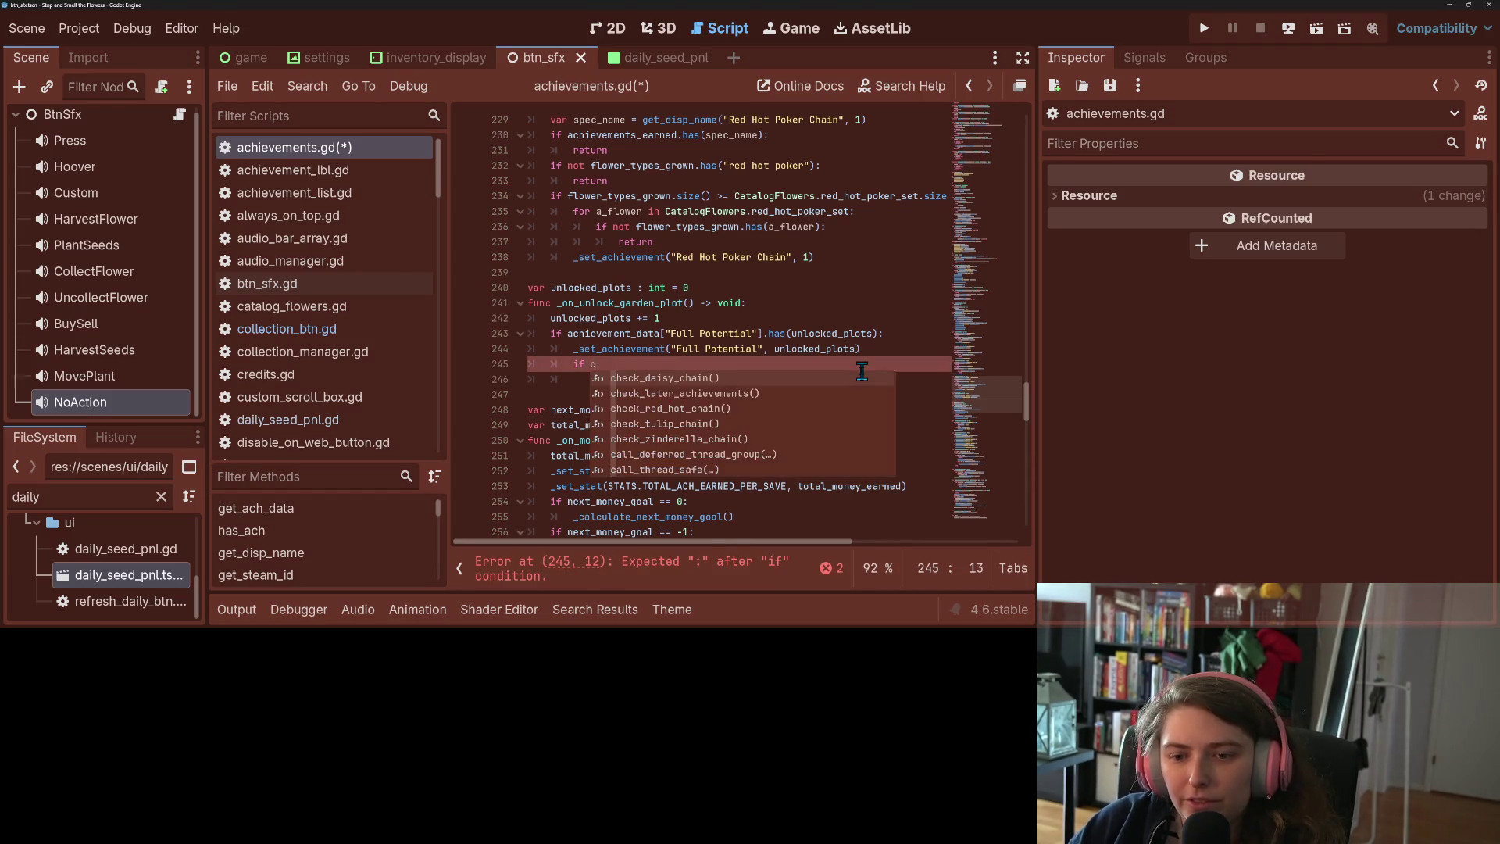
key("Return")
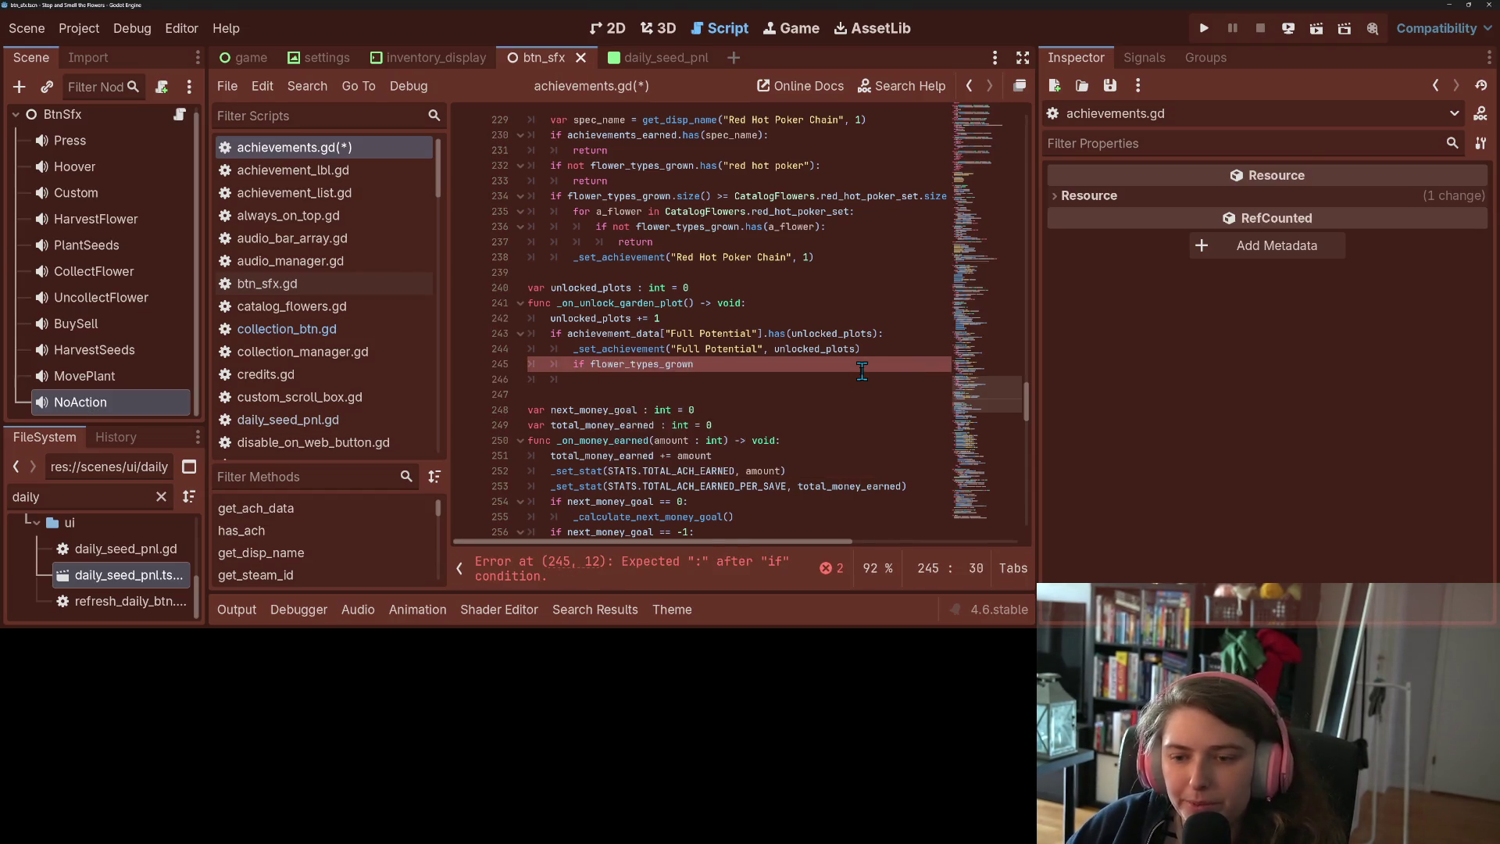
type("si")
key("Return")
type("= 1:")
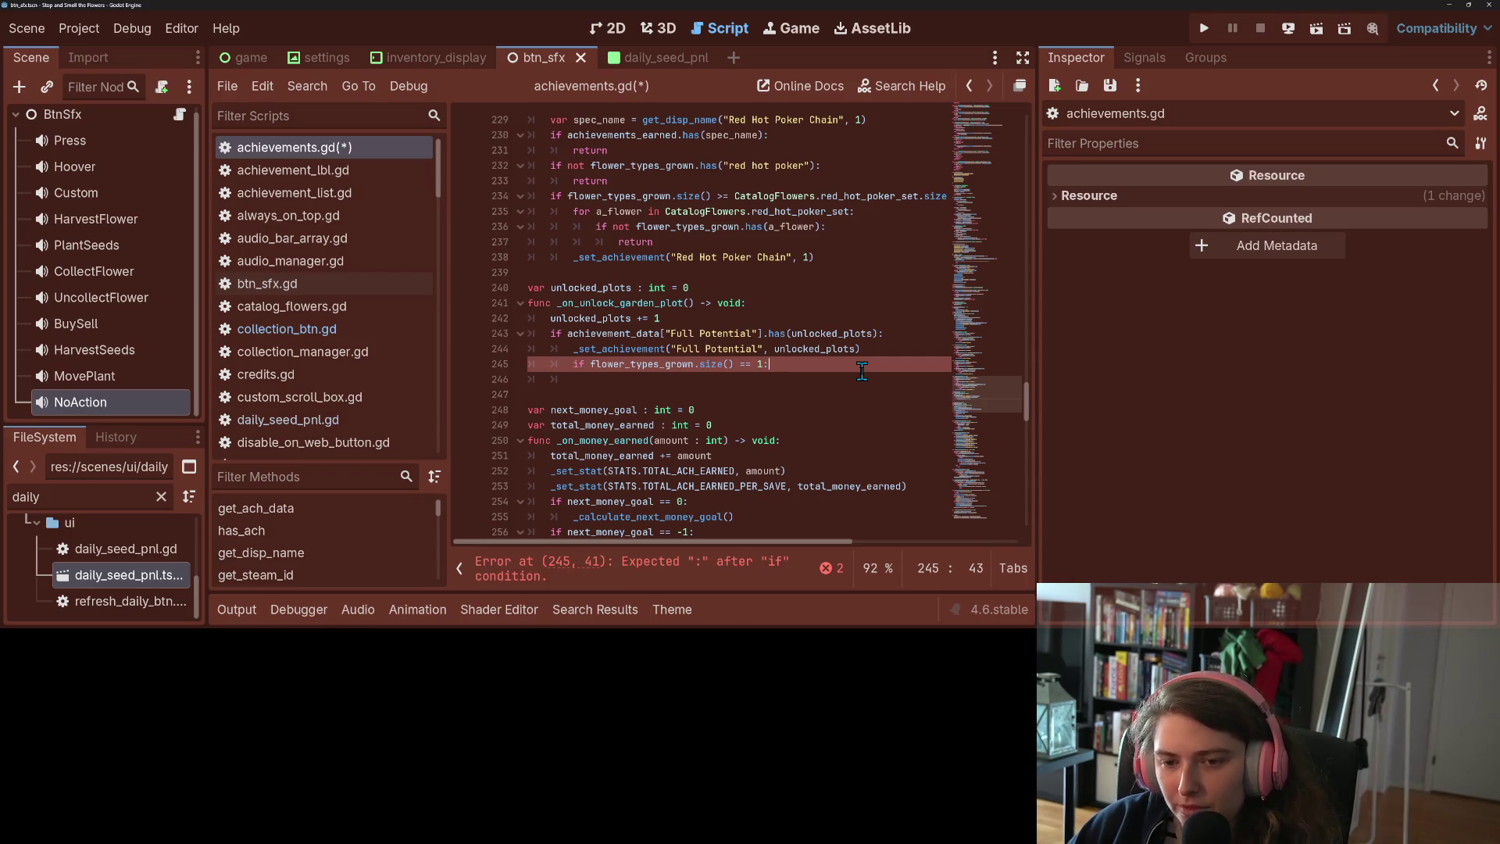
key("Return")
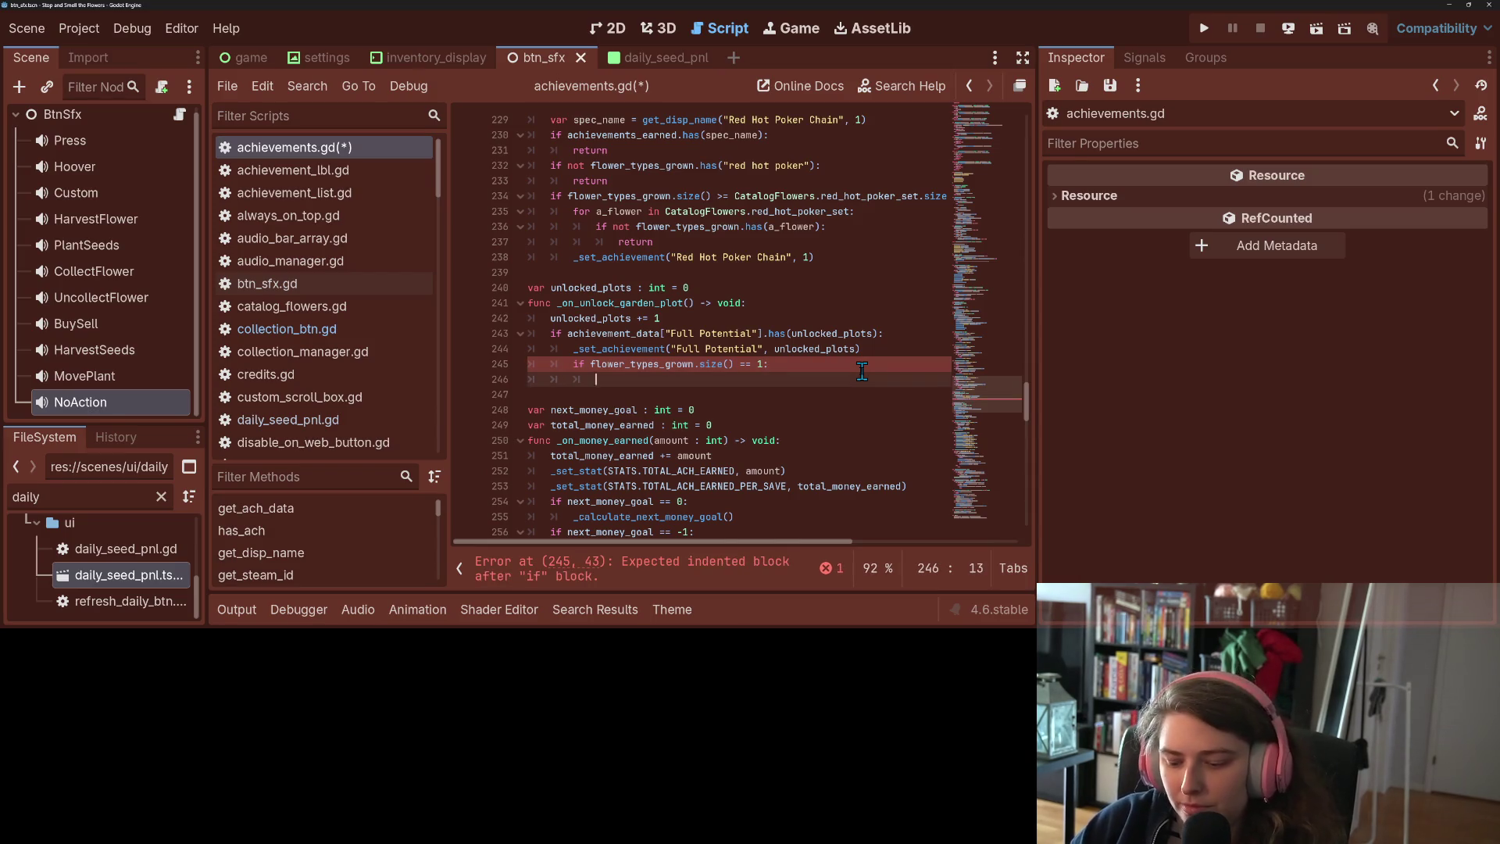
Add _set_achievement("Dandy Potential", 1) under it, save, and highlight flower_types_grown
type("_set_ach")
key("Return")
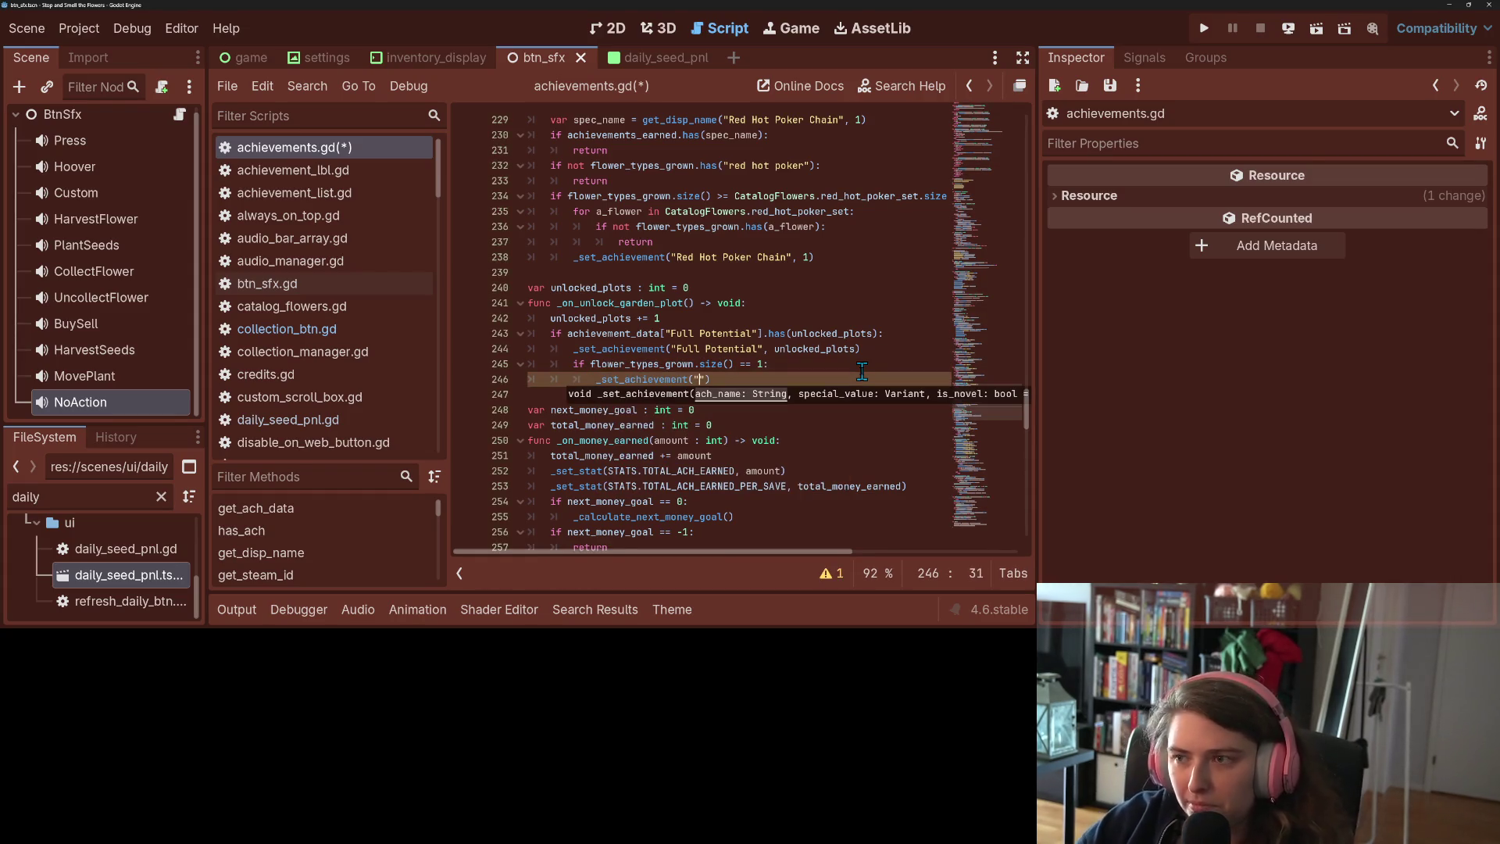
type("Dandy Potn")
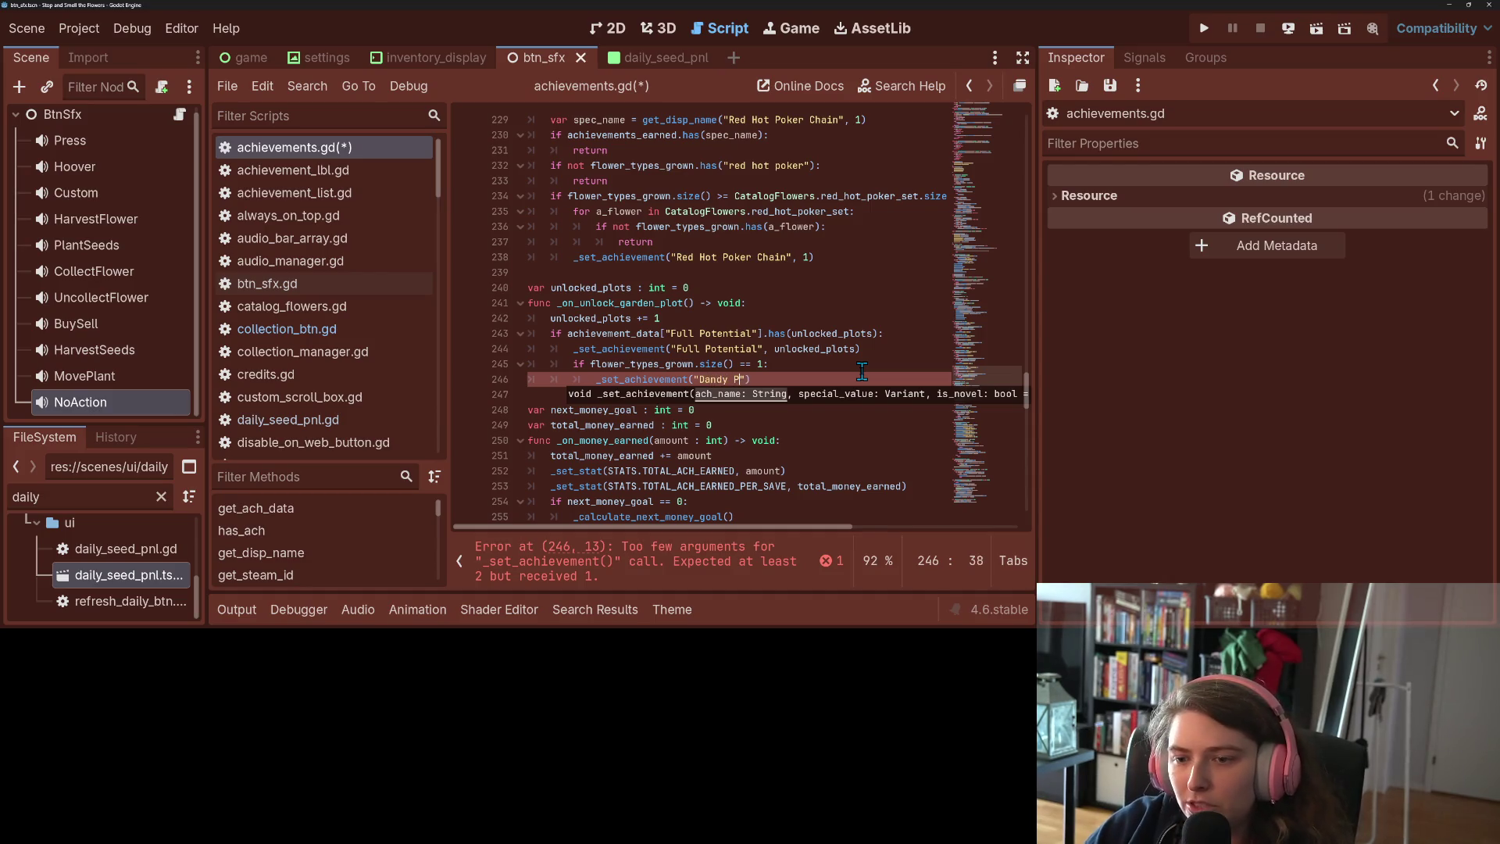
key("BackSpace")
key("BackSpace")
type("ential\"")
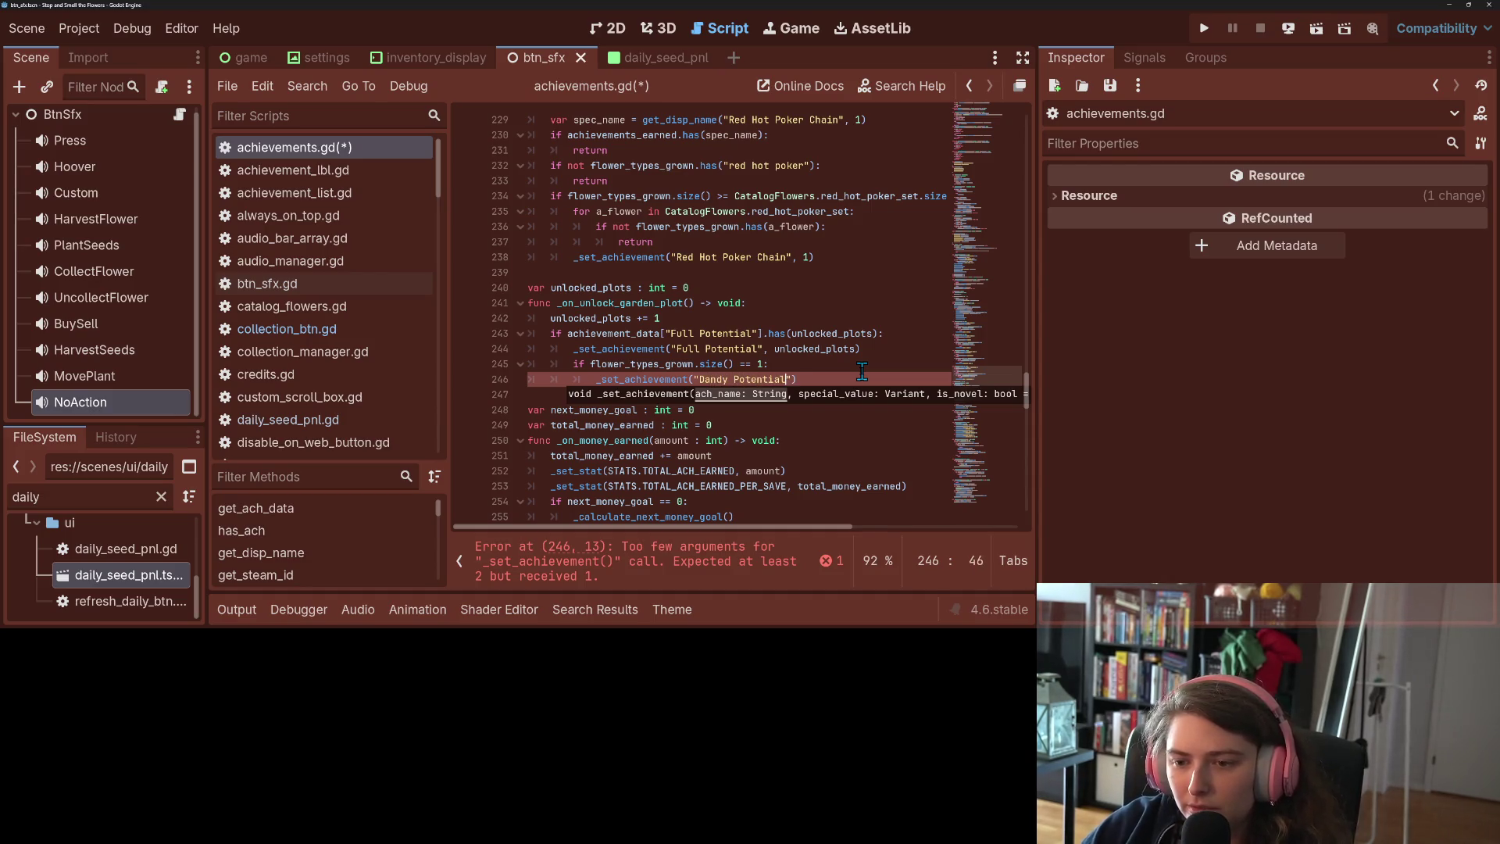
type(", 1")
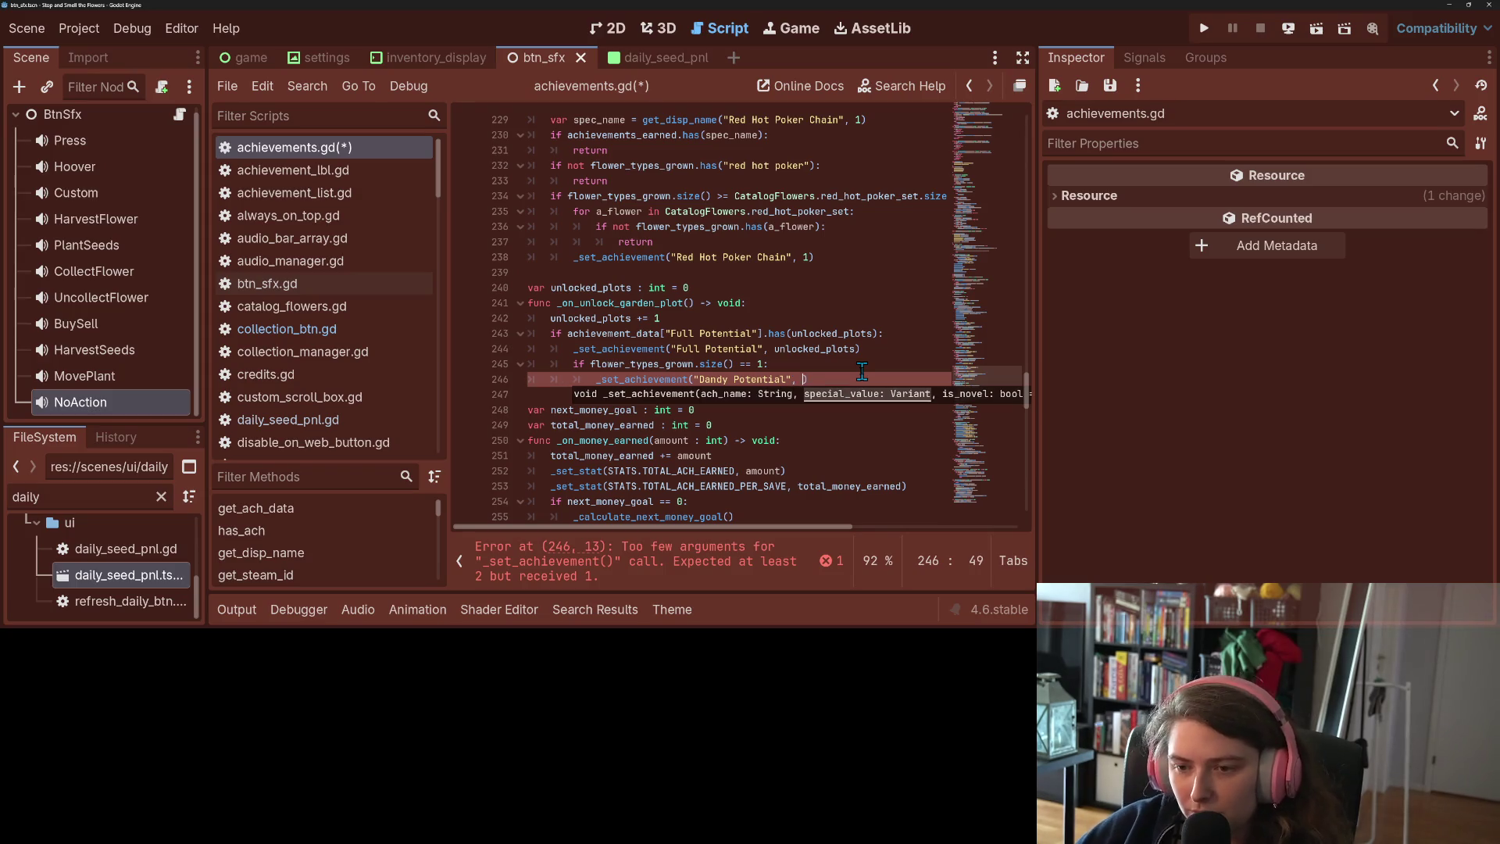
key("ctrl+s")
key("Left")
key("Left")
key("Left")
double_click(673, 365)
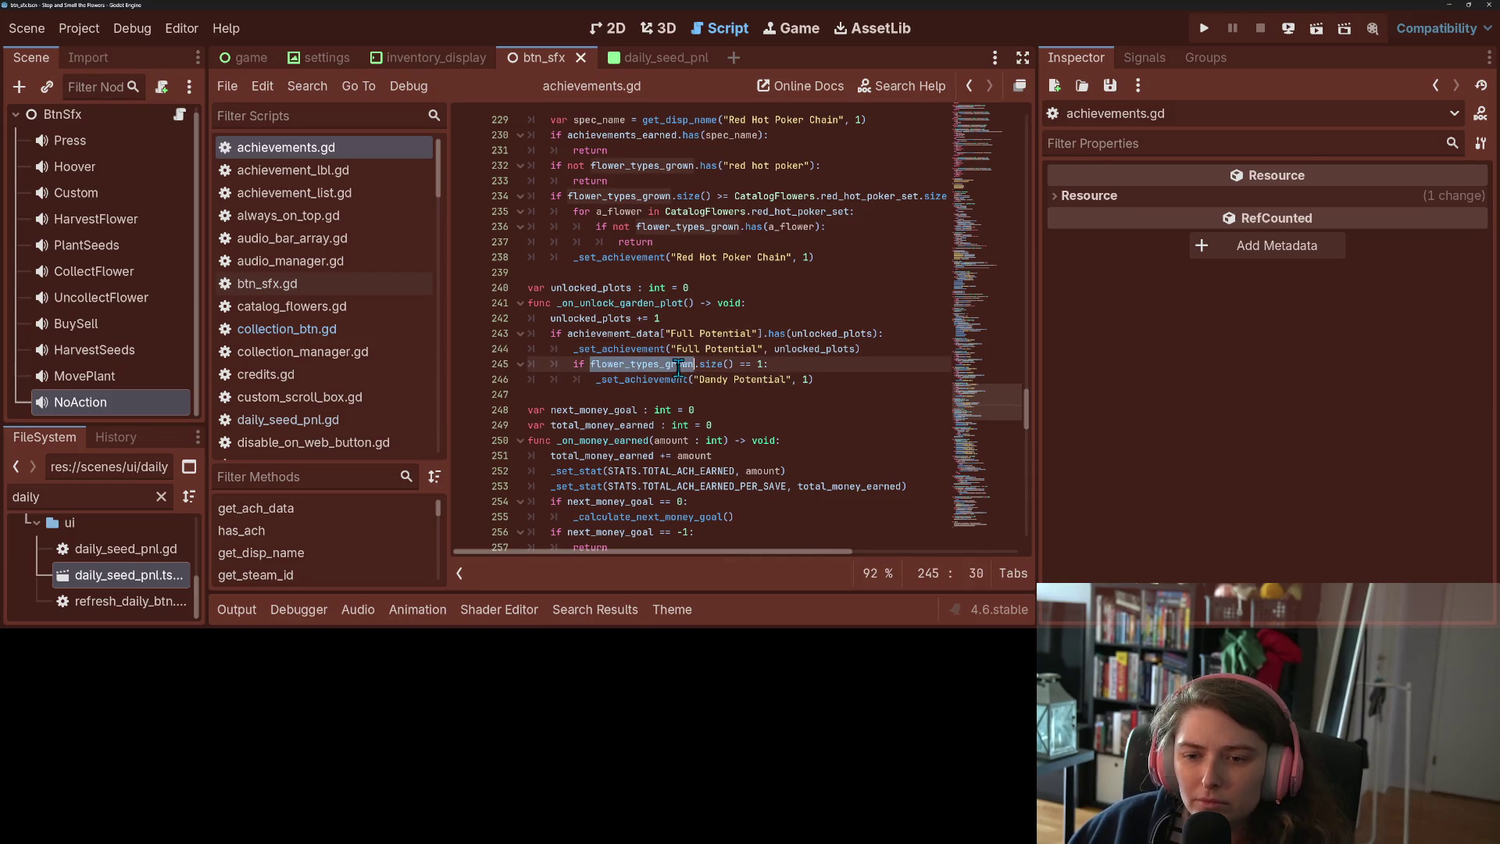
Scroll through the flower_types_grown uses, then drag the minimap to the script's end
scroll(705, 377, "up", 3)
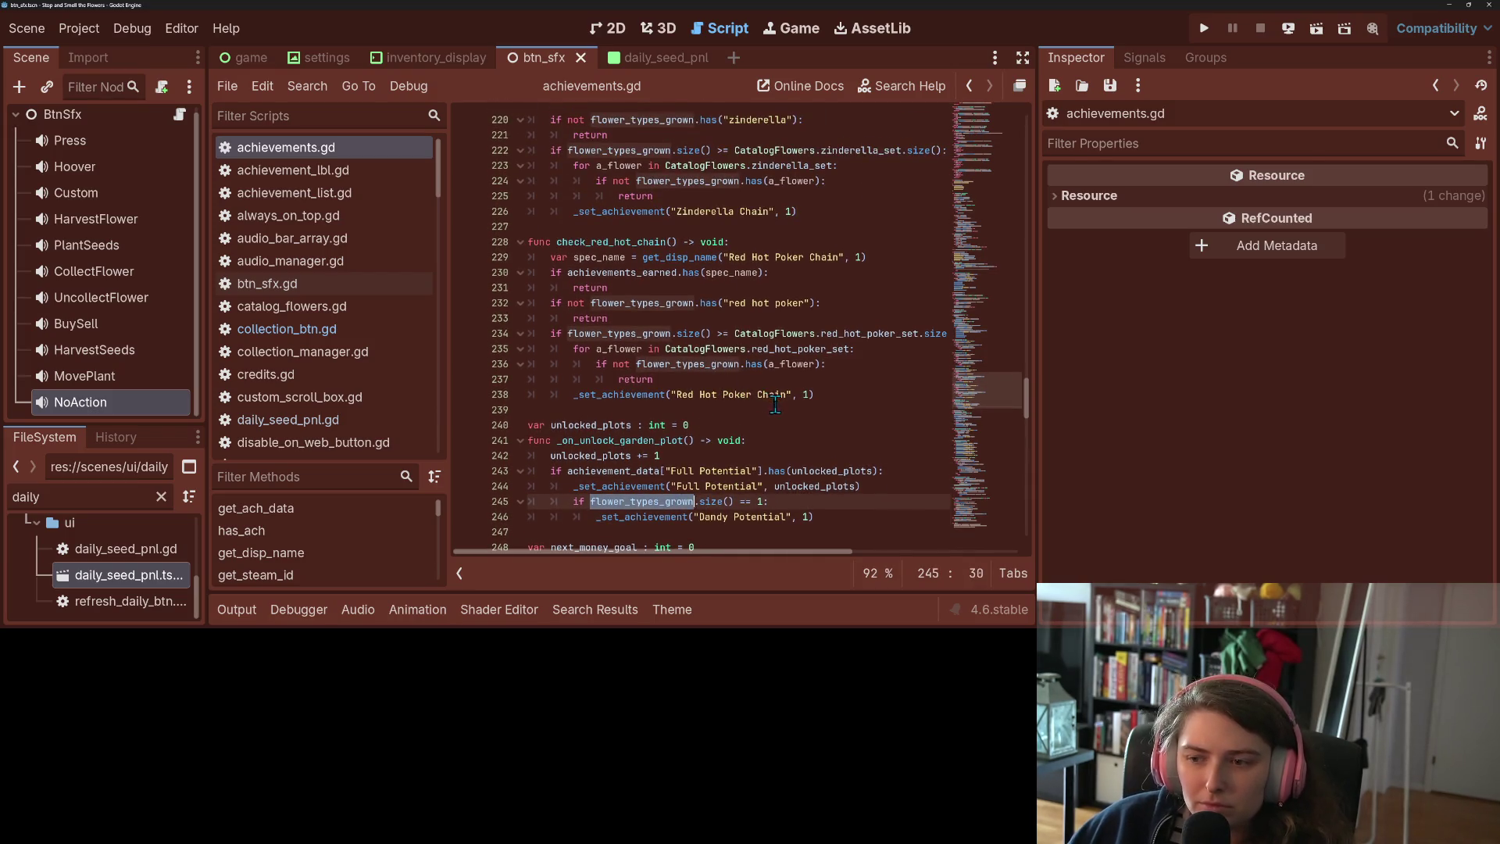
scroll(774, 402, "up", 8)
scroll(774, 403, "up", 2)
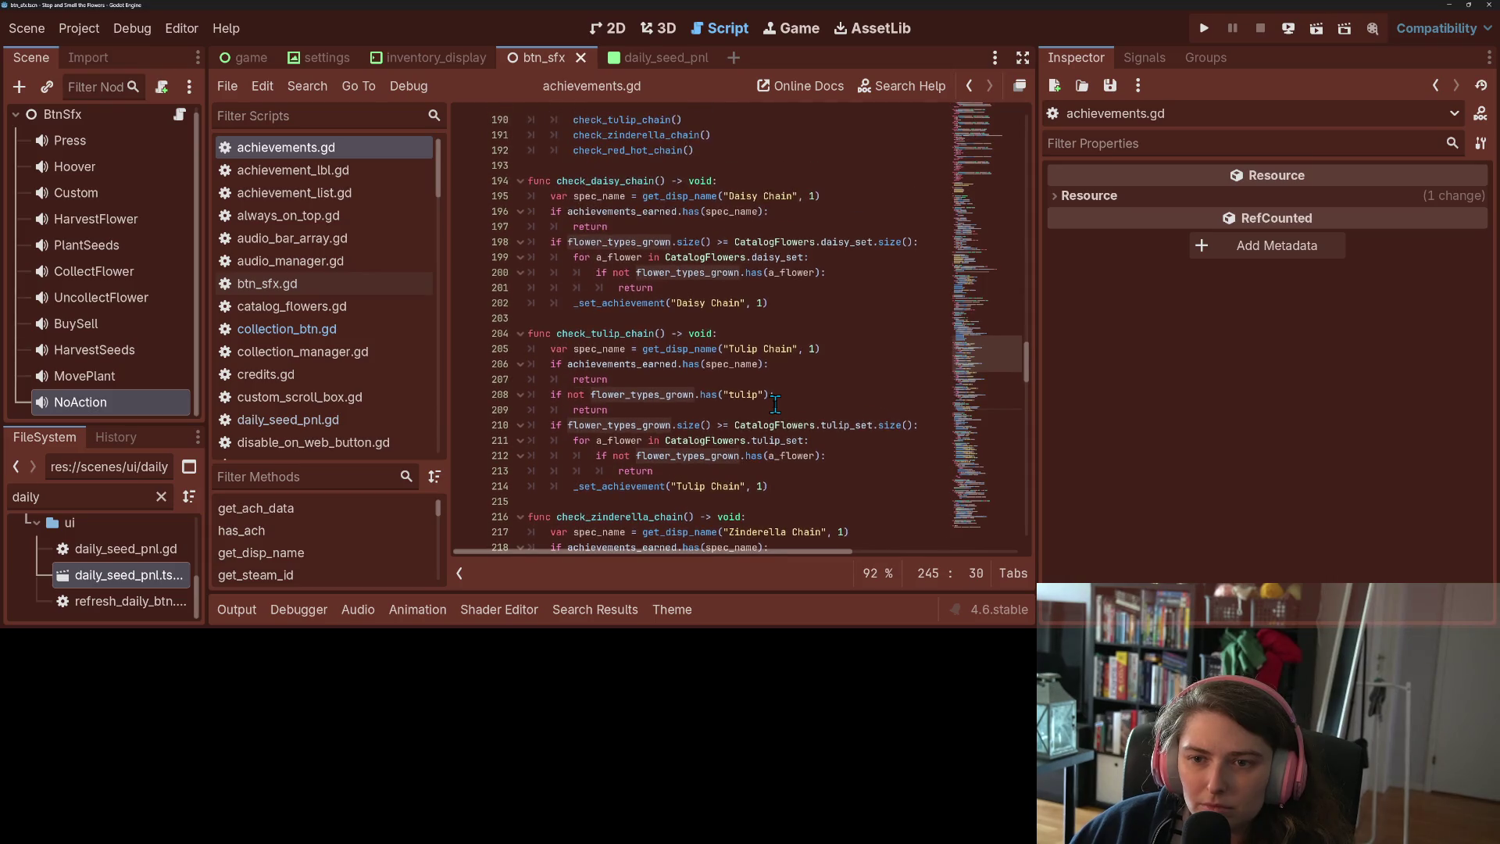
scroll(775, 404, "up", 4)
scroll(773, 403, "up", 4)
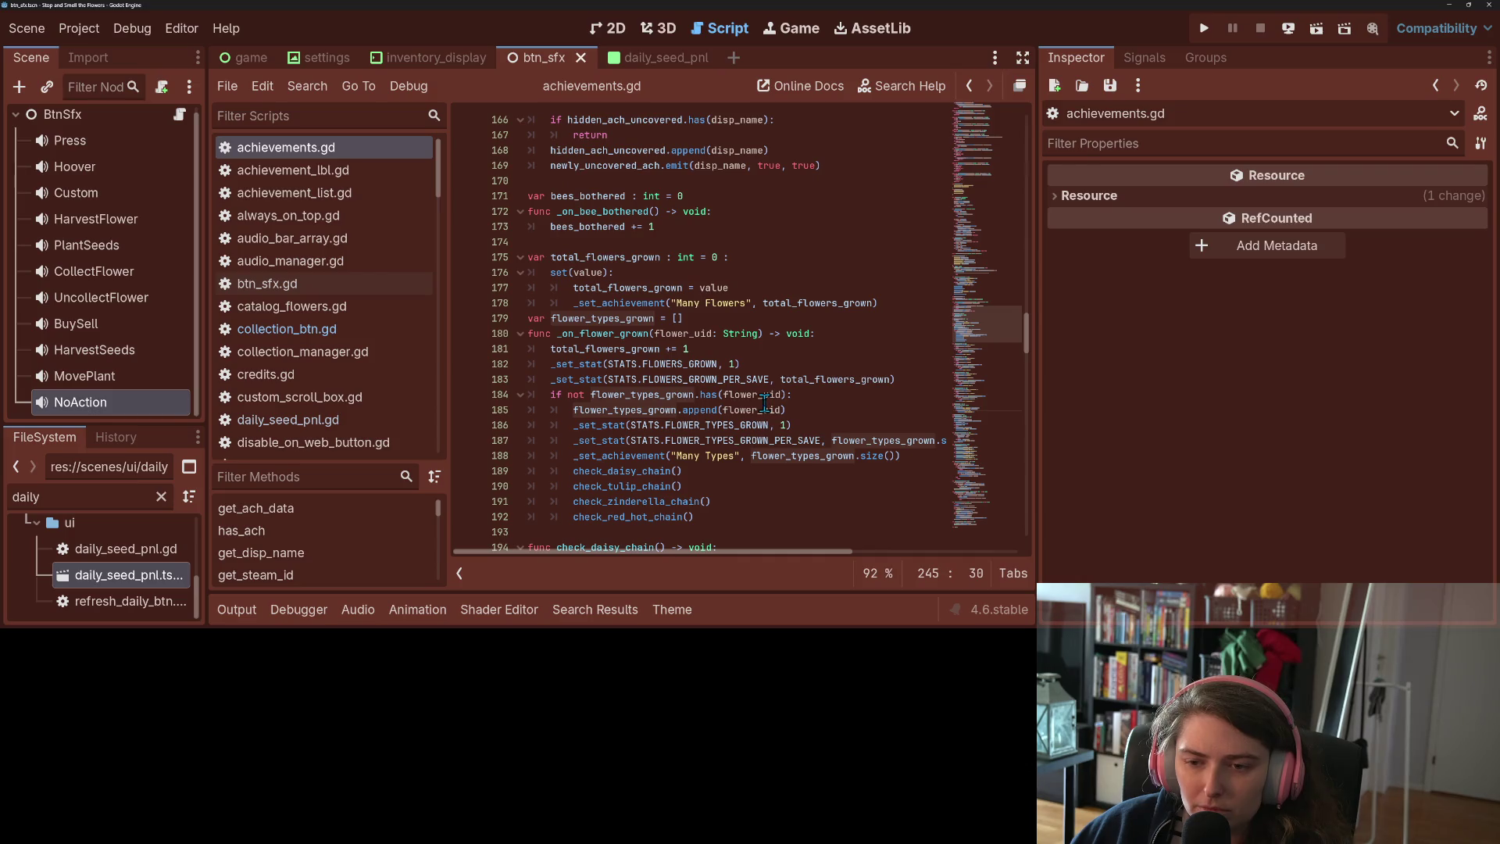
scroll(726, 402, "down", 11)
scroll(727, 402, "down", 11)
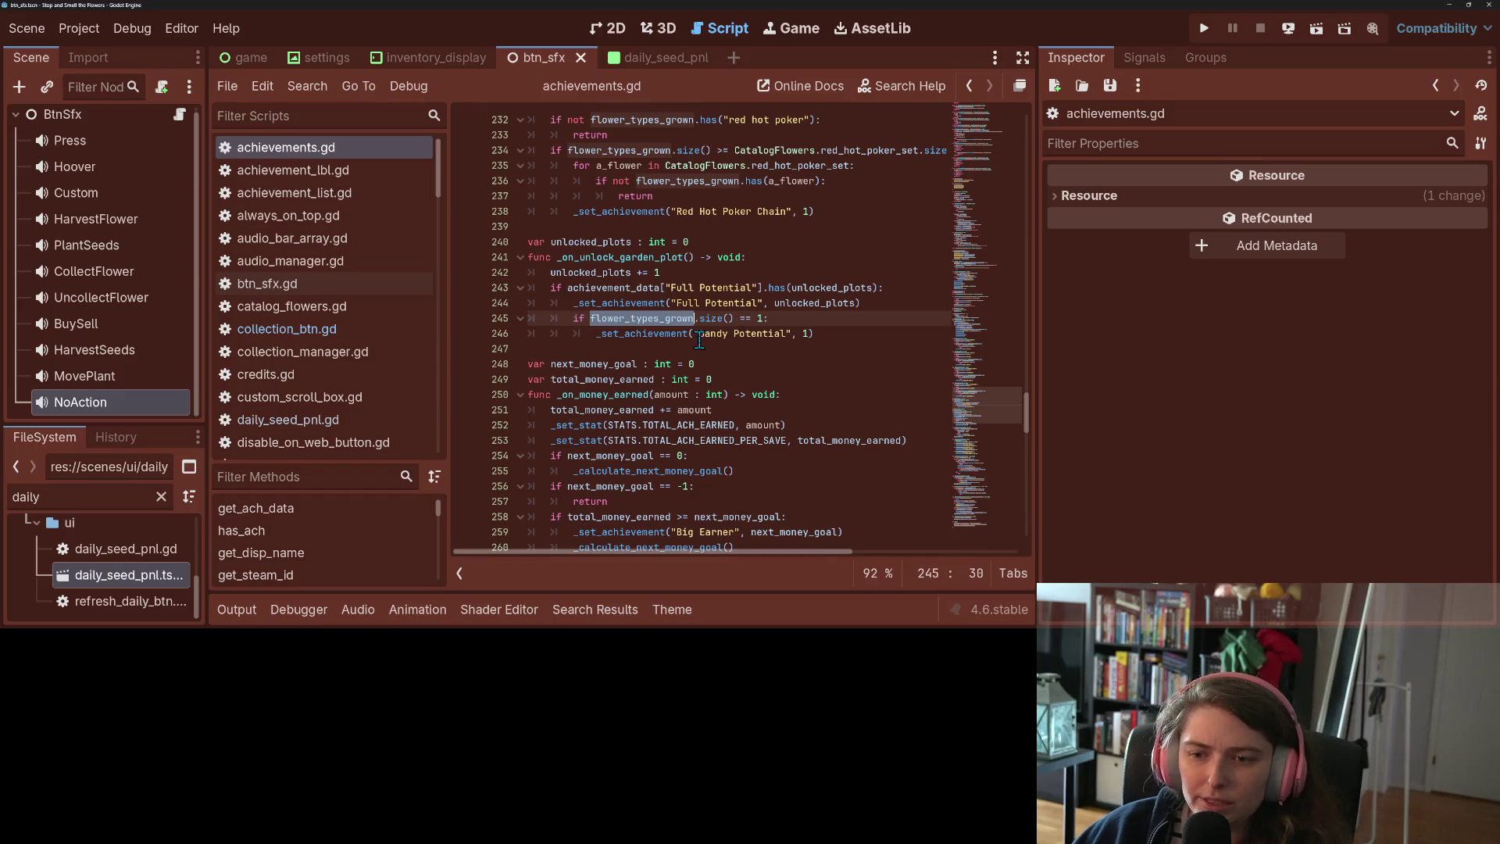
left_click_drag(695, 336, 808, 336)
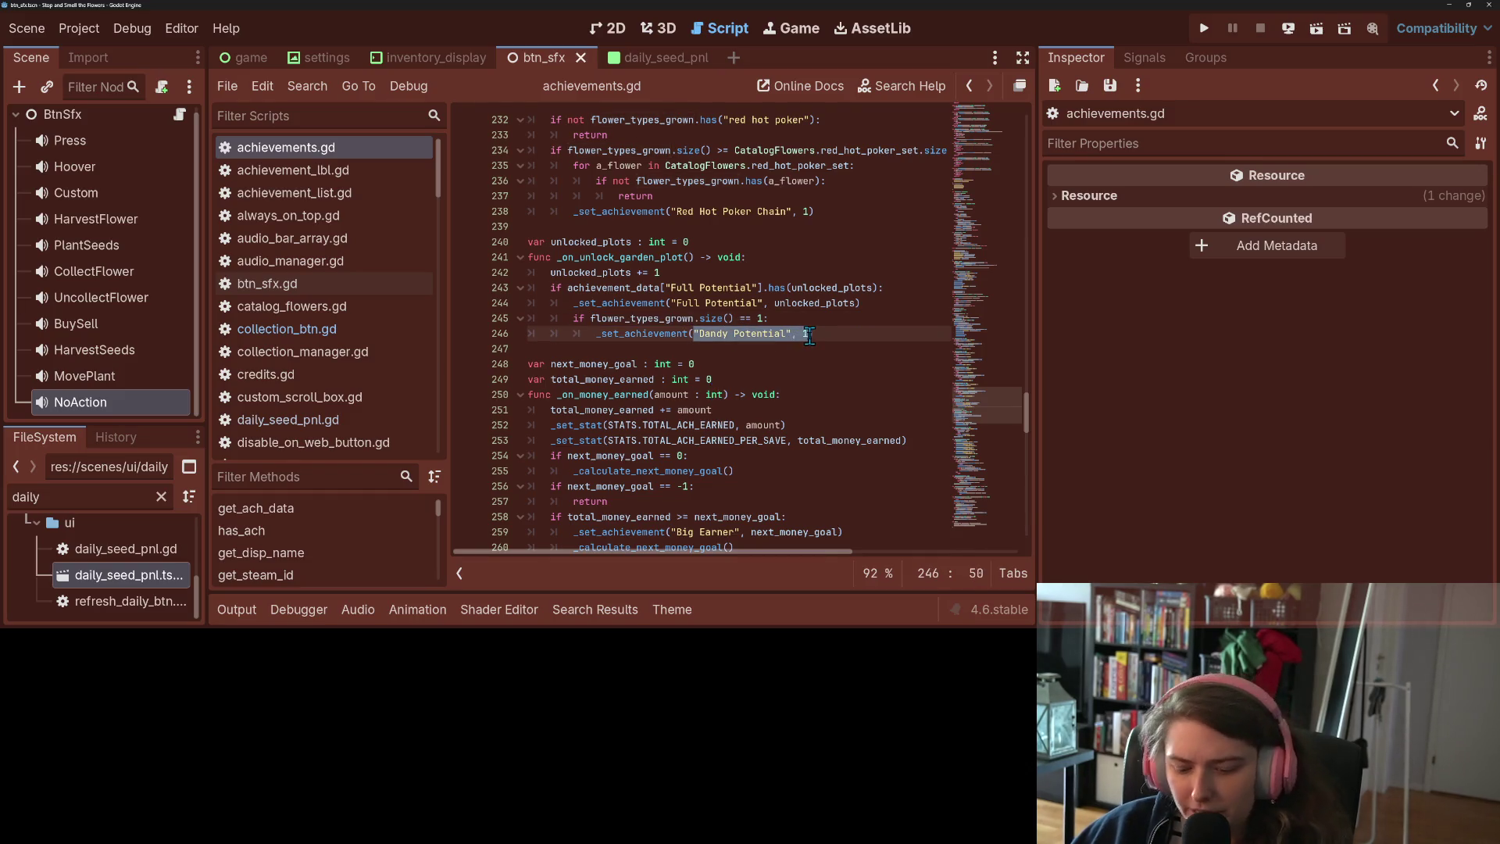
left_click_drag(975, 400, 992, 527)
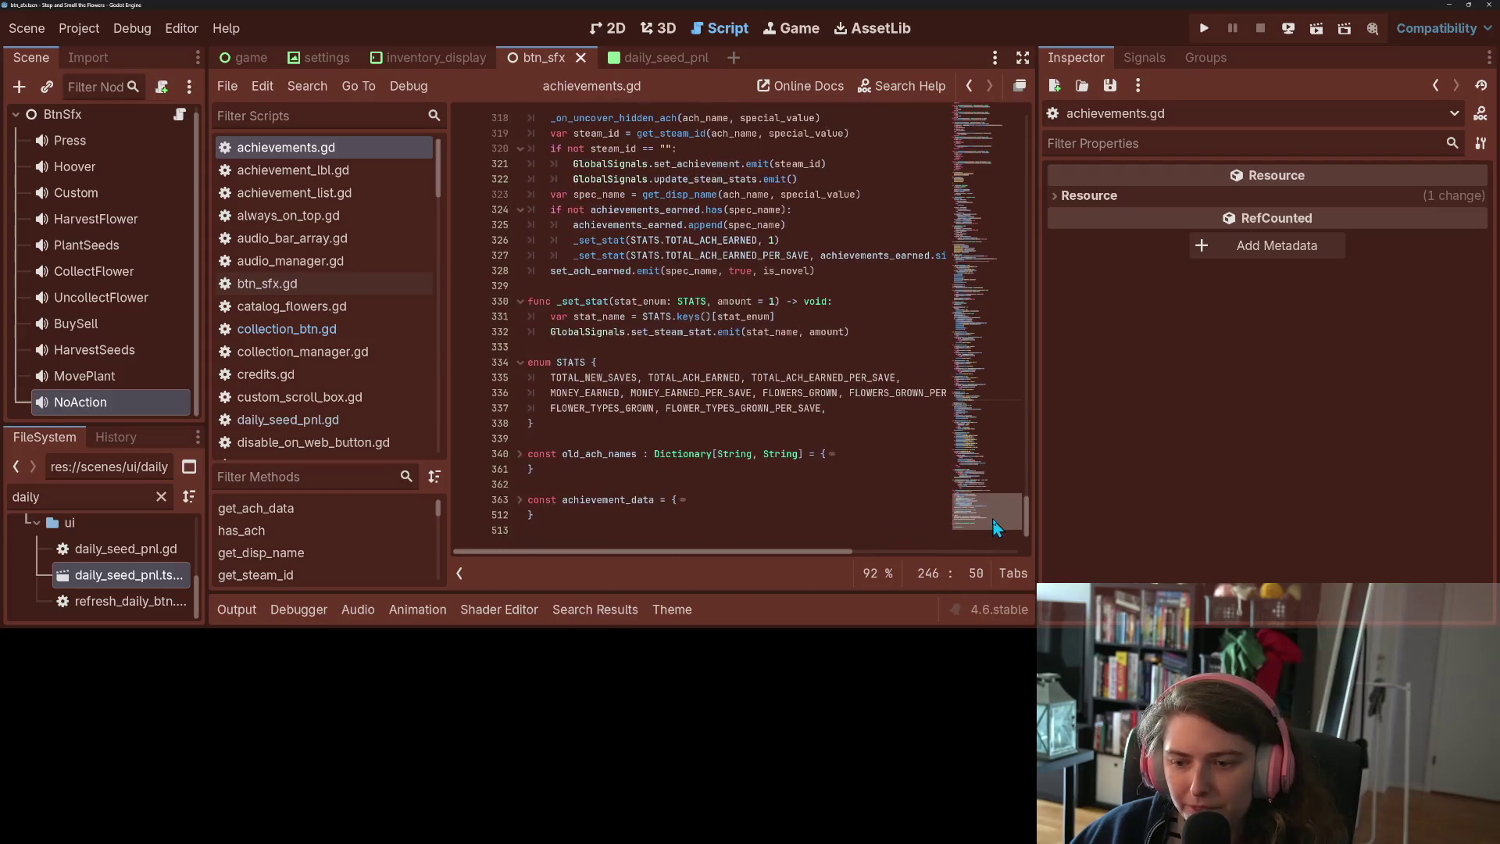
Unfold achievement_data and fold Many Flowers, Many Types, Big Earner, and the Daisy, Tulip, Zinderella Chain entries
left_click(519, 501)
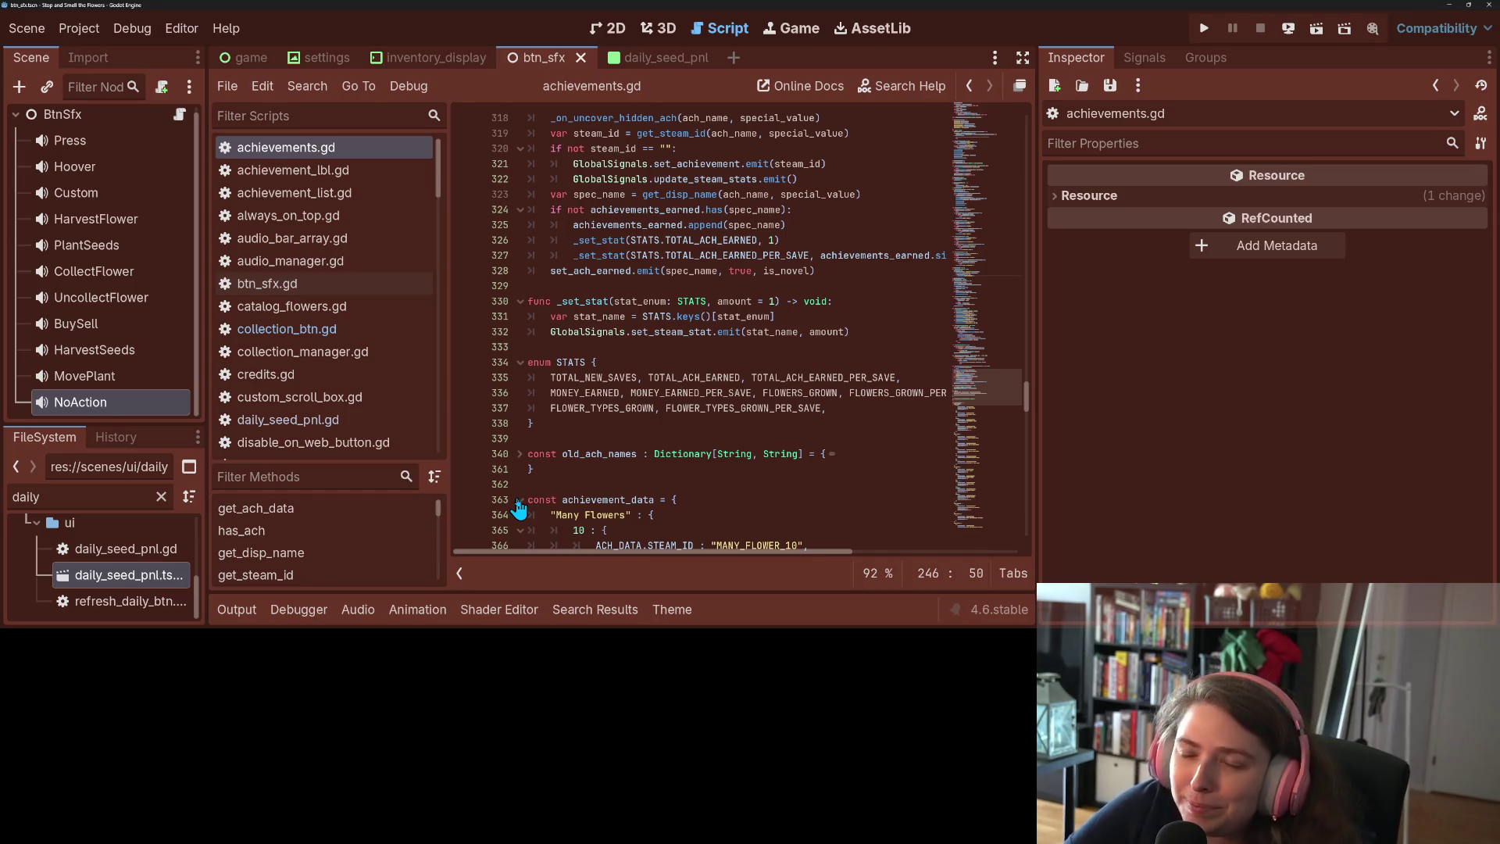
scroll(558, 495, "down", 6)
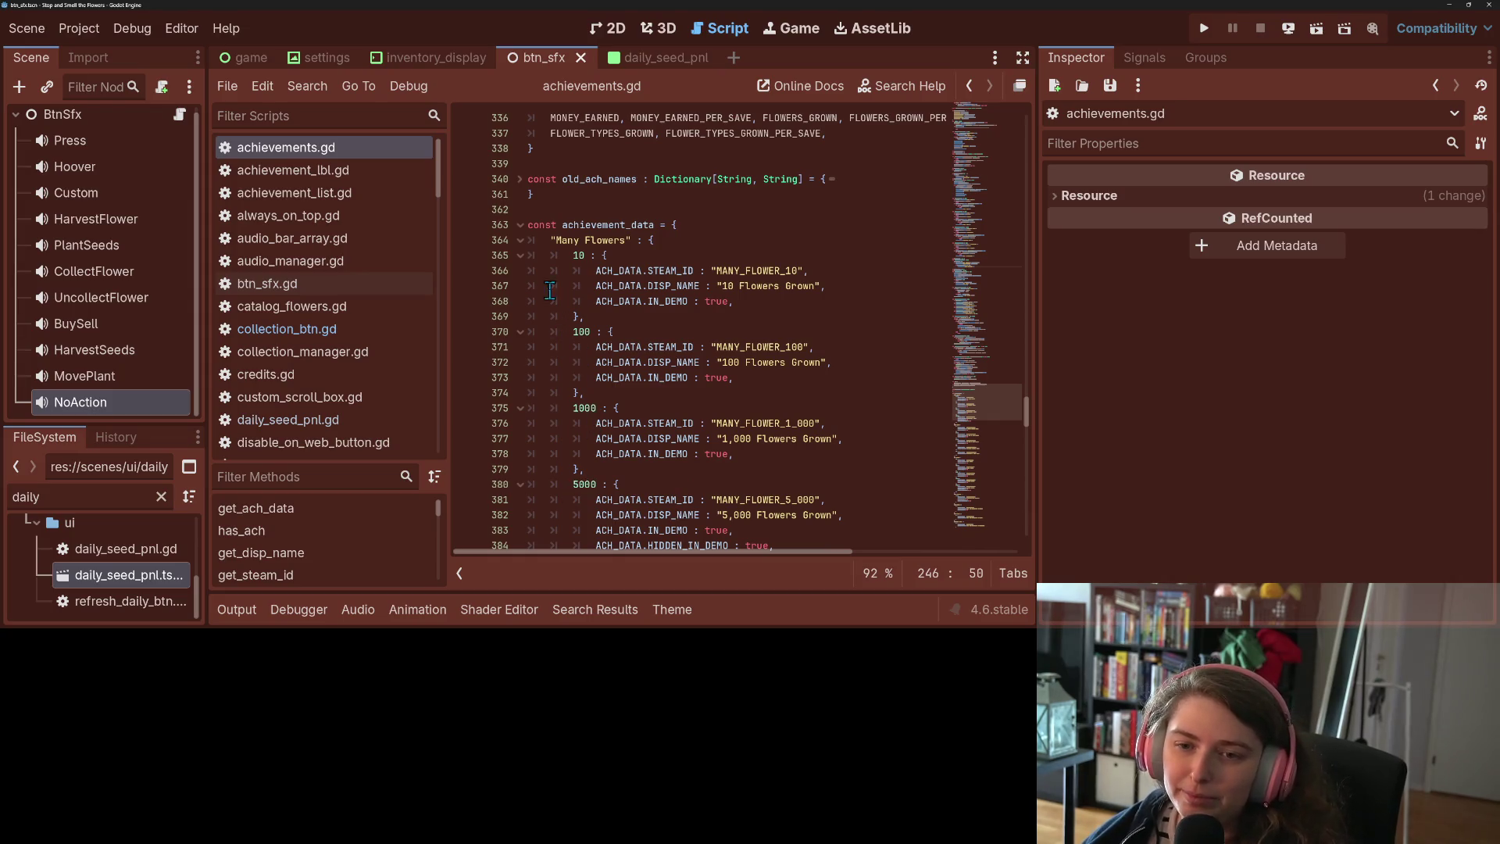
left_click(521, 241)
left_click(520, 271)
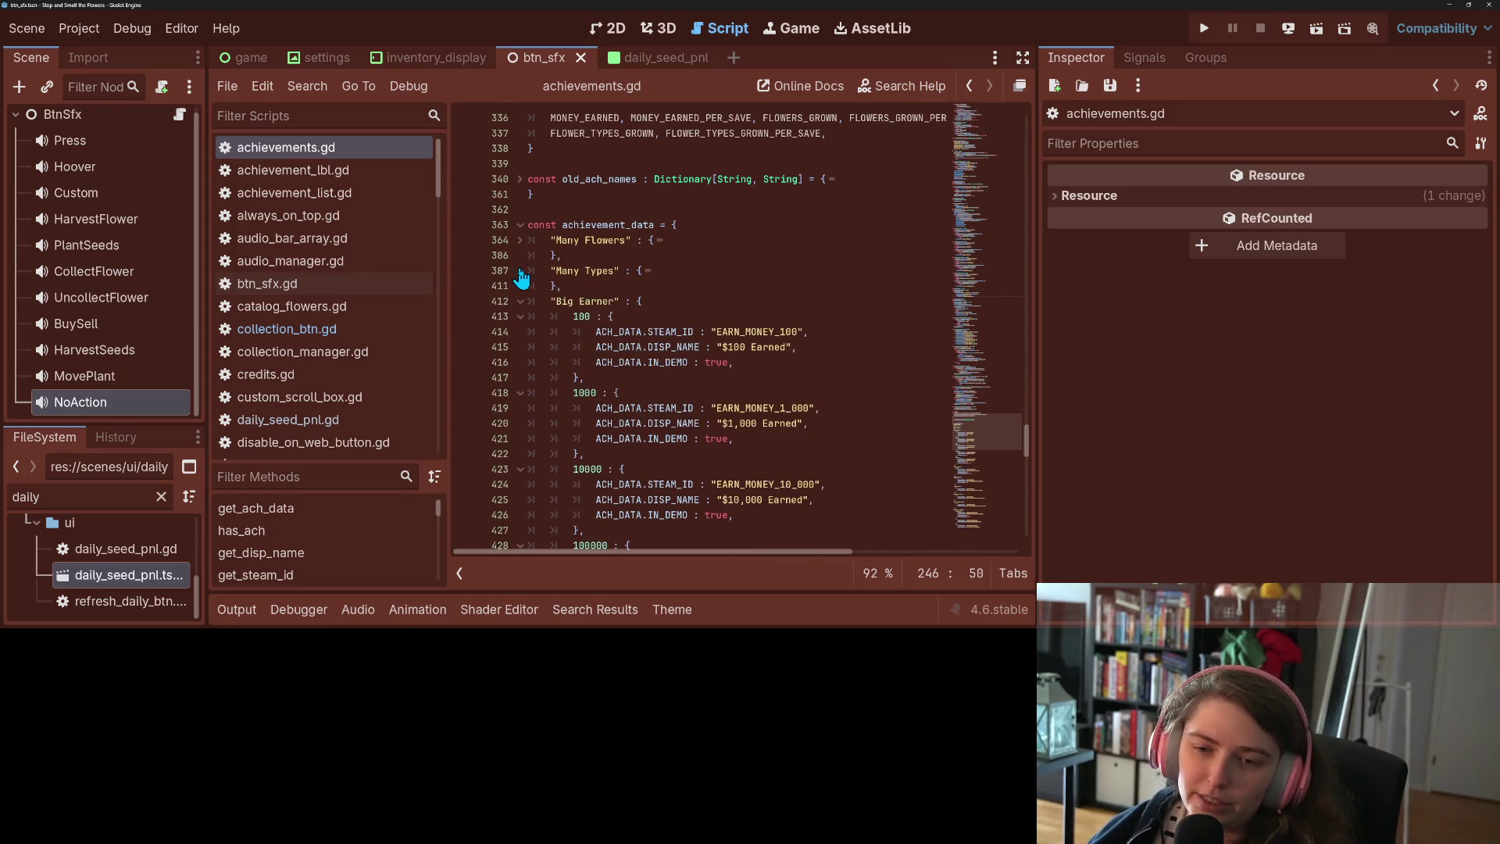
left_click(521, 303)
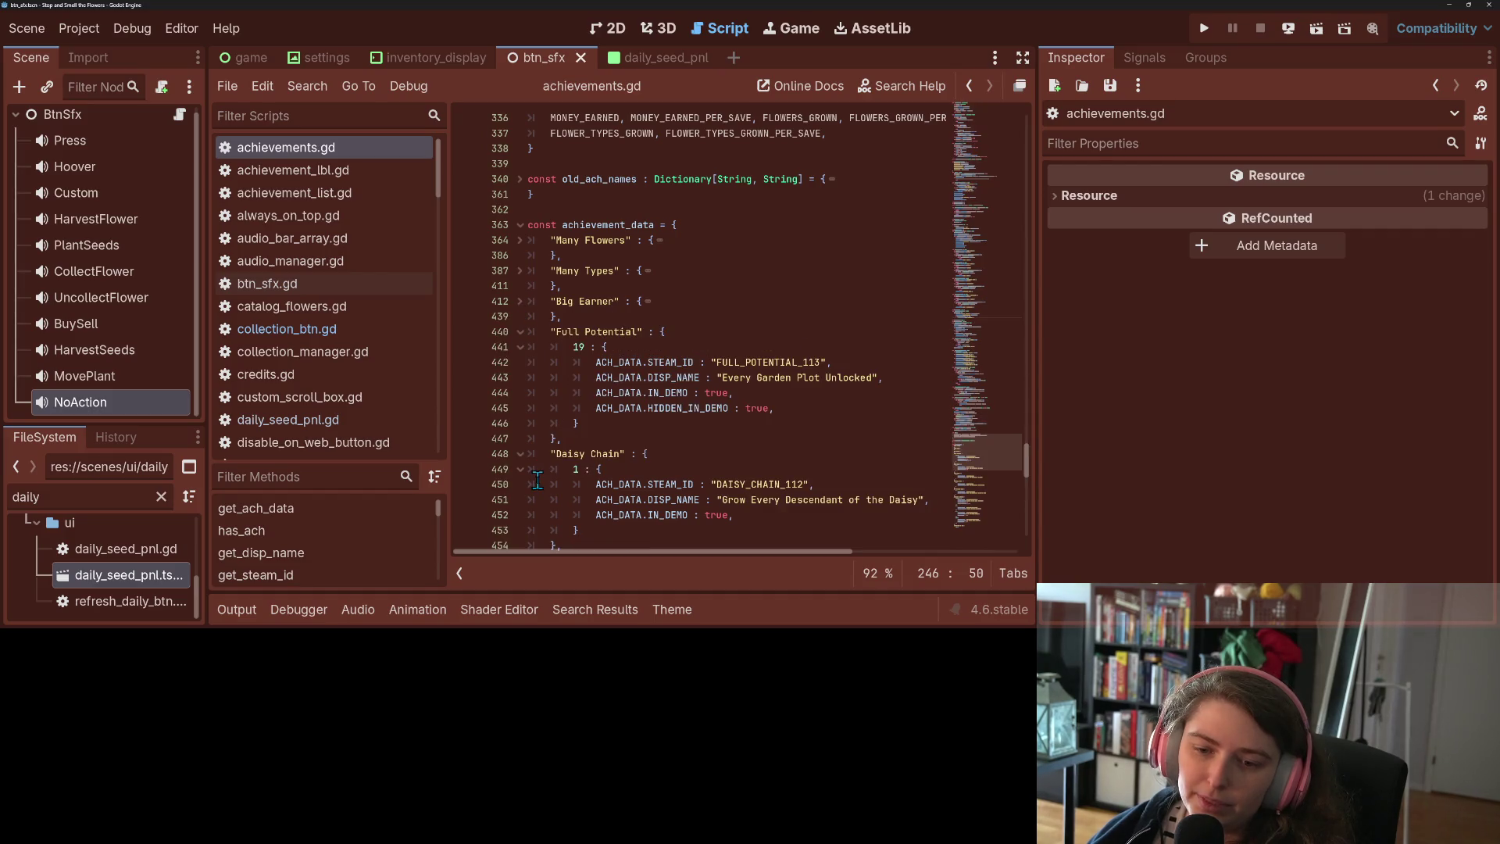
left_click(520, 454)
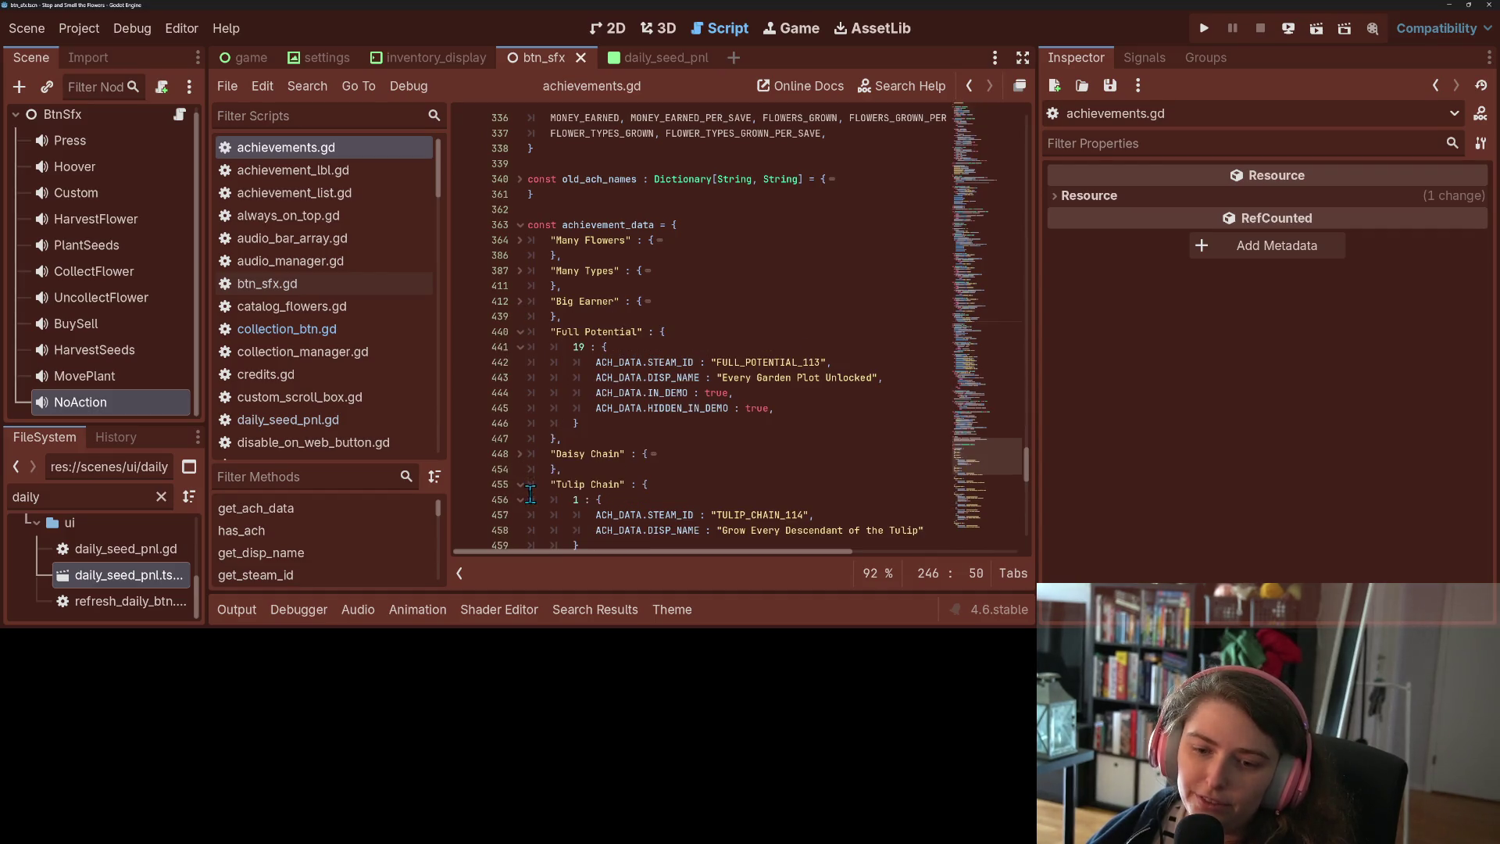
left_click(520, 484)
left_click(521, 516)
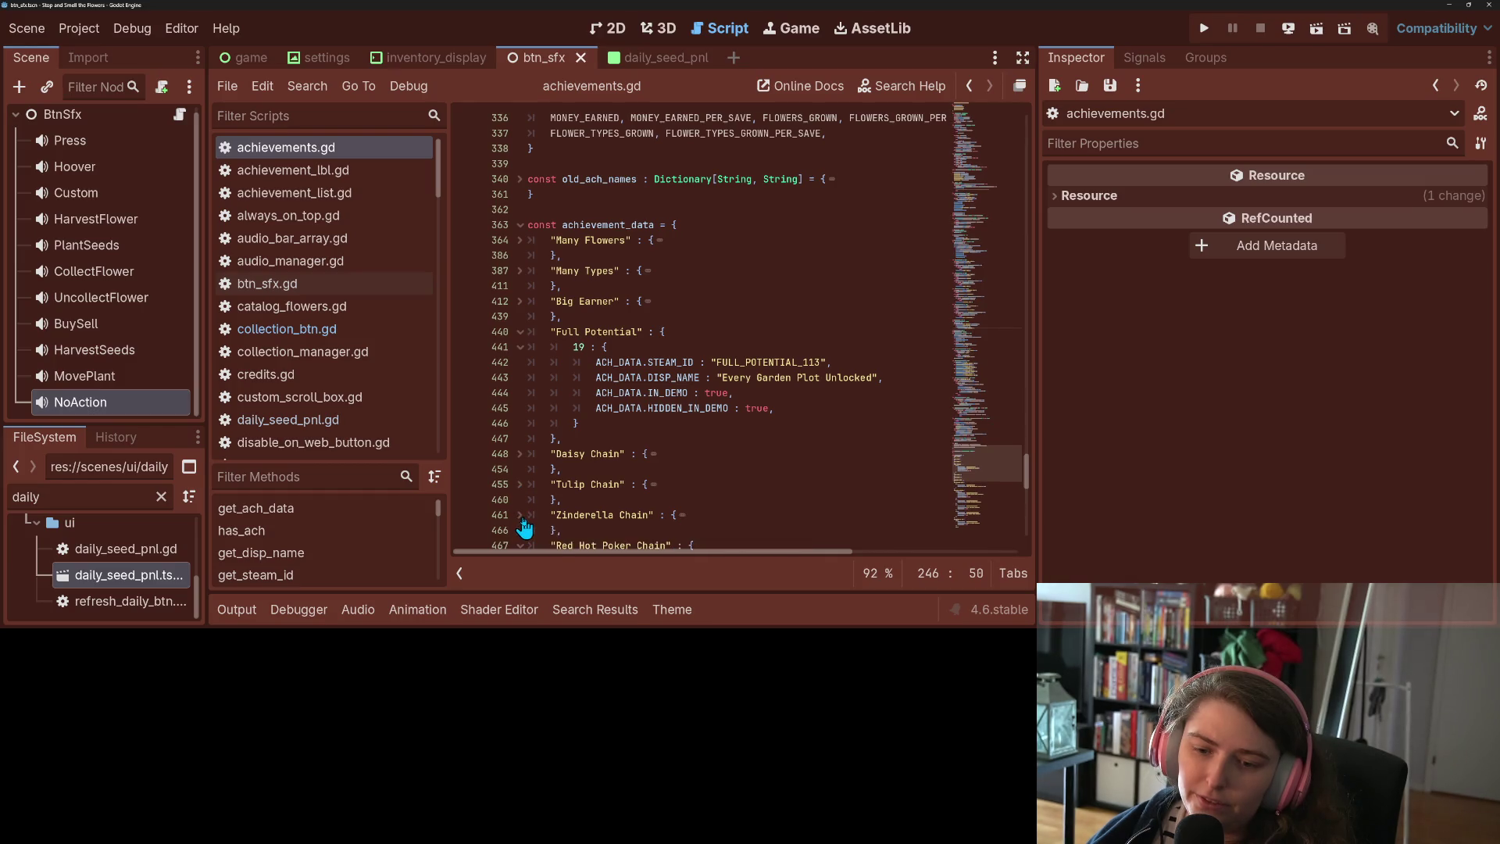
Fold Red Hot Poker Chain, Collection Complete and Collect Many of One, then add a line after Full Potential
scroll(522, 517, "down", 1)
left_click(521, 504)
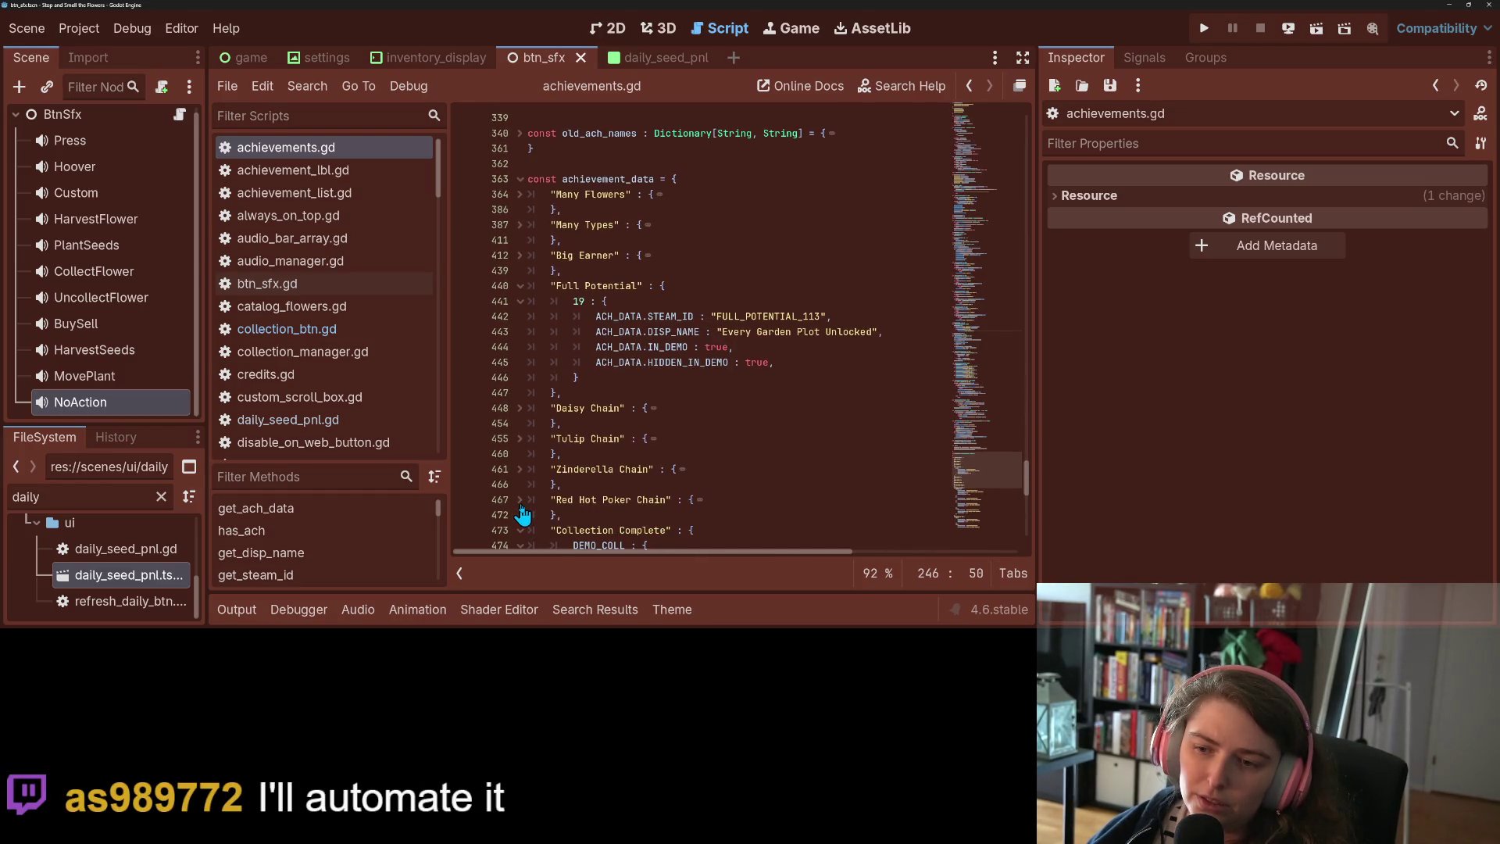
scroll(522, 515, "down", 2)
left_click(521, 439)
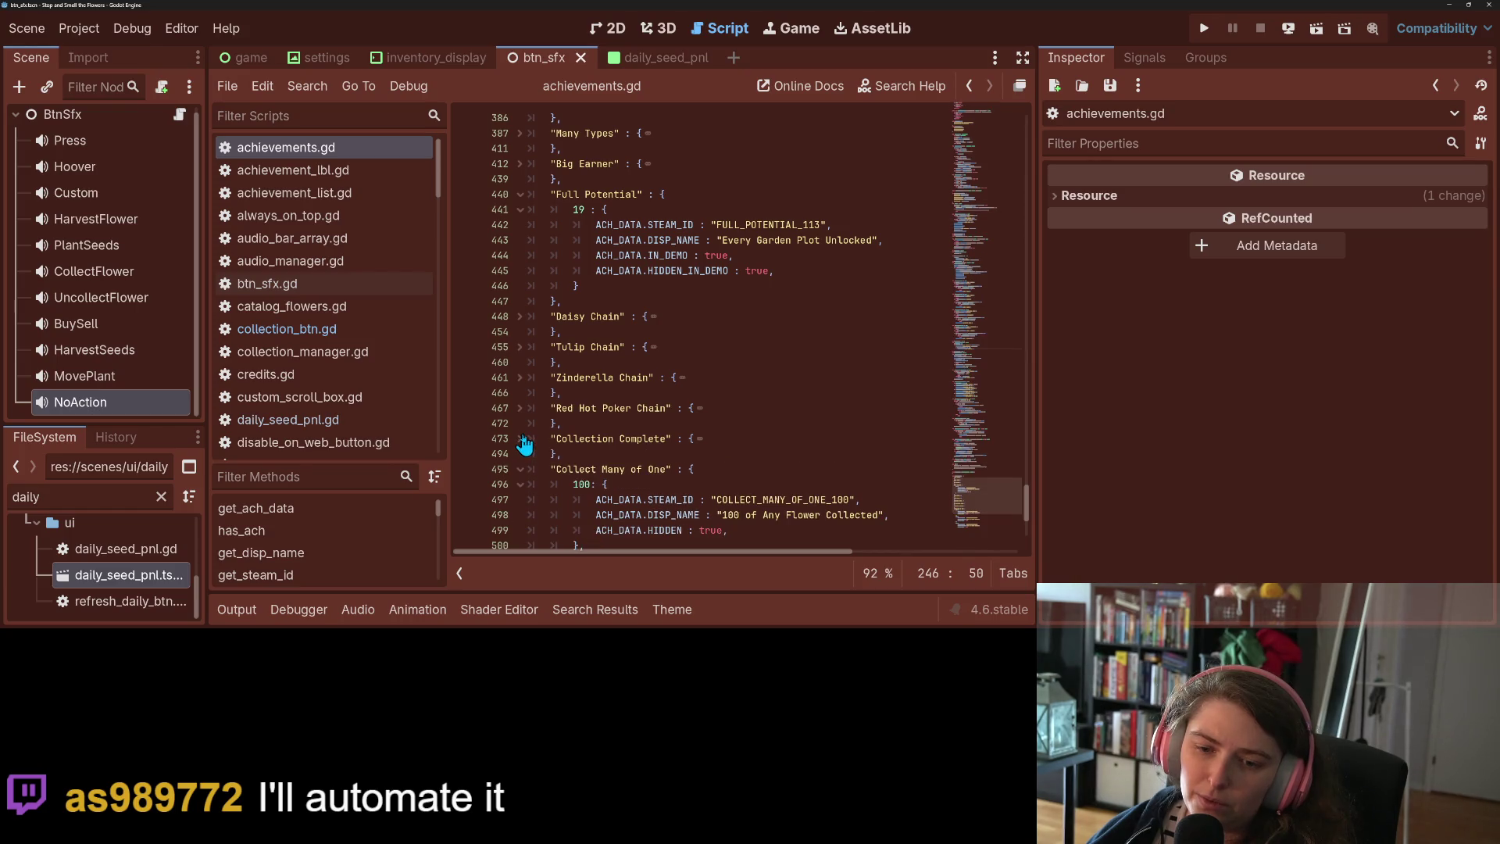
left_click(521, 469)
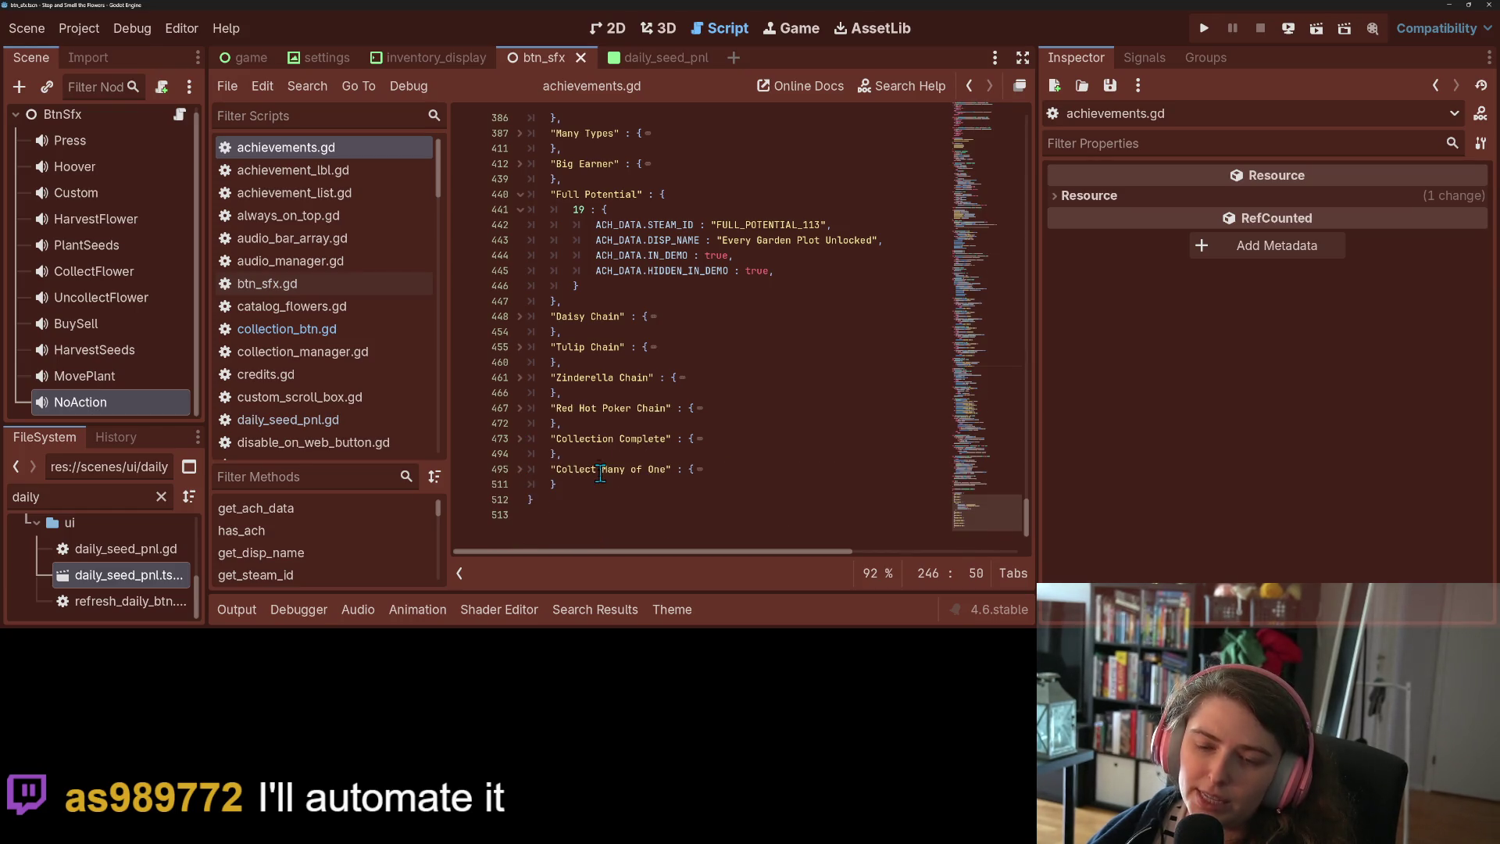
left_click(622, 301)
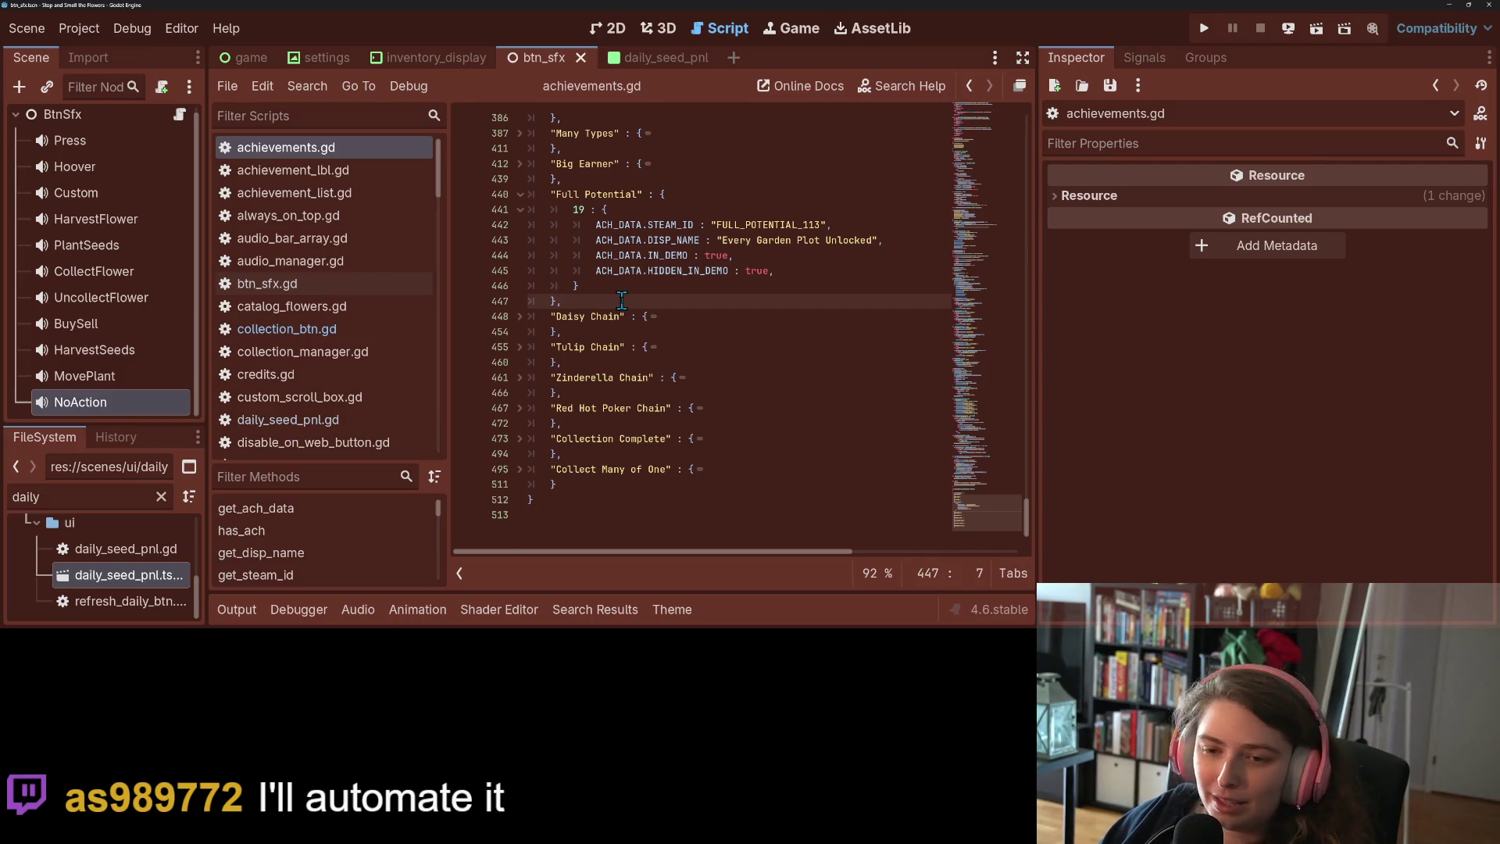
key("Return")
Paste the "Dandy Potential" name, build its nested { 1 : { } } block, and save
type("\"Dandy Potential\", 1")
key("Left")
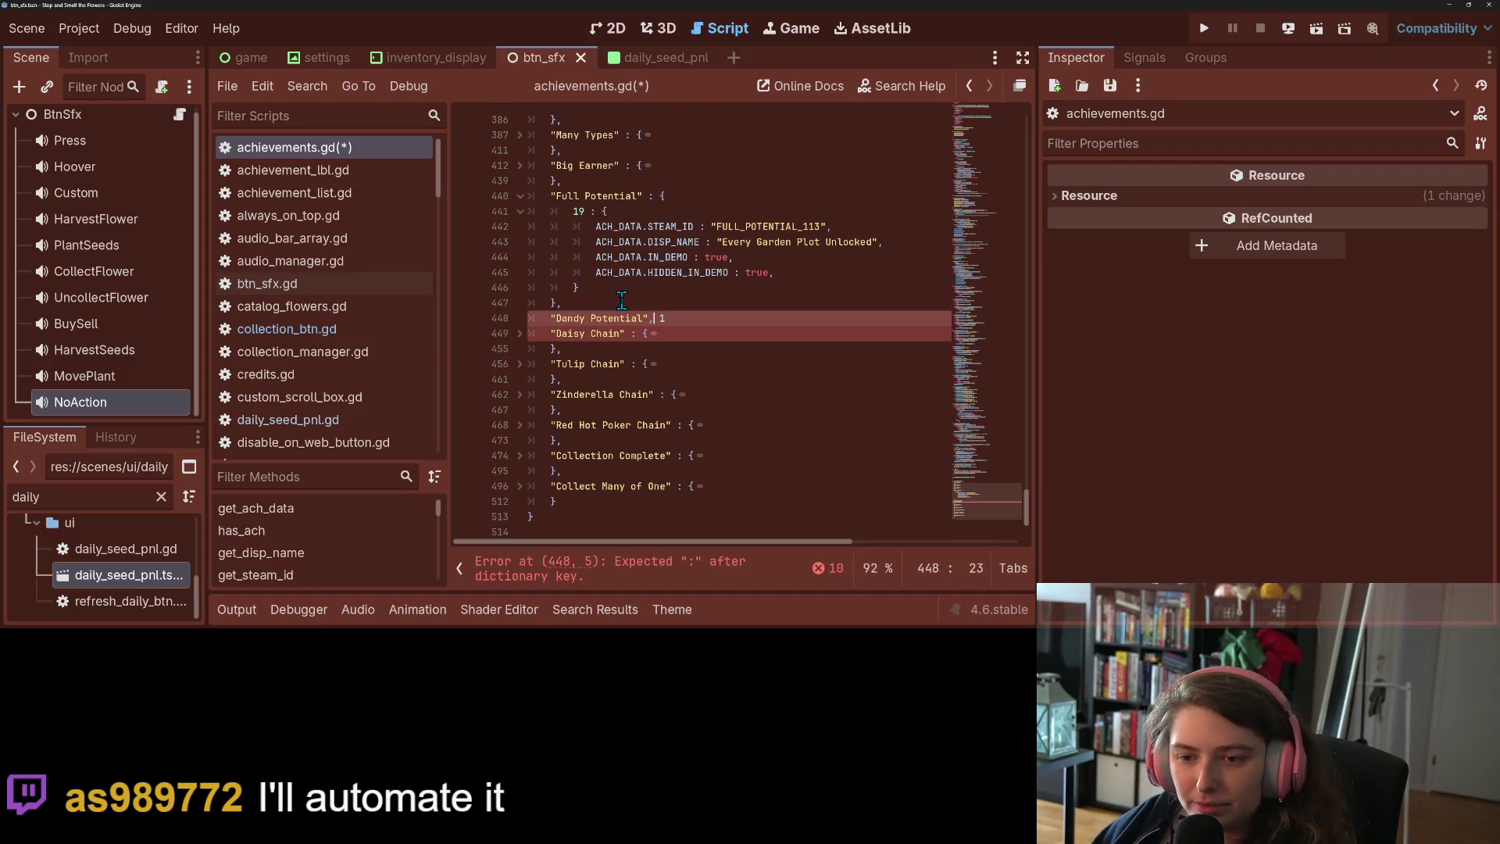
type(": {")
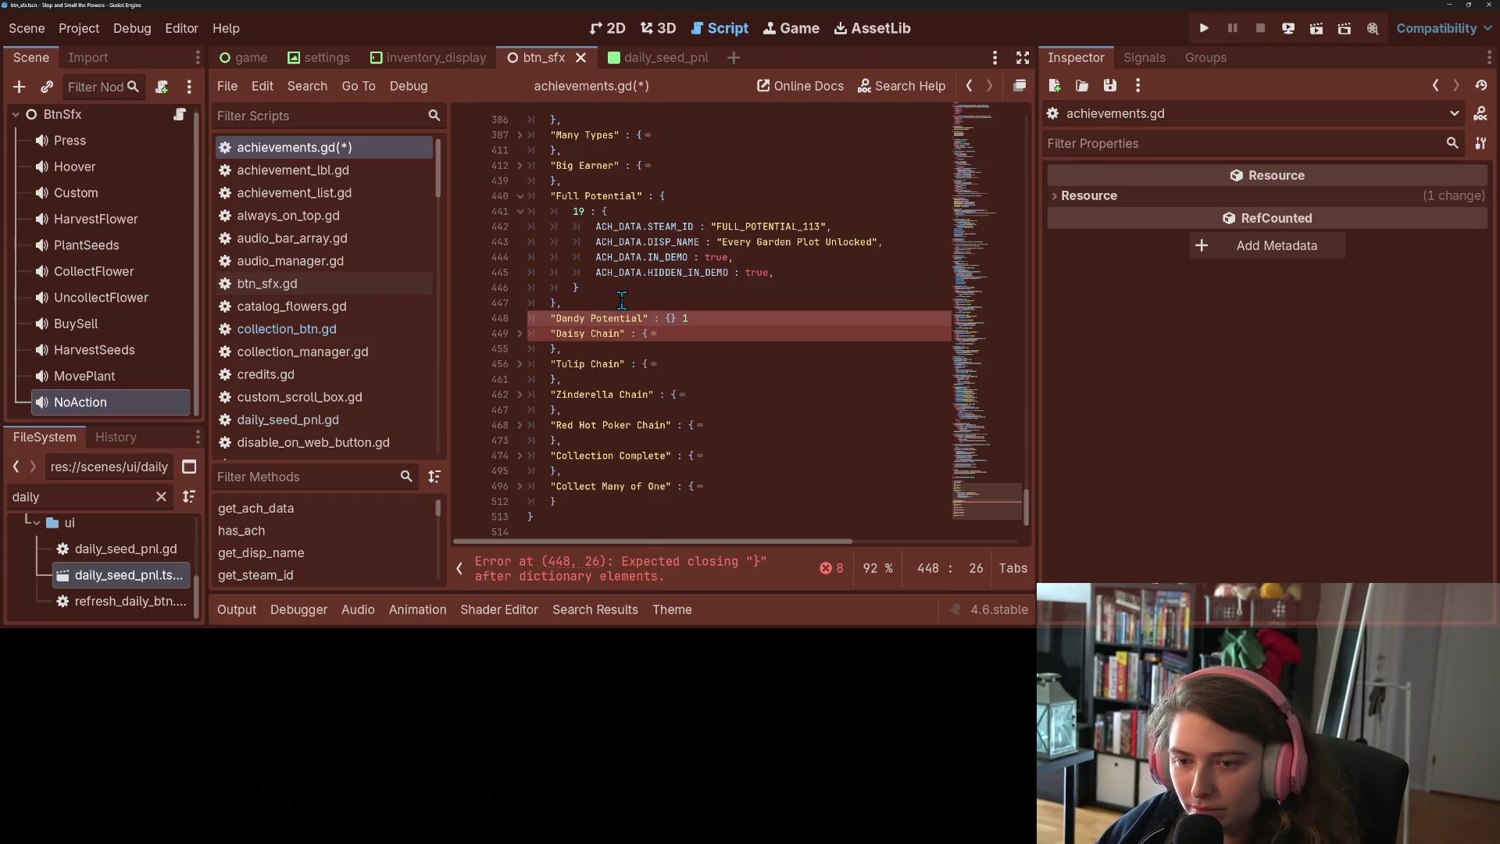
key("Return")
key("Right")
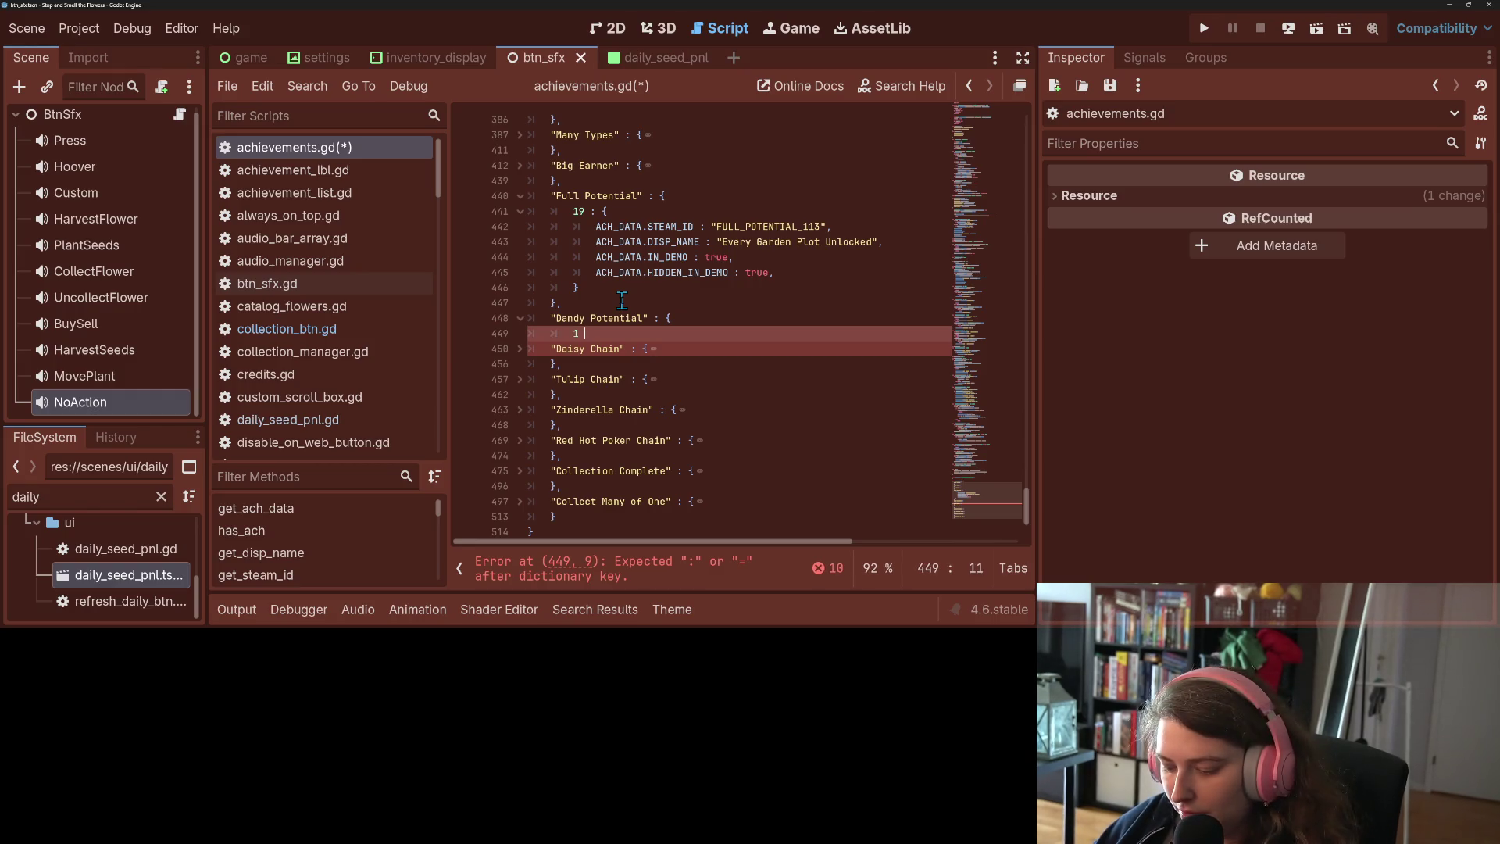
type(": {")
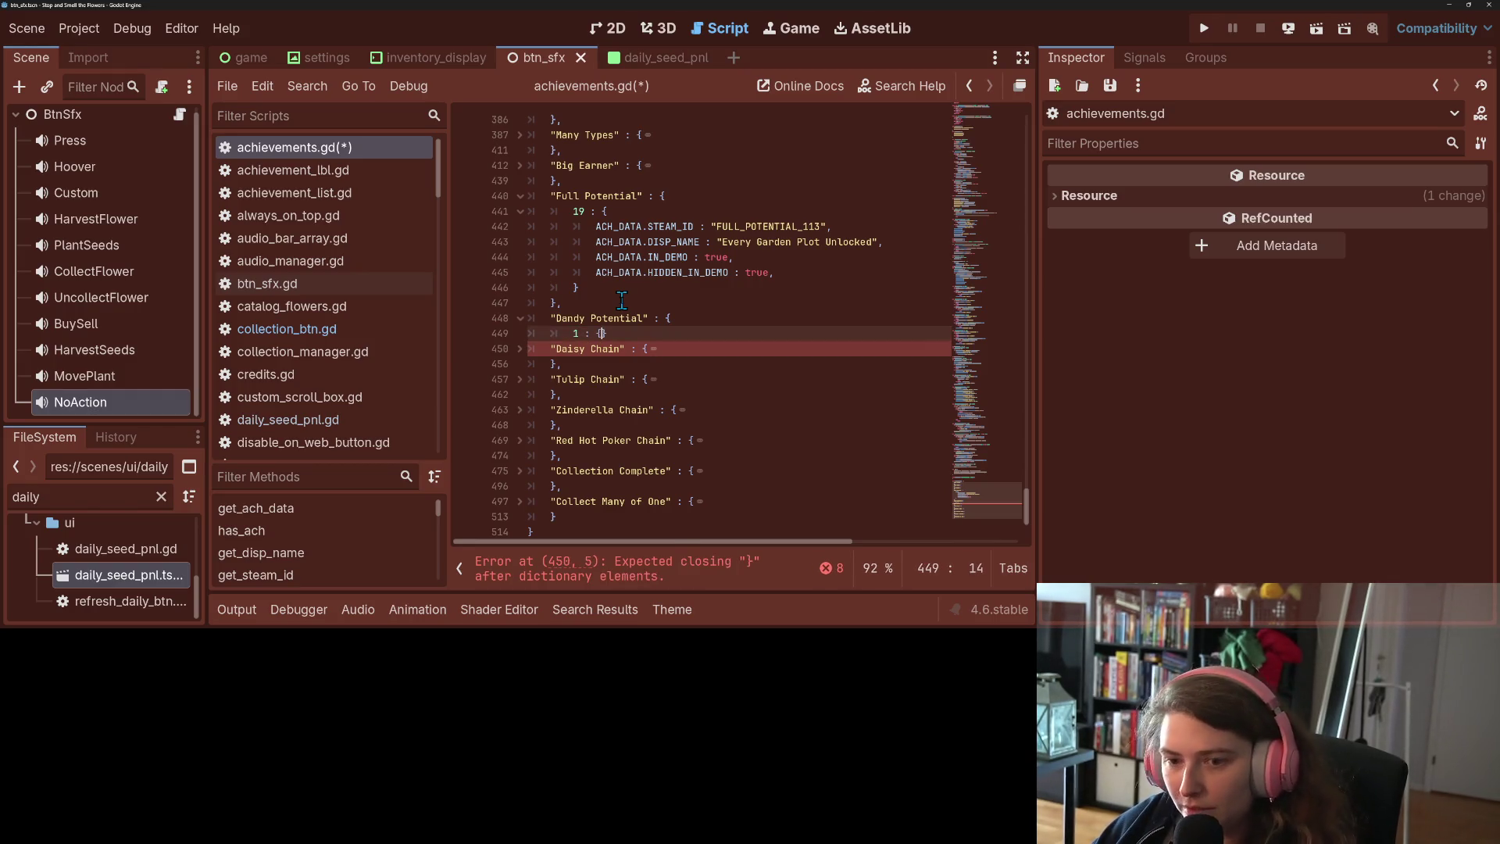
key("Return")
key("Return")
type("}")
key("Return")
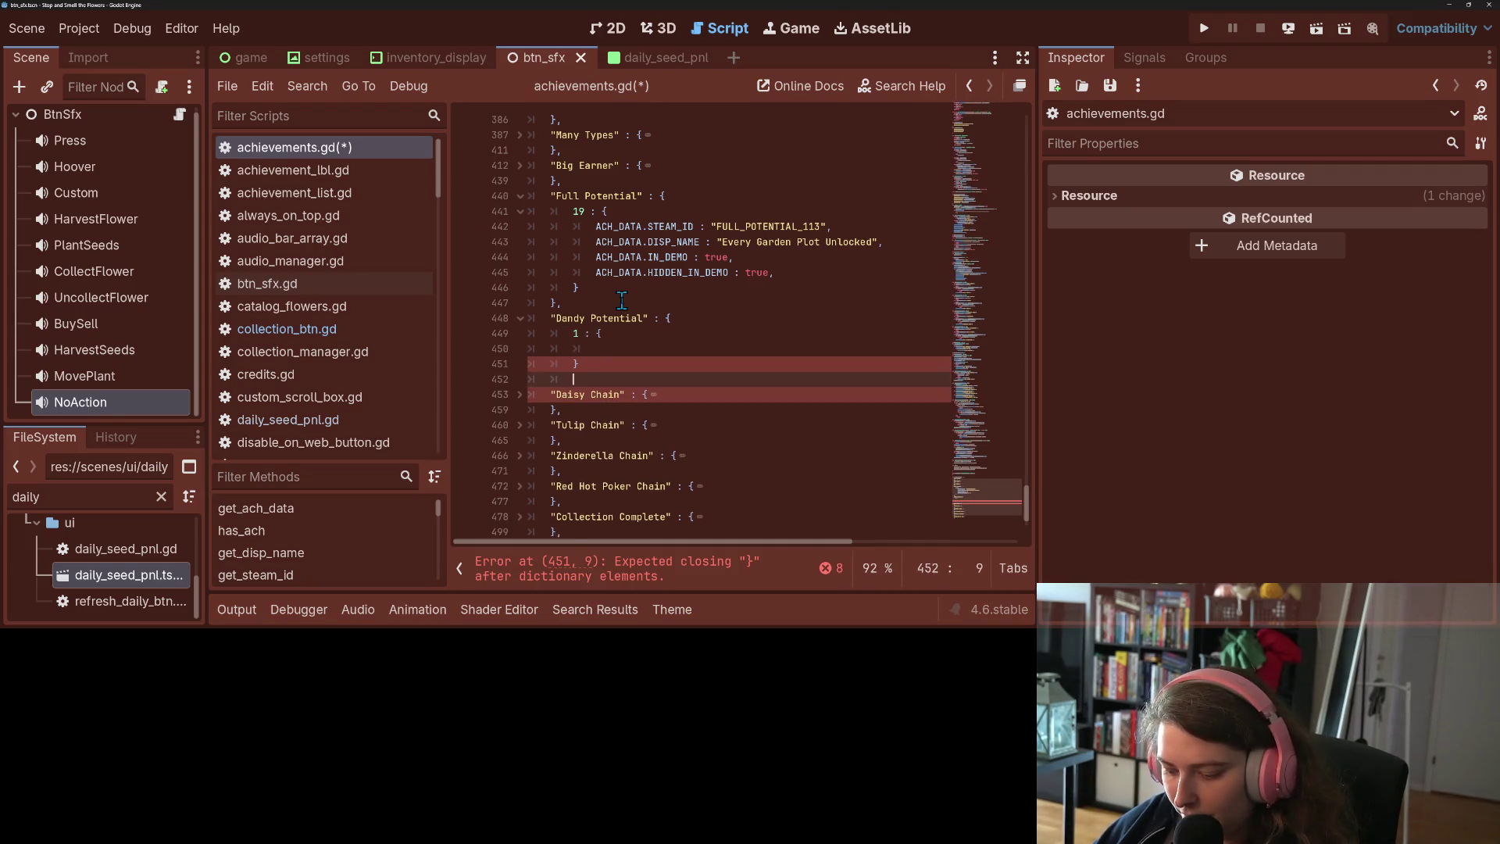
type("},")
key("shift+Tab")
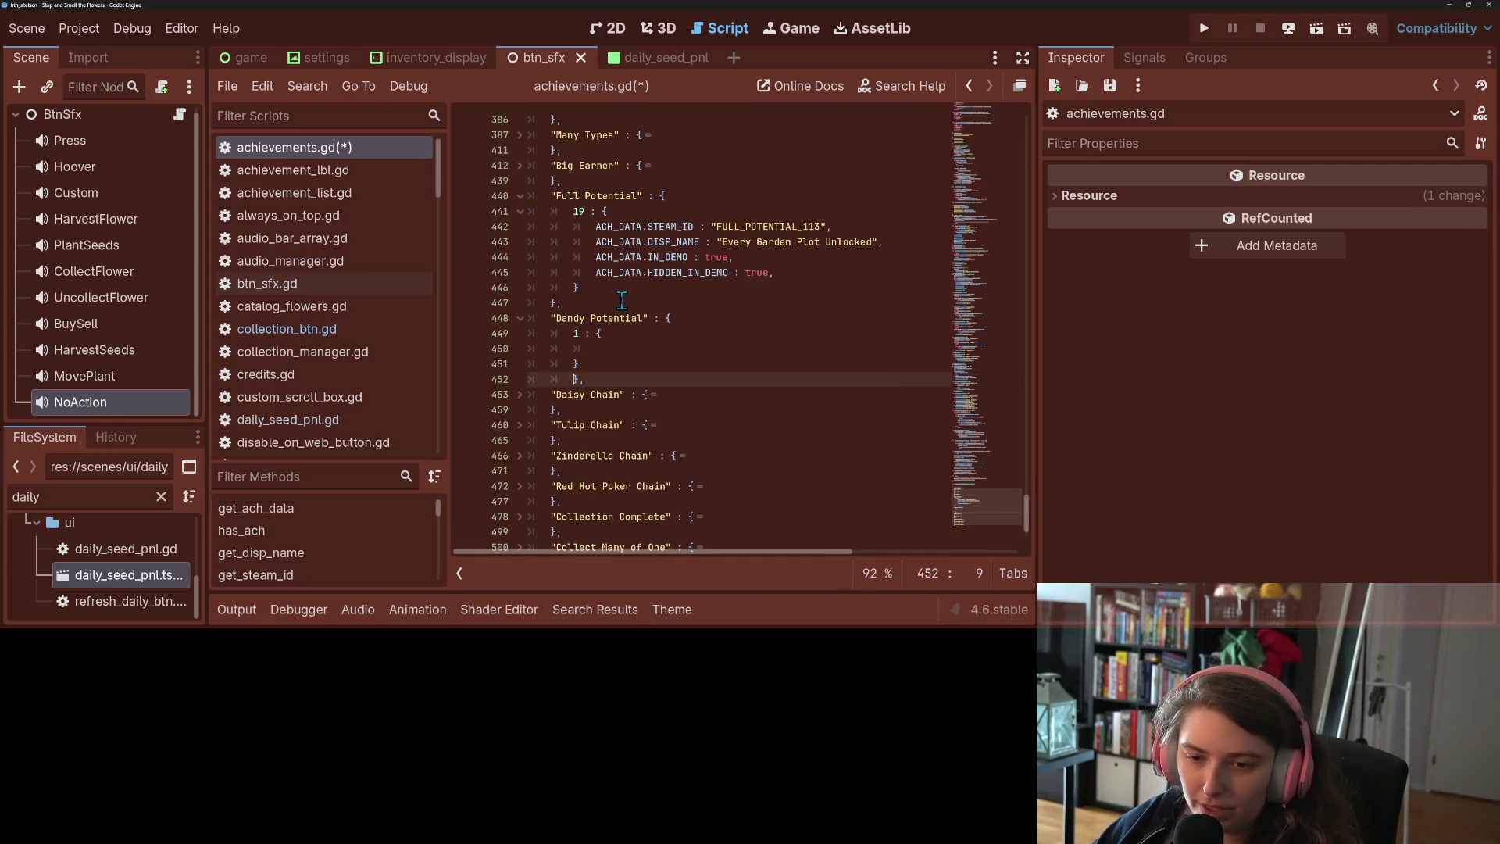
key("ctrl+s")
Copy Full Potential's four ACH_DATA lines into the Dandy Potential block
left_click_drag(595, 226, 781, 271)
key("ctrl+c")
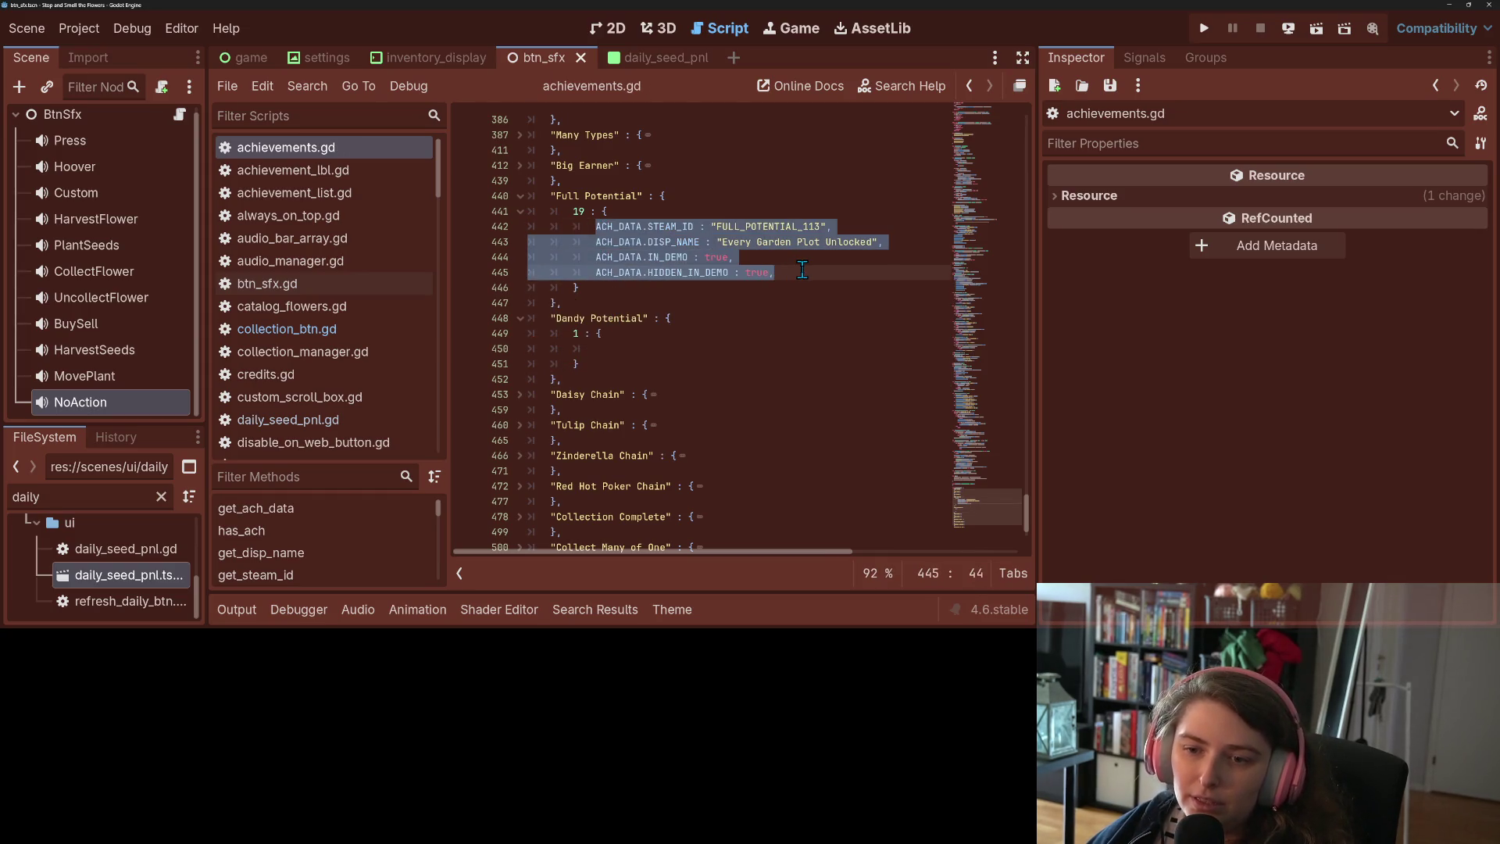
left_click(640, 352)
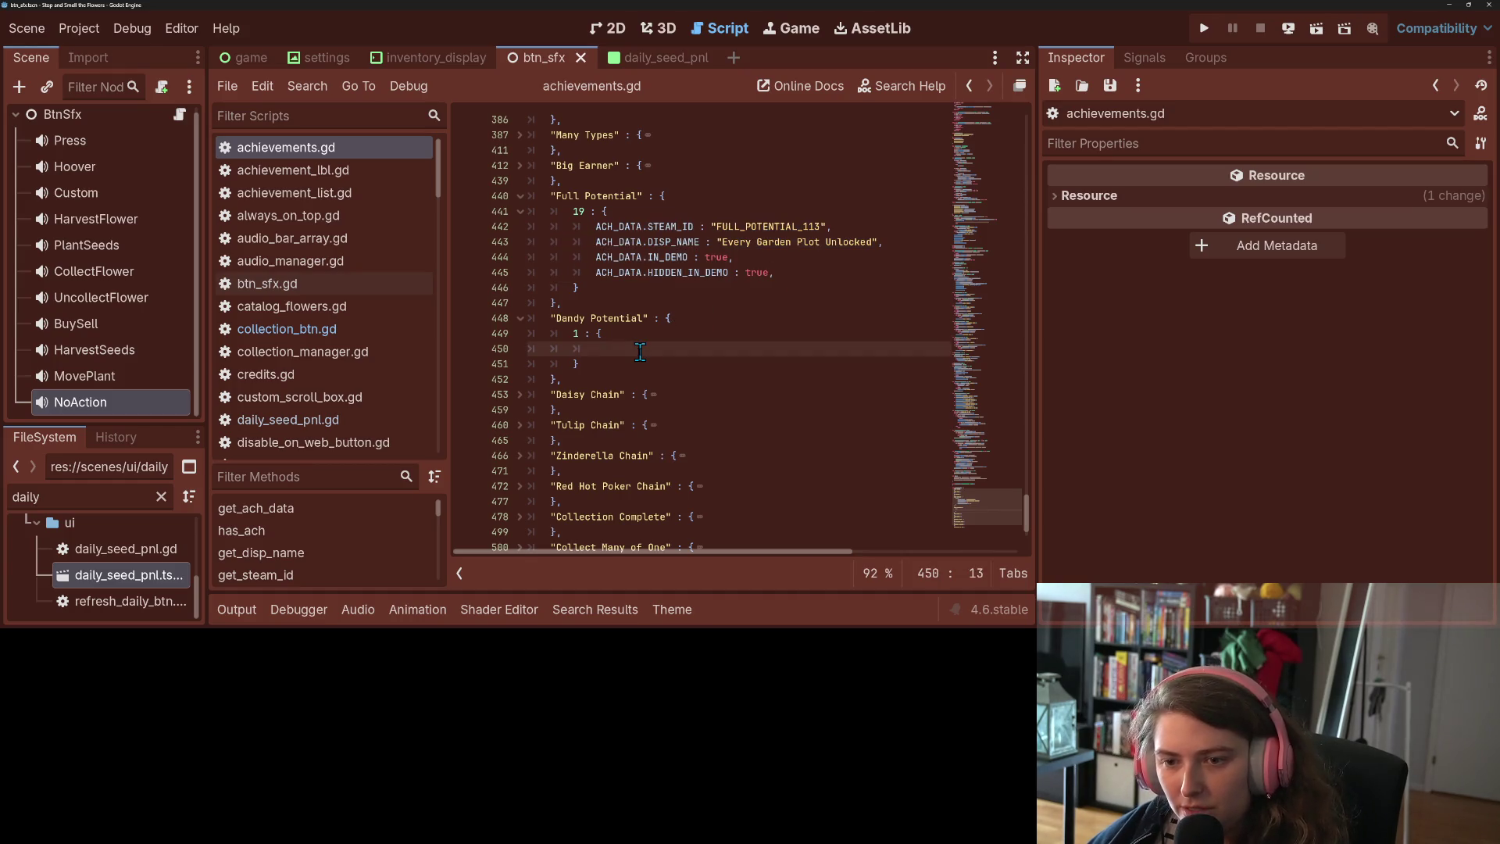
left_click(520, 394)
left_click(703, 456)
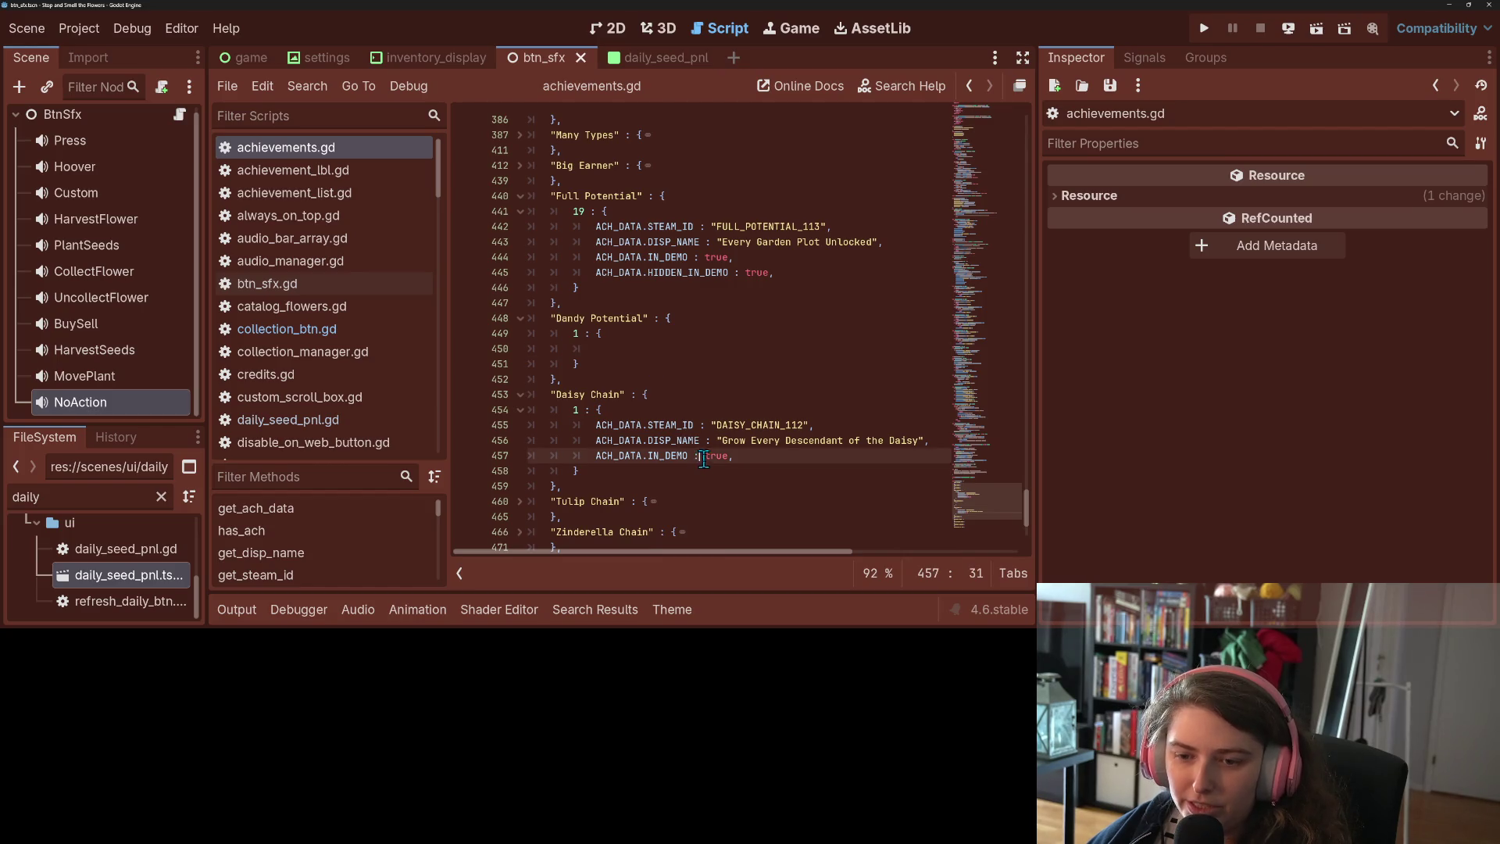
left_click(663, 349)
key("ctrl+v")
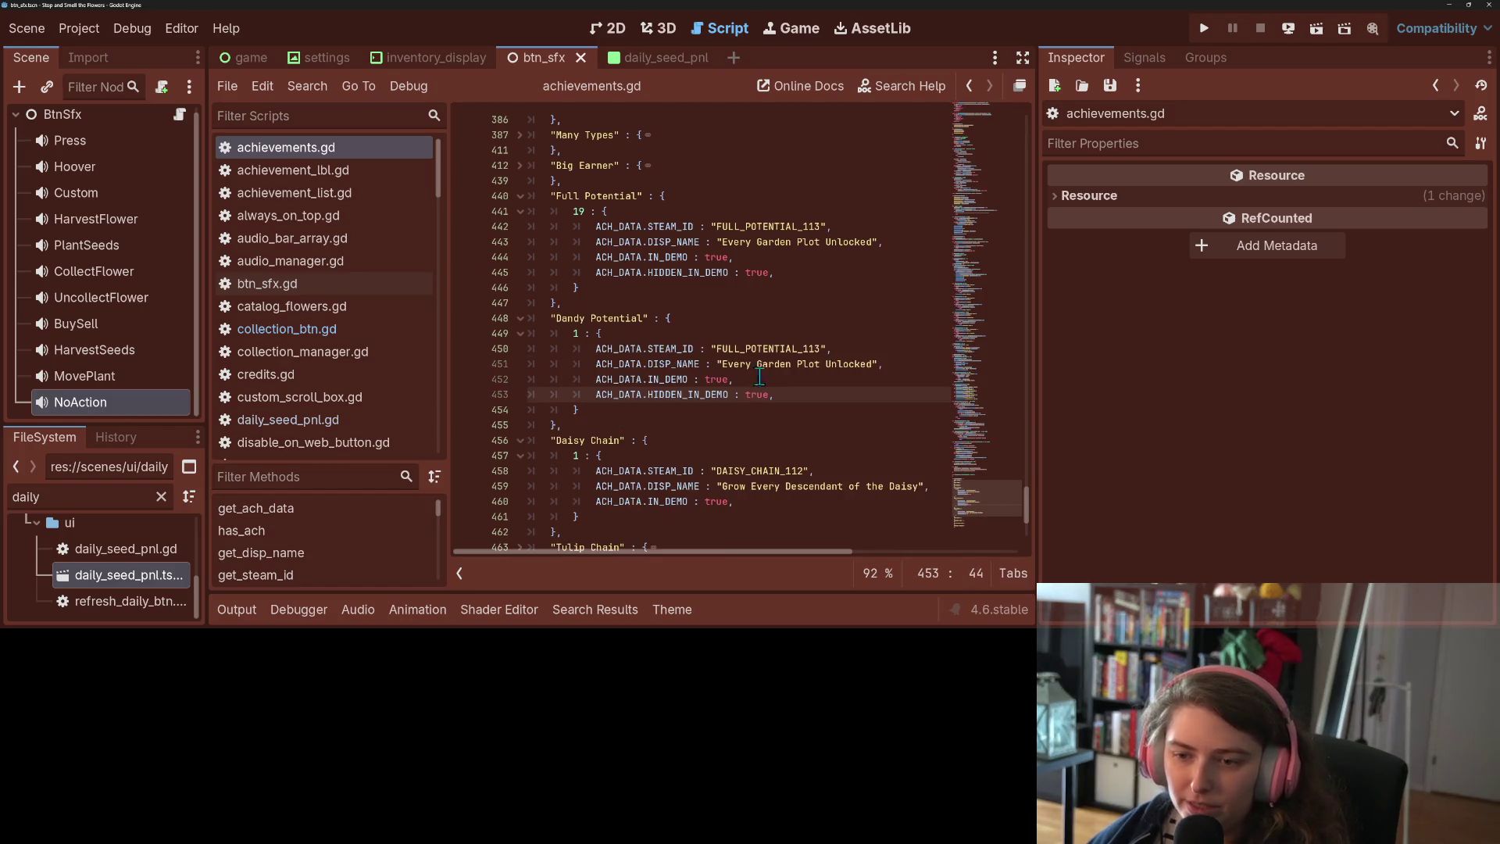
Delete the STEAM_ID line, rename HIDDEN_IN_DEMO to HIDDEN, and save the script
left_click_drag(833, 349, 518, 355)
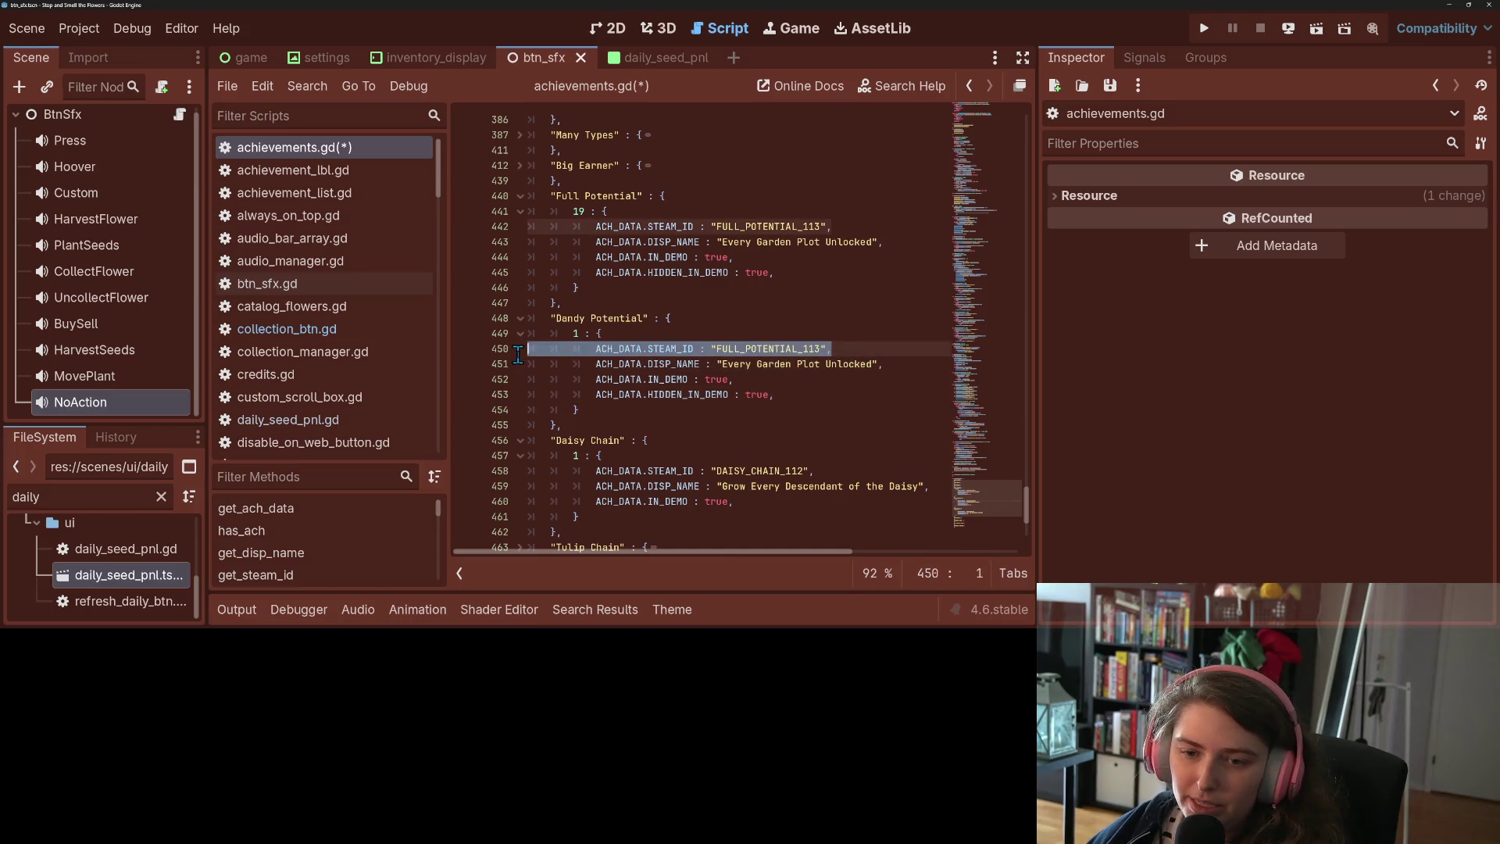
key("BackSpace")
key("BackSpace")
double_click(756, 379)
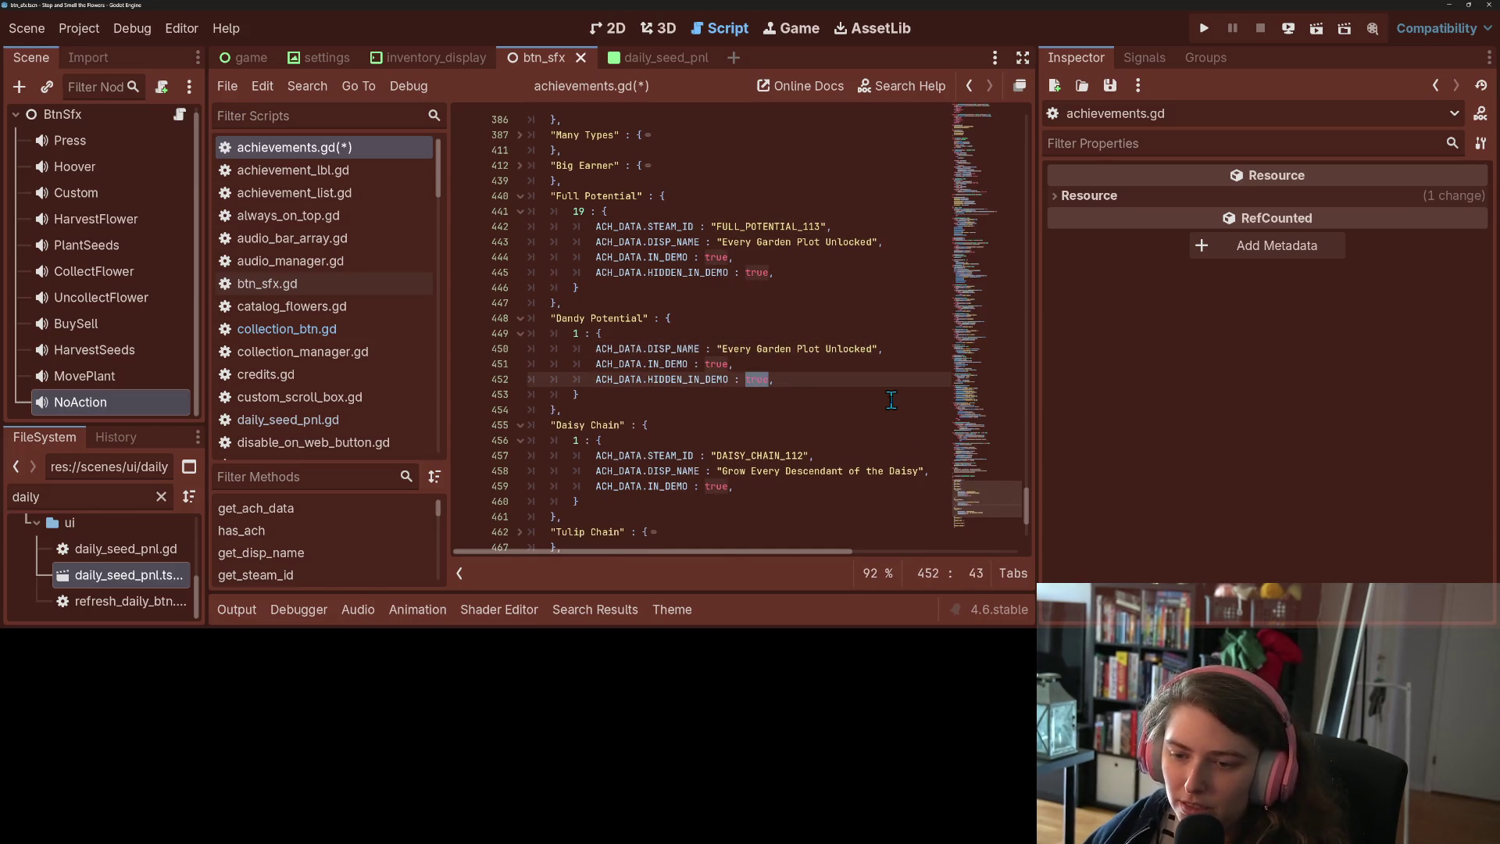
mouse_move(729, 378)
left_mouse_down()
mouse_move(664, 379)
mouse_move(684, 380)
left_mouse_up()
key("BackSpace")
left_click(648, 379)
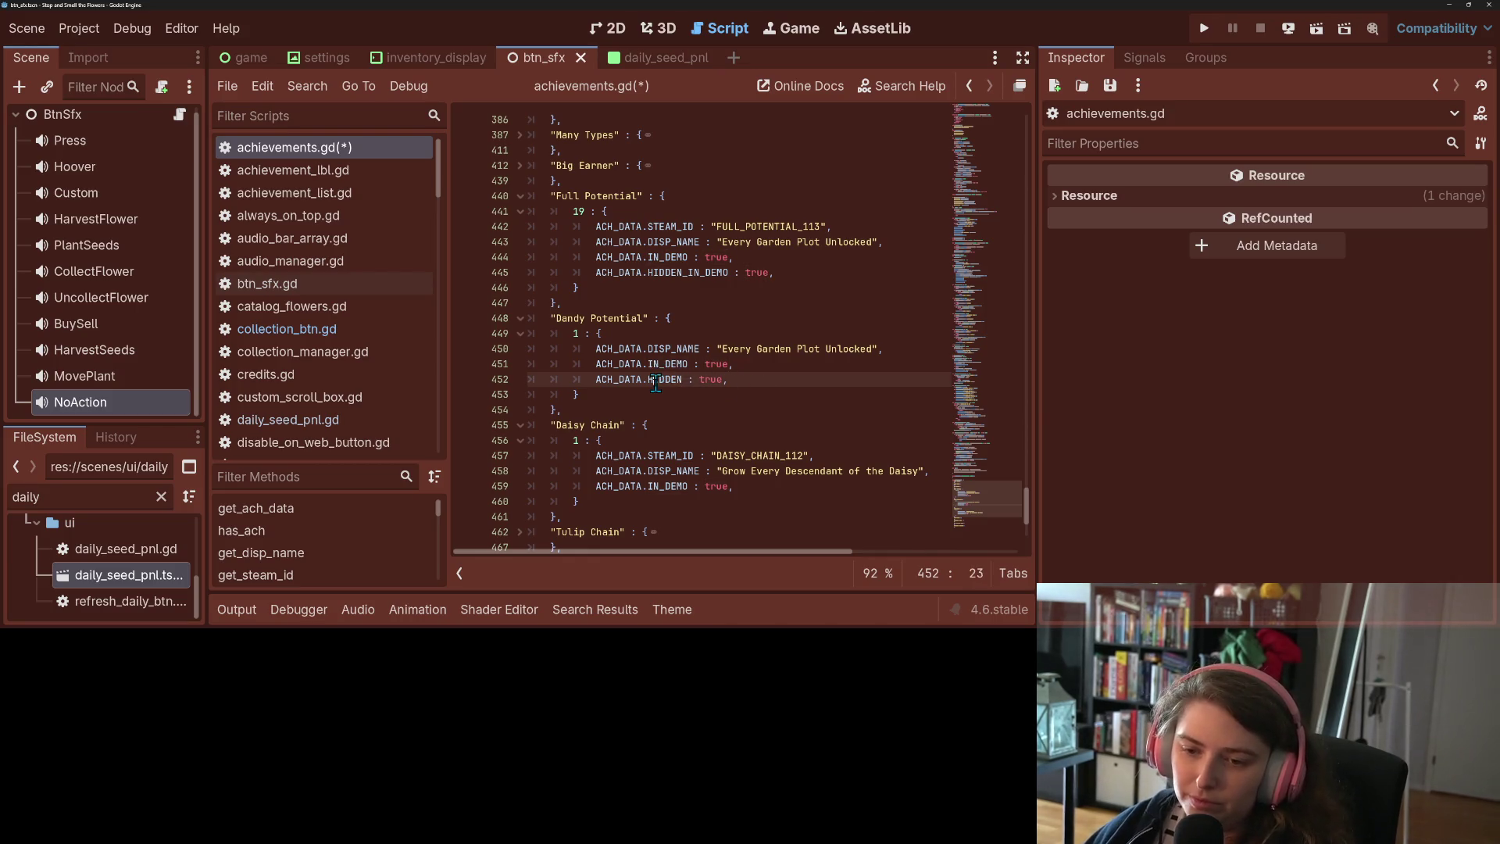
key("ctrl+s")
left_click(872, 349)
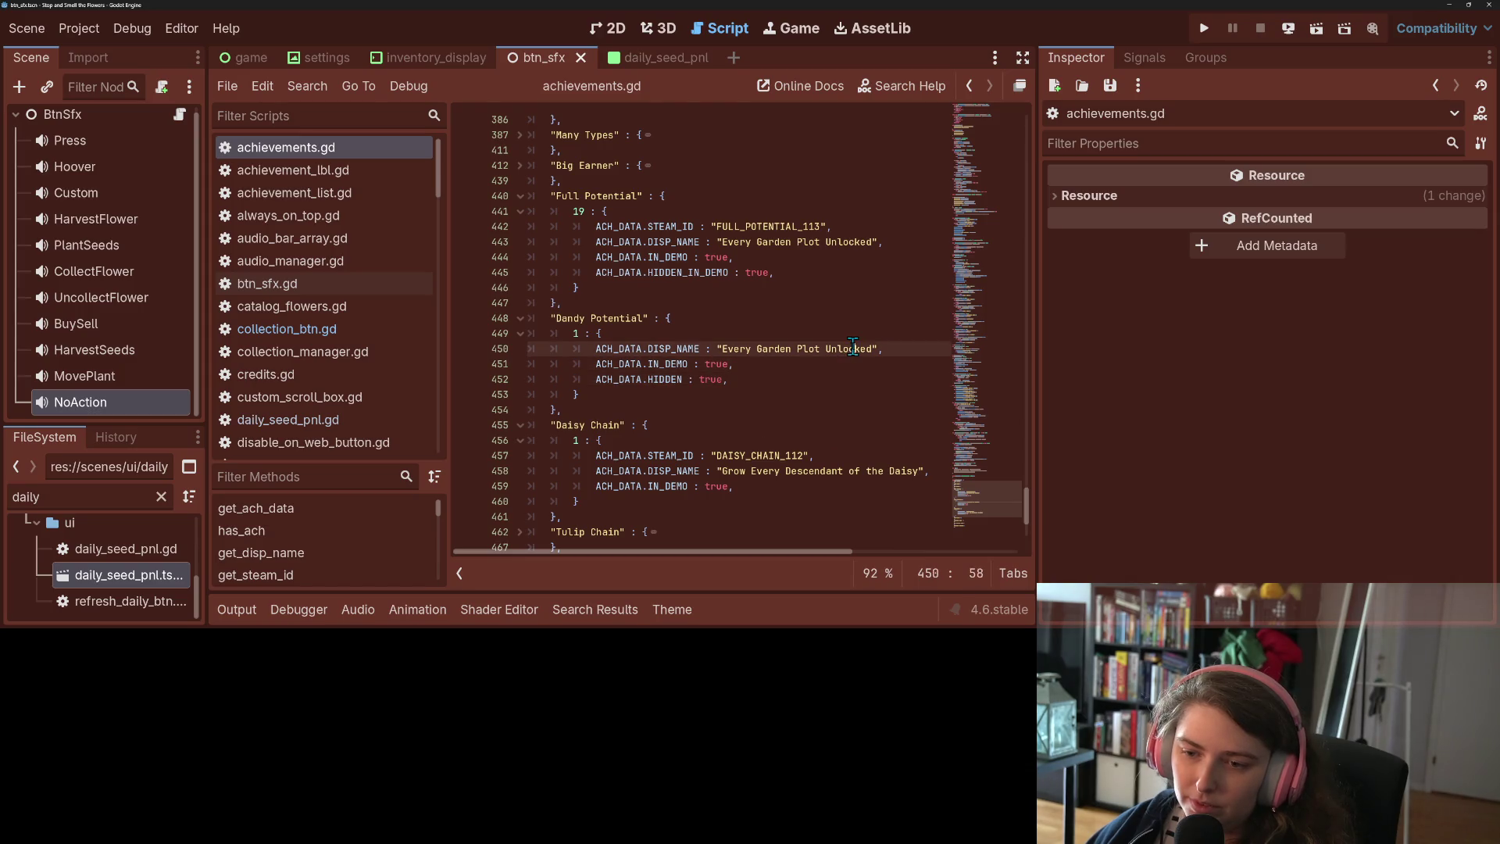
key("Right")
key("Right")
key("Right")
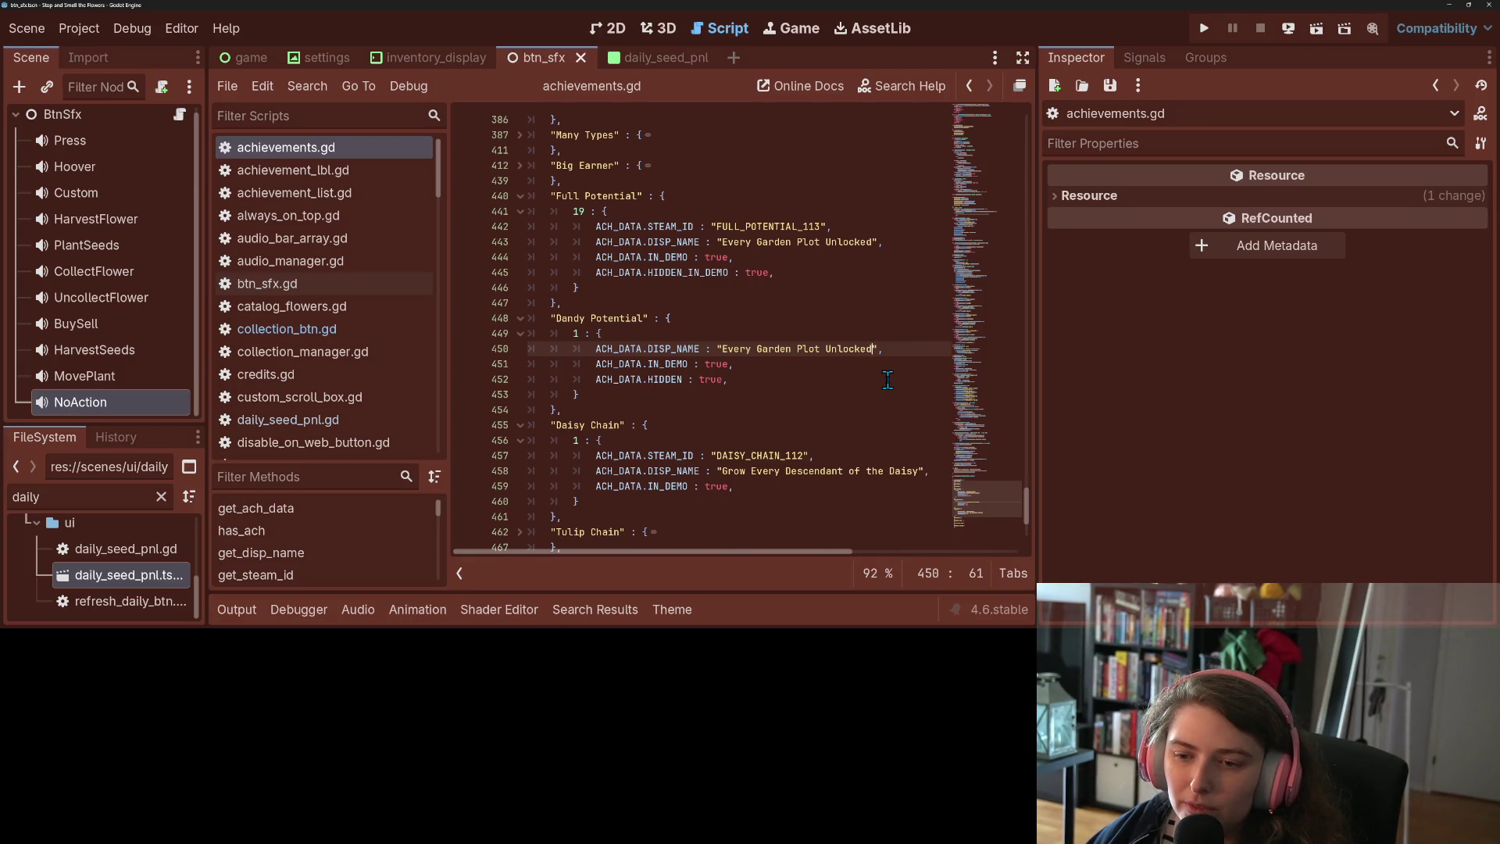
Append "With Only Dandelions" to the DISP_NAME, save, and widen the code editor
type("With Only ")
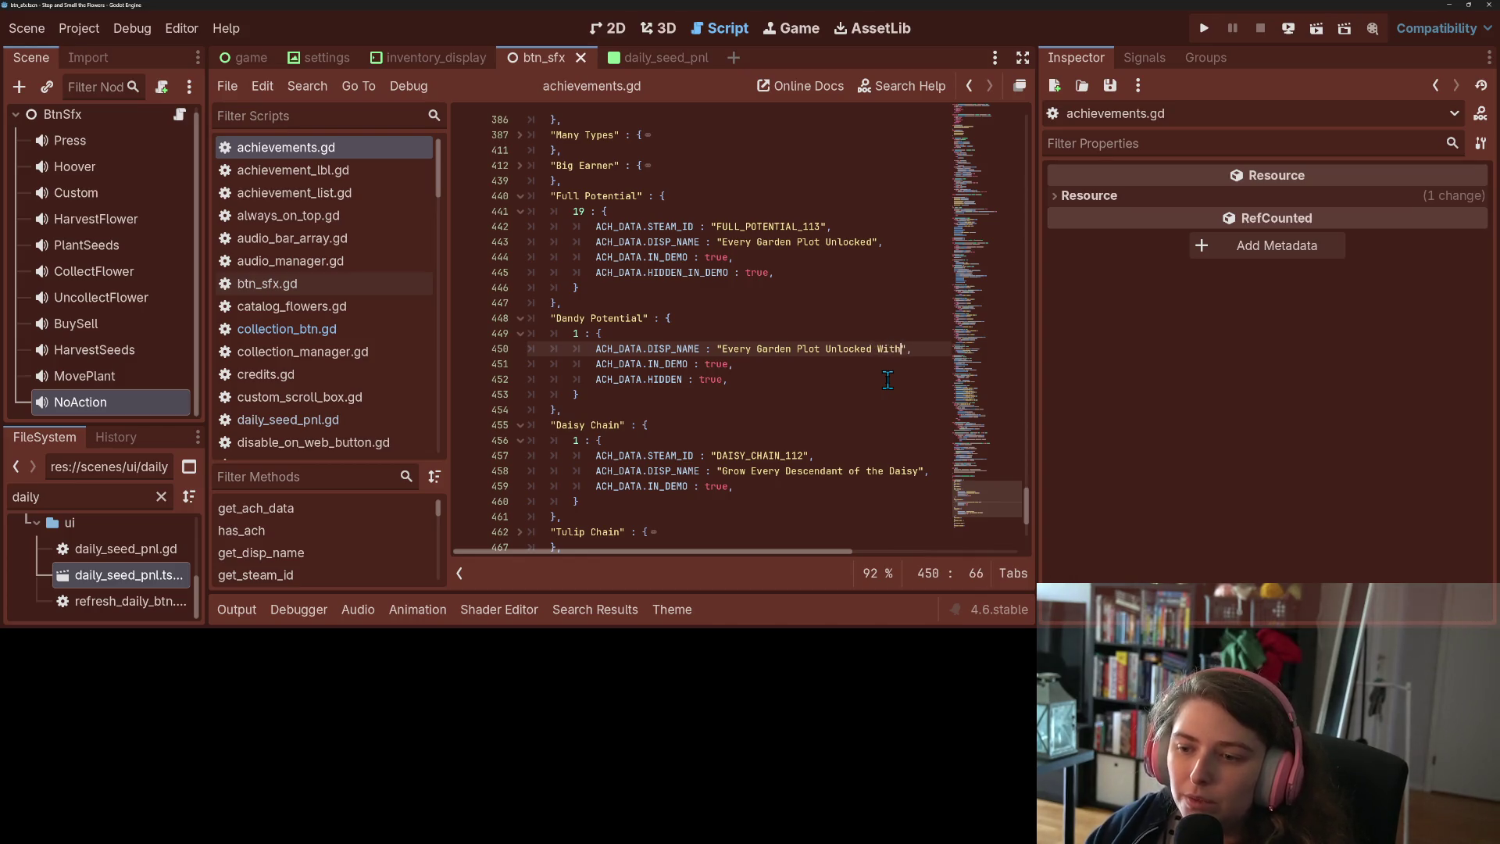
type("Dandelion")
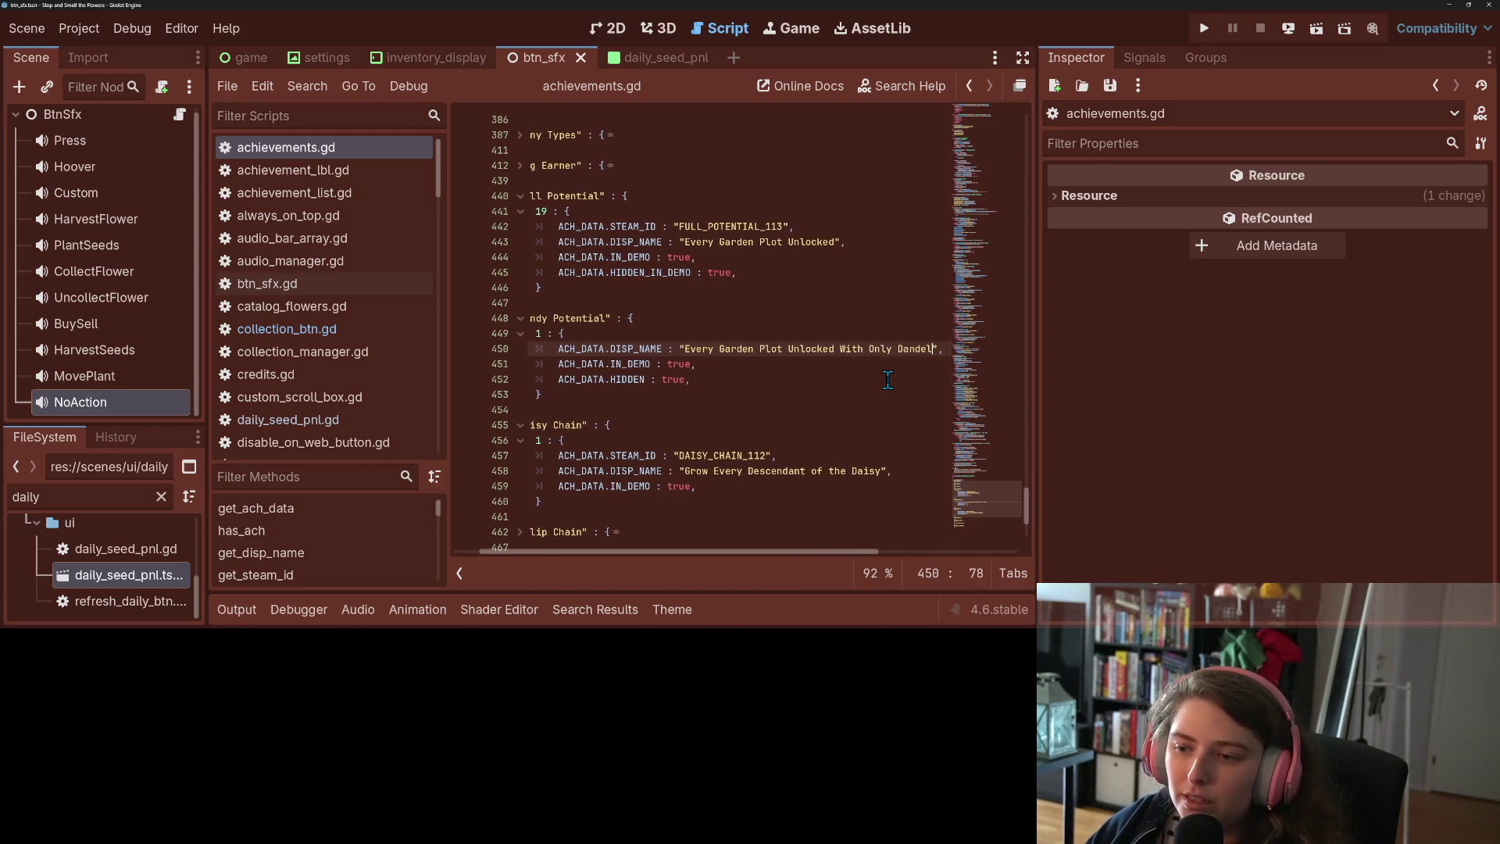
type("s")
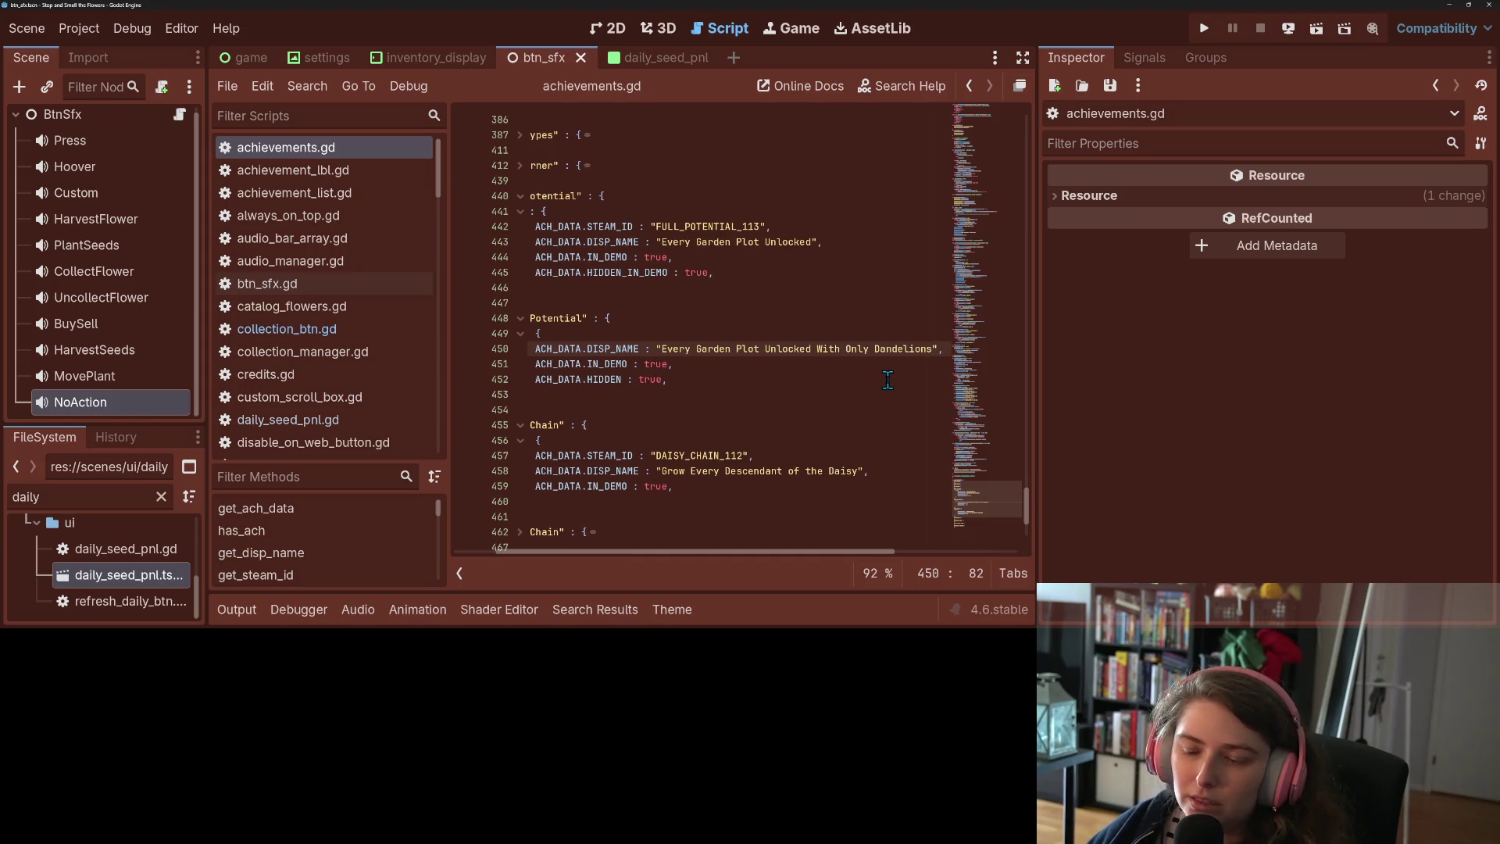
scroll(843, 551, "left", 2)
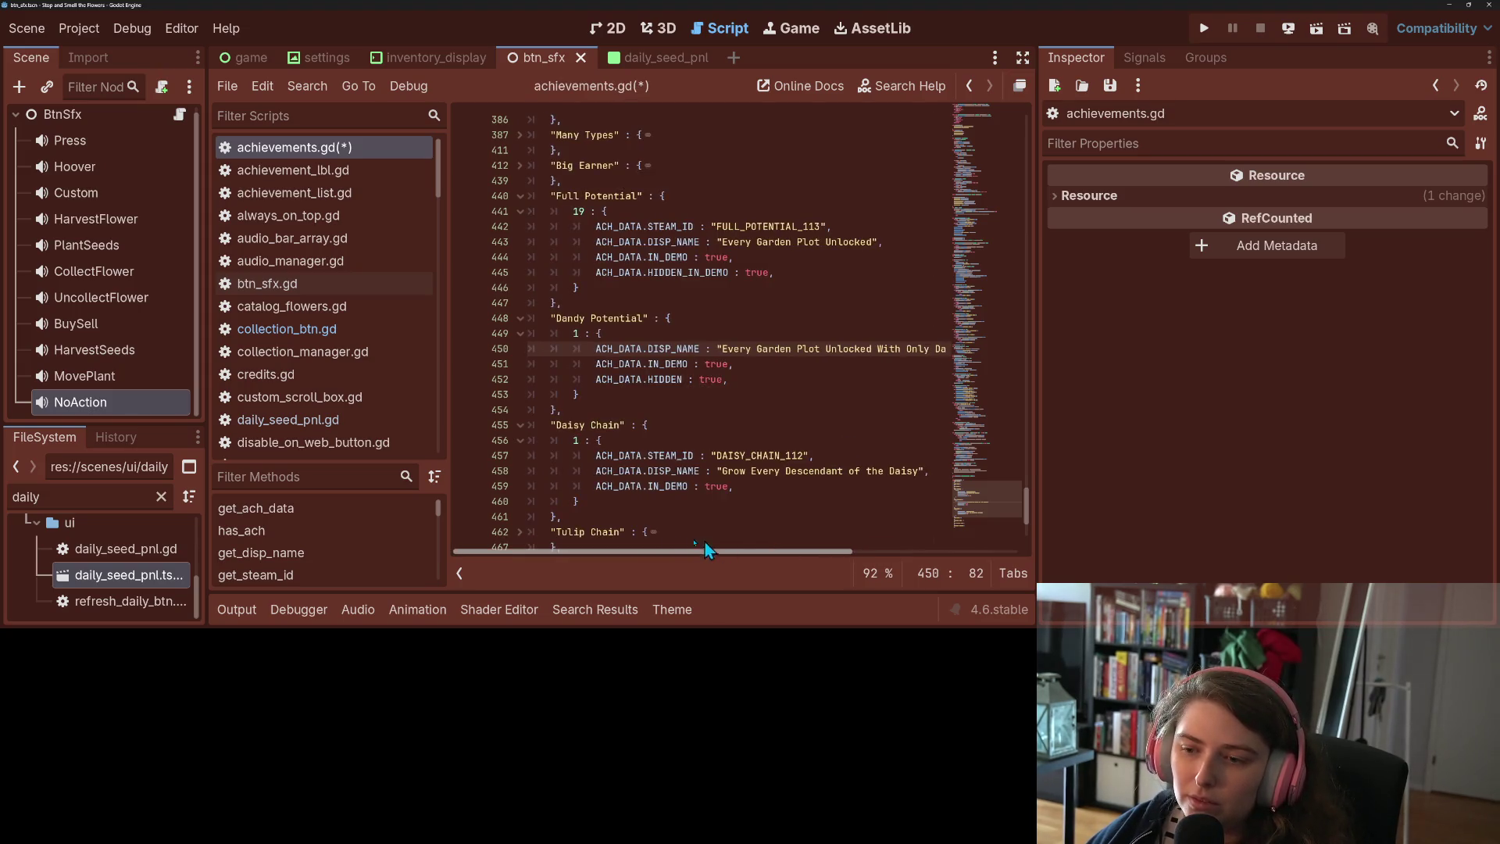
key("ctrl+s")
left_click_drag(1036, 388, 1313, 394)
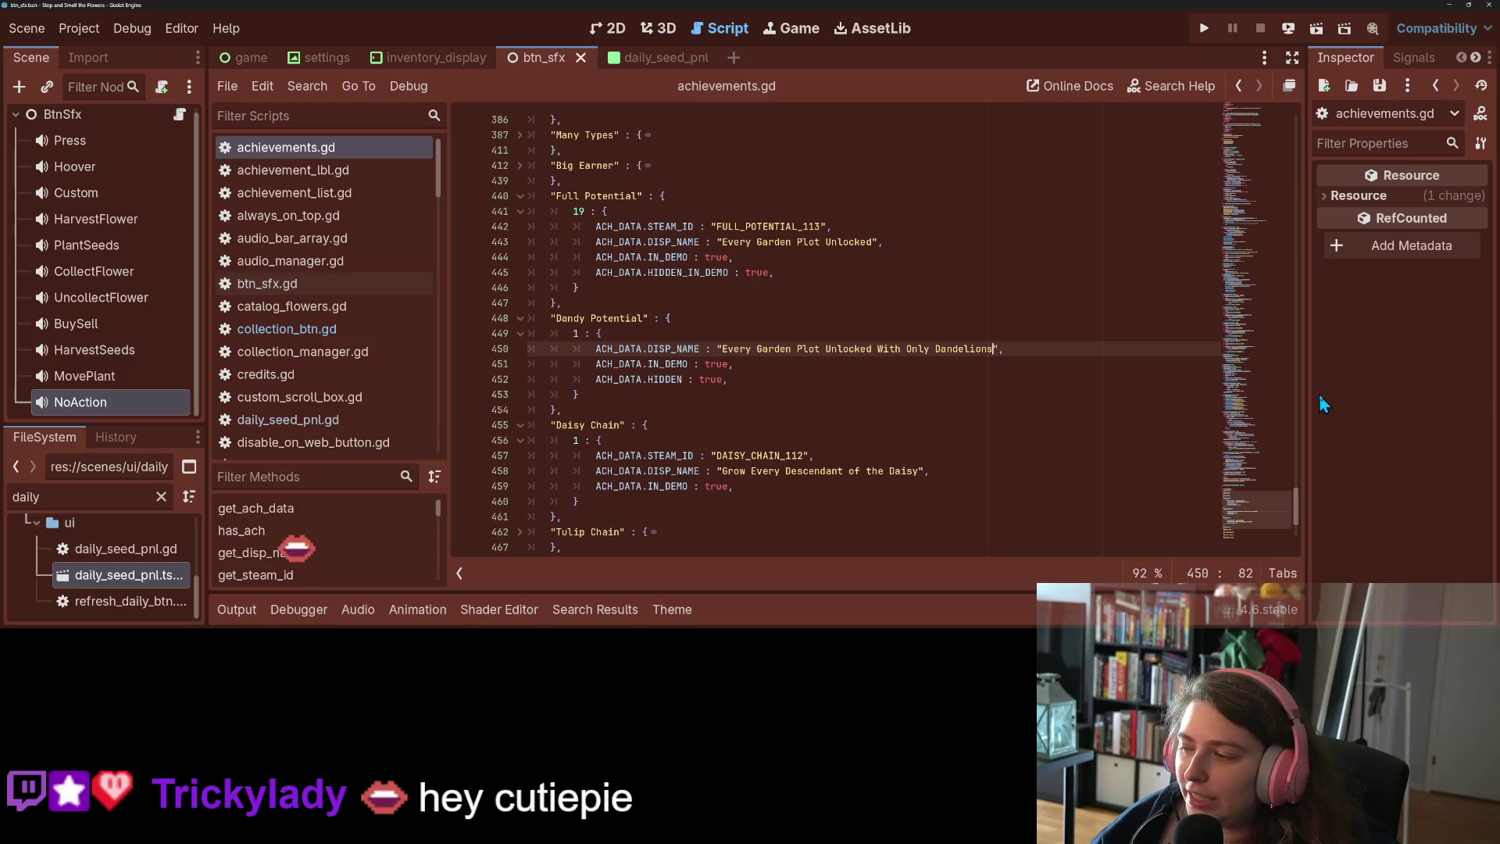
Save the script, run the game, and view the in-game achievements list
left_click(1006, 376)
key("ctrl+s")
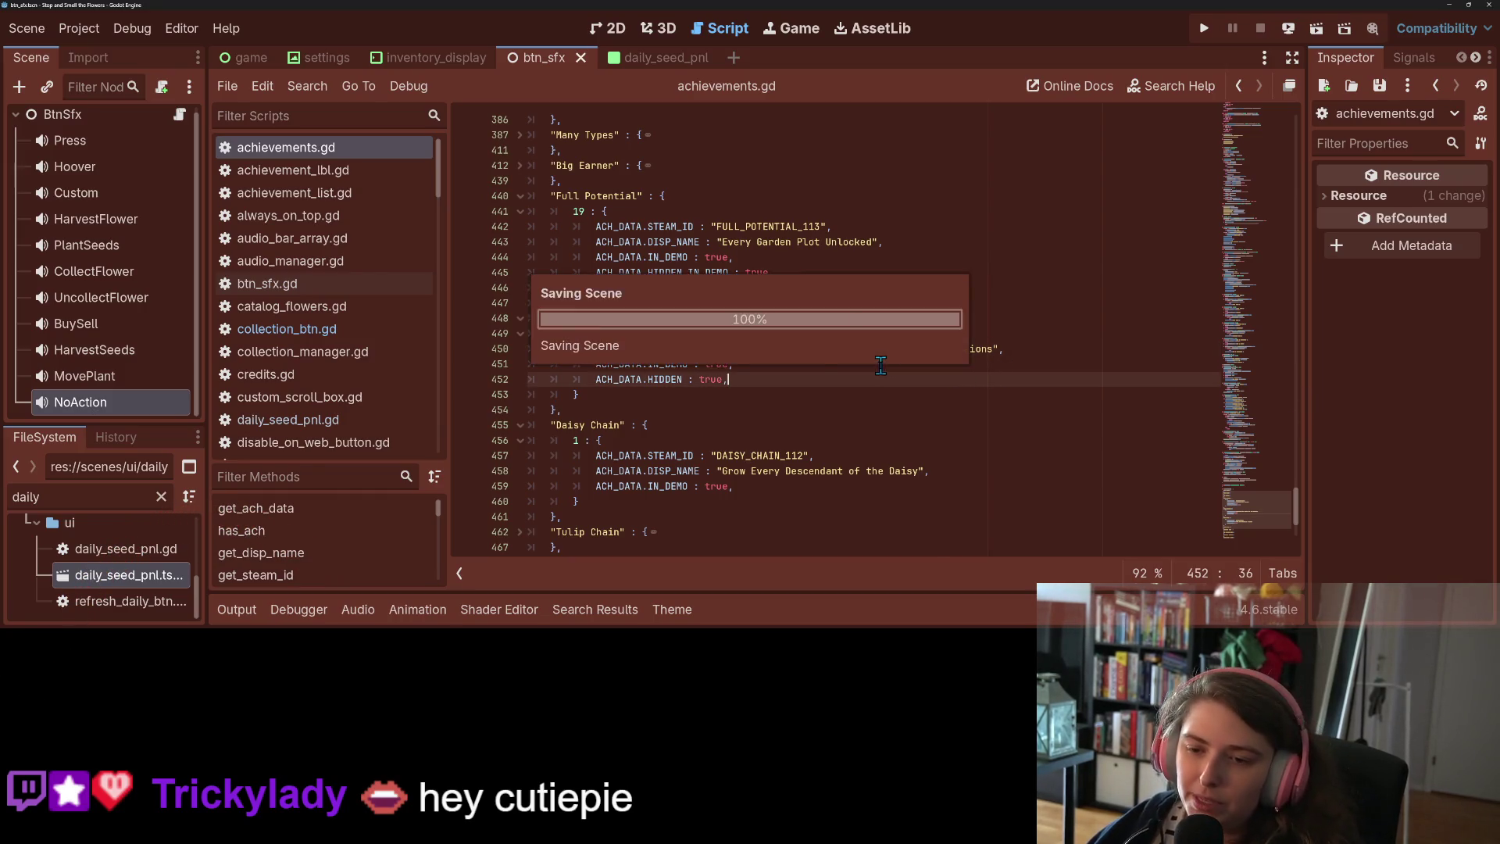
left_click(1207, 31)
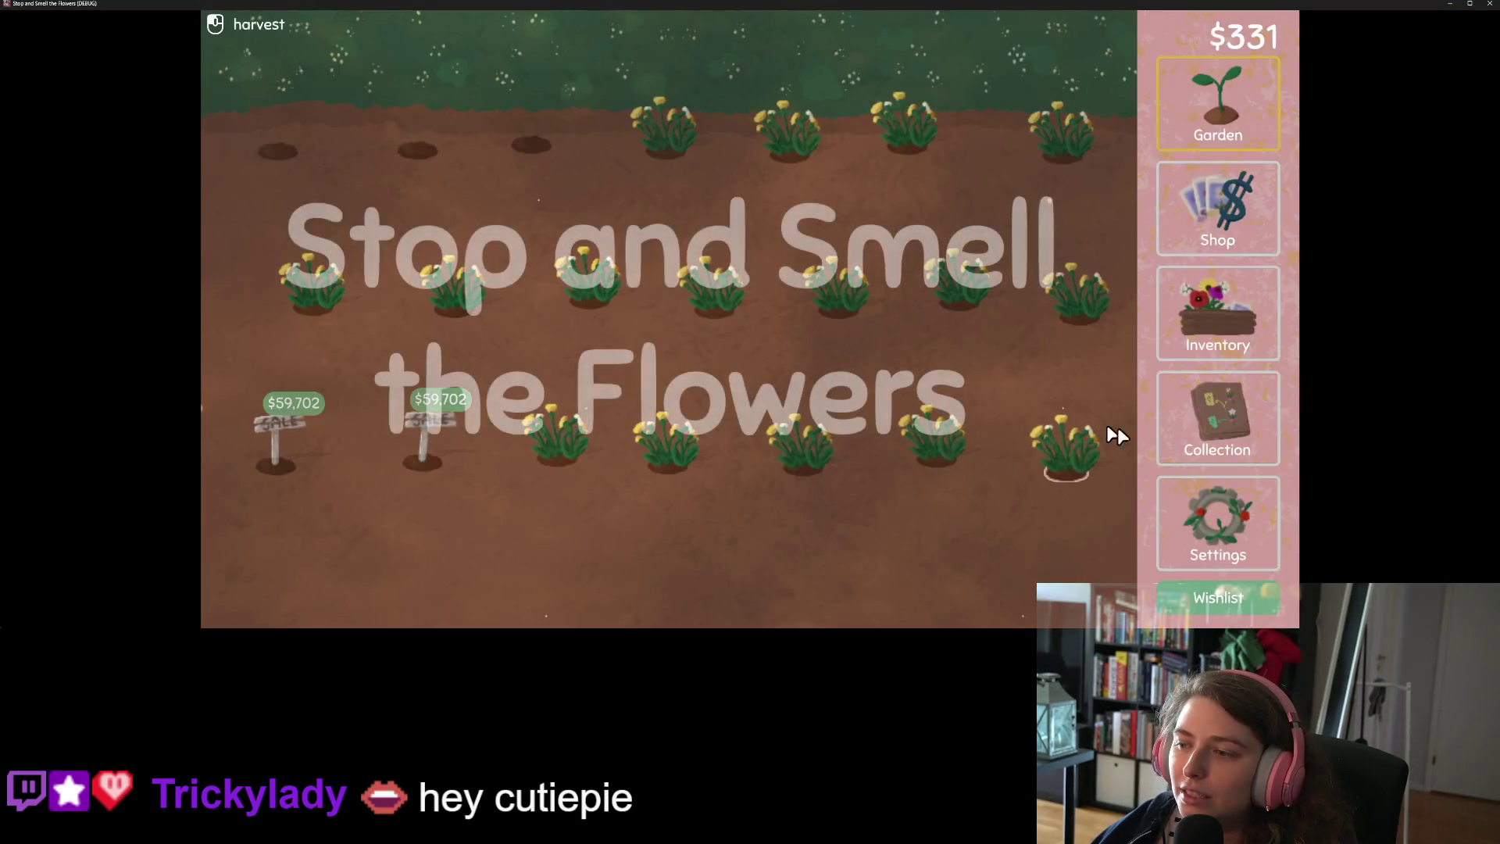
left_click(1188, 412)
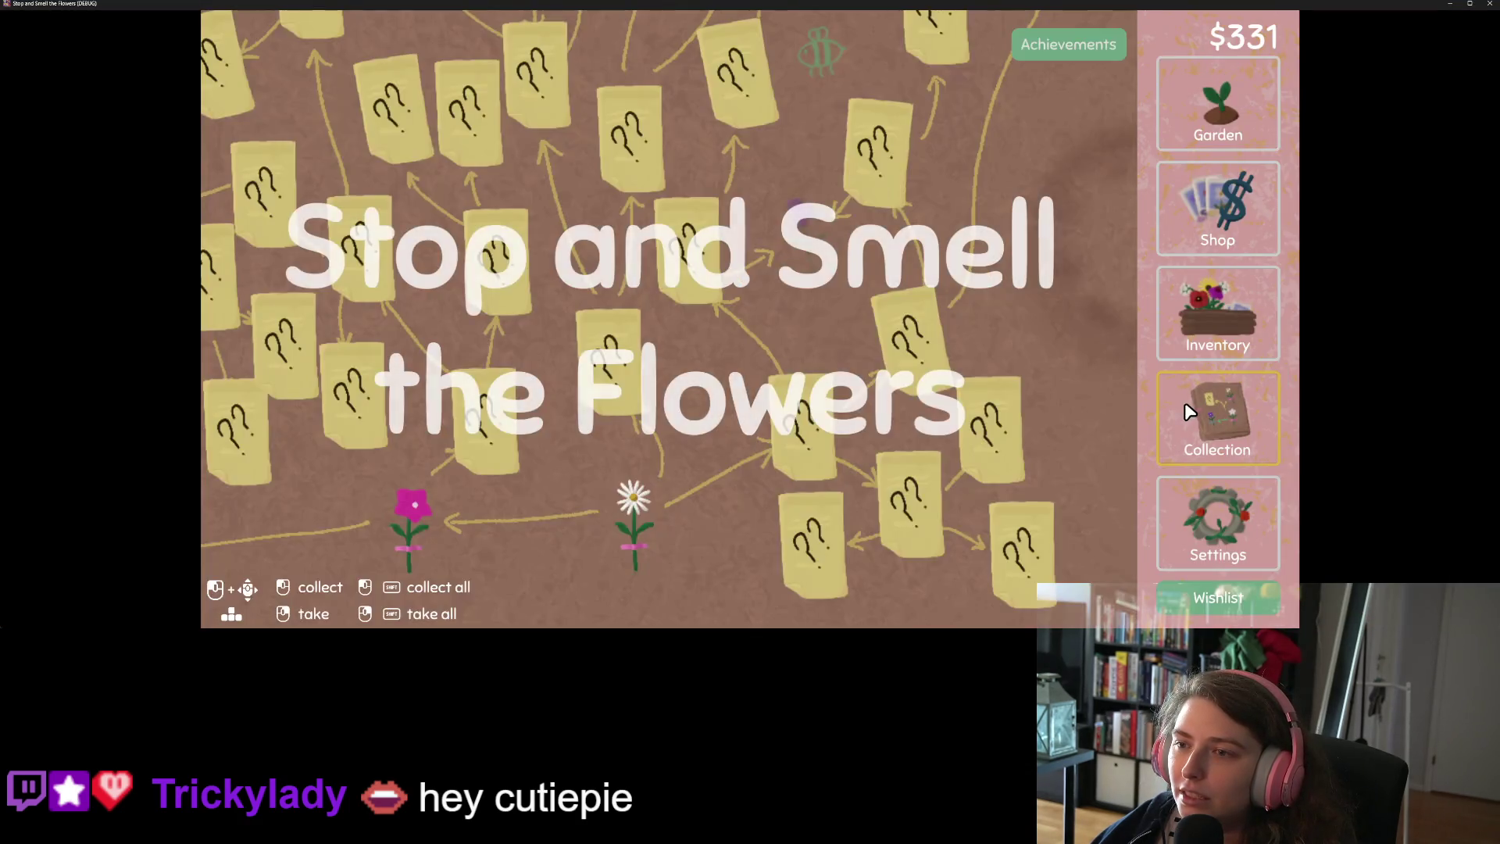
left_click(1083, 47)
scroll(830, 377, "down", 10)
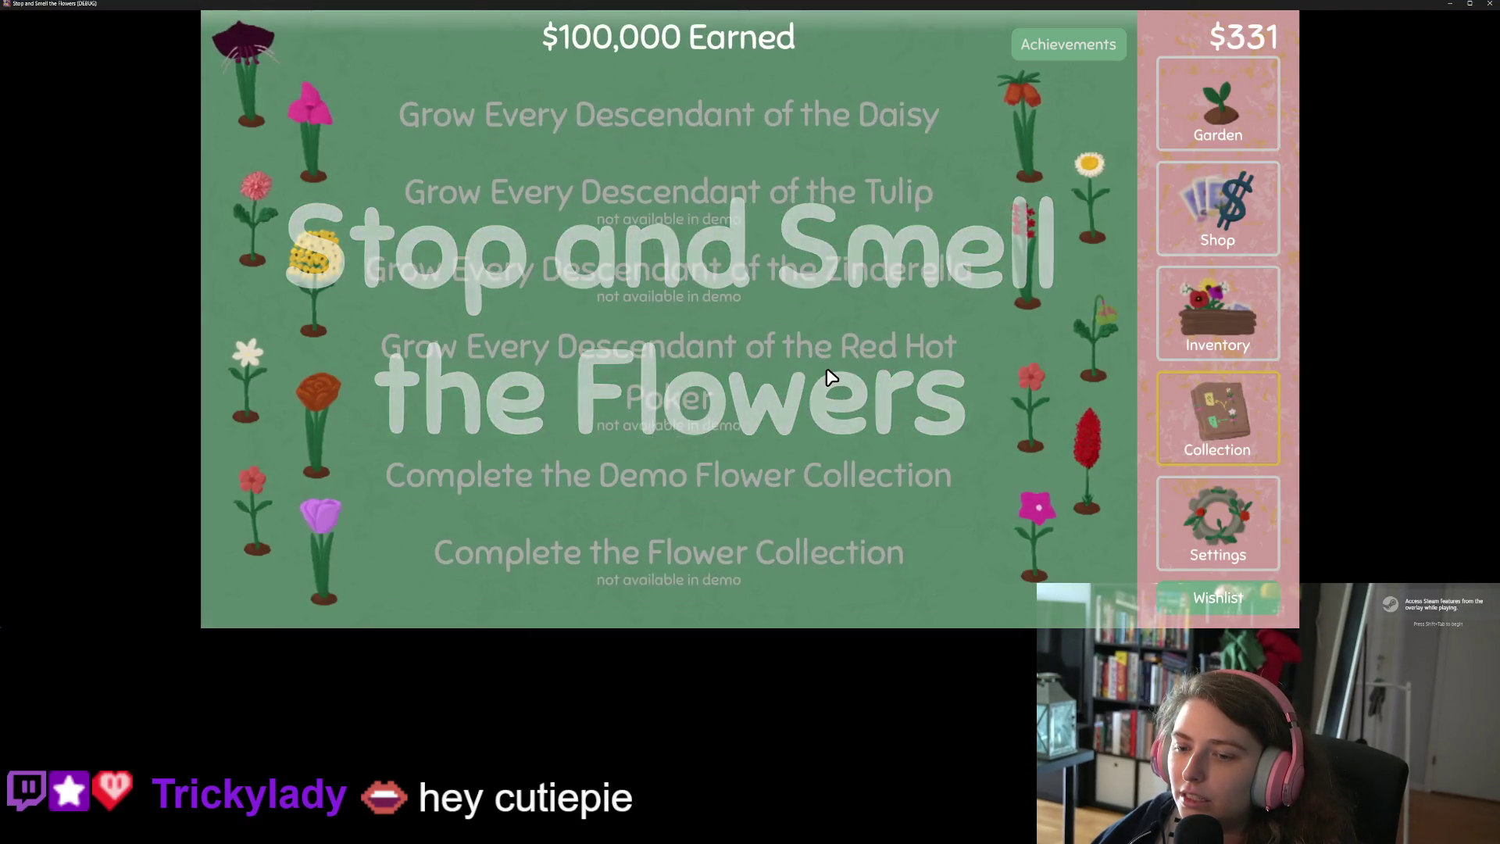
scroll(743, 488, "up", 3)
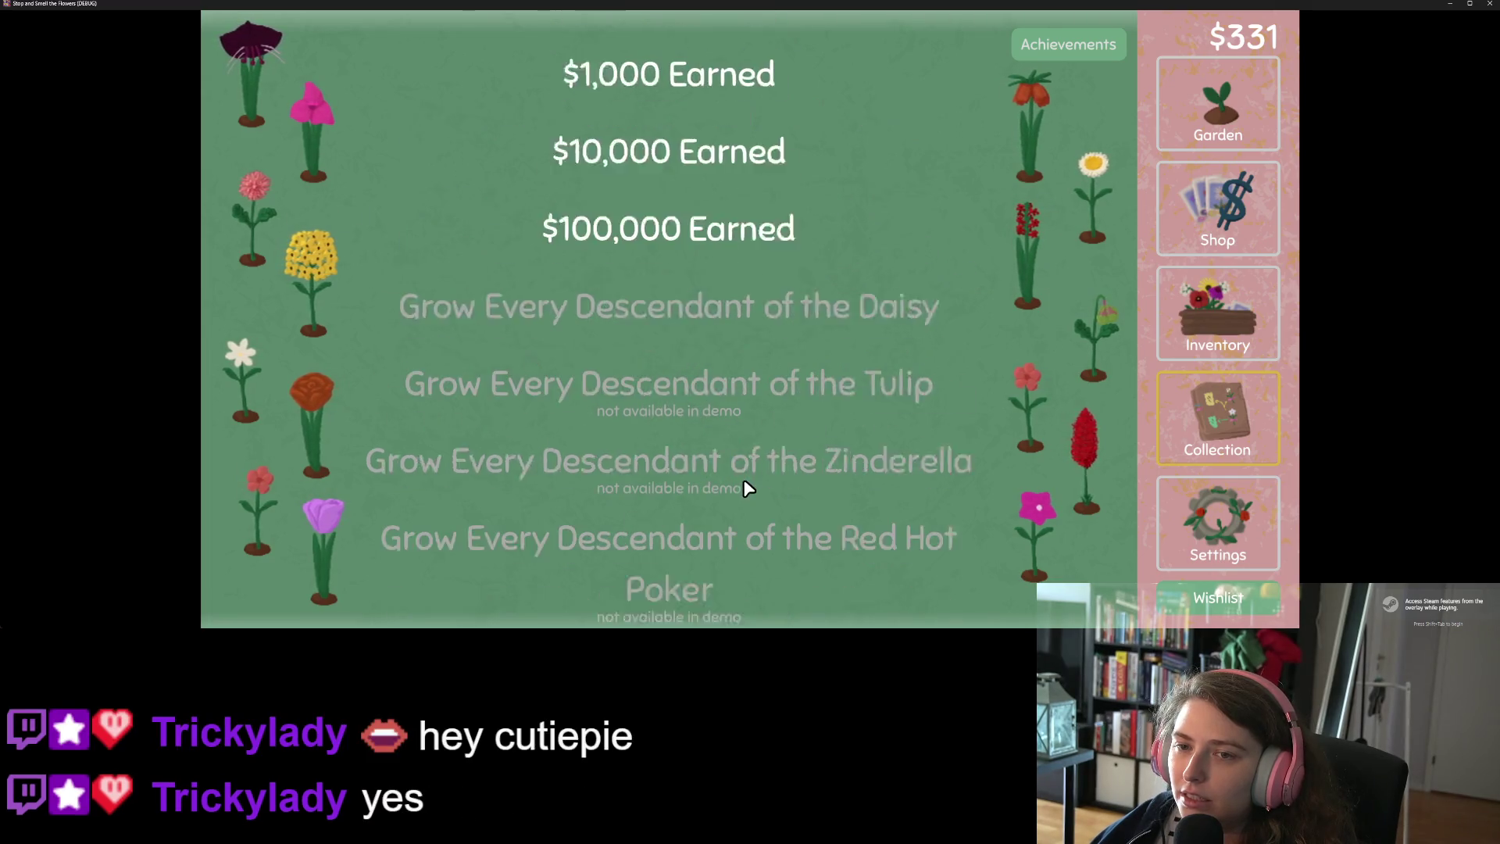
Reset the game data, harvest a dandelion, and reopen the achievements list
left_click(1225, 521)
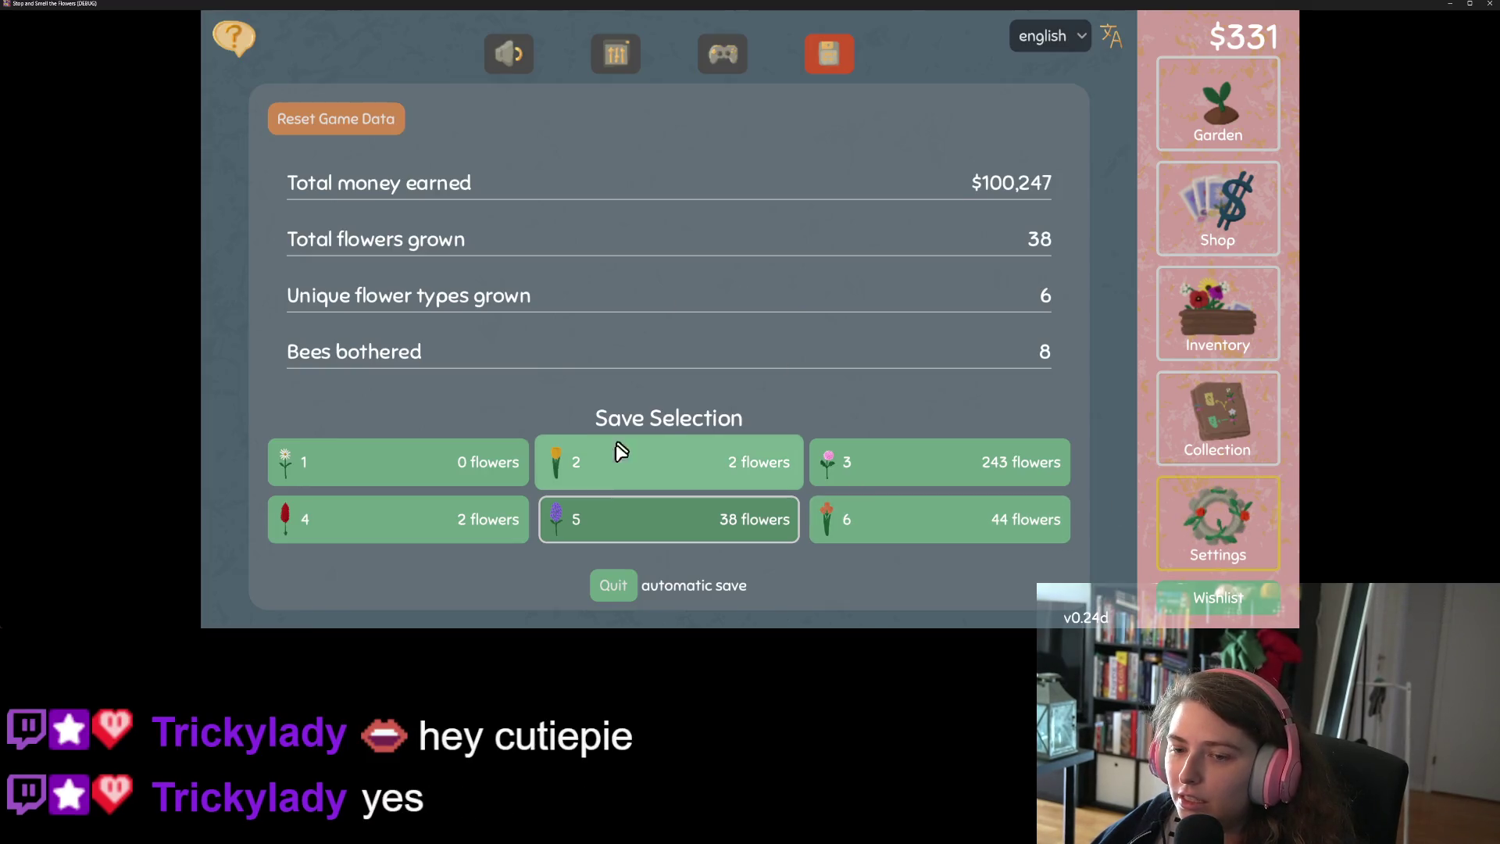
left_click(385, 134)
left_click(592, 124)
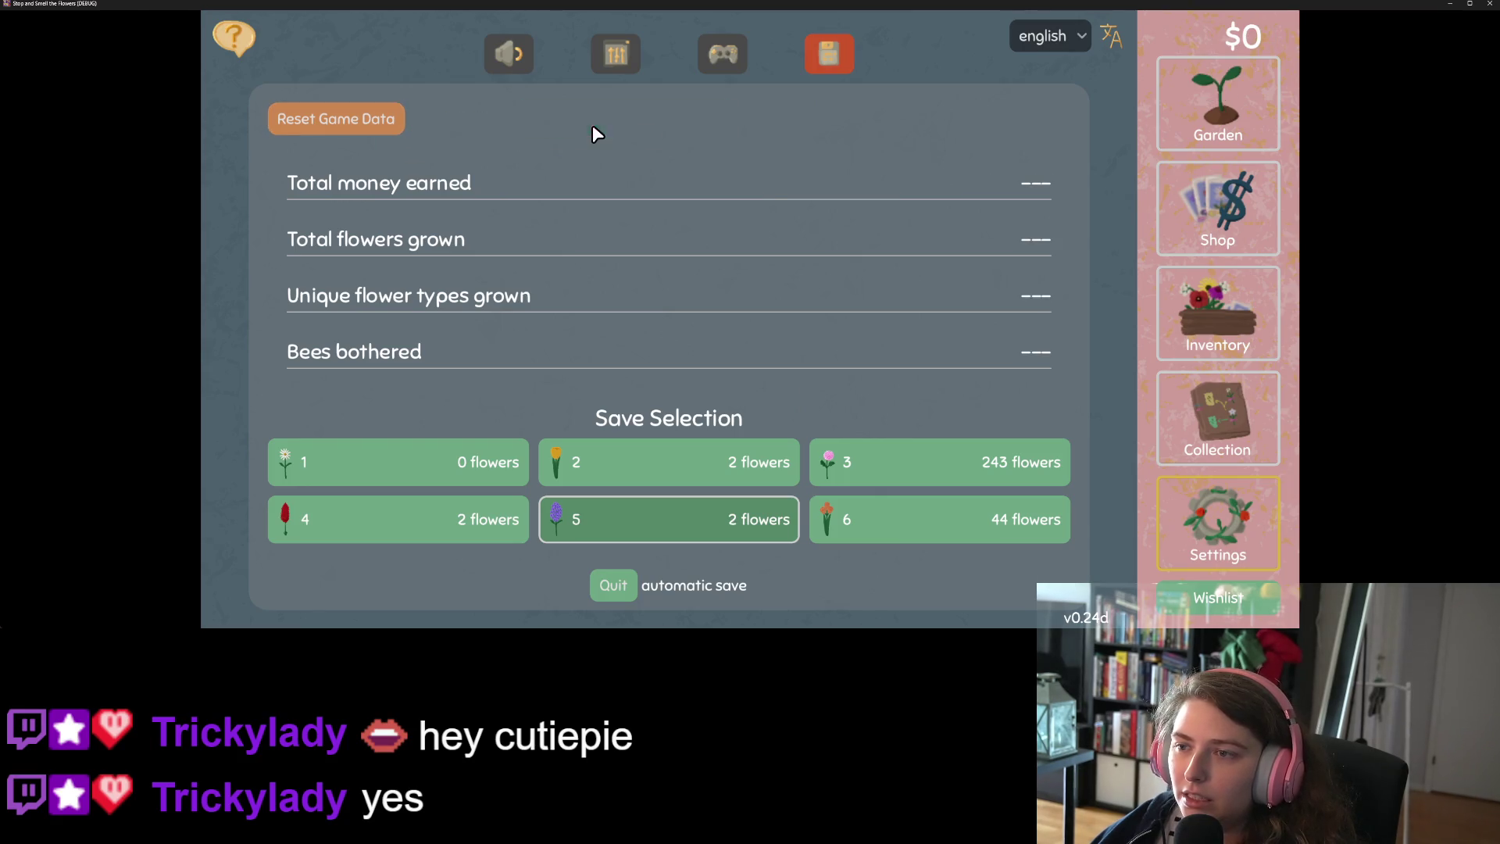
left_click(1203, 105)
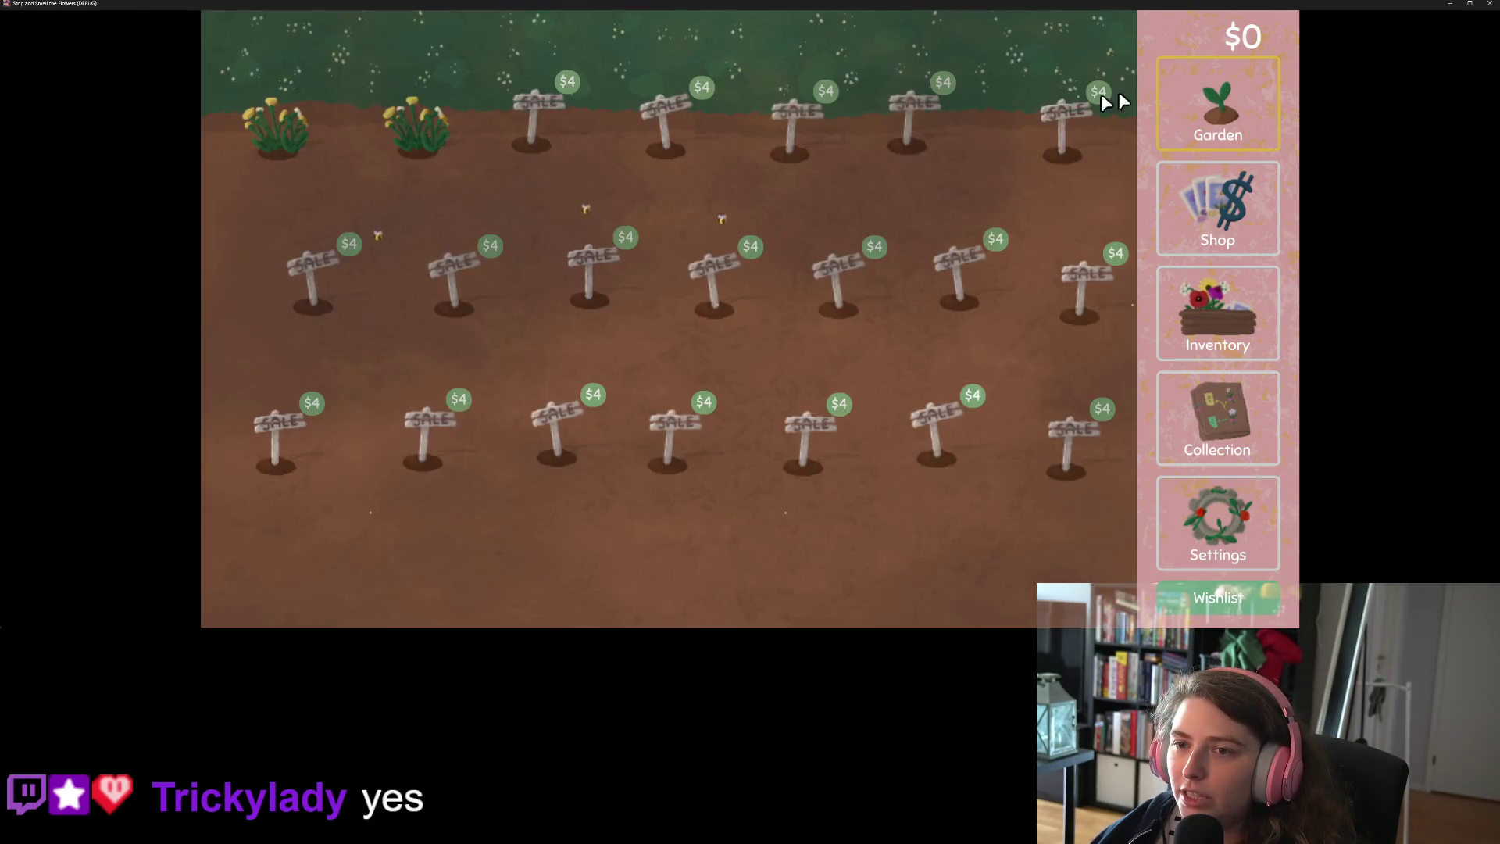
left_click(392, 139)
left_click(1254, 414)
left_click(1050, 45)
scroll(767, 390, "down", 3)
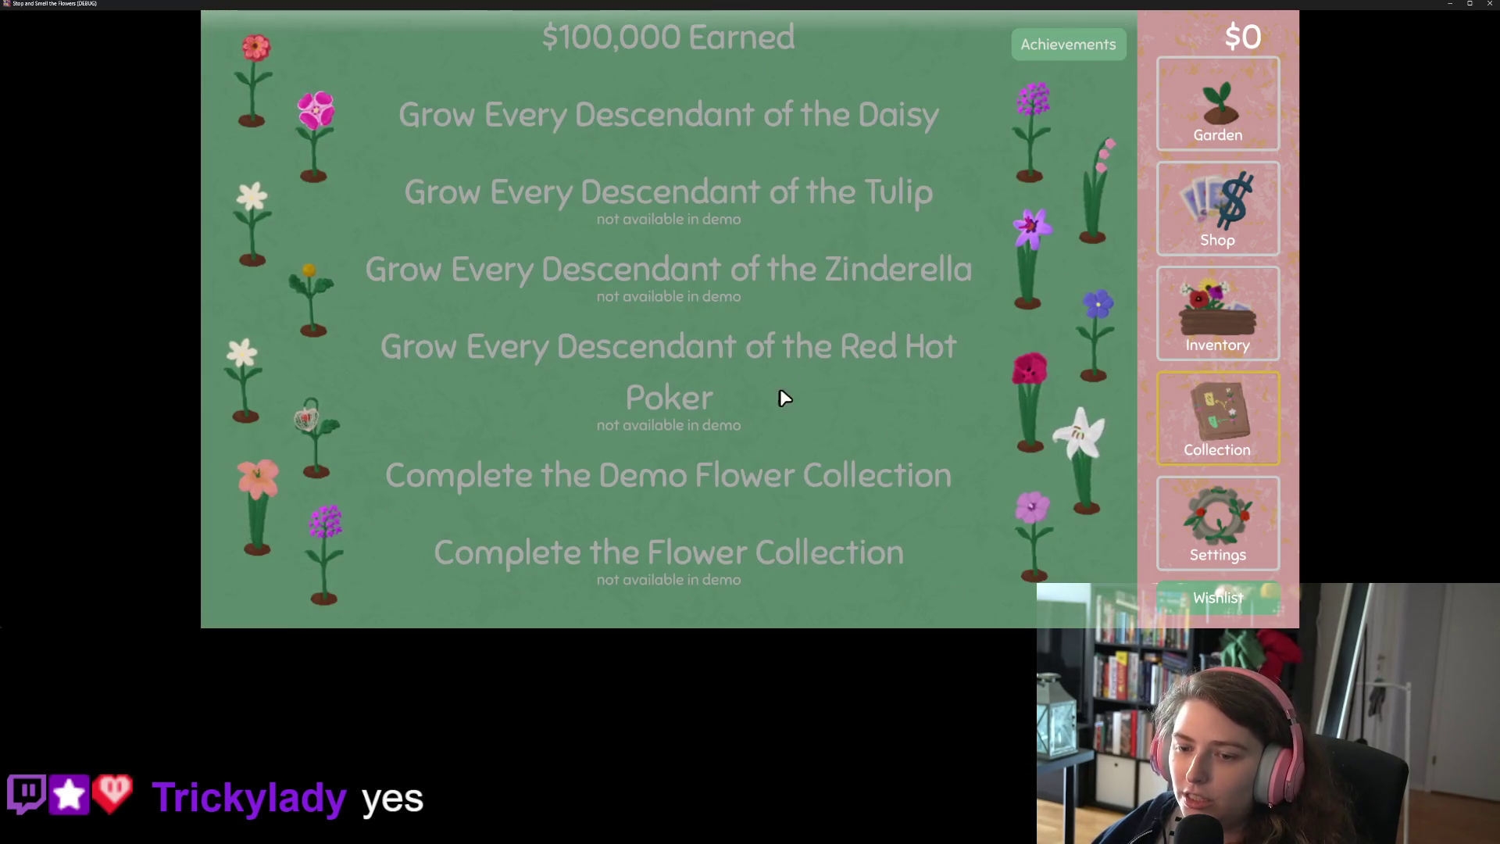
Add money with m until $500,000 Earned unlocks, then buy every garden plot with dandelions
key("m")
key("m")
key("m")
key("m")
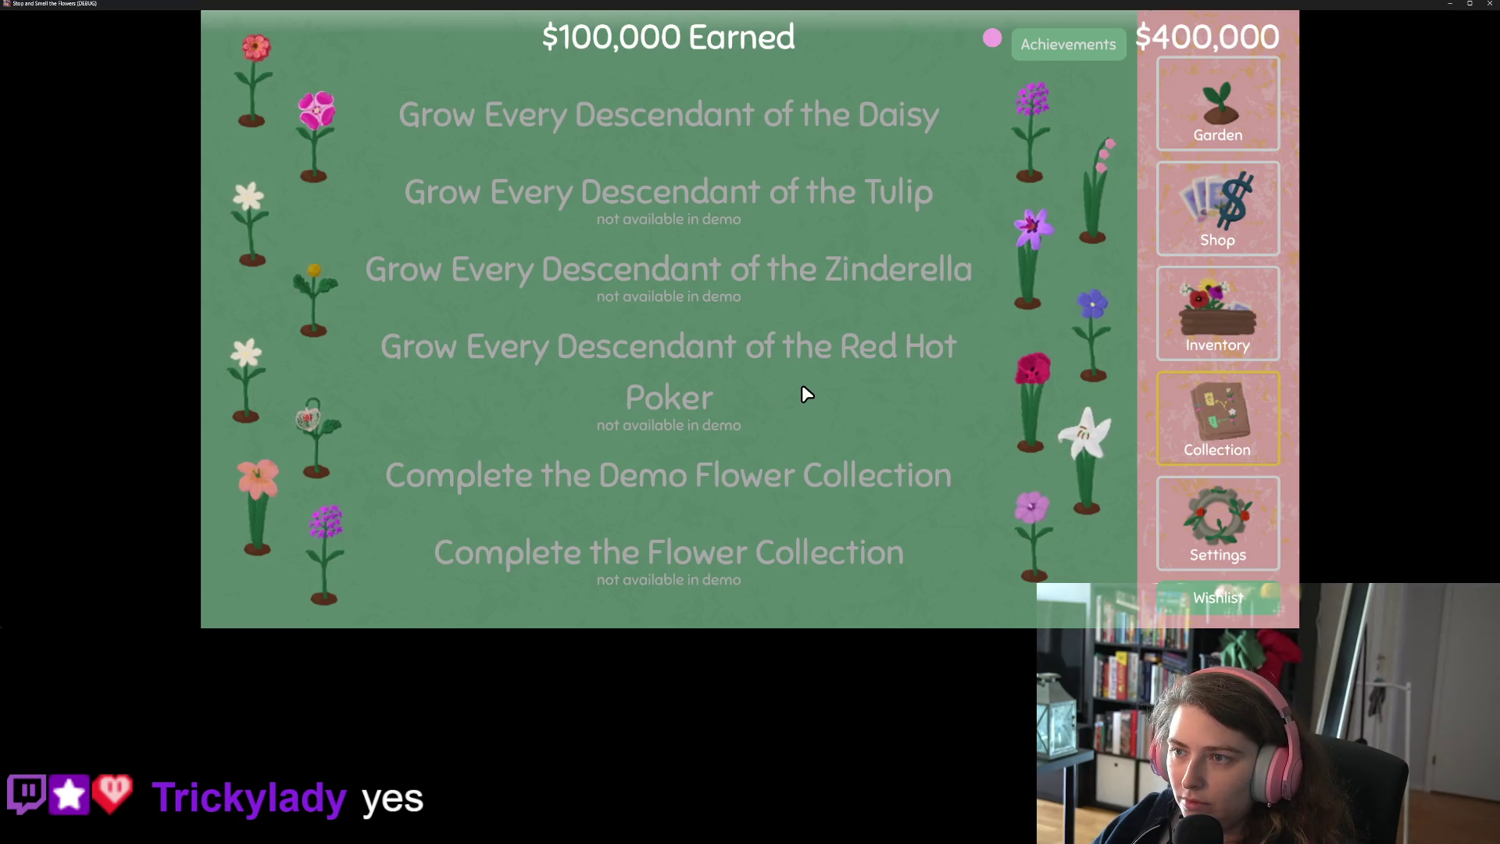
key("m")
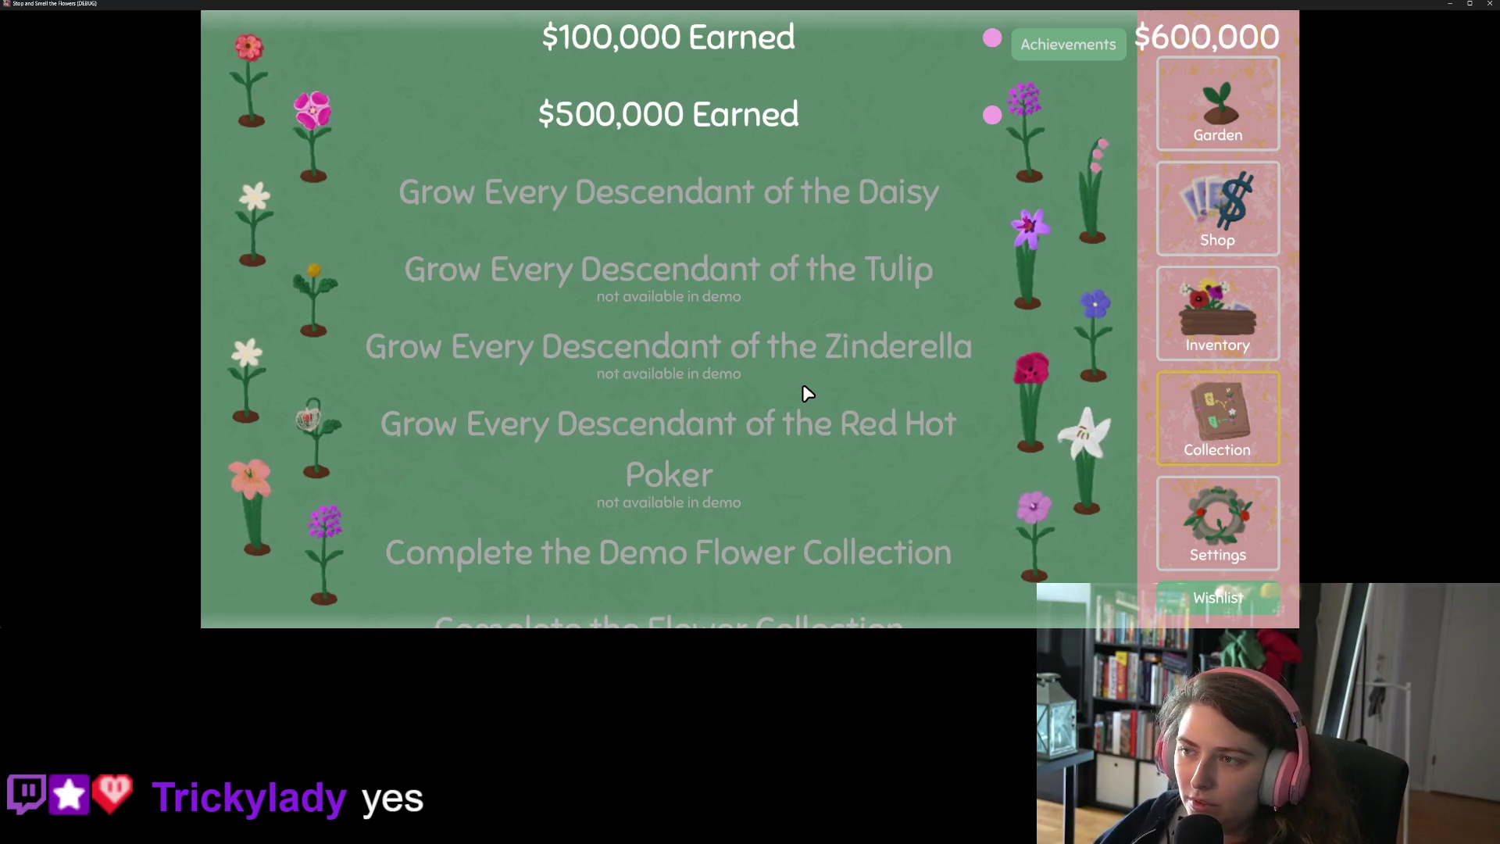
scroll(809, 235, "up", 5)
scroll(808, 234, "up", 7)
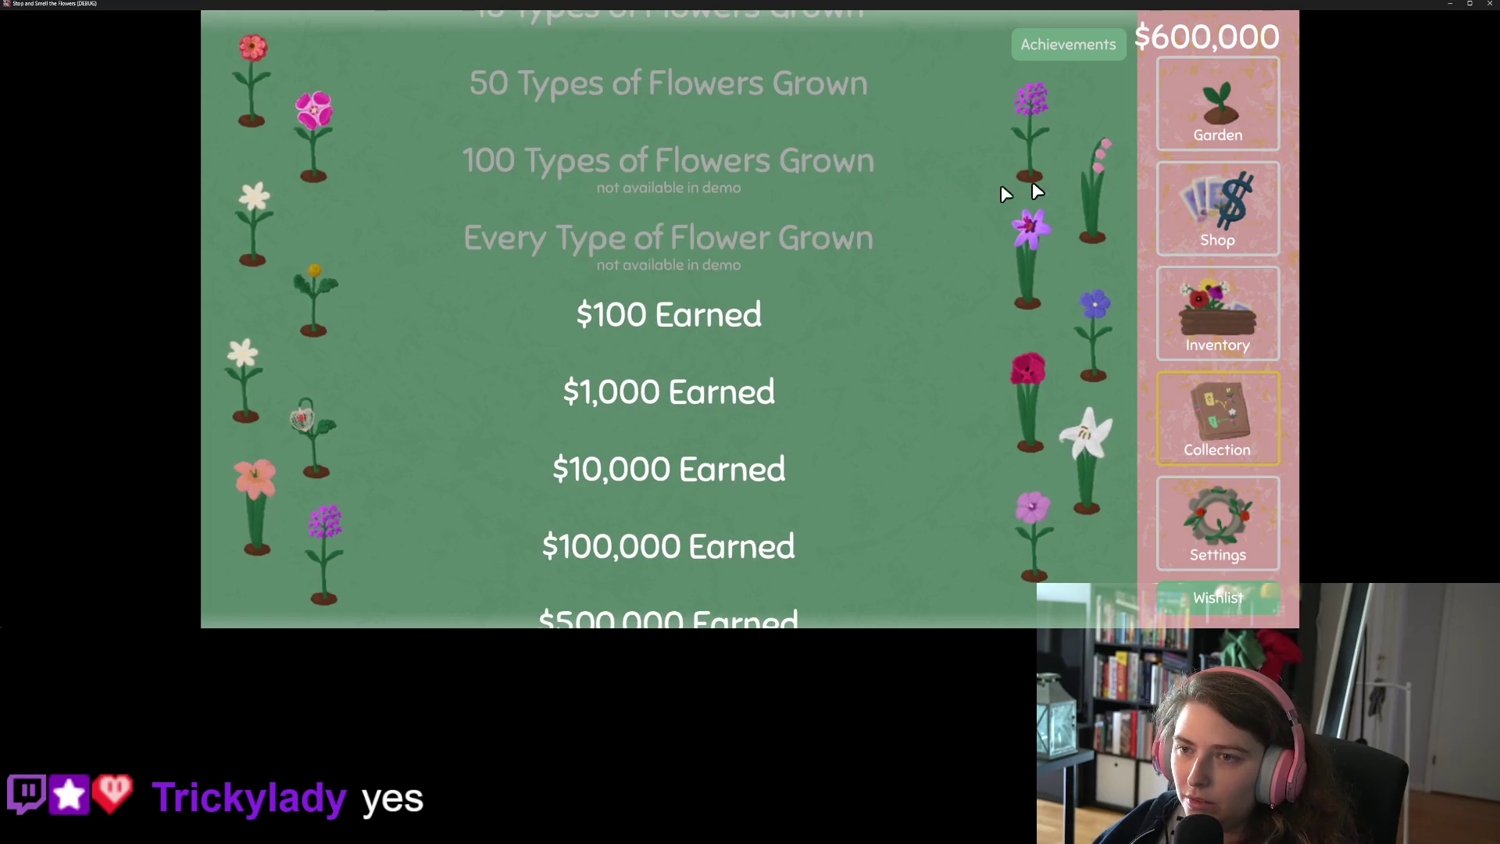
scroll(813, 196, "down", 10)
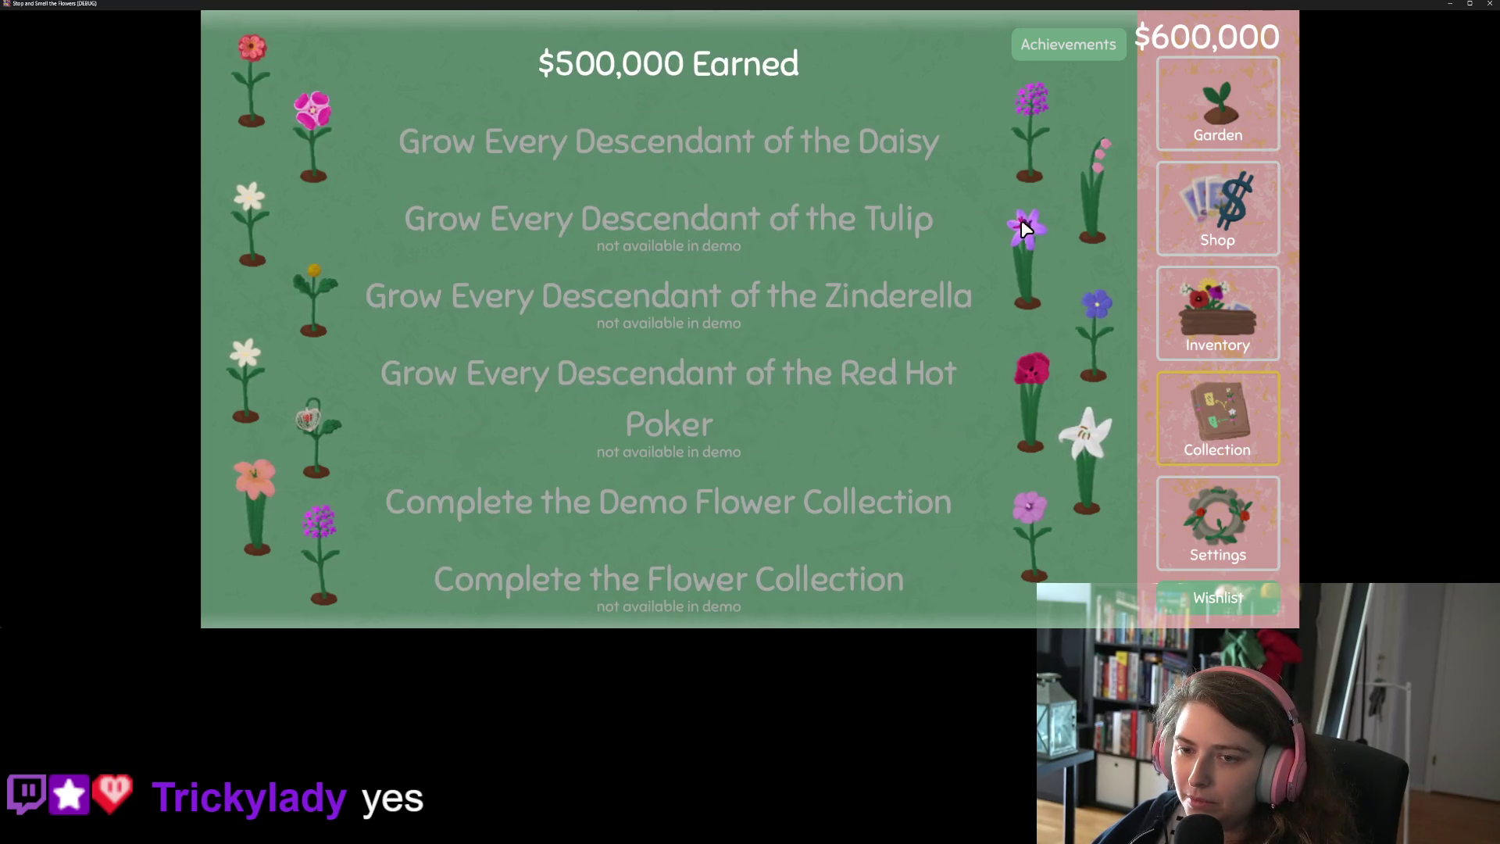
left_click(1167, 110)
mouse_move(402, 195)
left_mouse_down()
mouse_move(266, 134)
mouse_move(994, 157)
mouse_move(981, 318)
mouse_move(382, 271)
mouse_move(418, 426)
mouse_move(383, 425)
mouse_move(1059, 422)
left_mouse_up()
left_click(1211, 410)
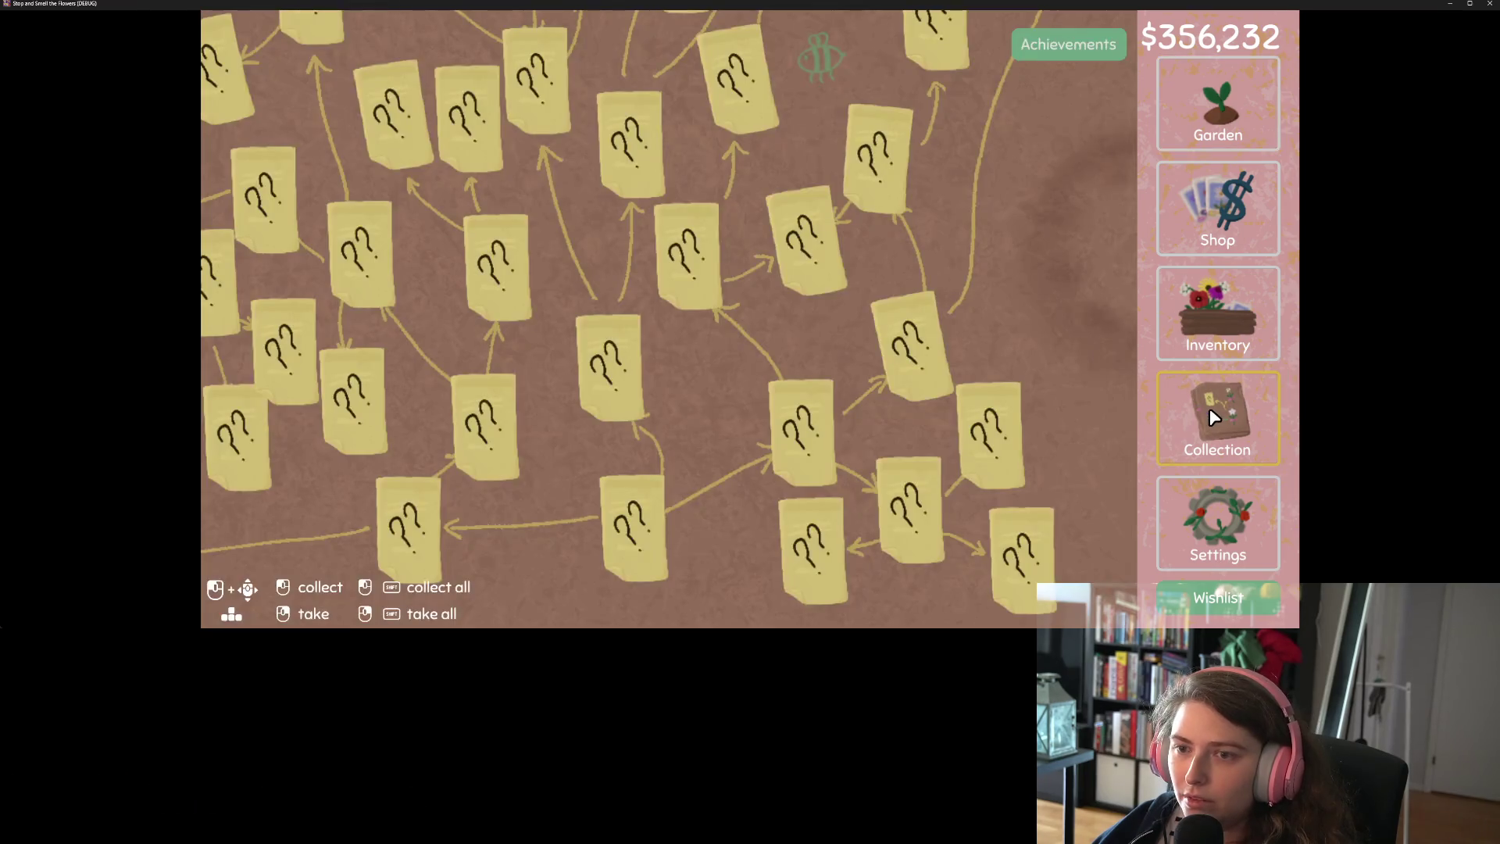
Confirm Every Garden Plot Unlocked With Only Dandelions is earned, then quit the game from Settings
left_click(1085, 48)
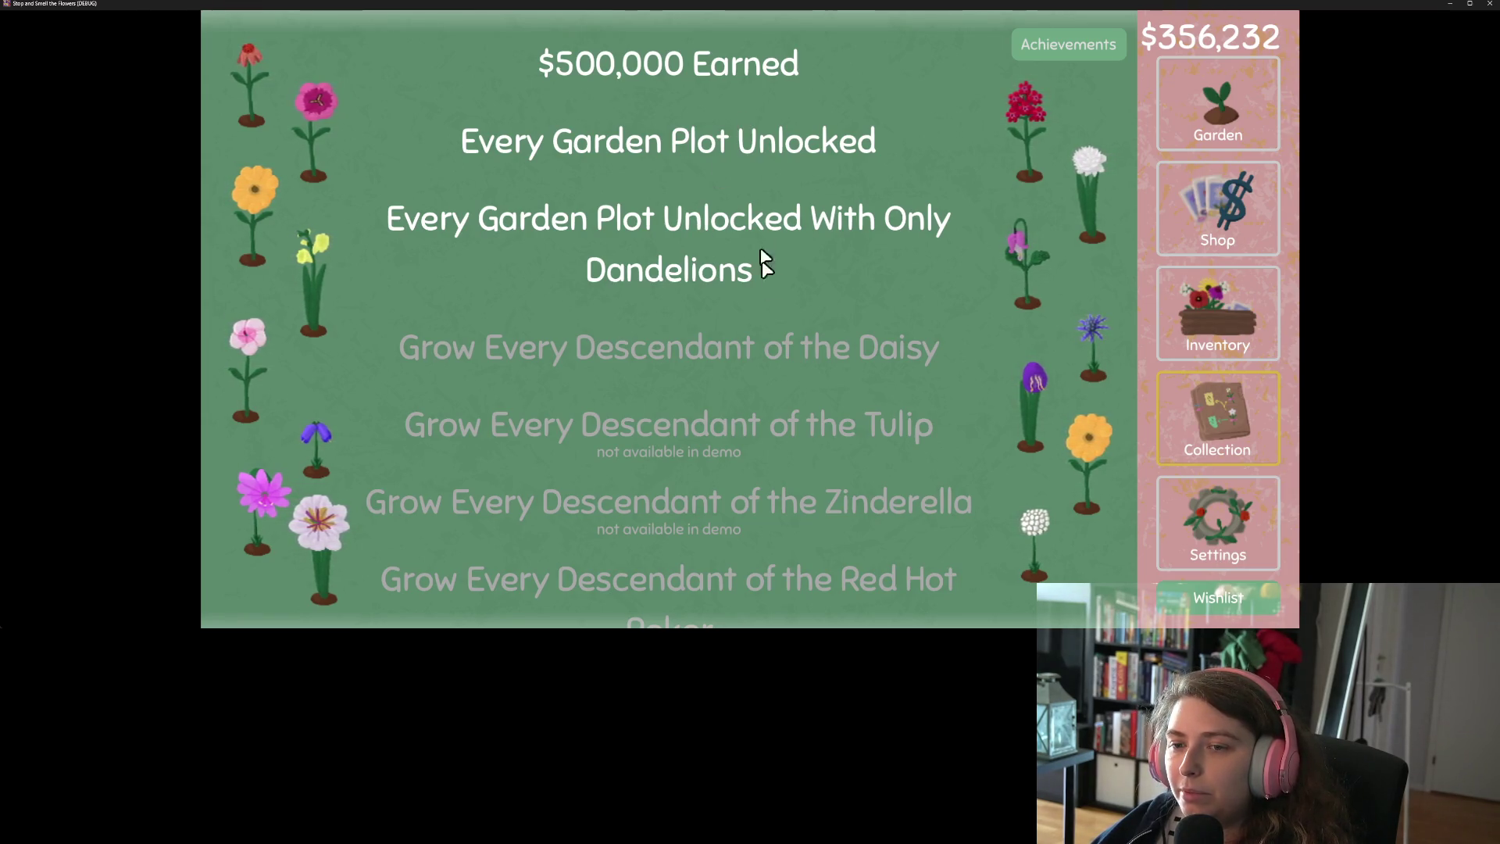
scroll(778, 326, "up", 10)
scroll(770, 348, "down", 10)
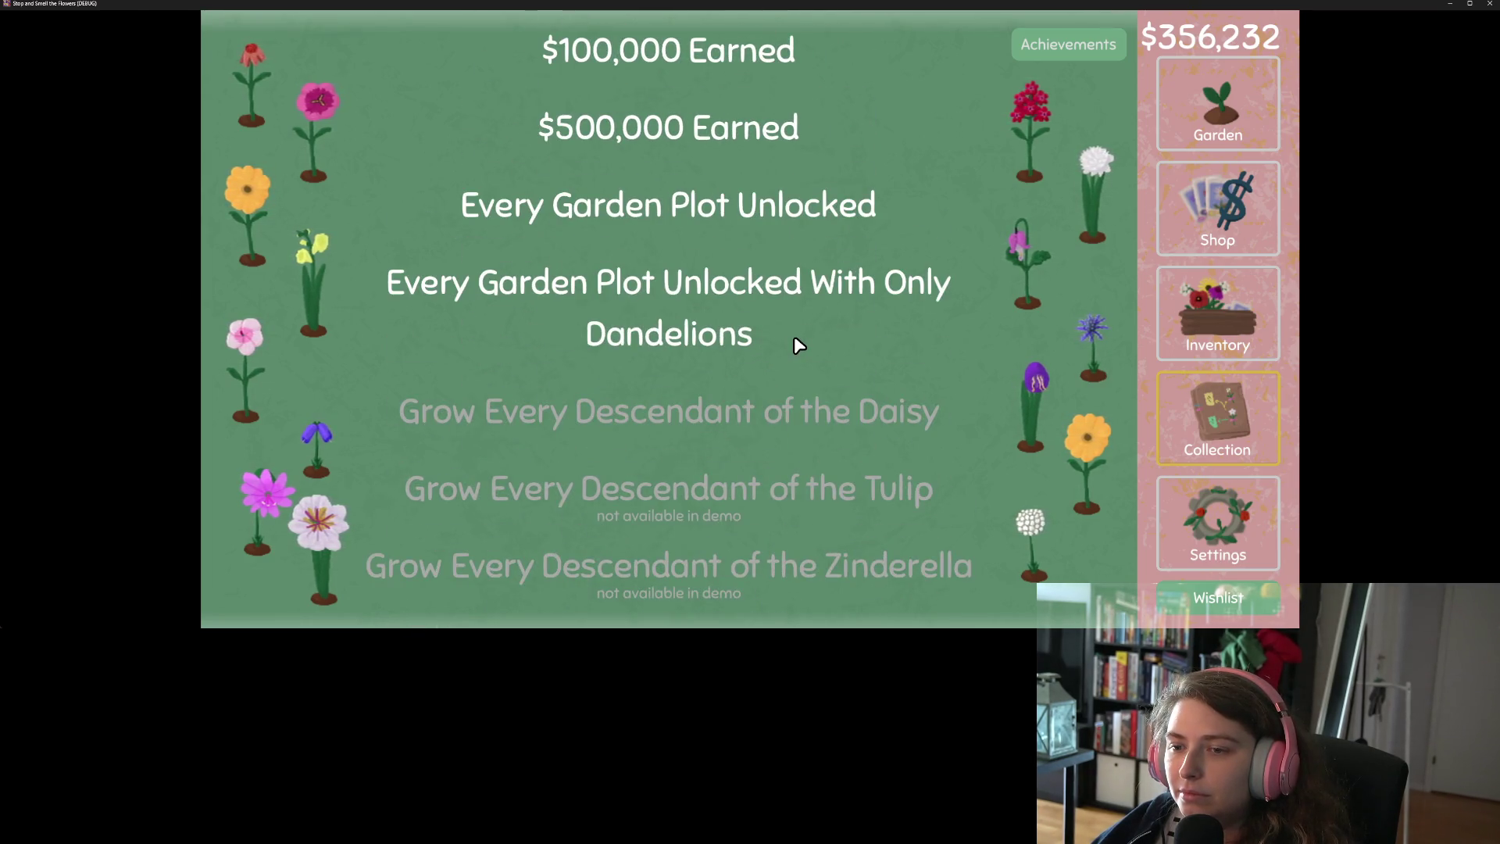
scroll(796, 344, "down", 5)
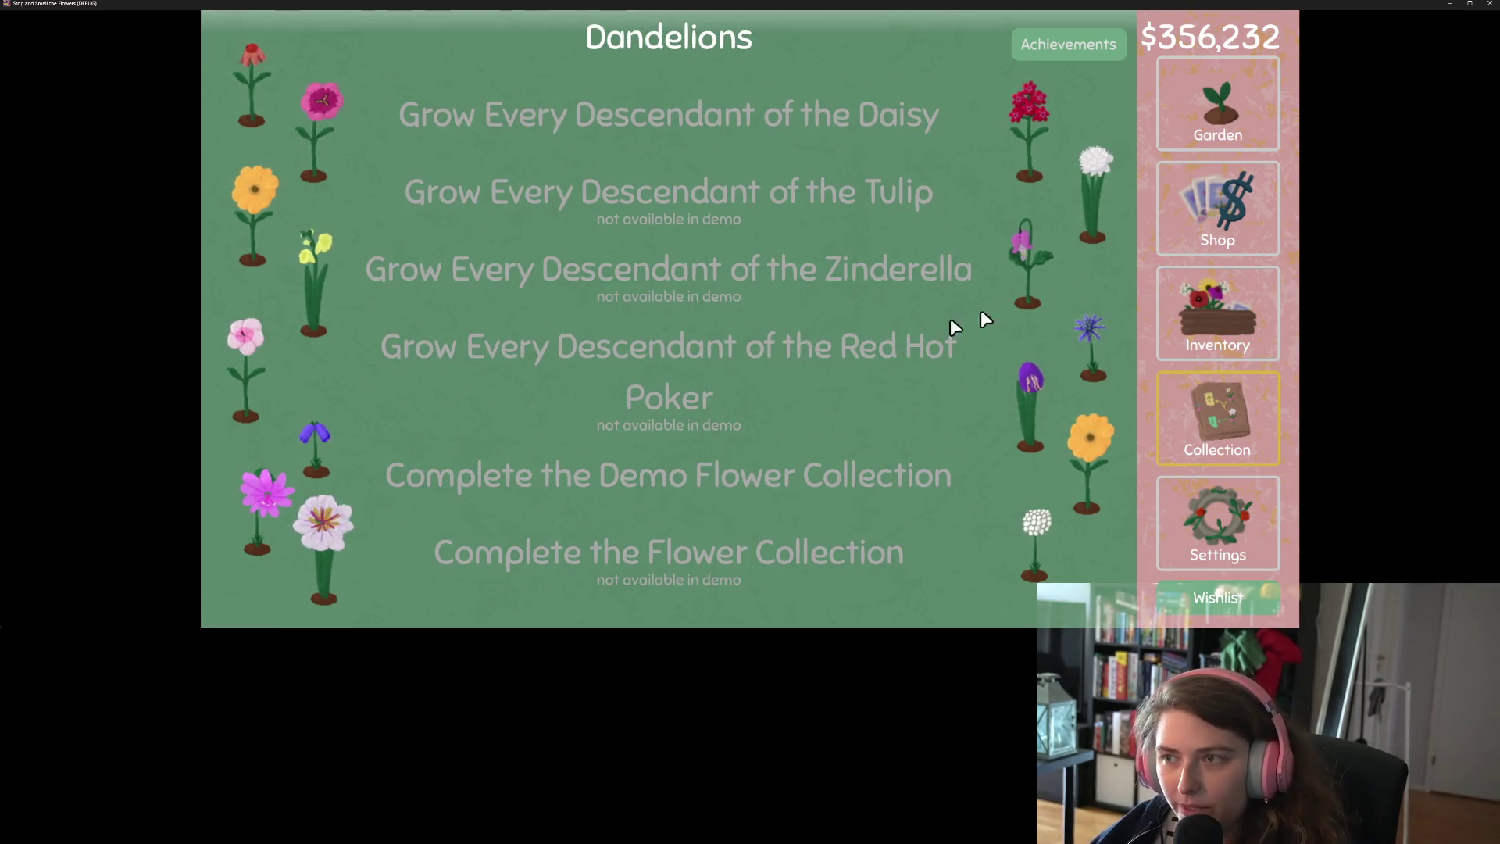
left_click(1247, 93)
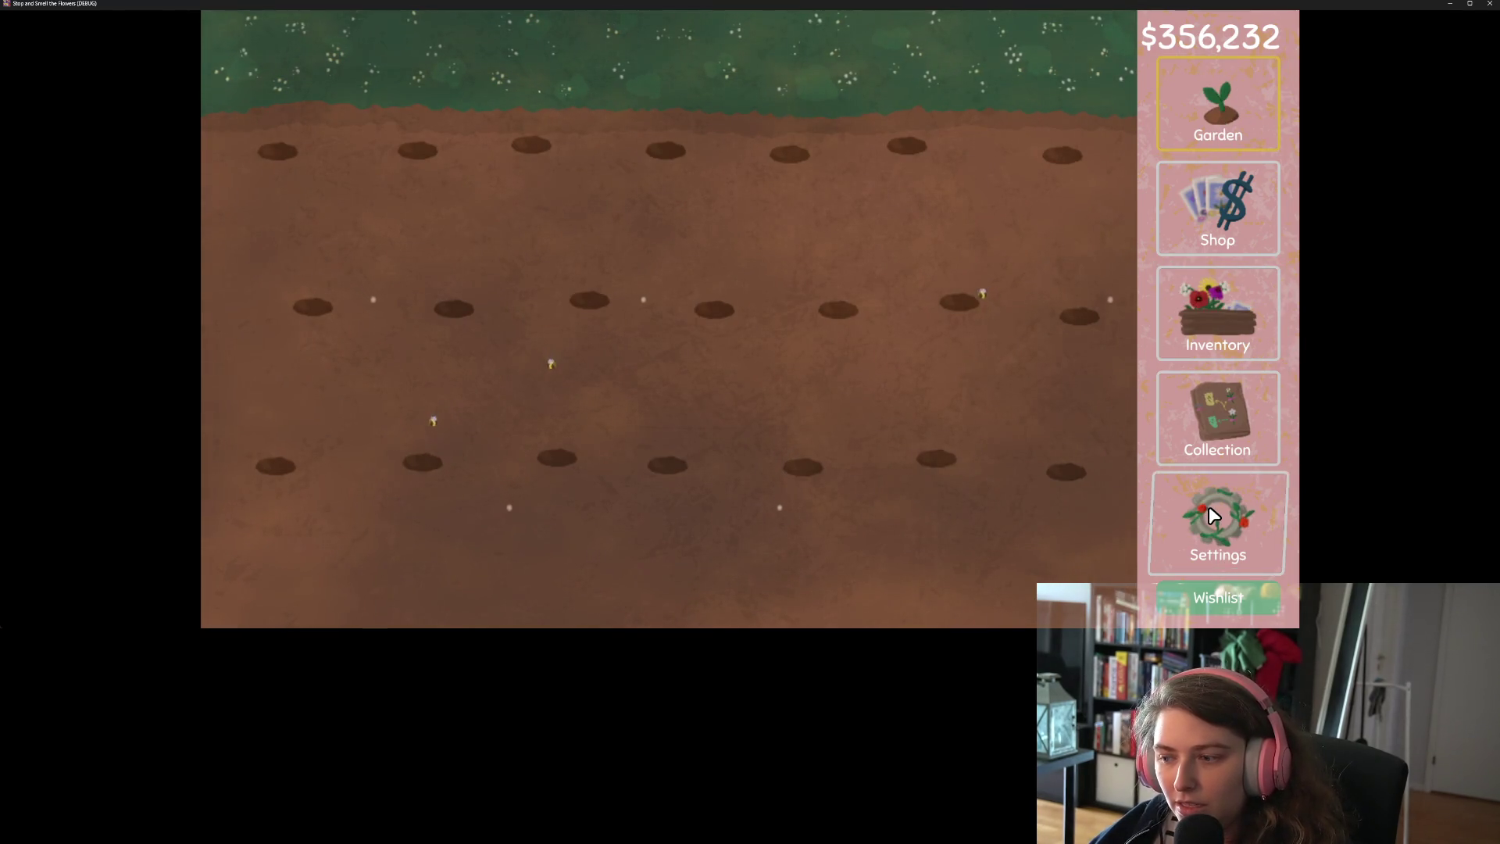
left_click(1239, 535)
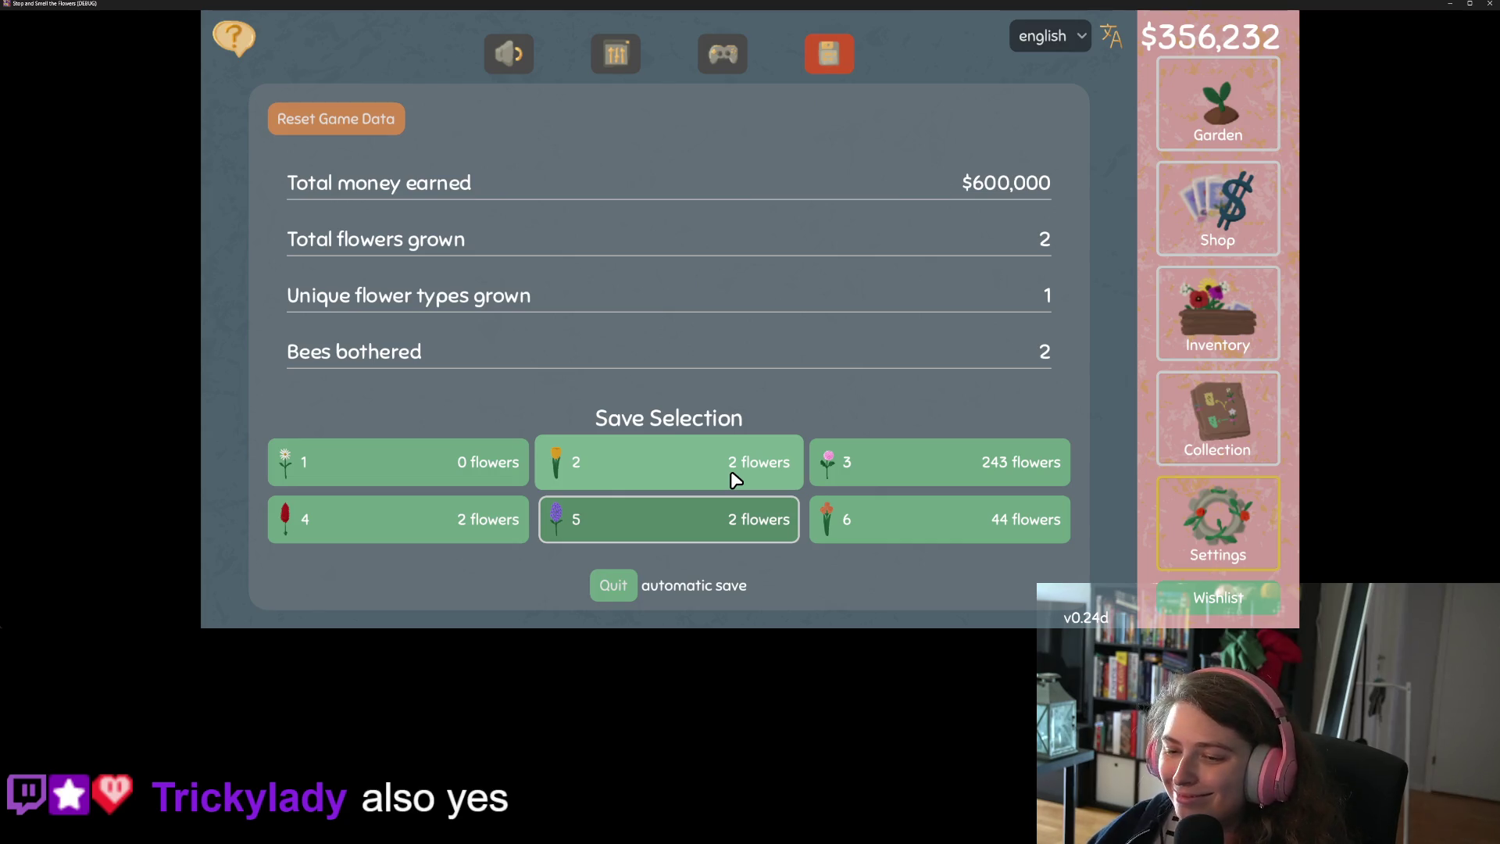
left_click(597, 579)
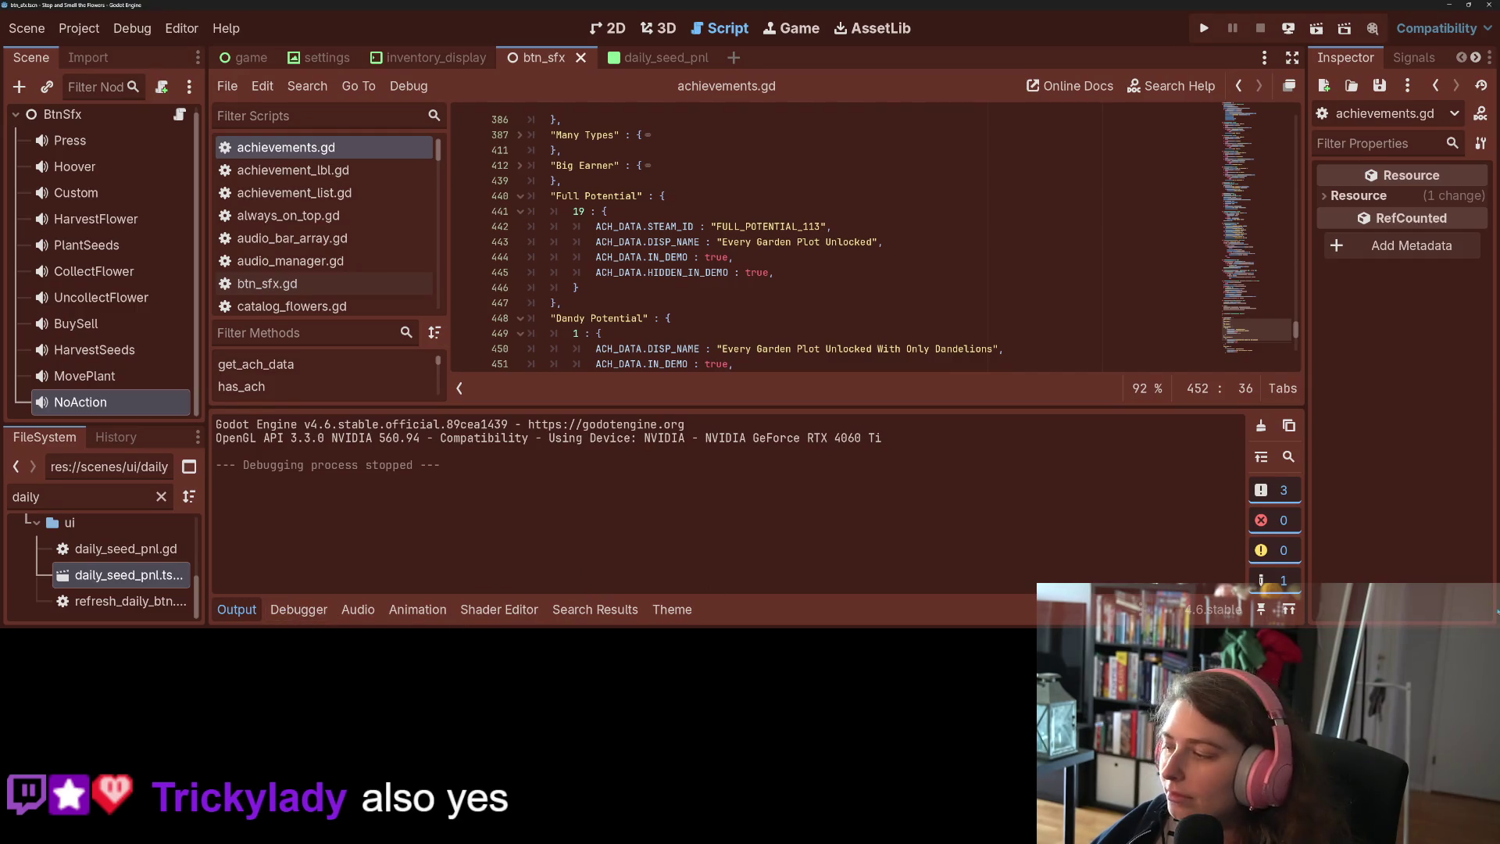
Review the achievements.gd diff in GitHub Desktop
key("alt+Tab")
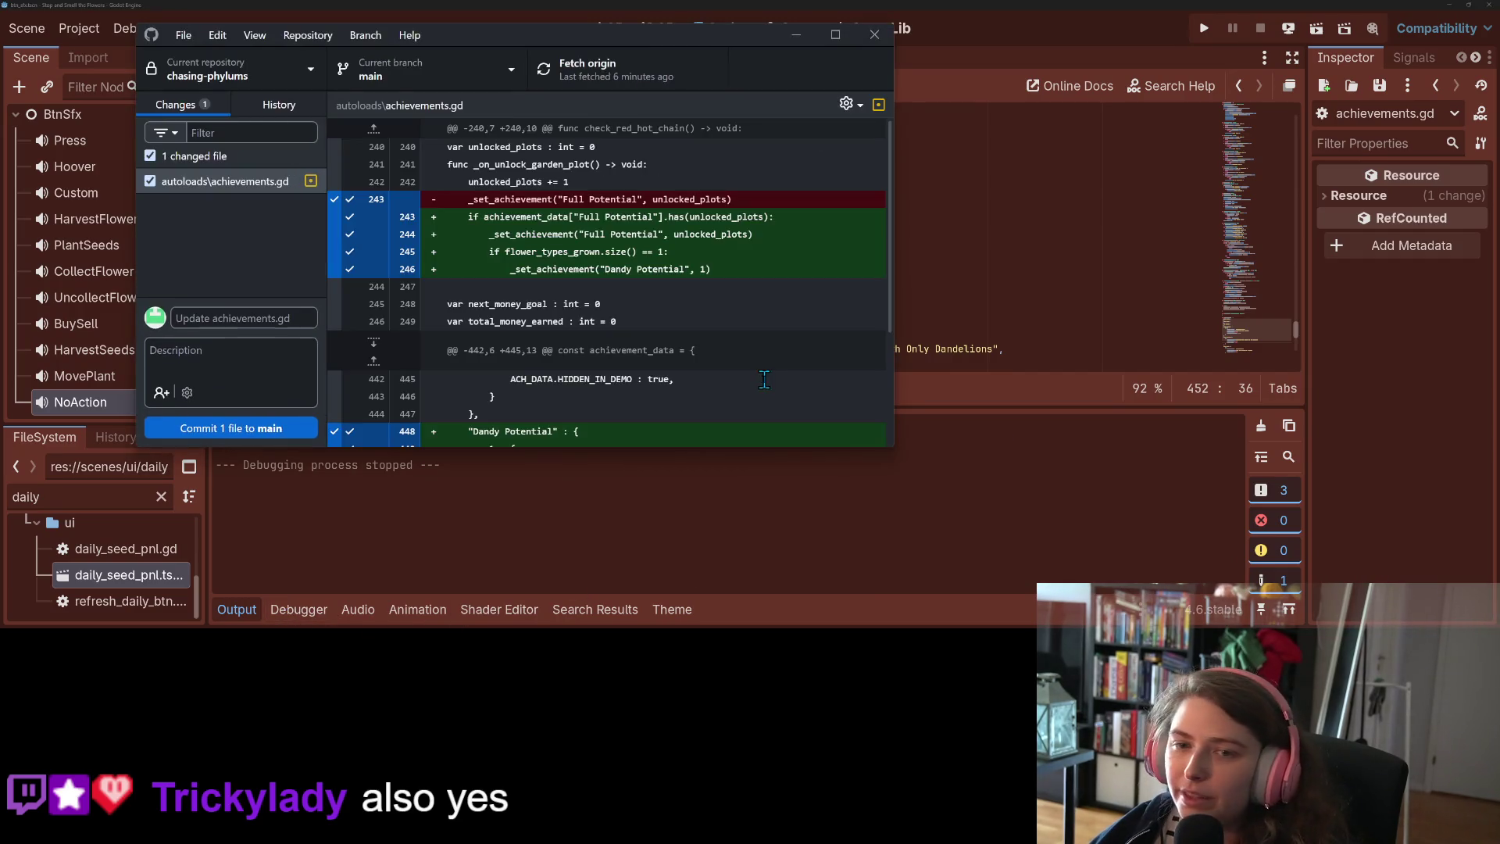
scroll(709, 334, "down", 2)
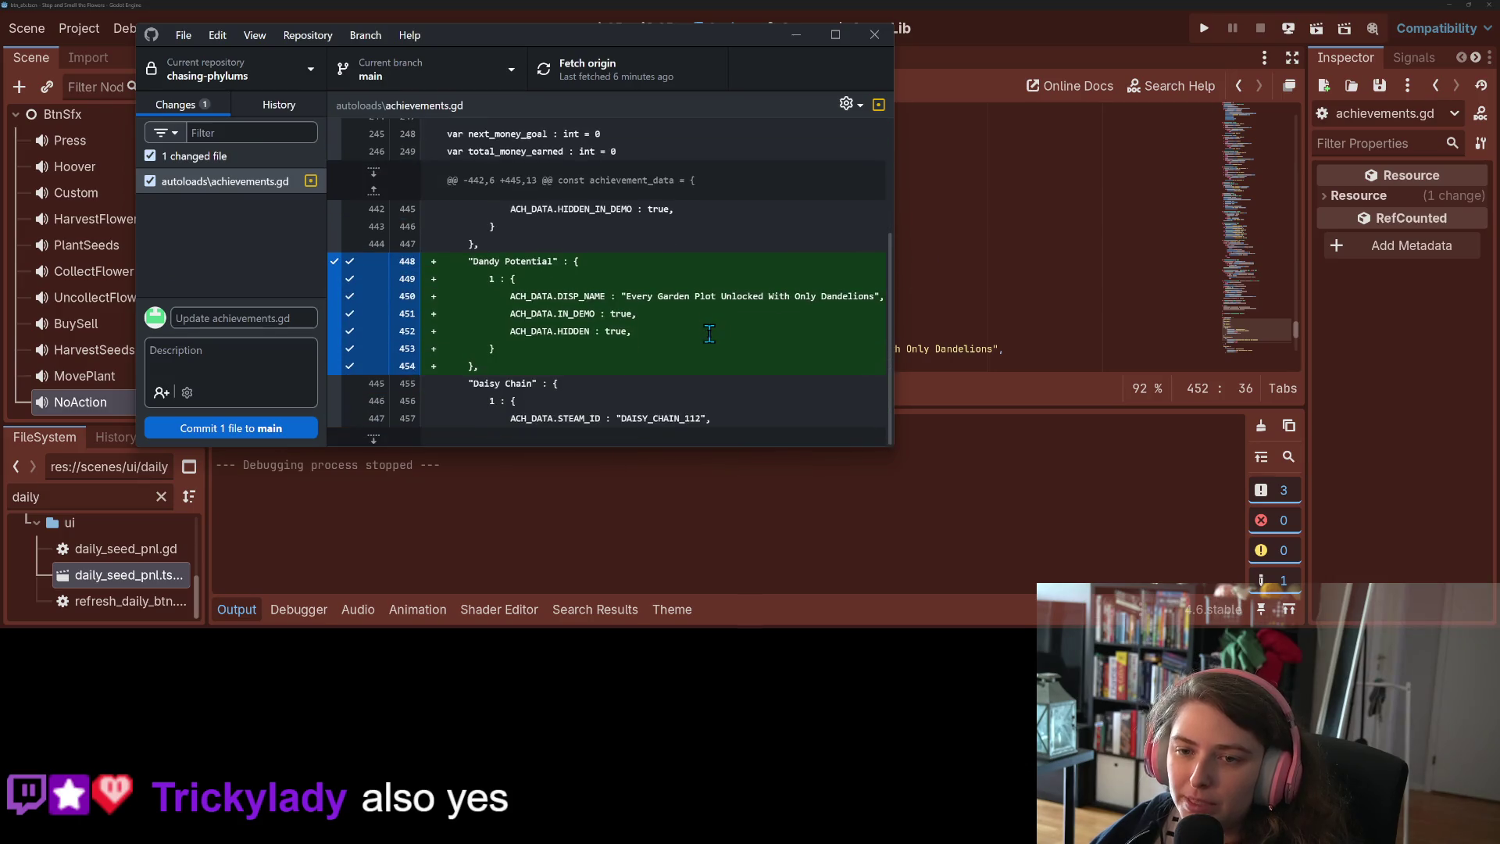
scroll(663, 370, "up", 2)
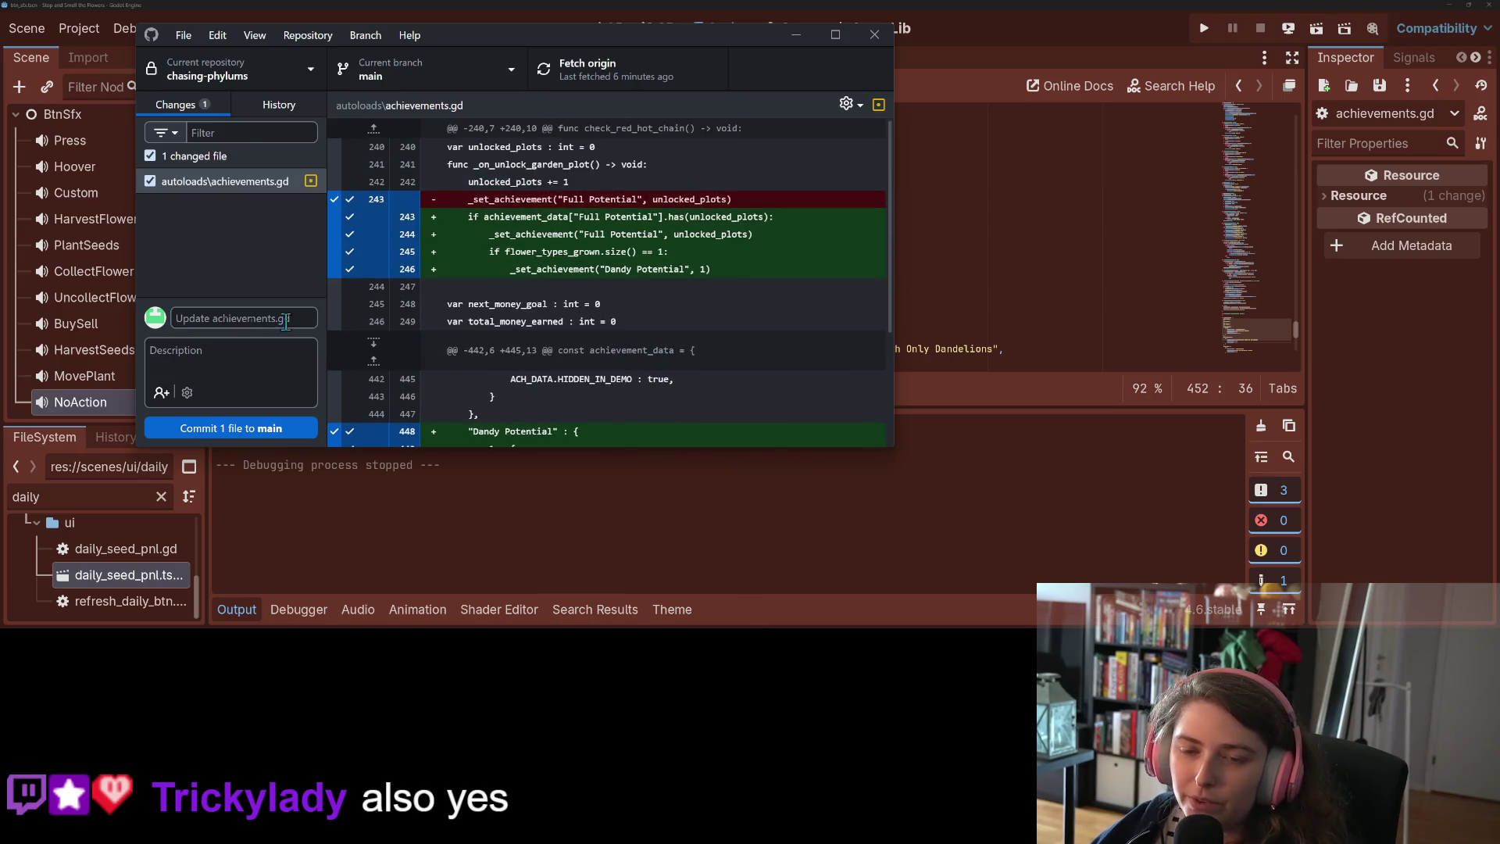
scroll(546, 311, "down", 2)
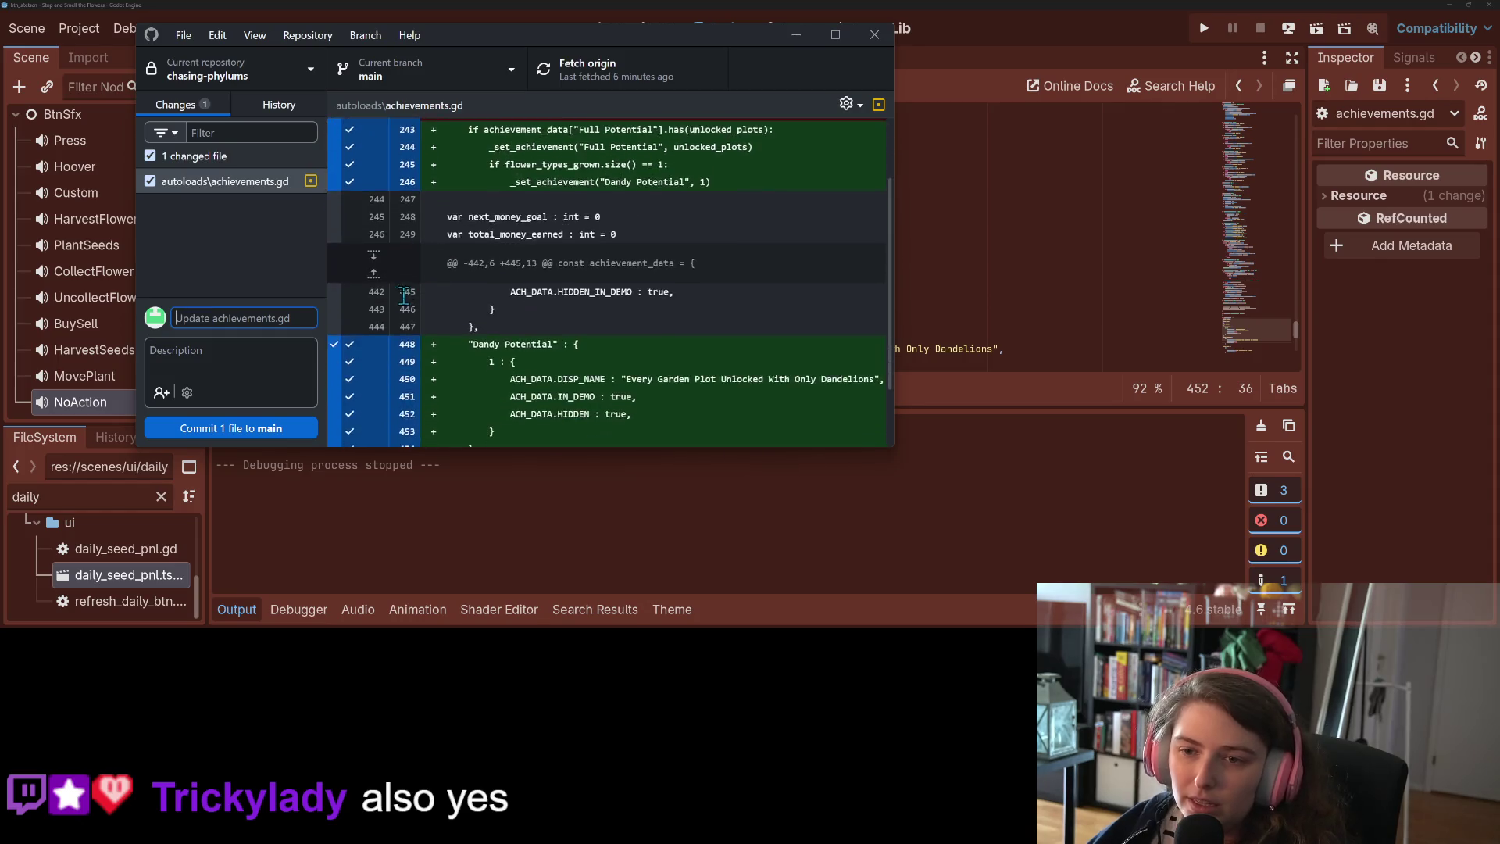
Write a commit summary about adding the hidden Dandy Potential achievement
type("adds dand")
key("BackSpace")
key("BackSpace")
key("BackSpace")
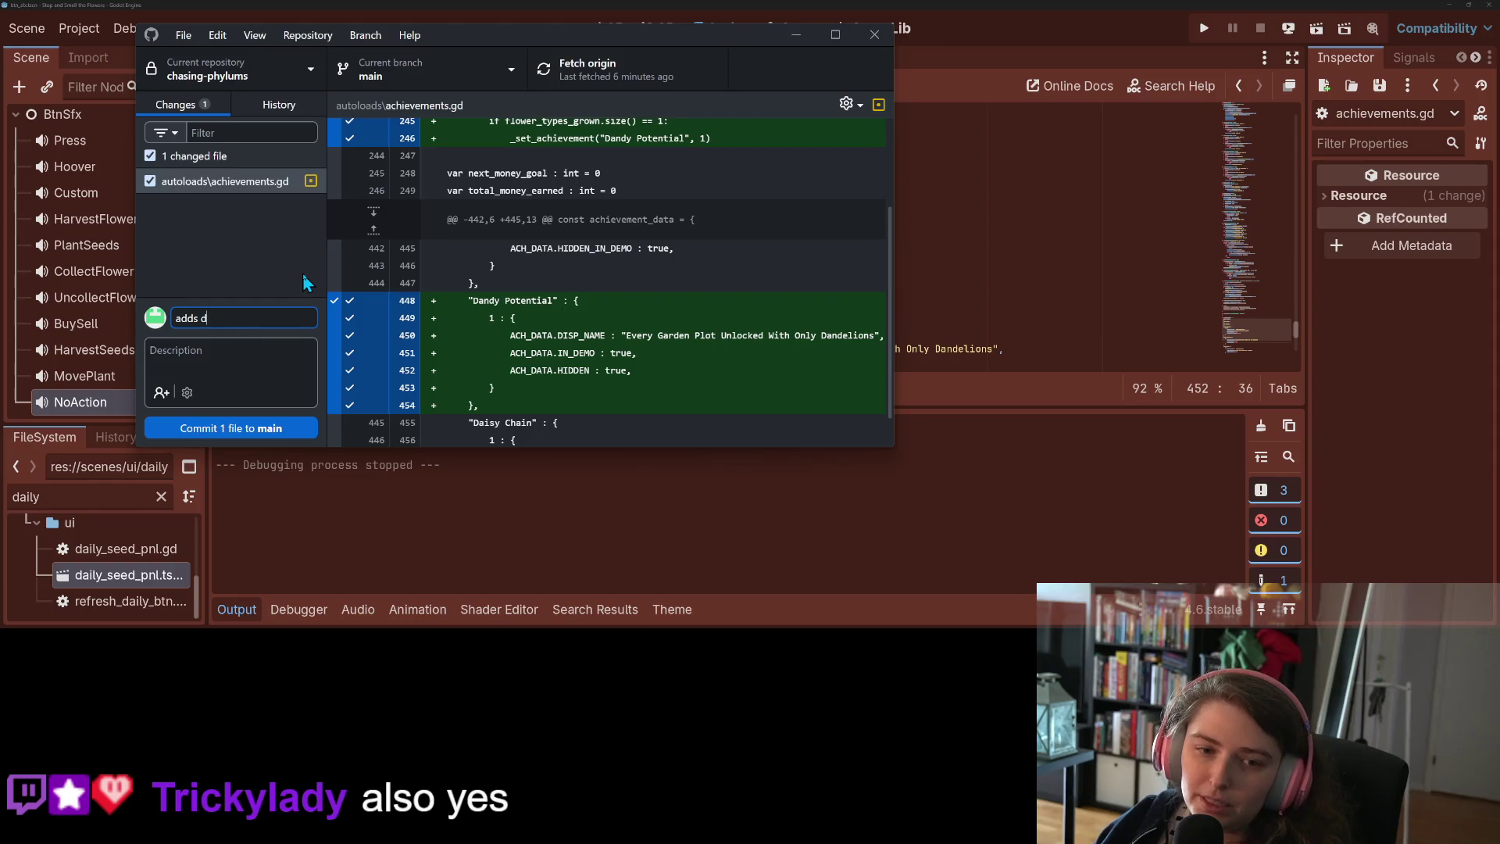
key("BackSpace")
type("\"Dan")
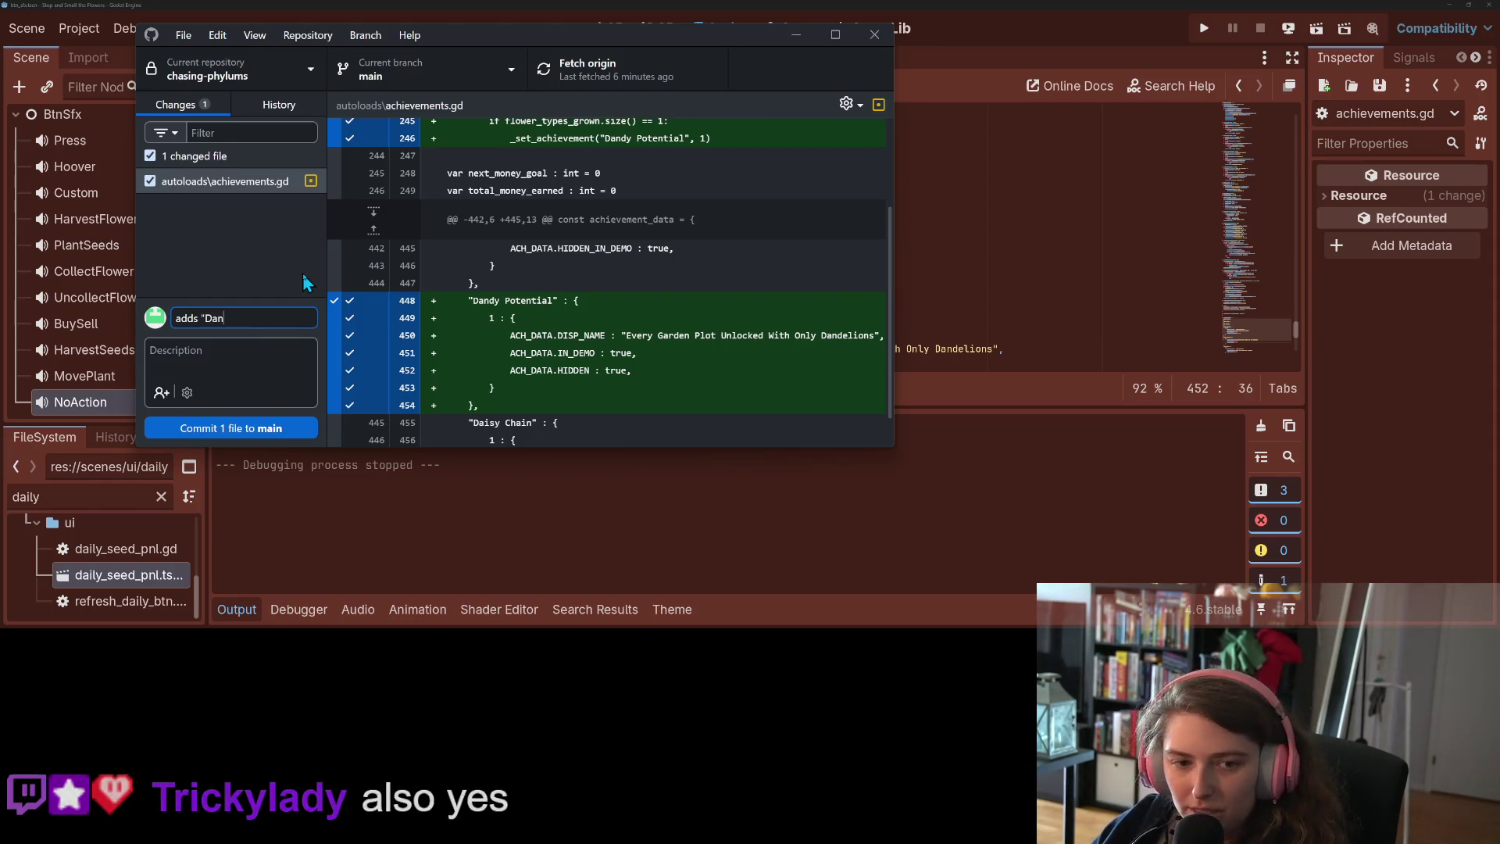
type("dy Potential achievement")
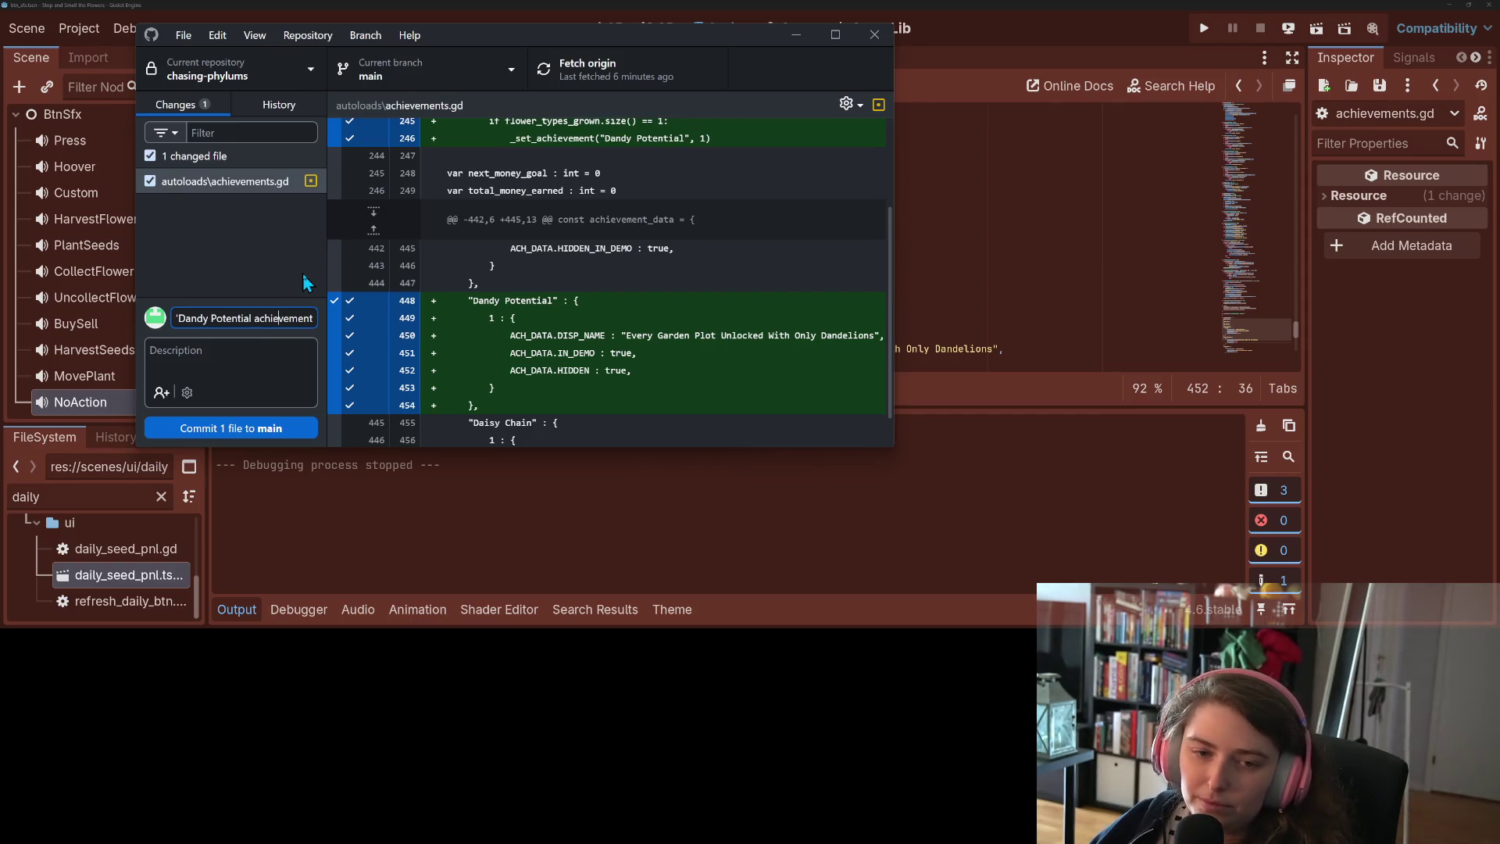
type("hidden")
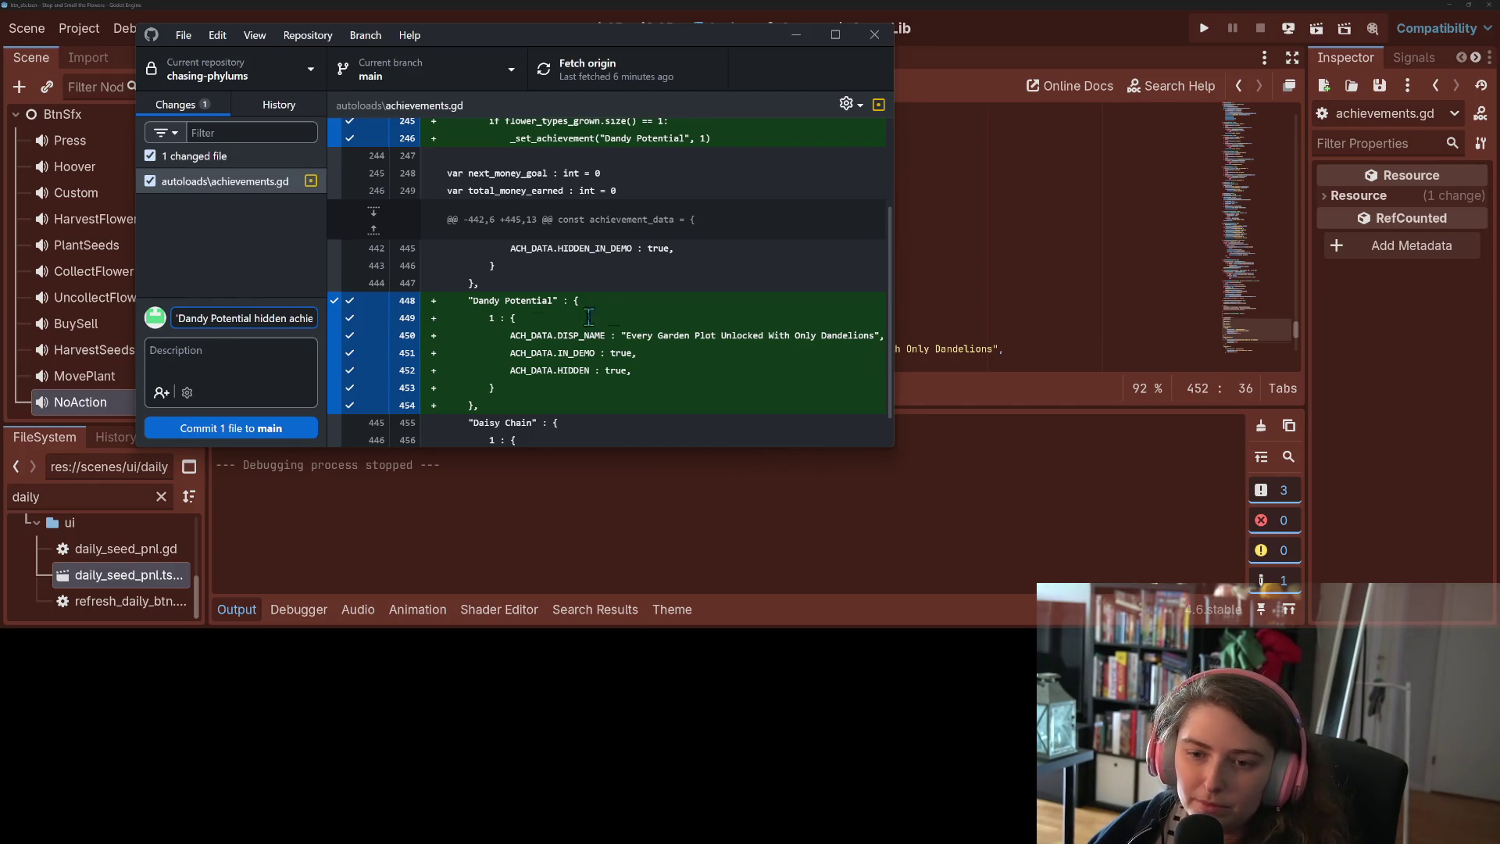
left_click(623, 334)
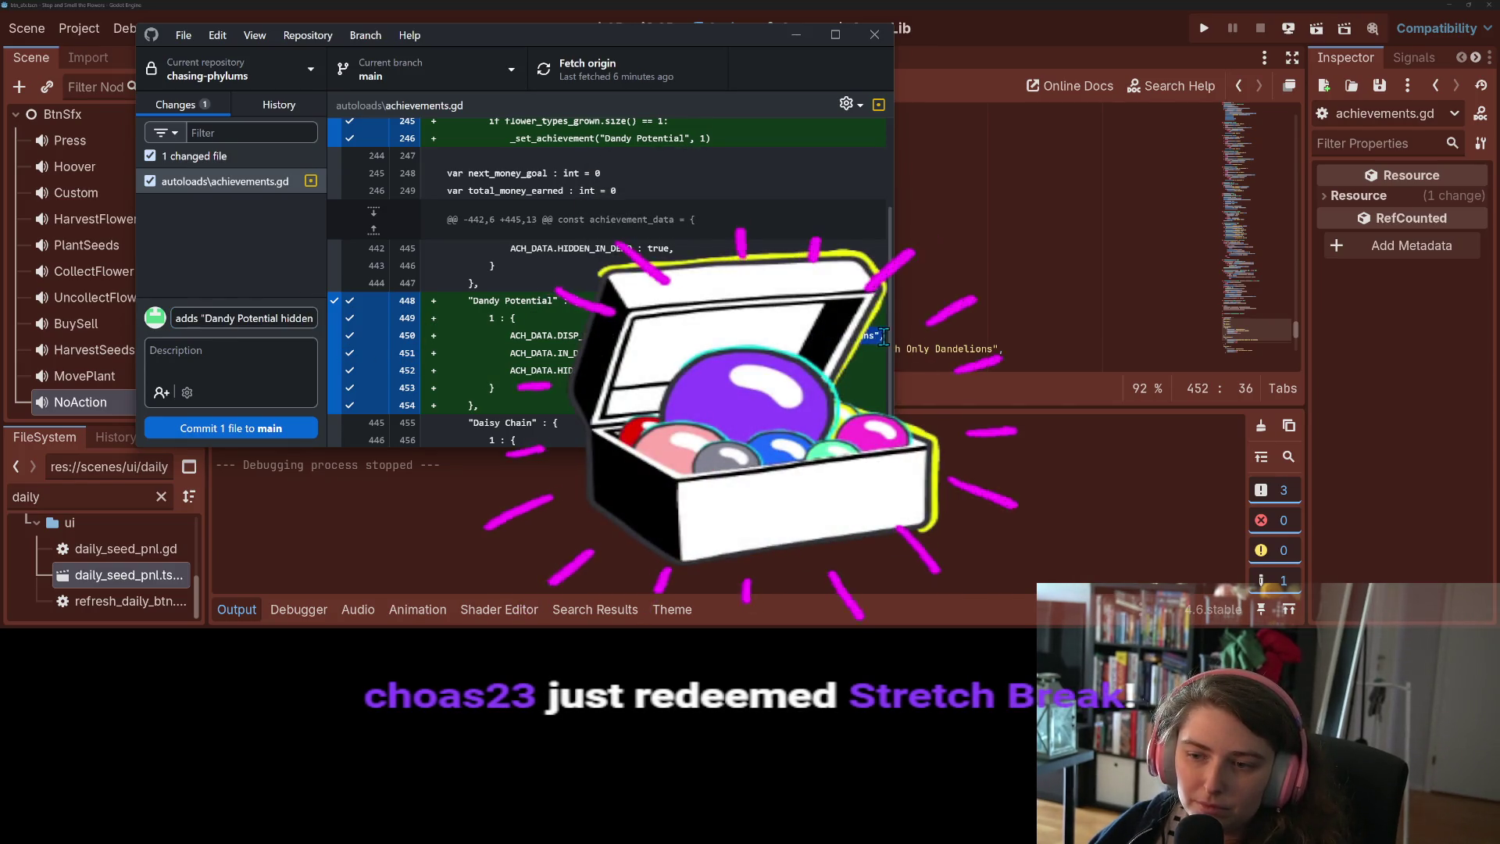
Commit the achievements.gd change to main and push it to origin
left_click(258, 375)
left_click(270, 428)
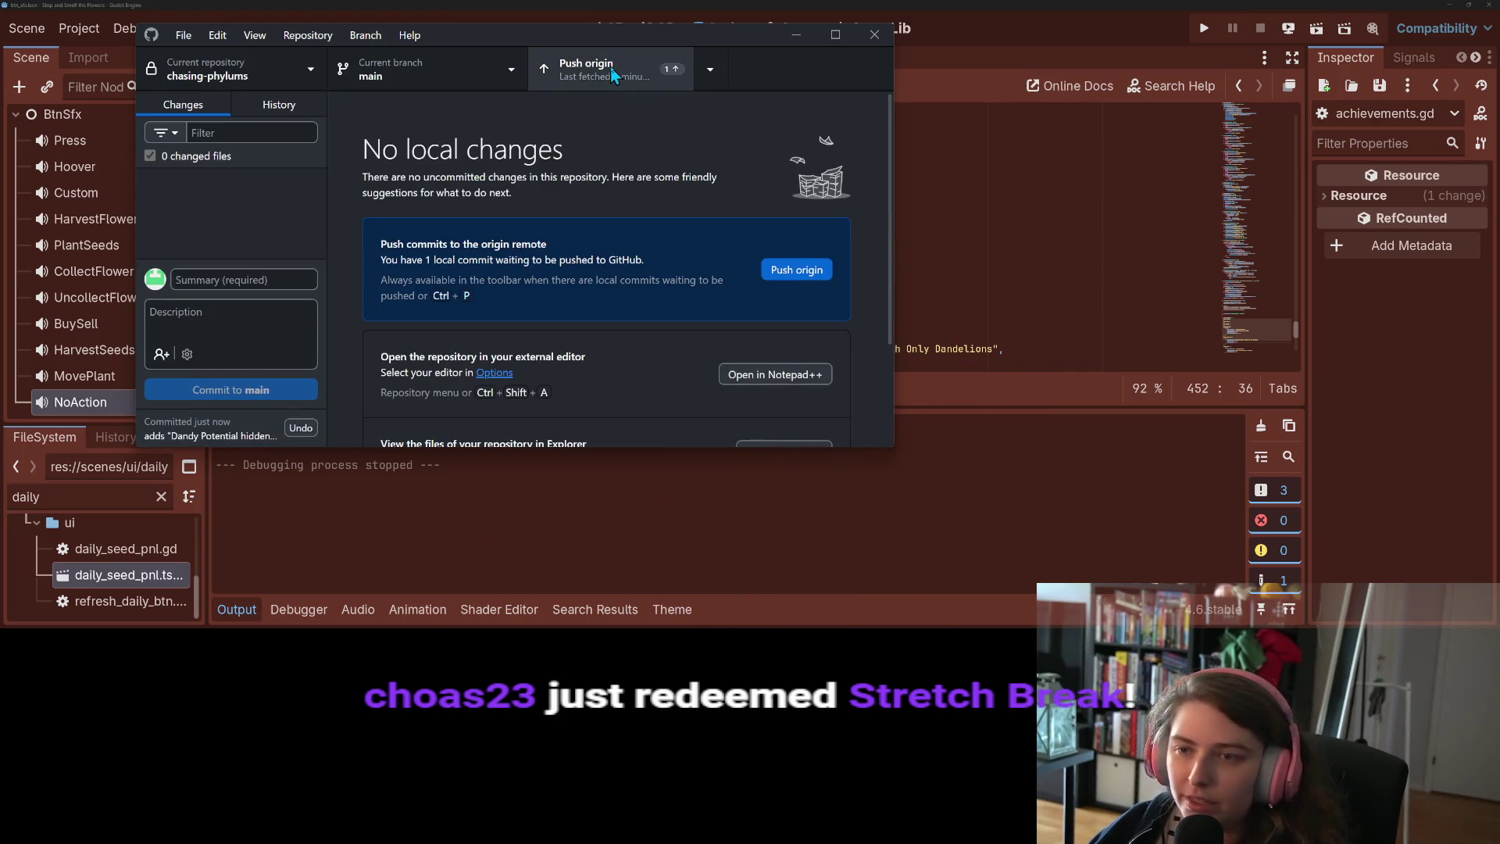
left_click(602, 69)
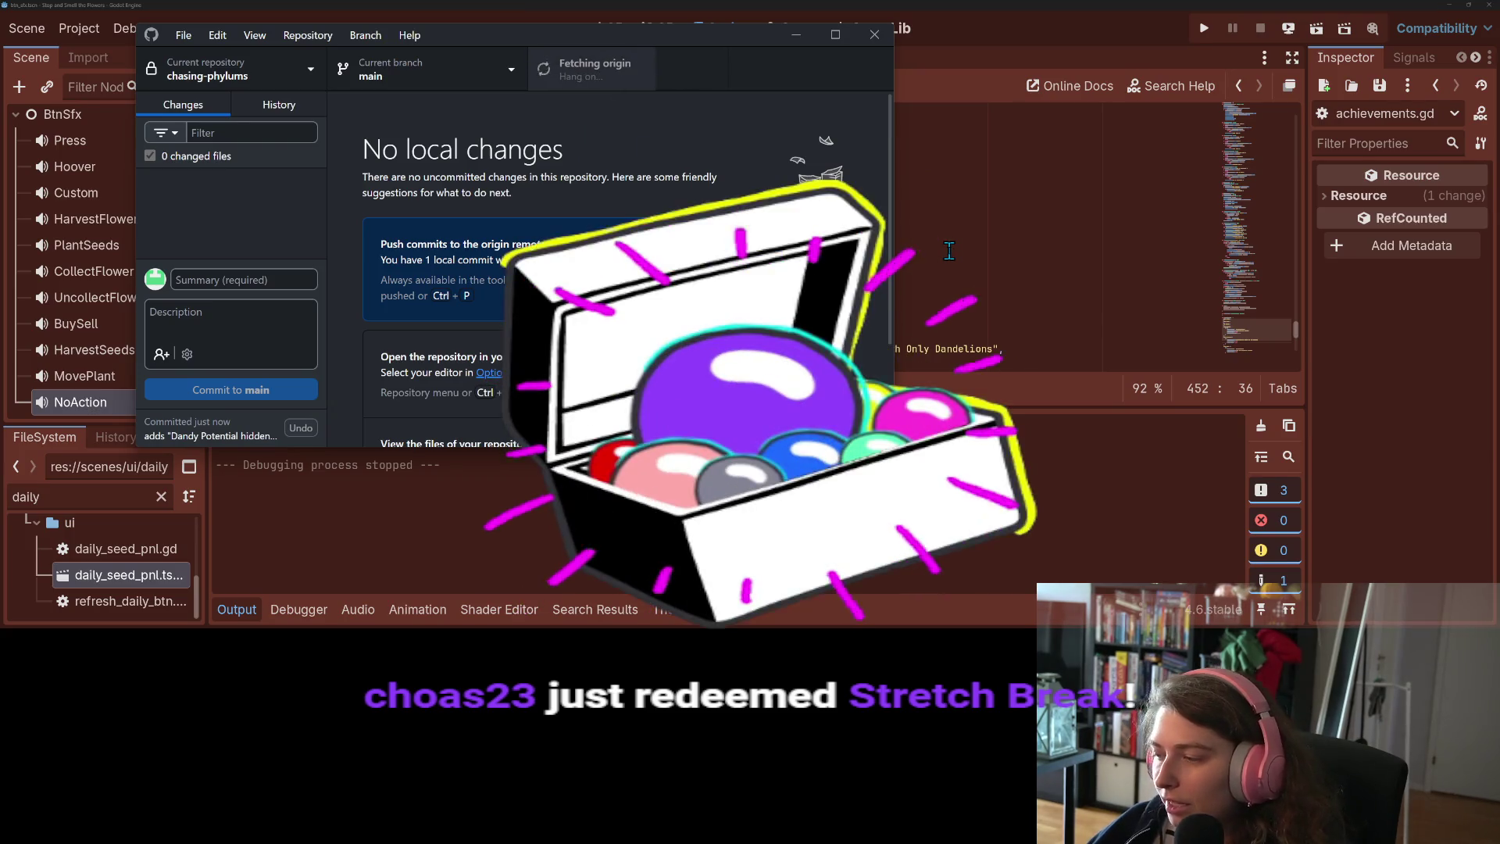
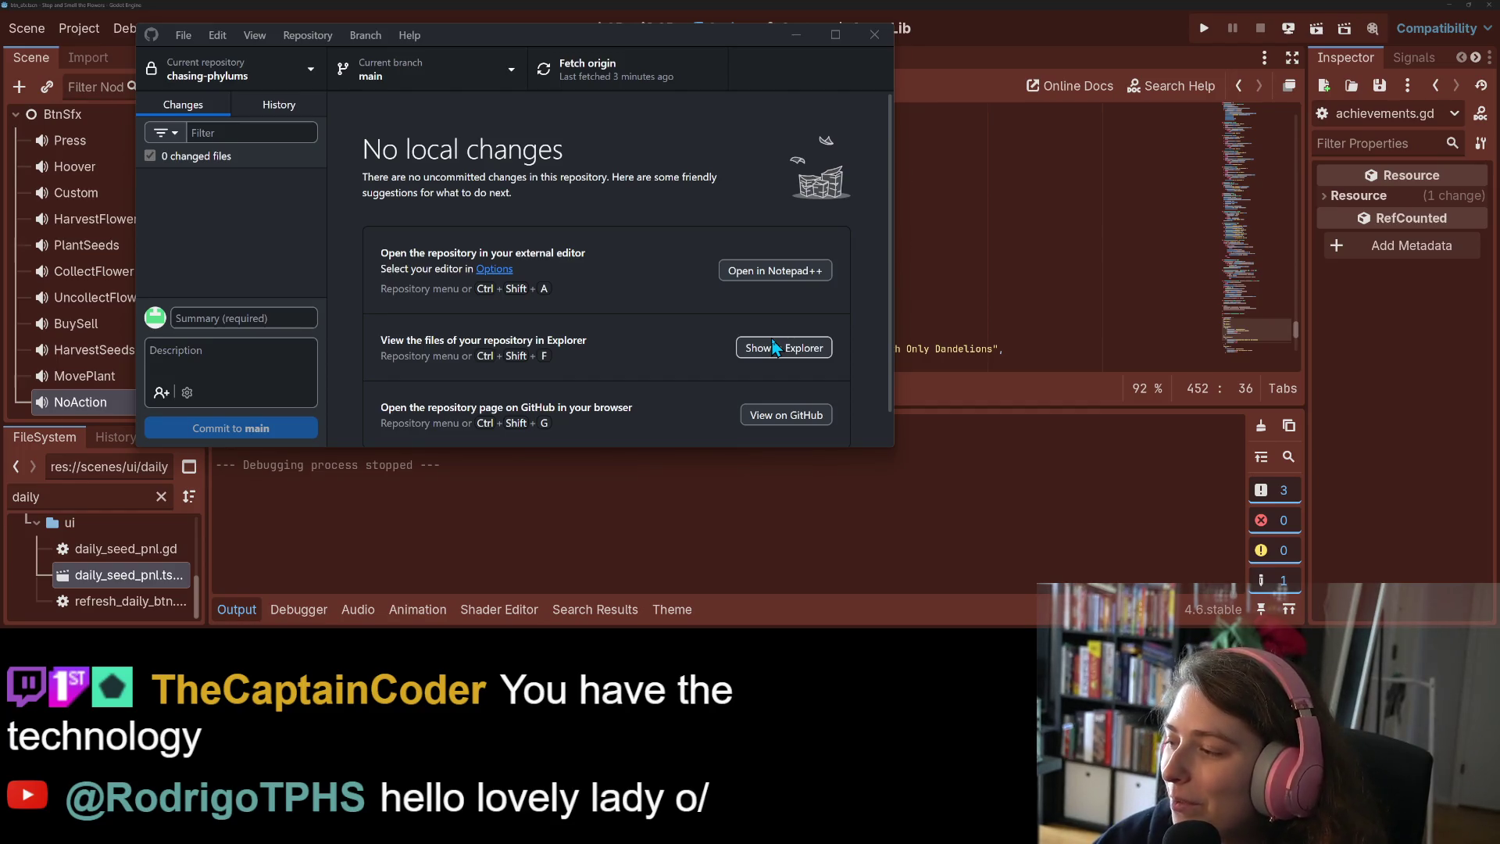
Collapse Godot's Output panel for a larger script editor, then bring up the Trello board in Firefox
left_click(1035, 207)
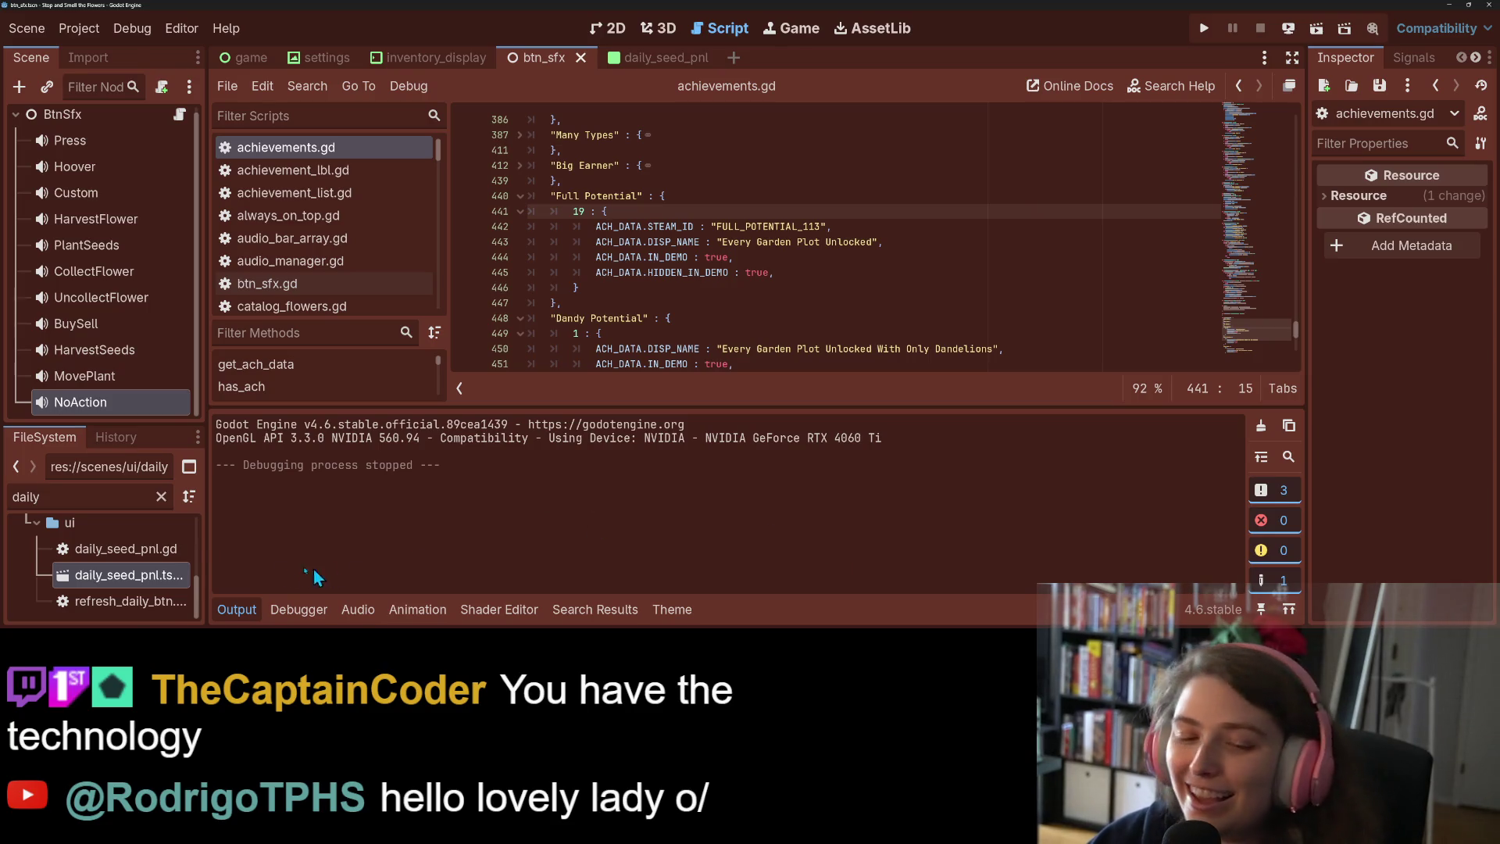
left_click(238, 610)
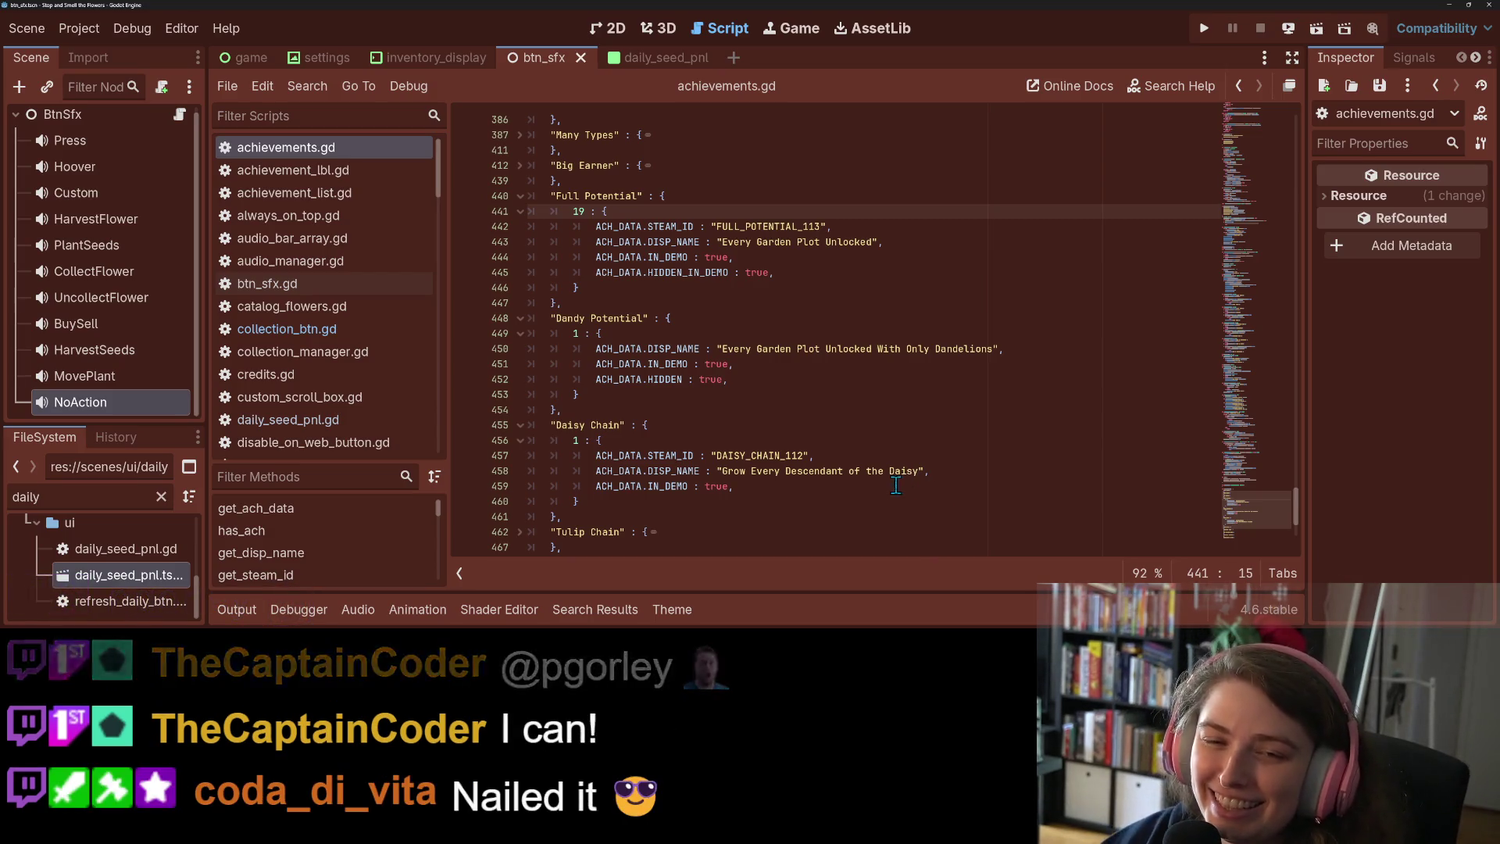
key("alt+Tab")
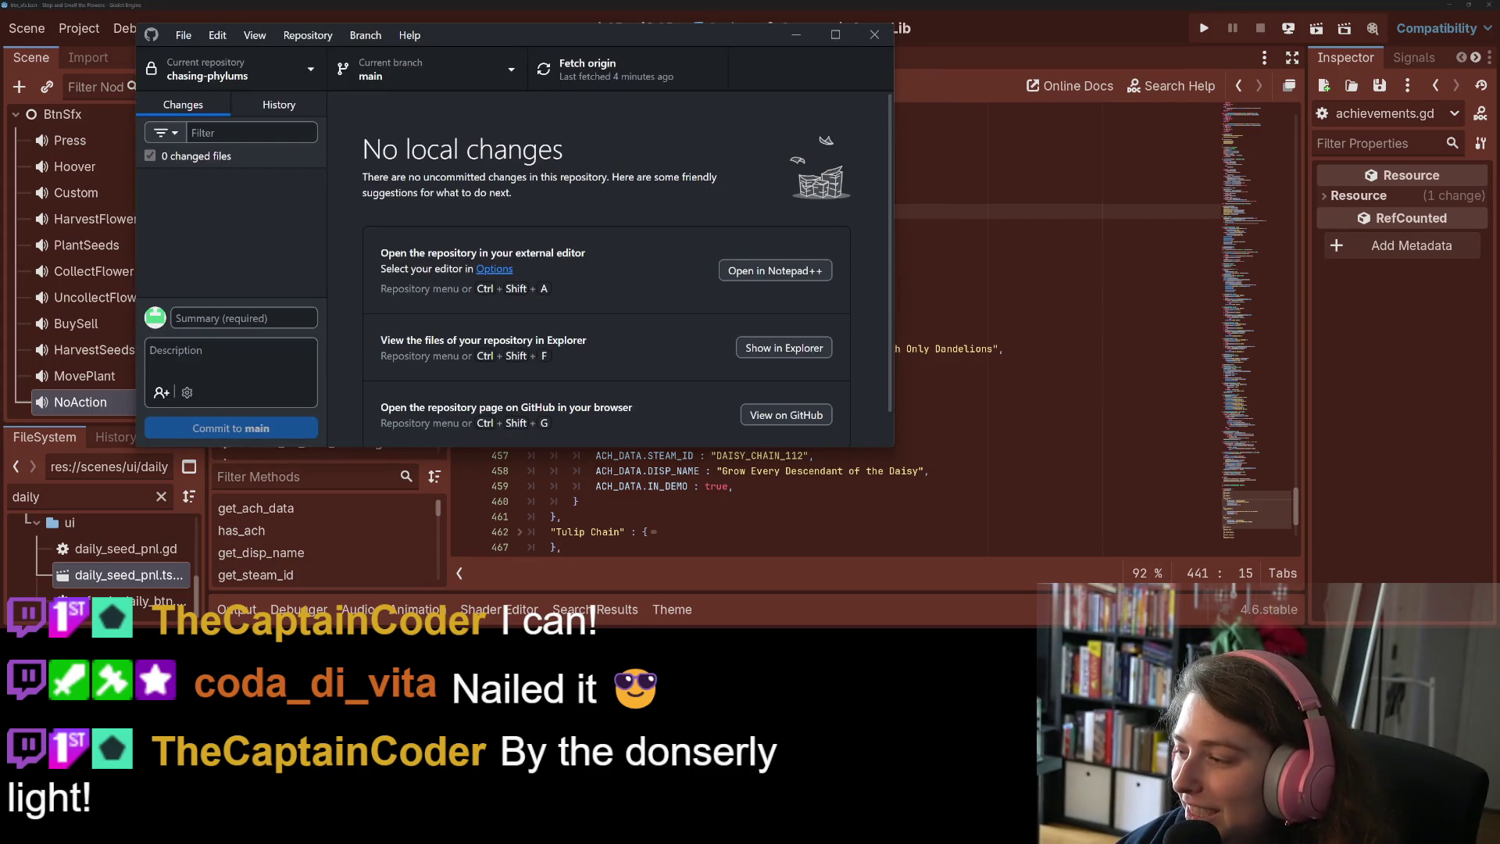
key("alt+Tab")
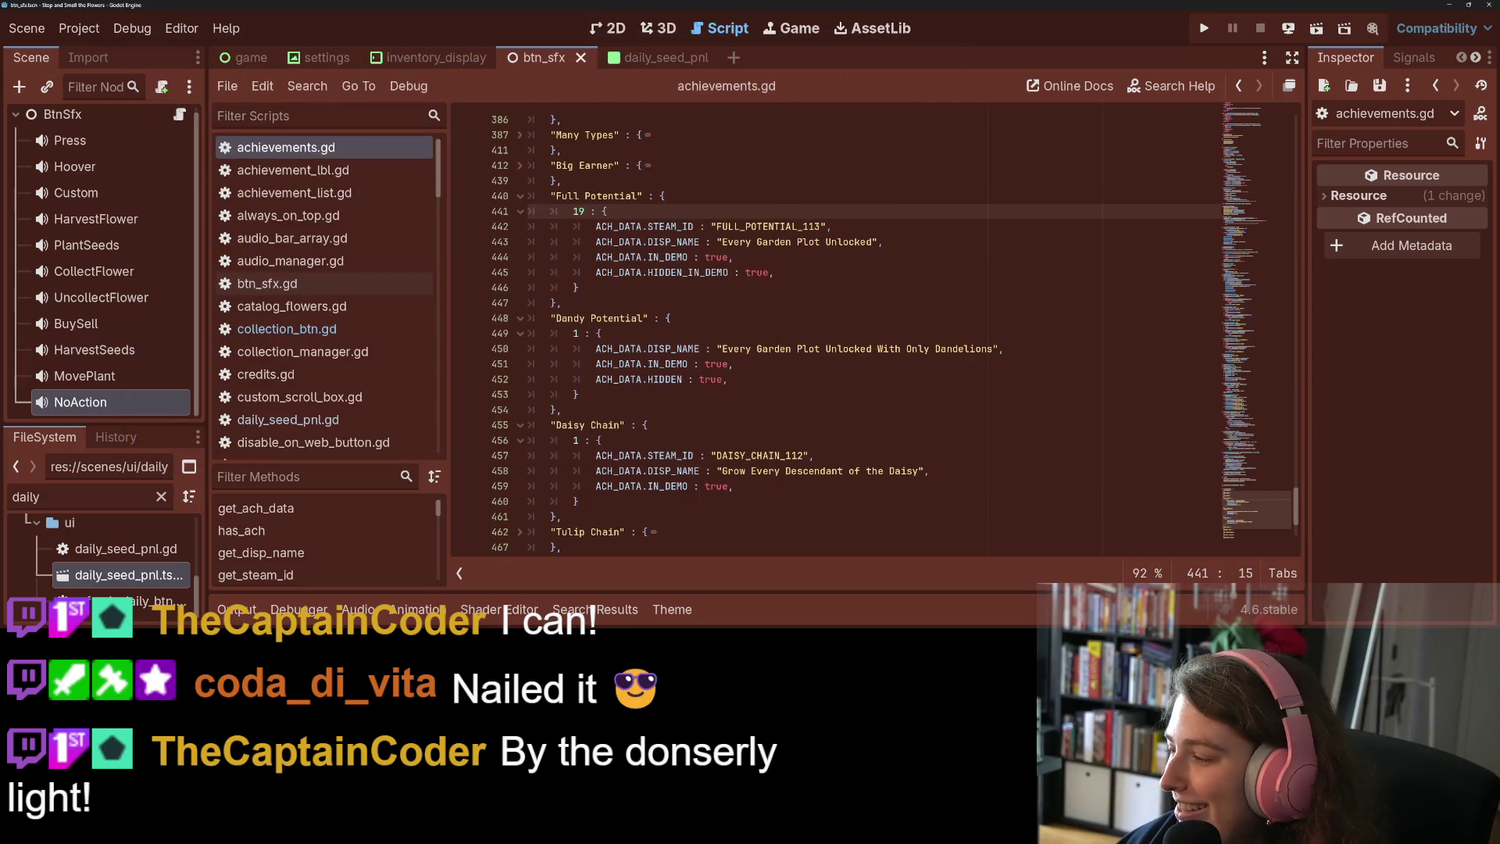
key("alt+Tab")
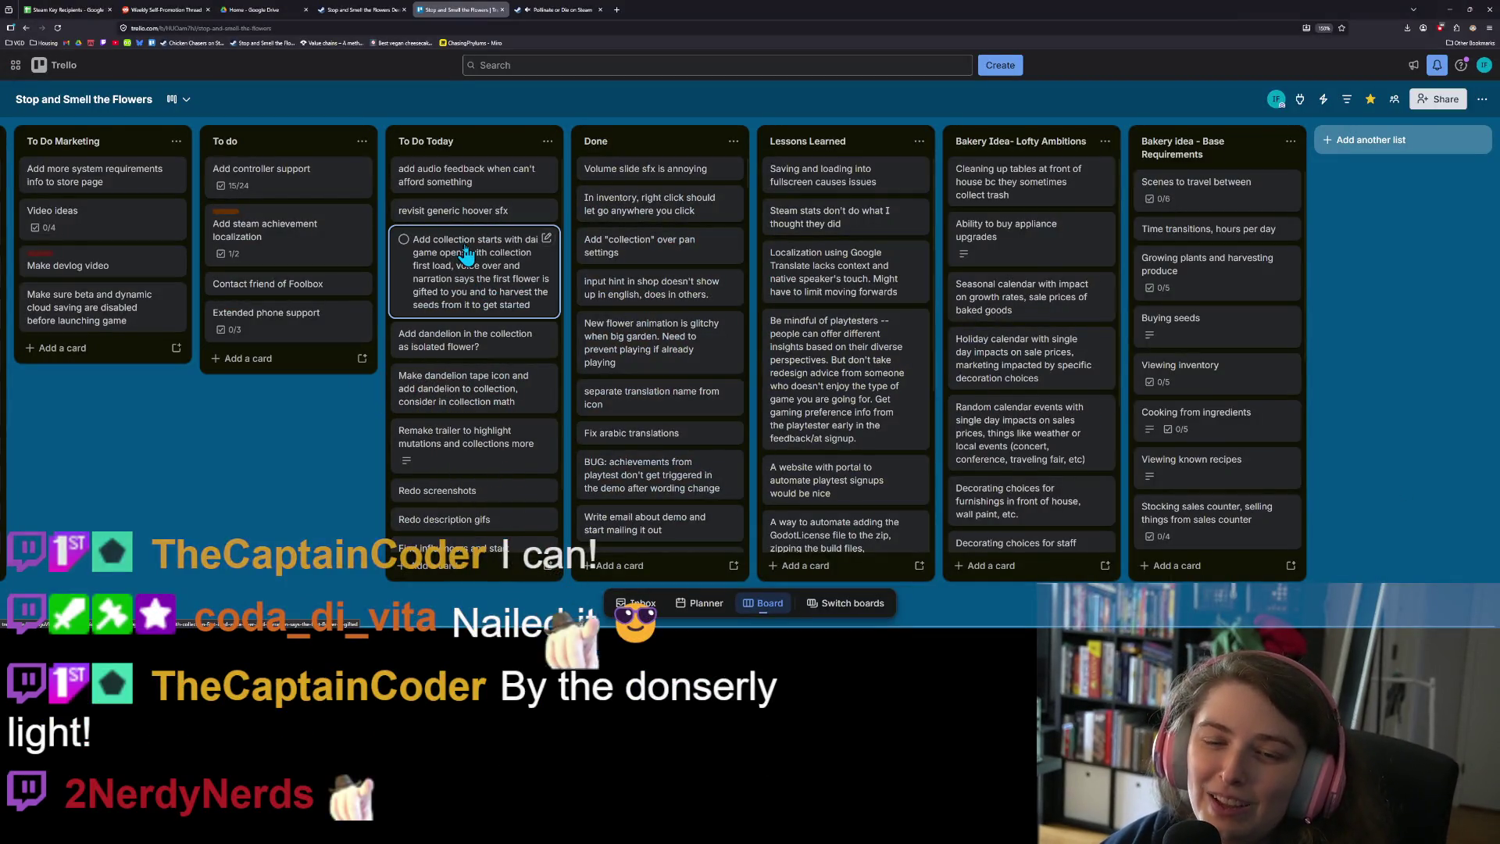
Drag the 'add audio feedback when can't afford something' card to the top of Done, then go to Google Drive
left_click_drag(478, 187, 653, 187)
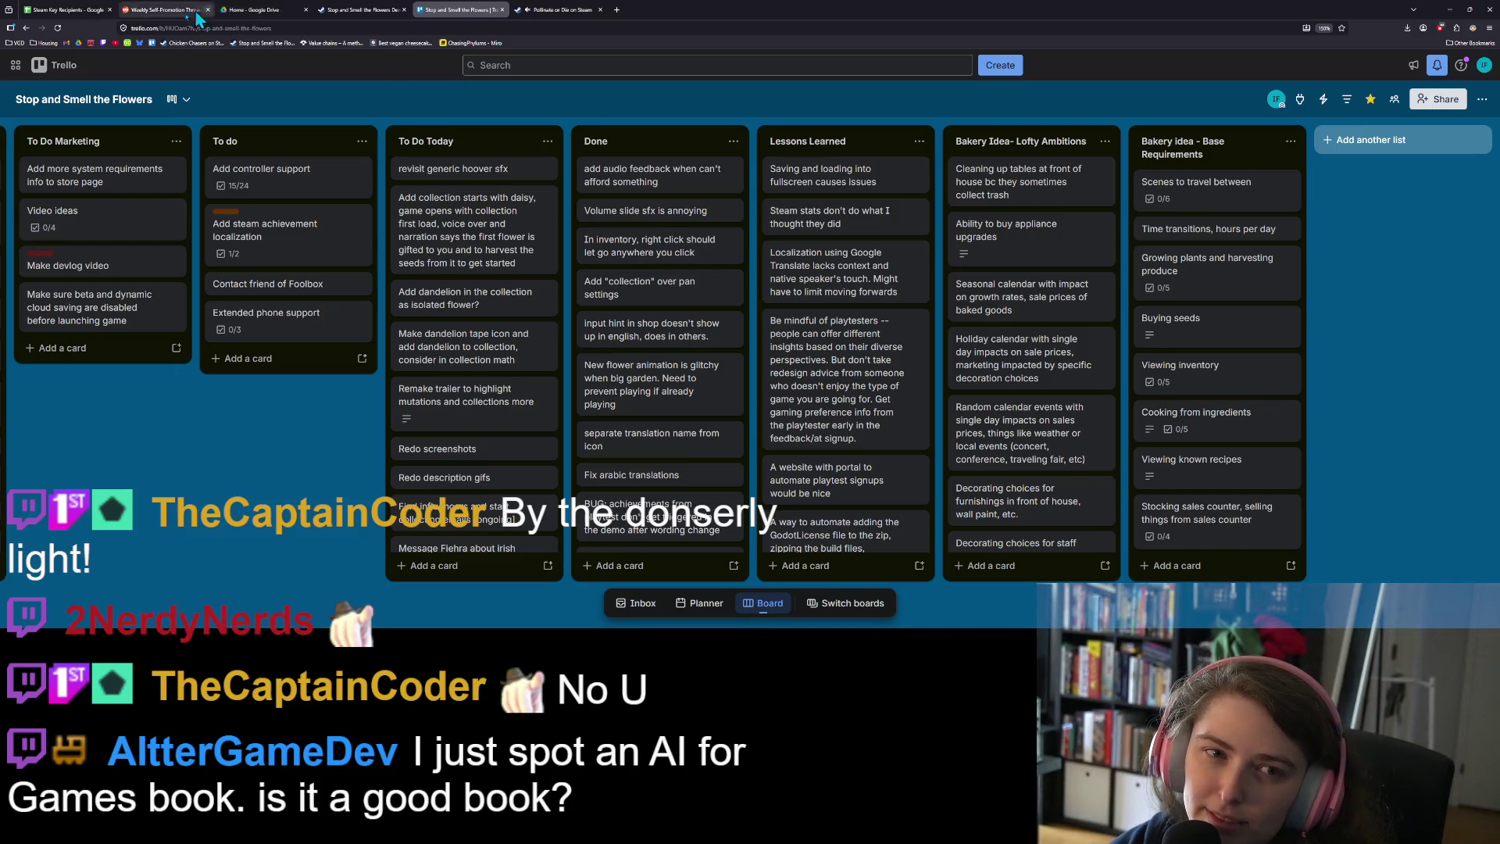
left_click(250, 14)
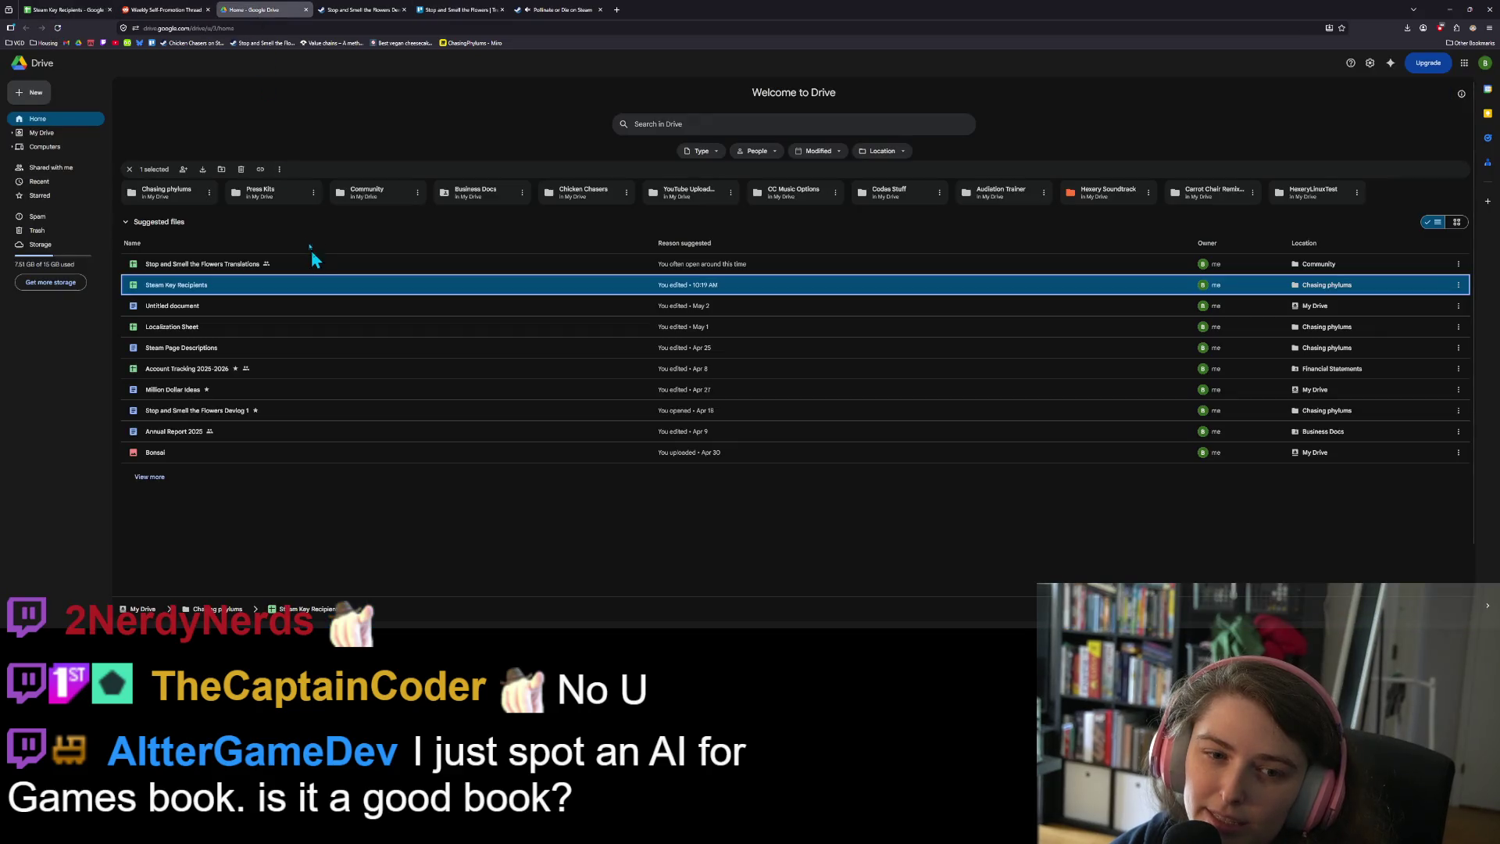
Open the Stop and Smell the Flowers Translations spreadsheet, after briefly opening Steam Key Recipients and adjusting Dark Reader
double_click(211, 283)
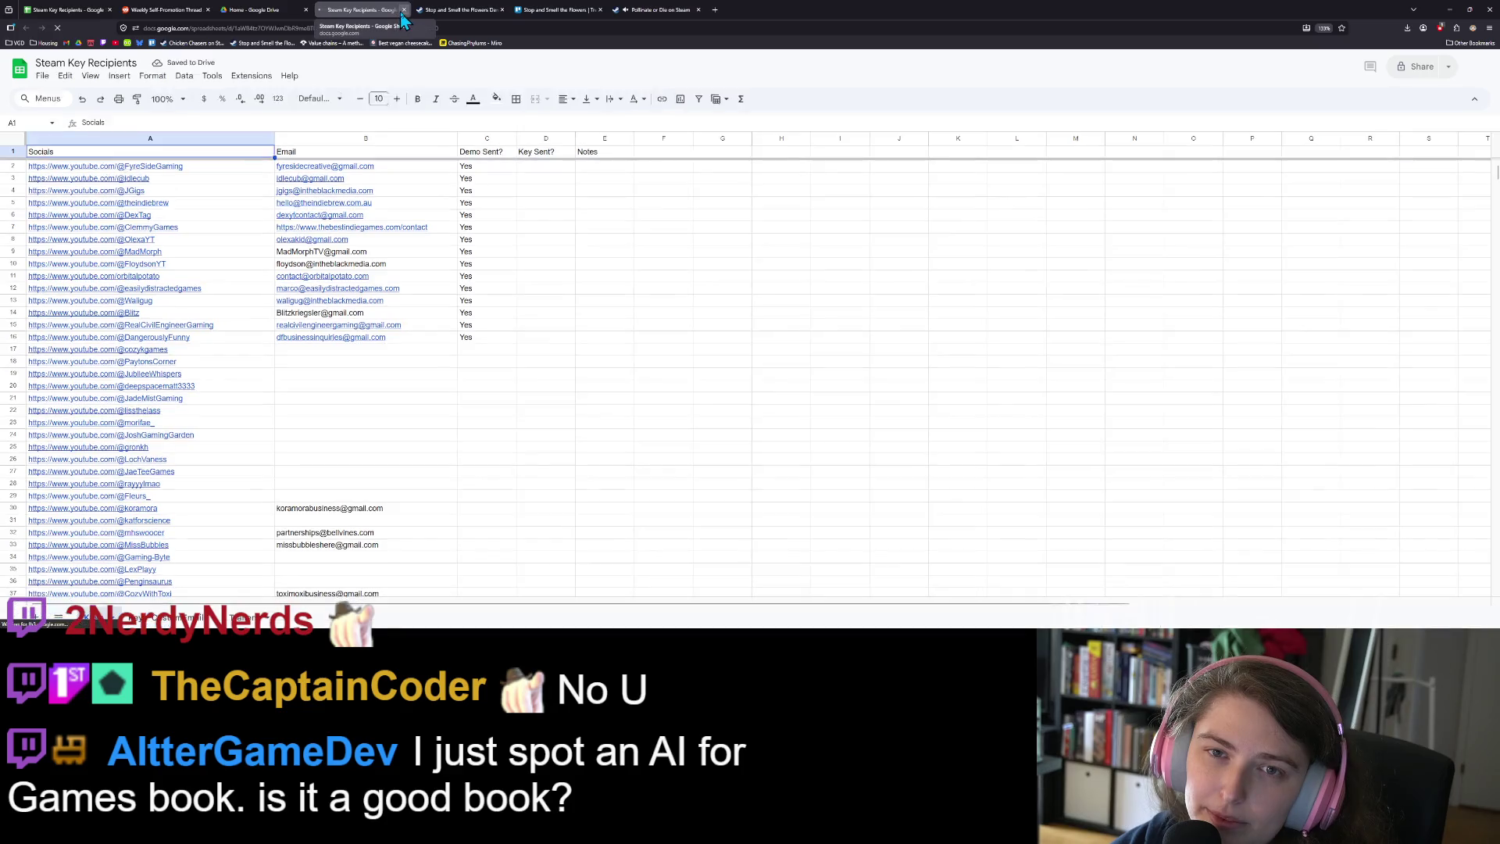
left_click(404, 10)
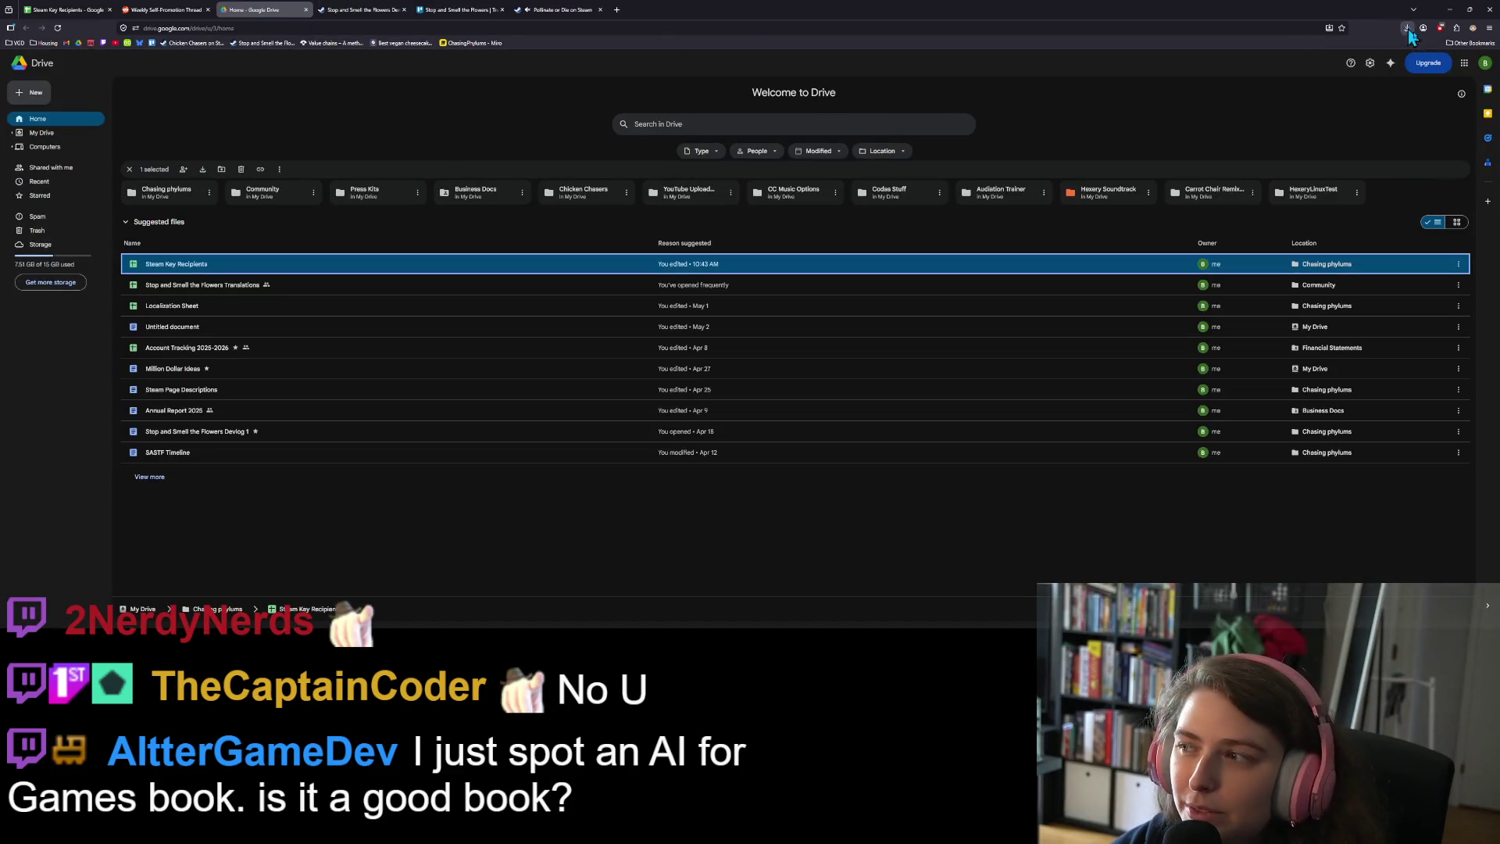
left_click(1473, 28)
left_click(1439, 72)
left_click(1230, 25)
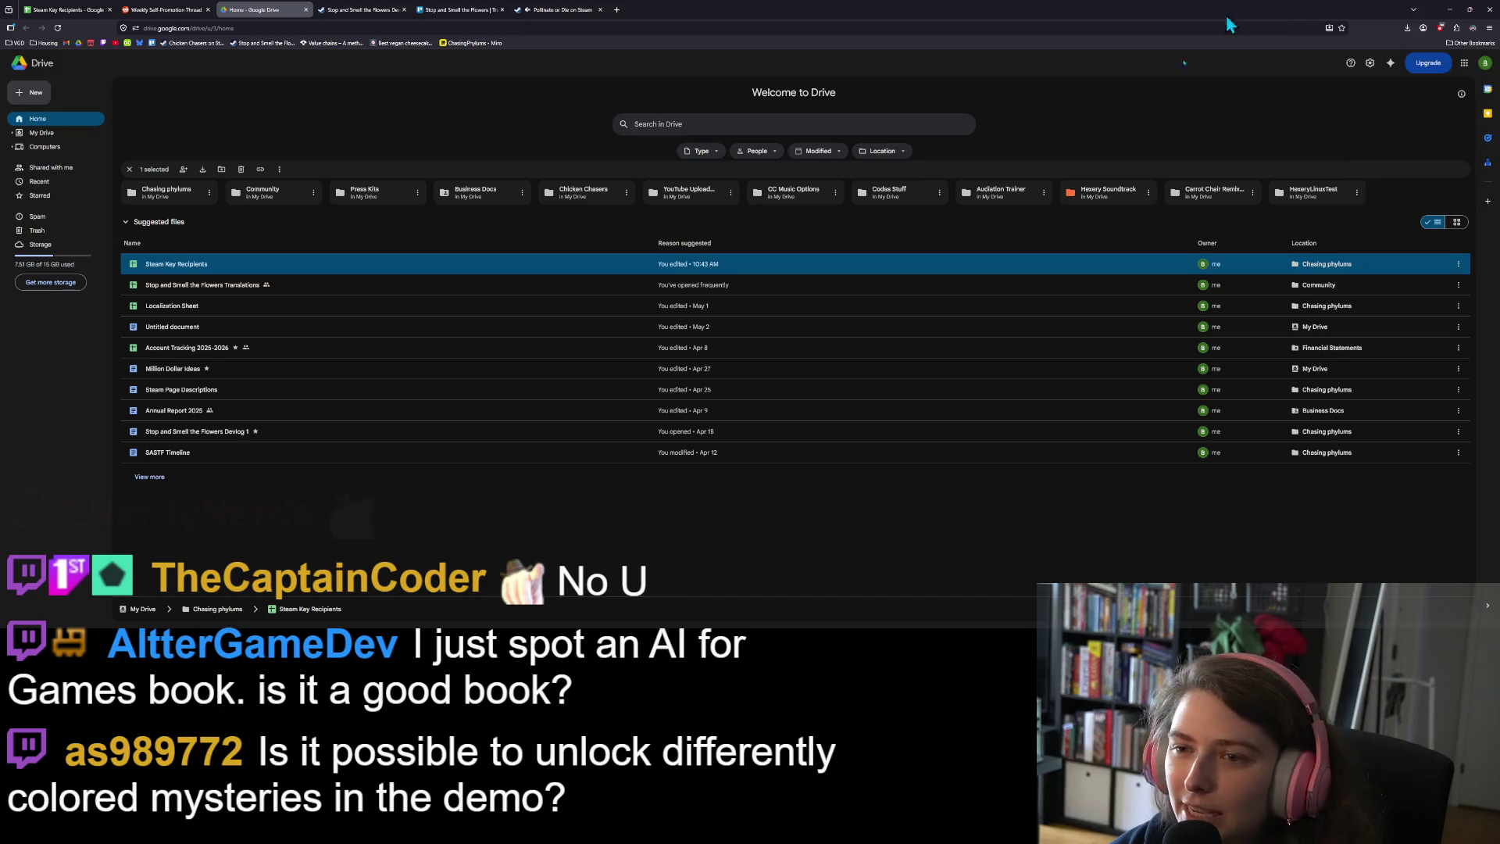
double_click(197, 289)
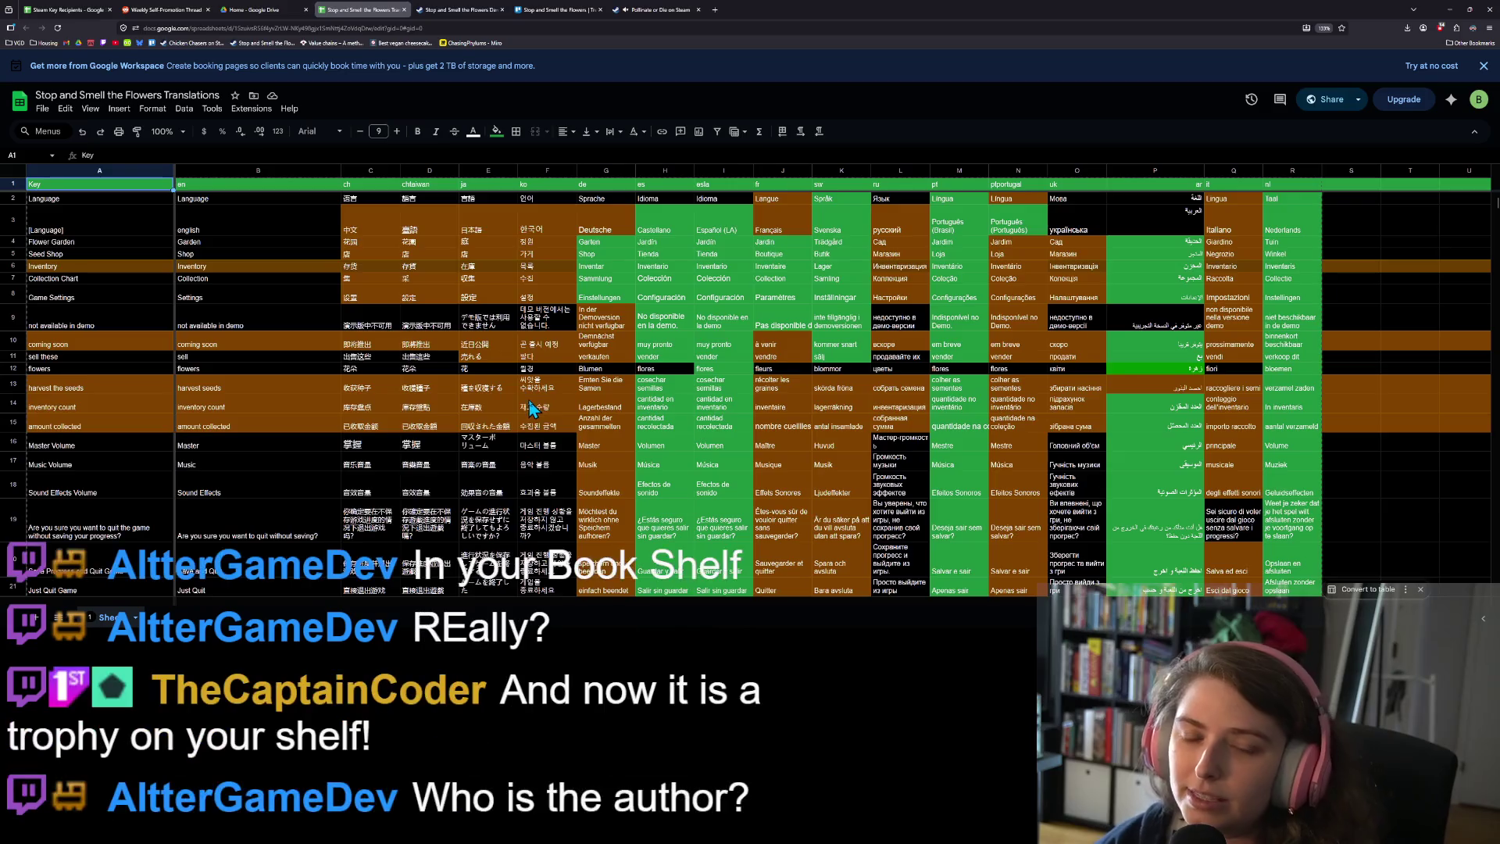
Scroll the translations sheet down to rows 64–79, showing YOU WON!, Bees bothered and 10 Flowers Grown
scroll(533, 407, "down", 3)
scroll(547, 410, "down", 2)
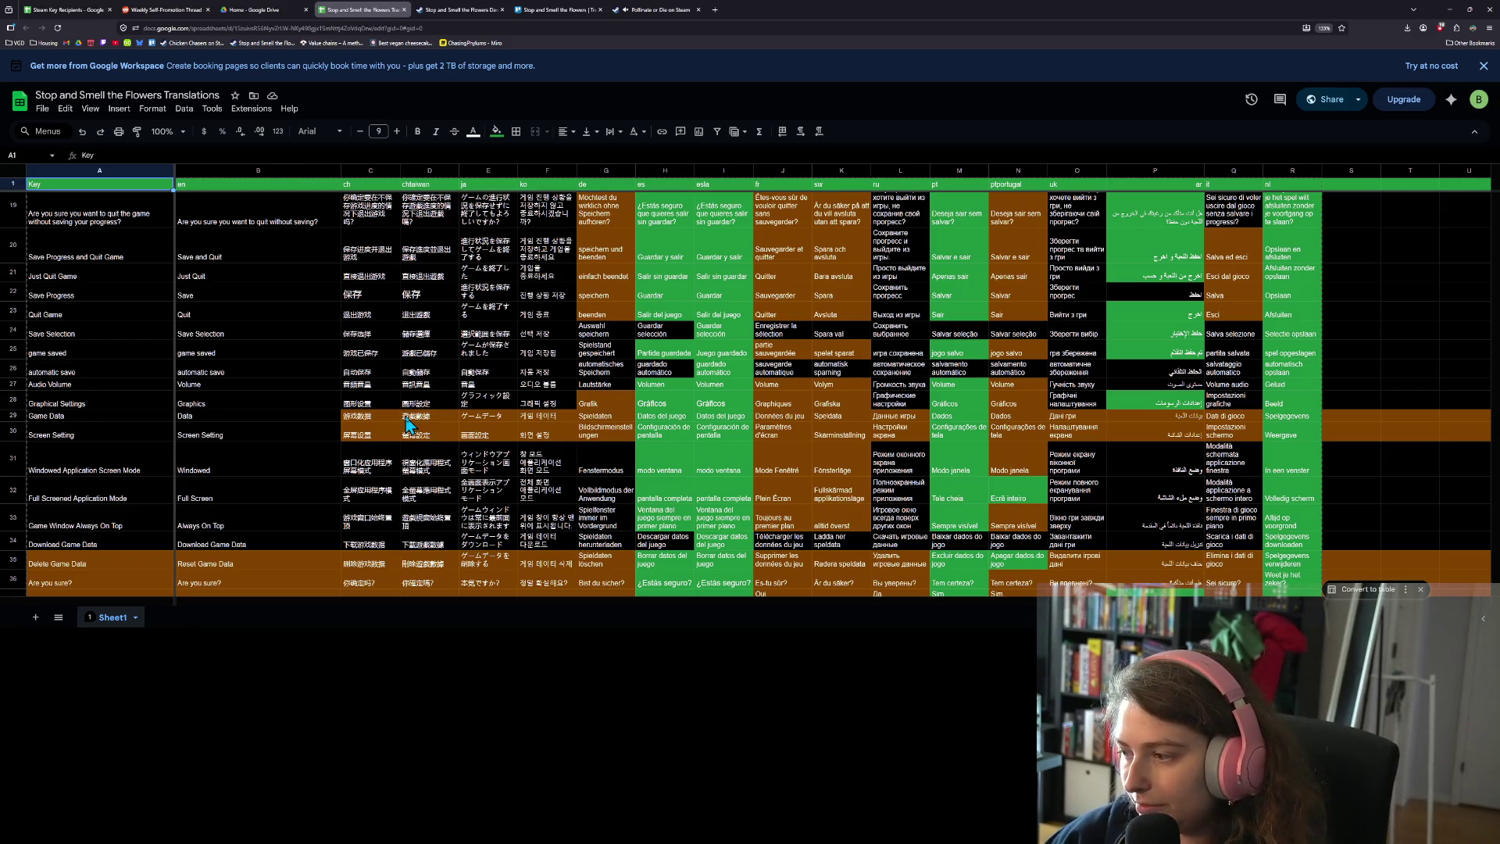
scroll(251, 430, "down", 10)
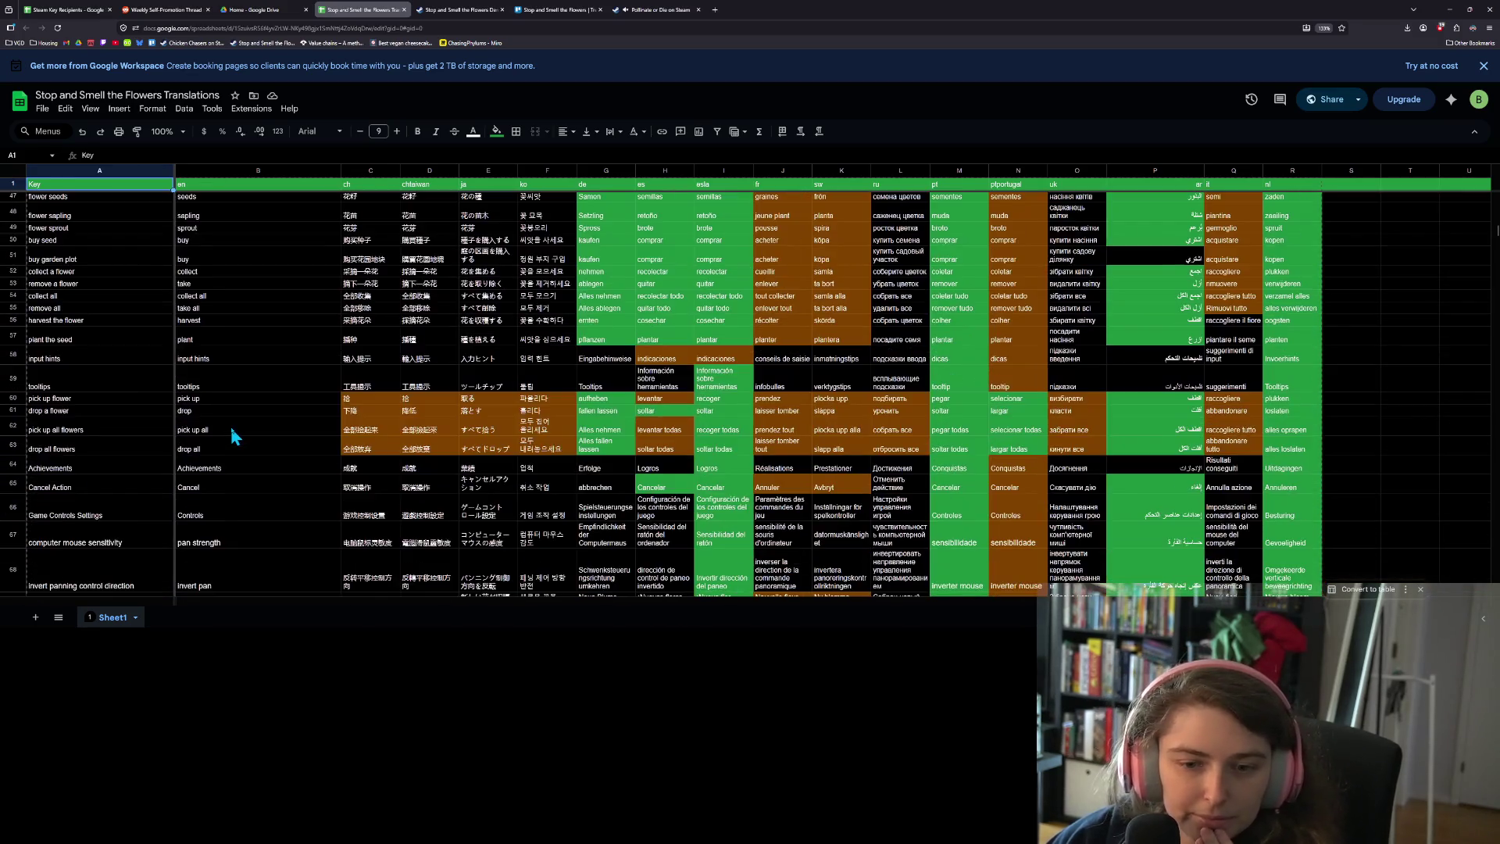
left_click(361, 430)
scroll(355, 437, "down", 5)
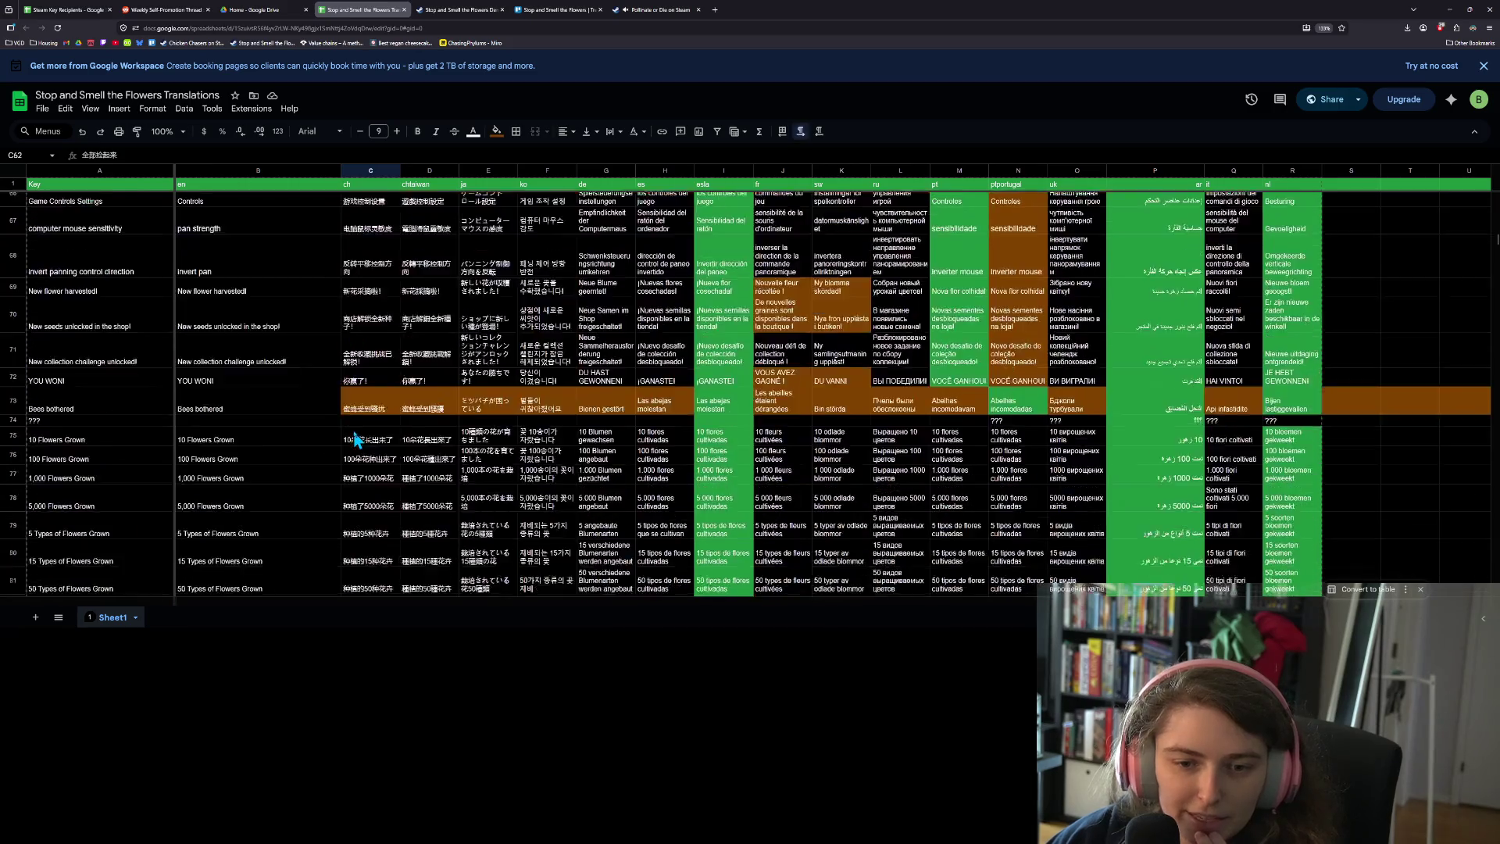
scroll(355, 439, "down", 5)
scroll(358, 440, "up", 7)
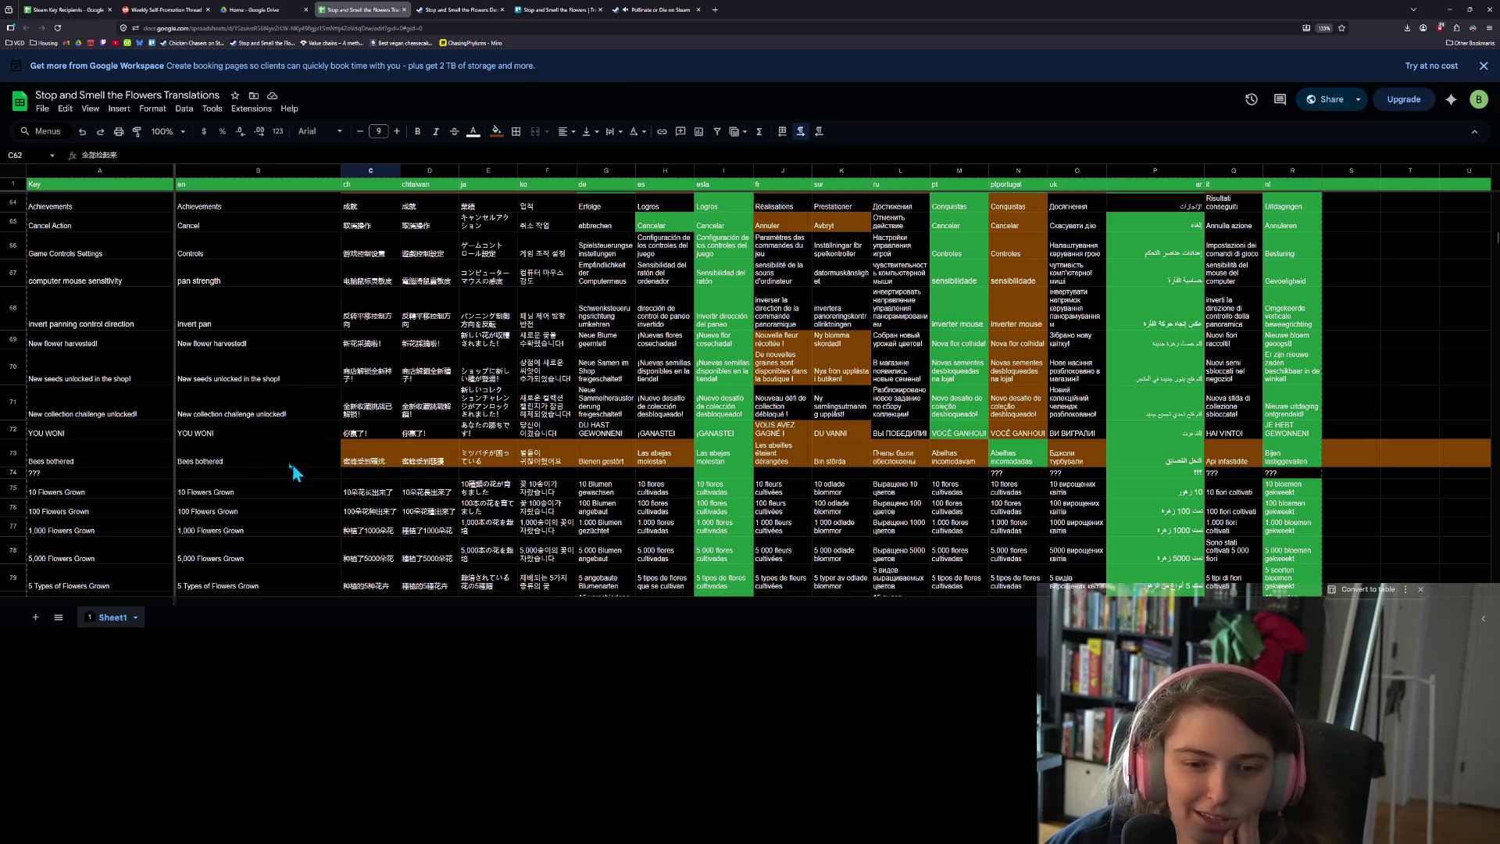
Enter ??? in cell B74
left_click(234, 458)
left_click(92, 494)
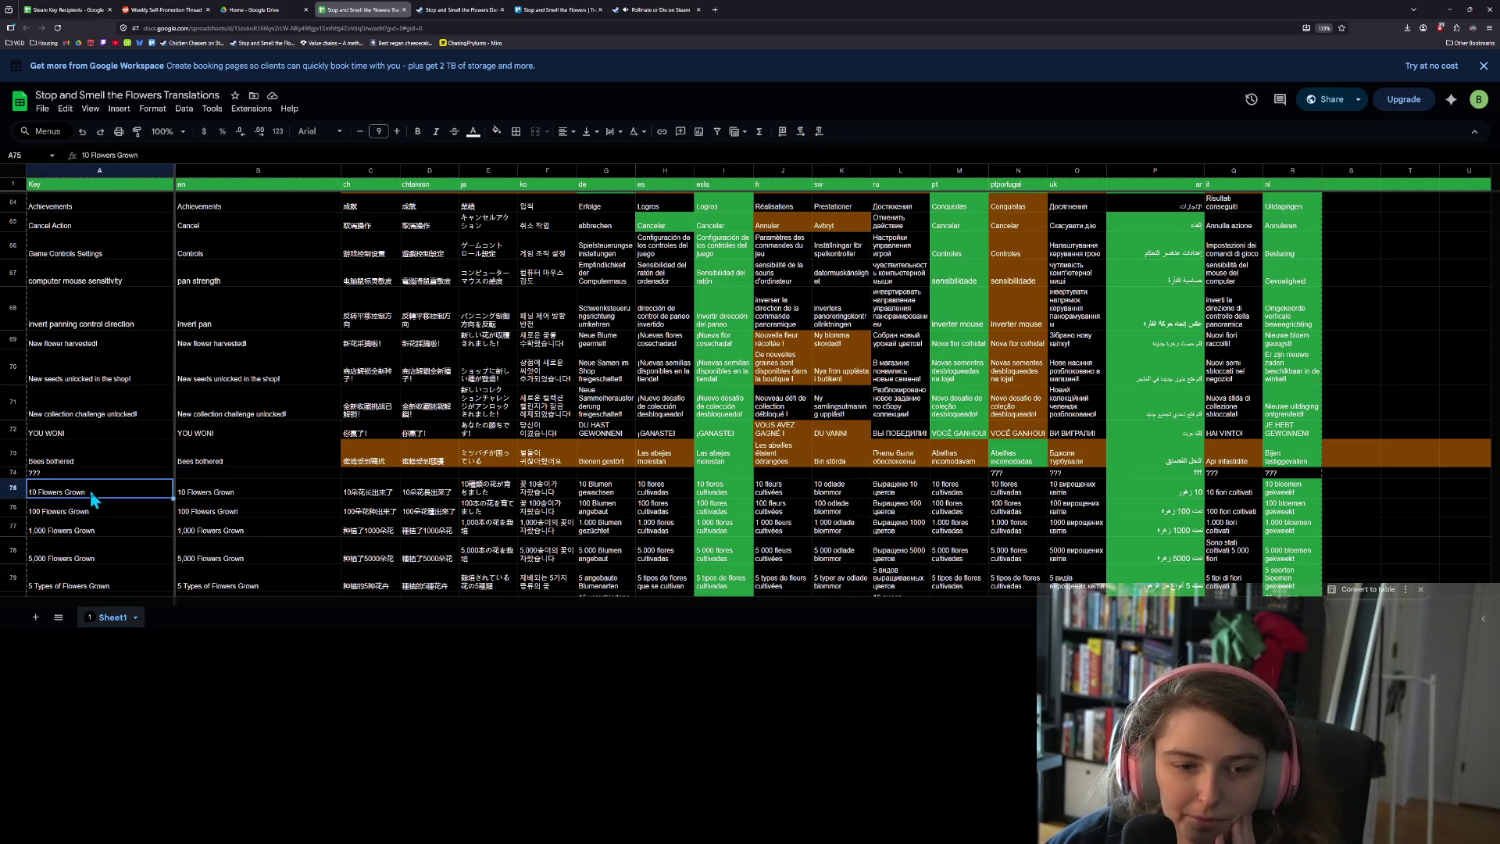
left_click(257, 471)
type("??")
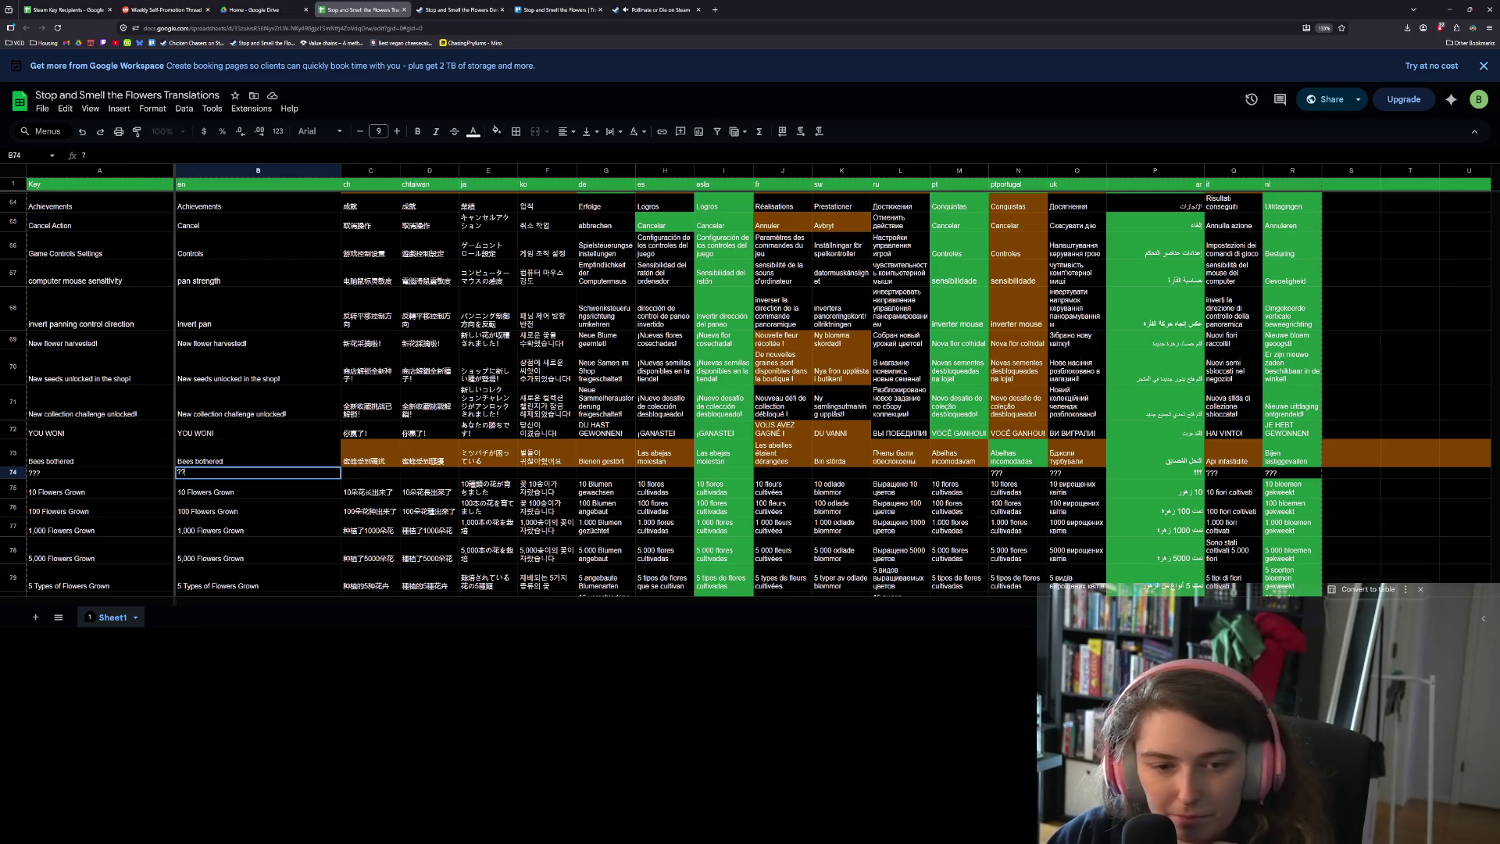
type("?")
left_click(240, 495)
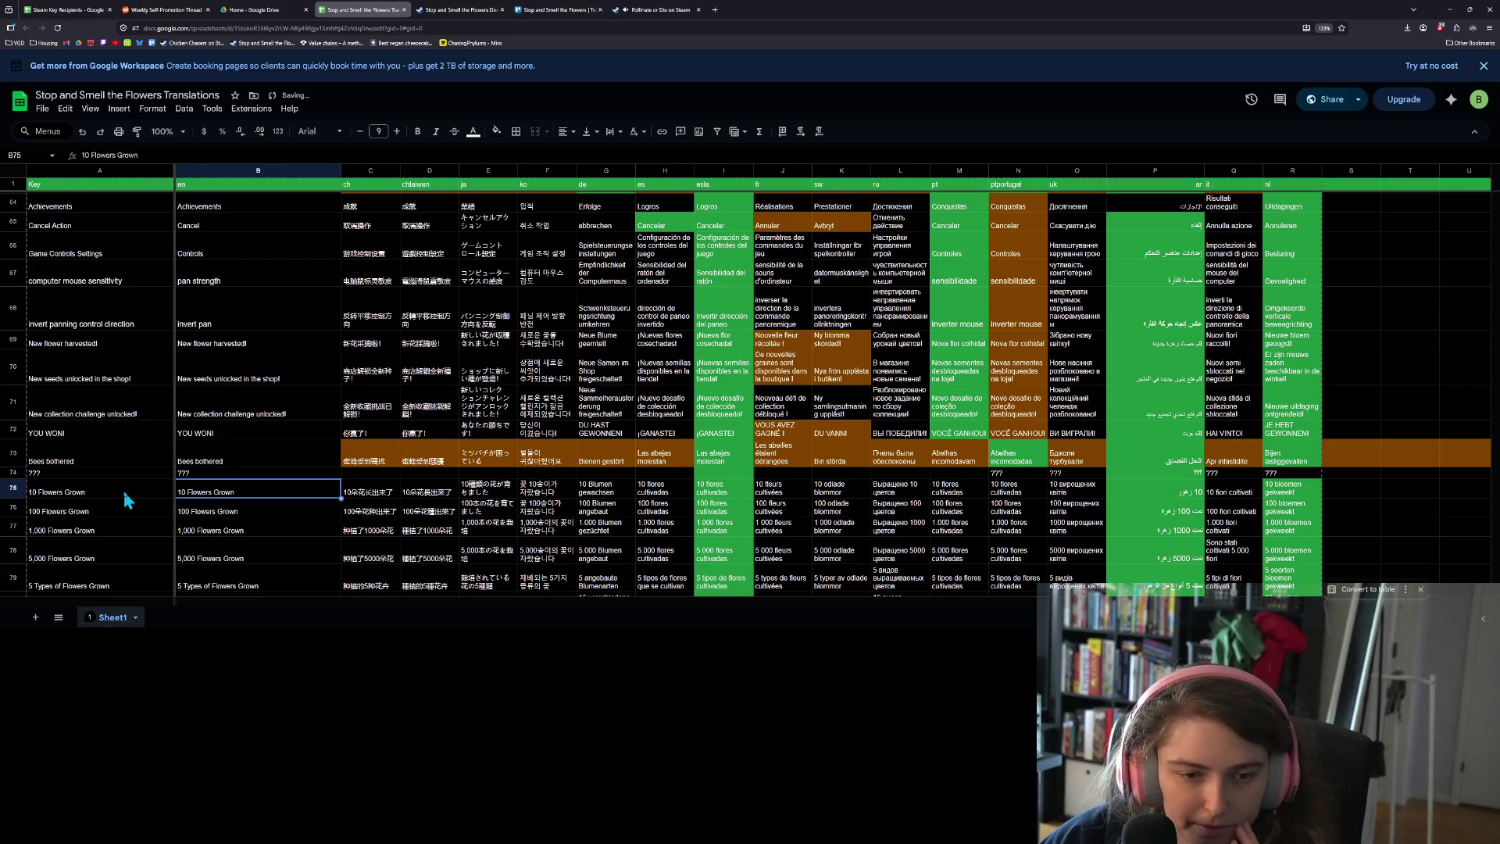
Insert a row 75 above 10 Flowers Grown, paste the dandelion achievement into A75, and reset its fill and text colours
left_click(13, 492)
right_click(13, 493)
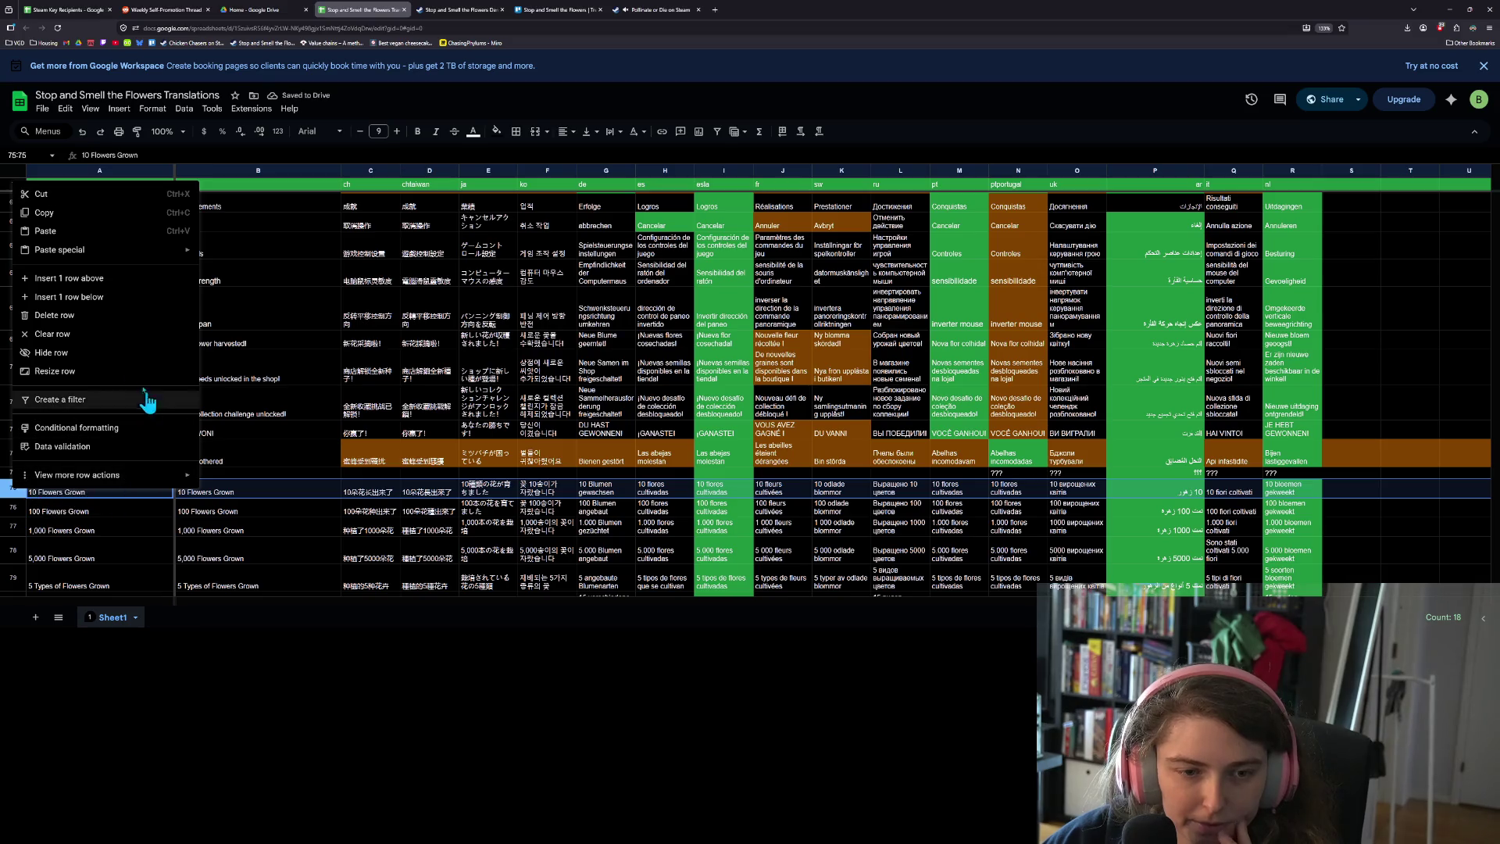
left_click(86, 279)
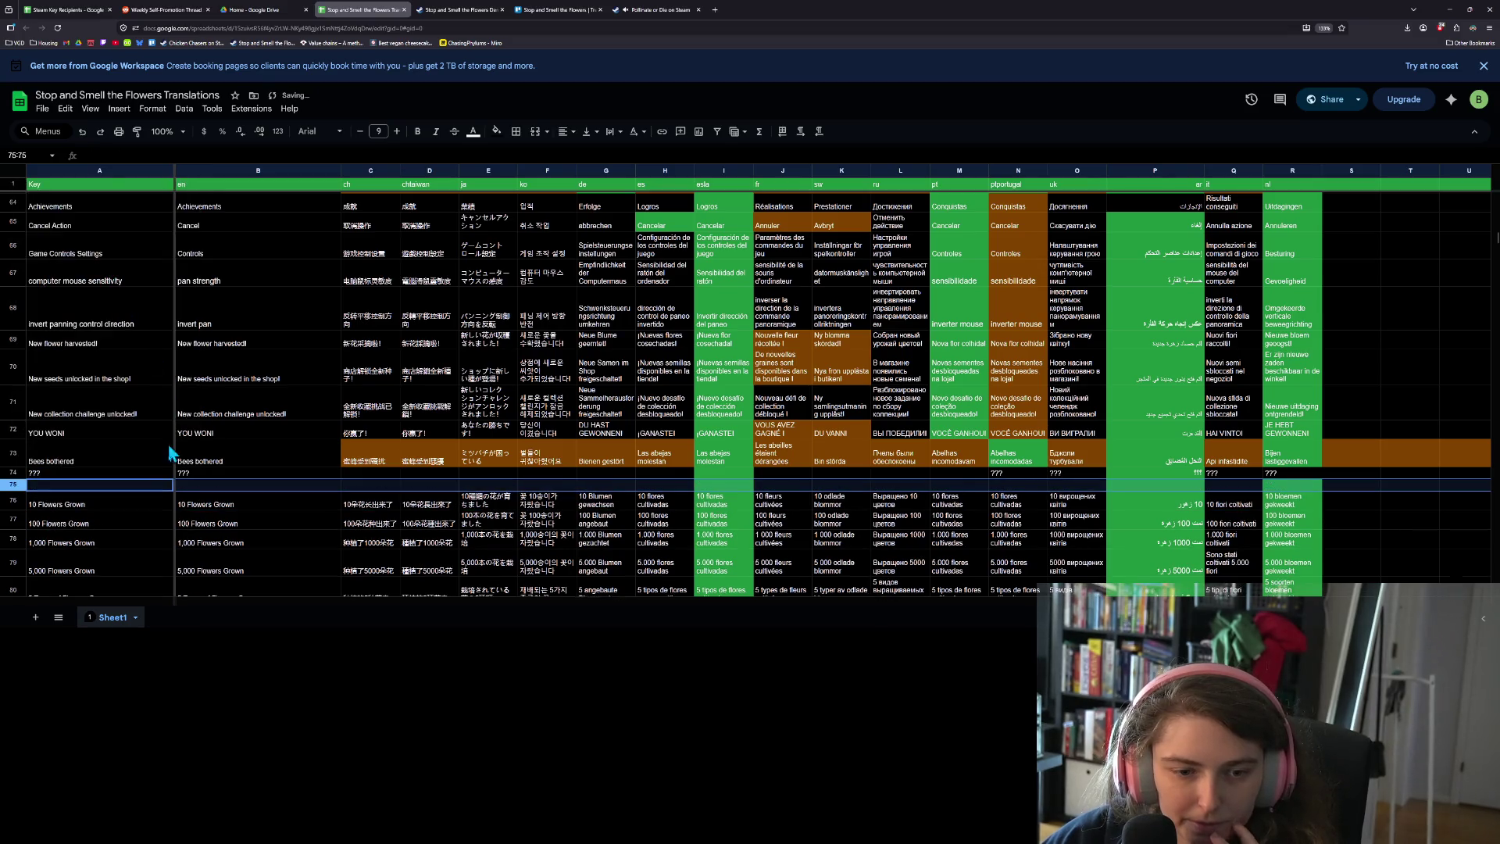
left_click(162, 485)
type("Every Garden Plot Unlocked With Only Dandelions")
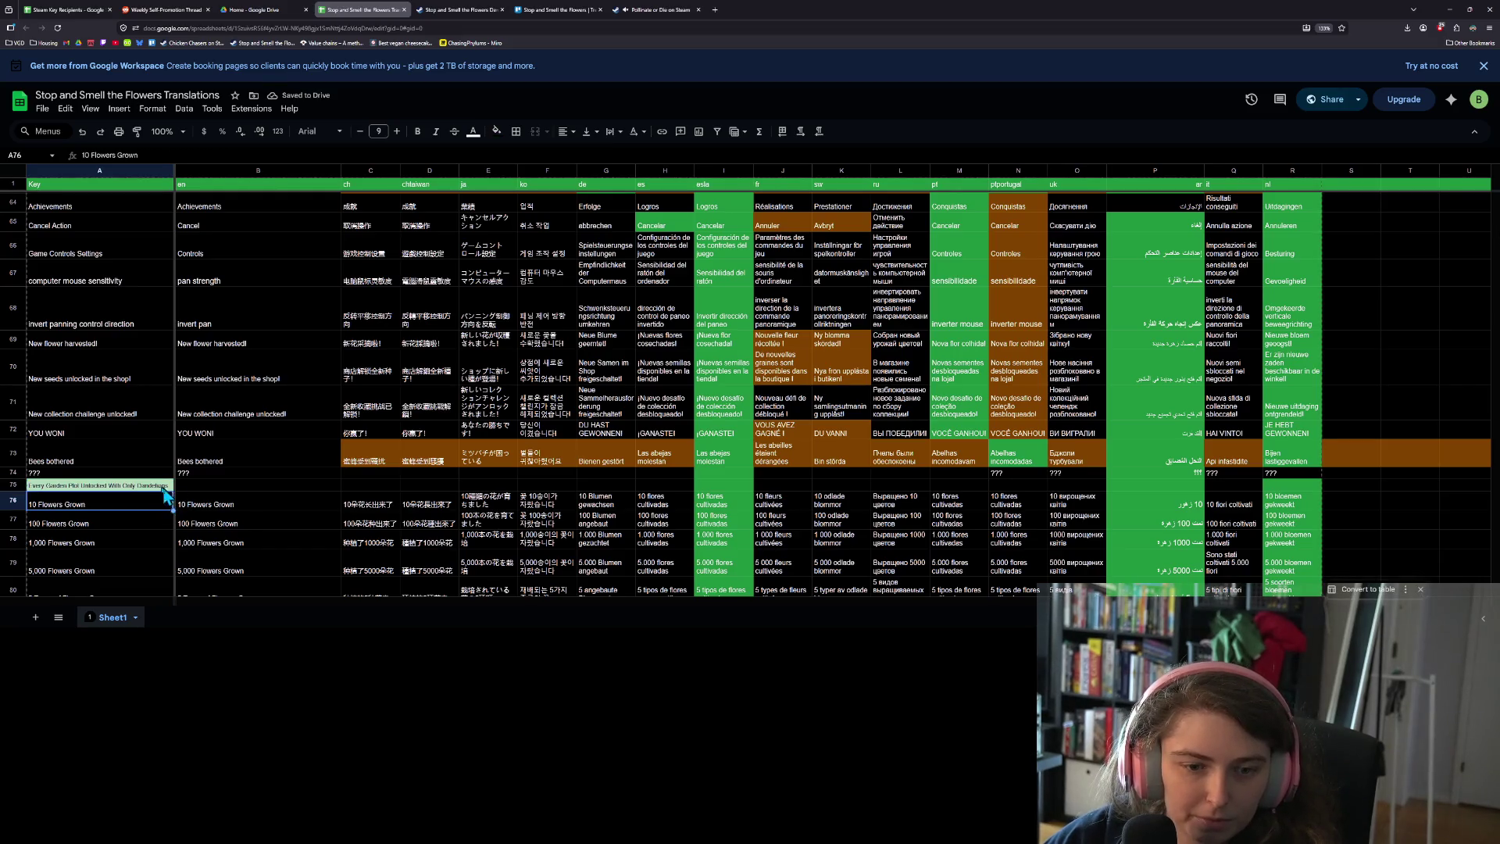
left_click(496, 131)
left_click(512, 159)
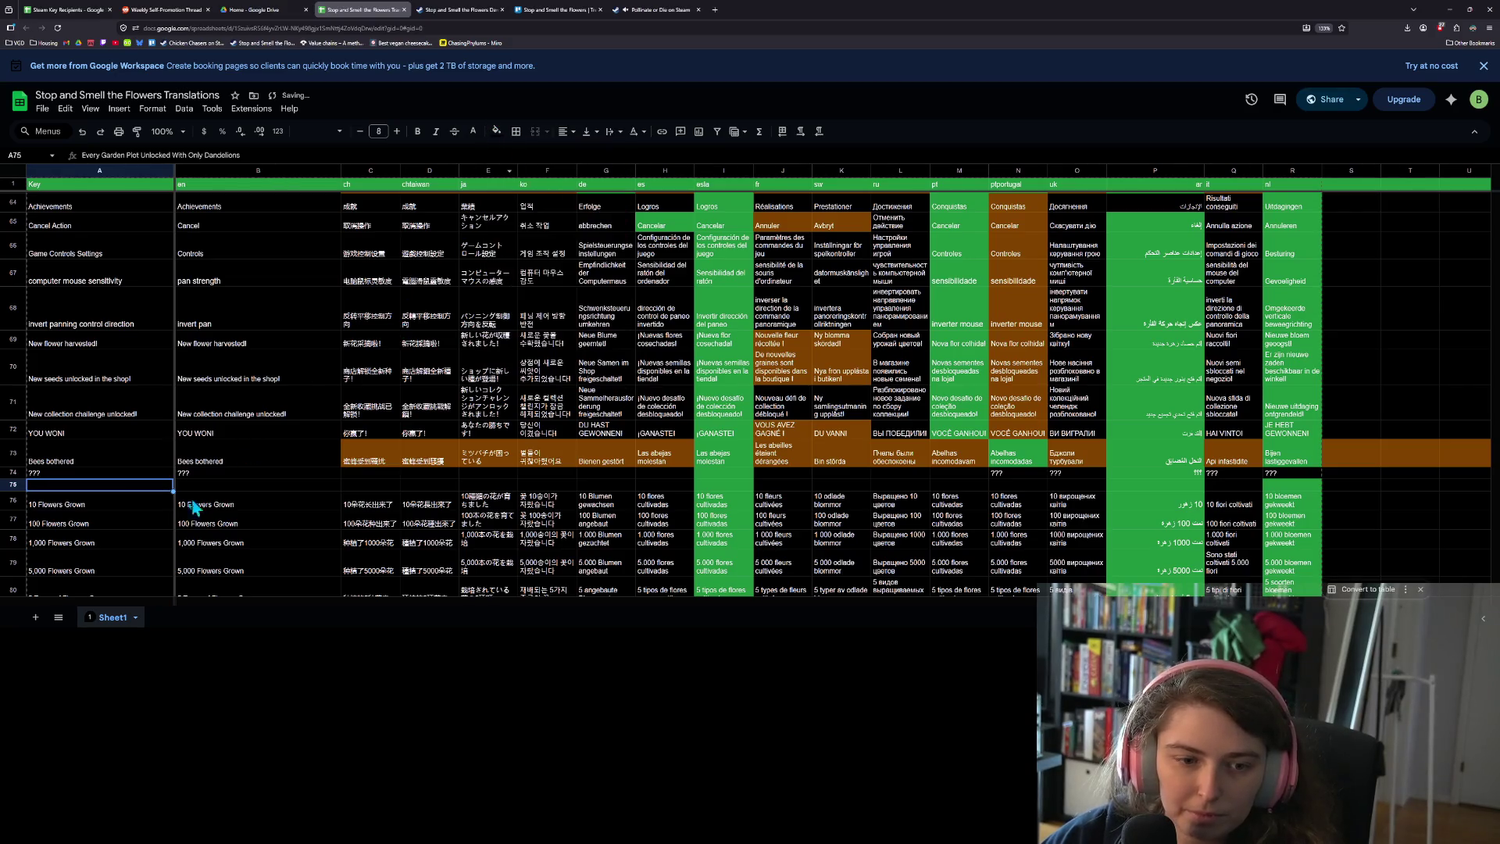
left_click(478, 132)
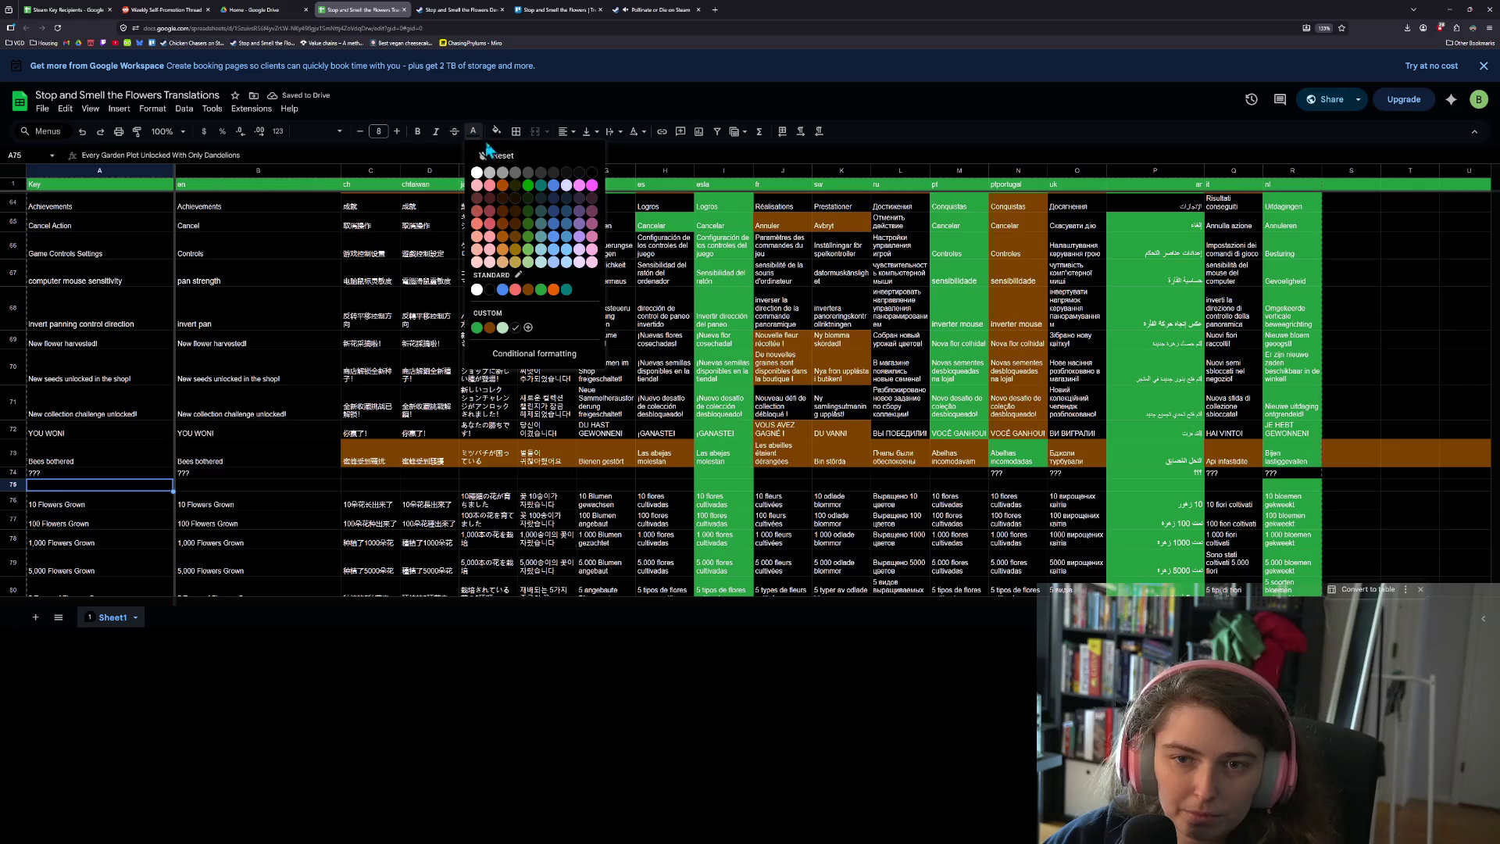
left_click(504, 159)
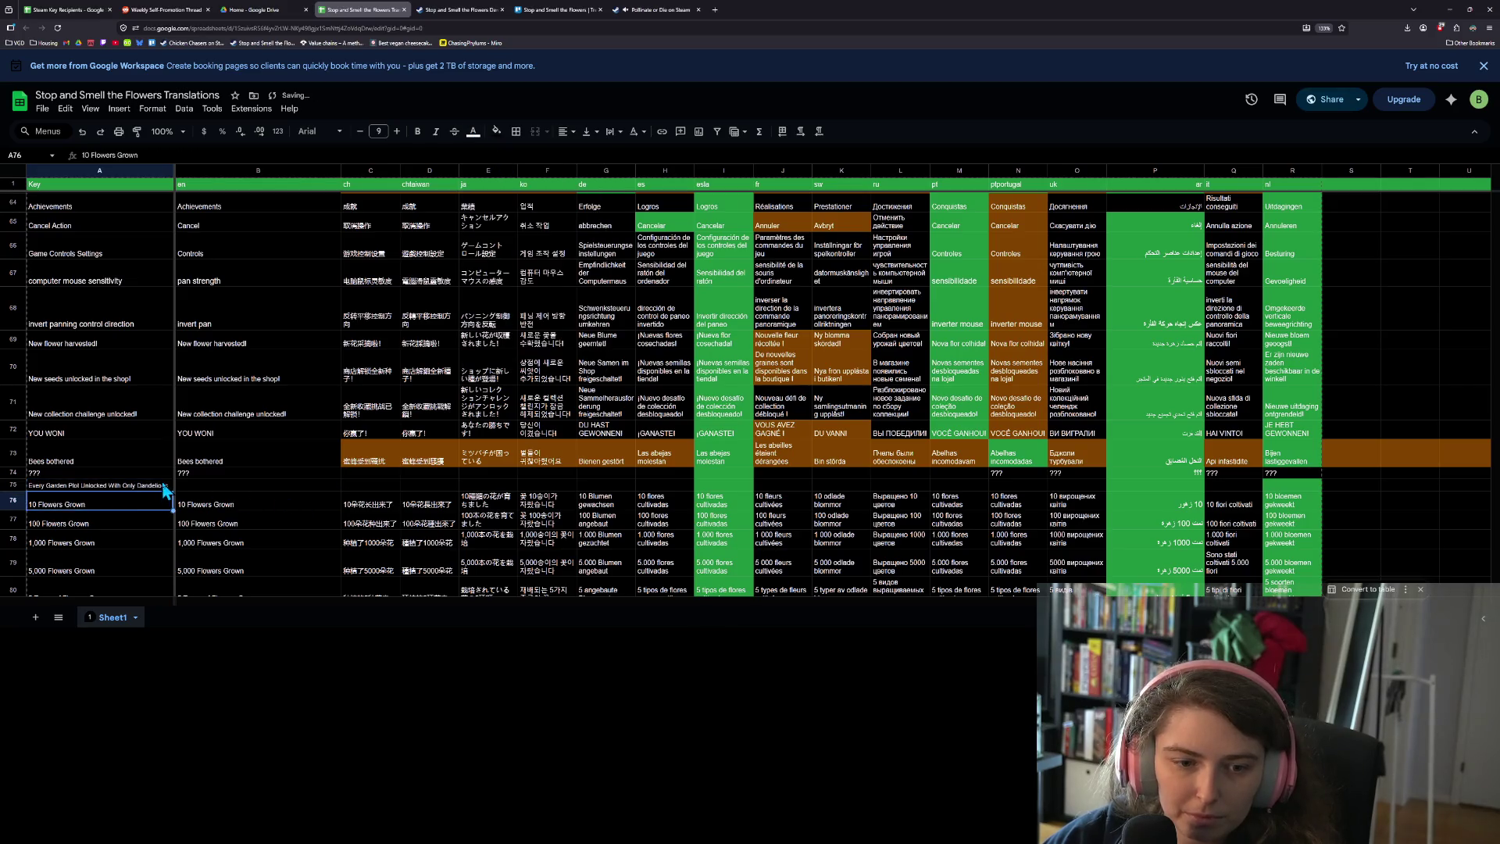
Paste 'Every Garden Plot Unlocked With Only Dandelions' into B75 and check it
left_click(231, 487)
type("Every Garden Plot Unlocked With Only Dandelions")
left_click(367, 486)
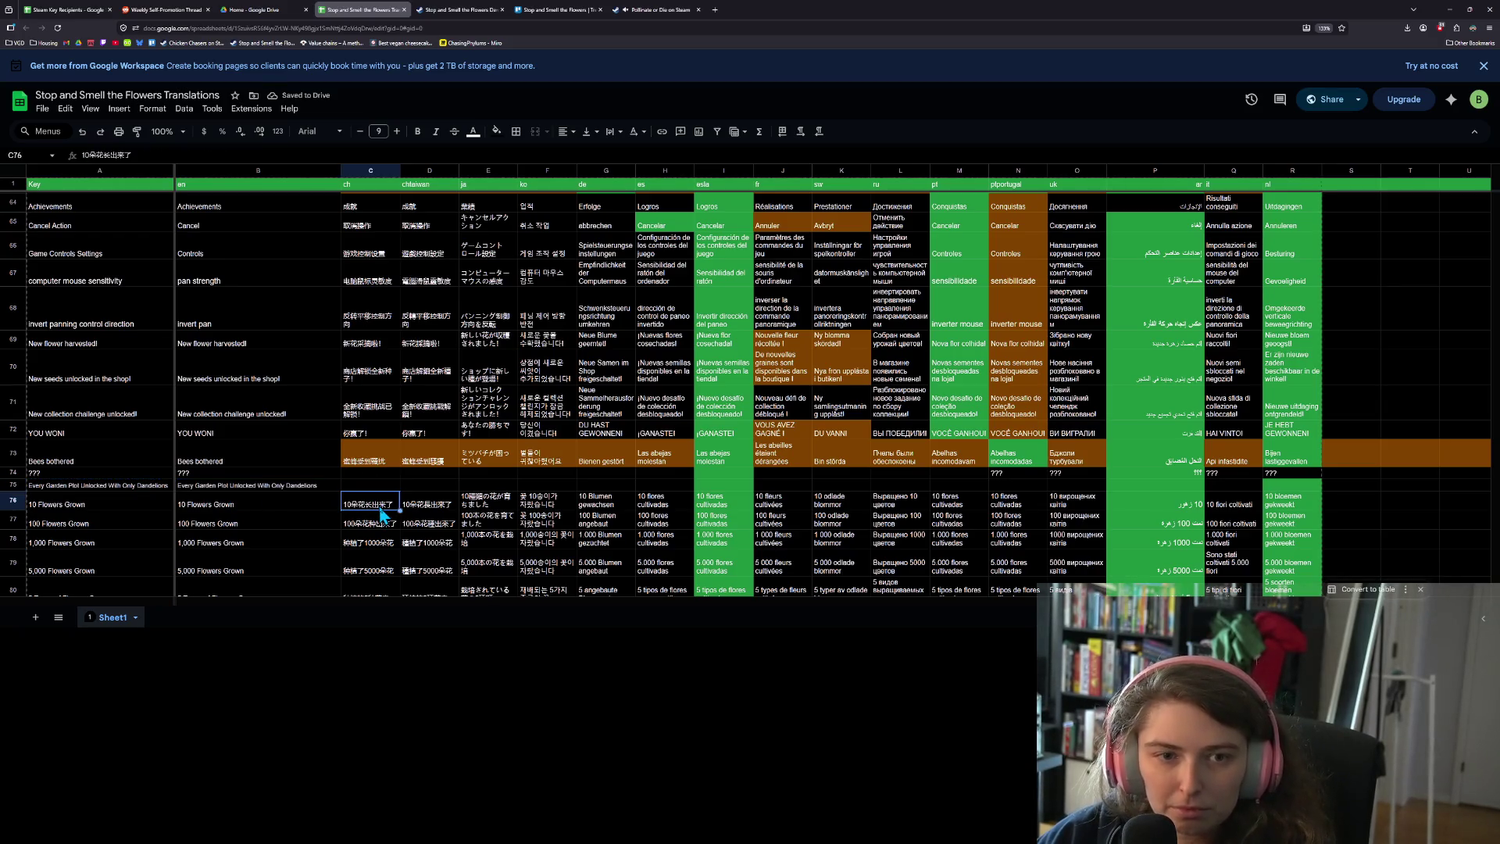
left_click(287, 487)
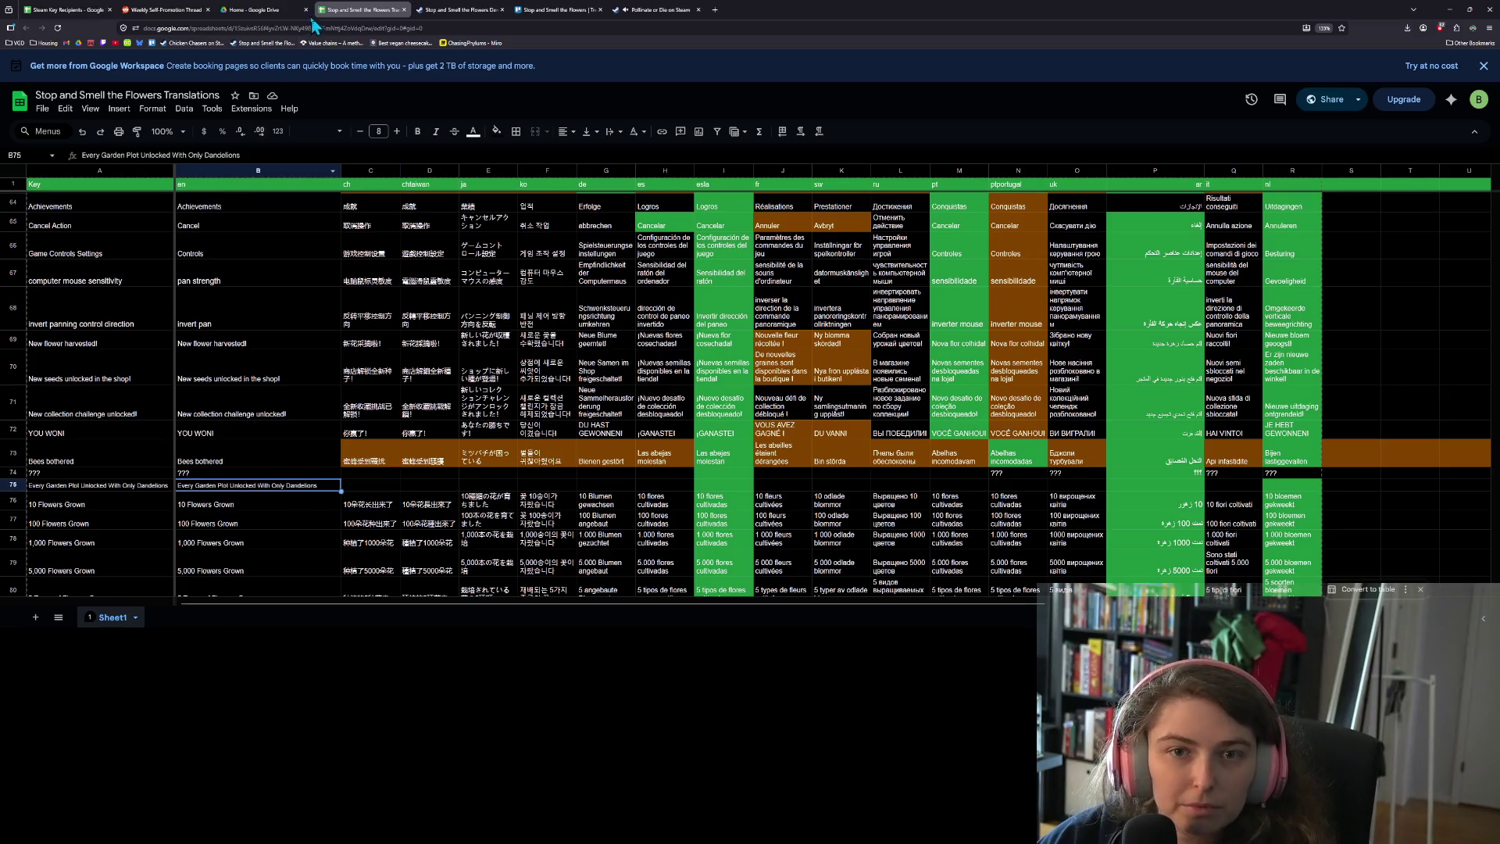
left_click(268, 10)
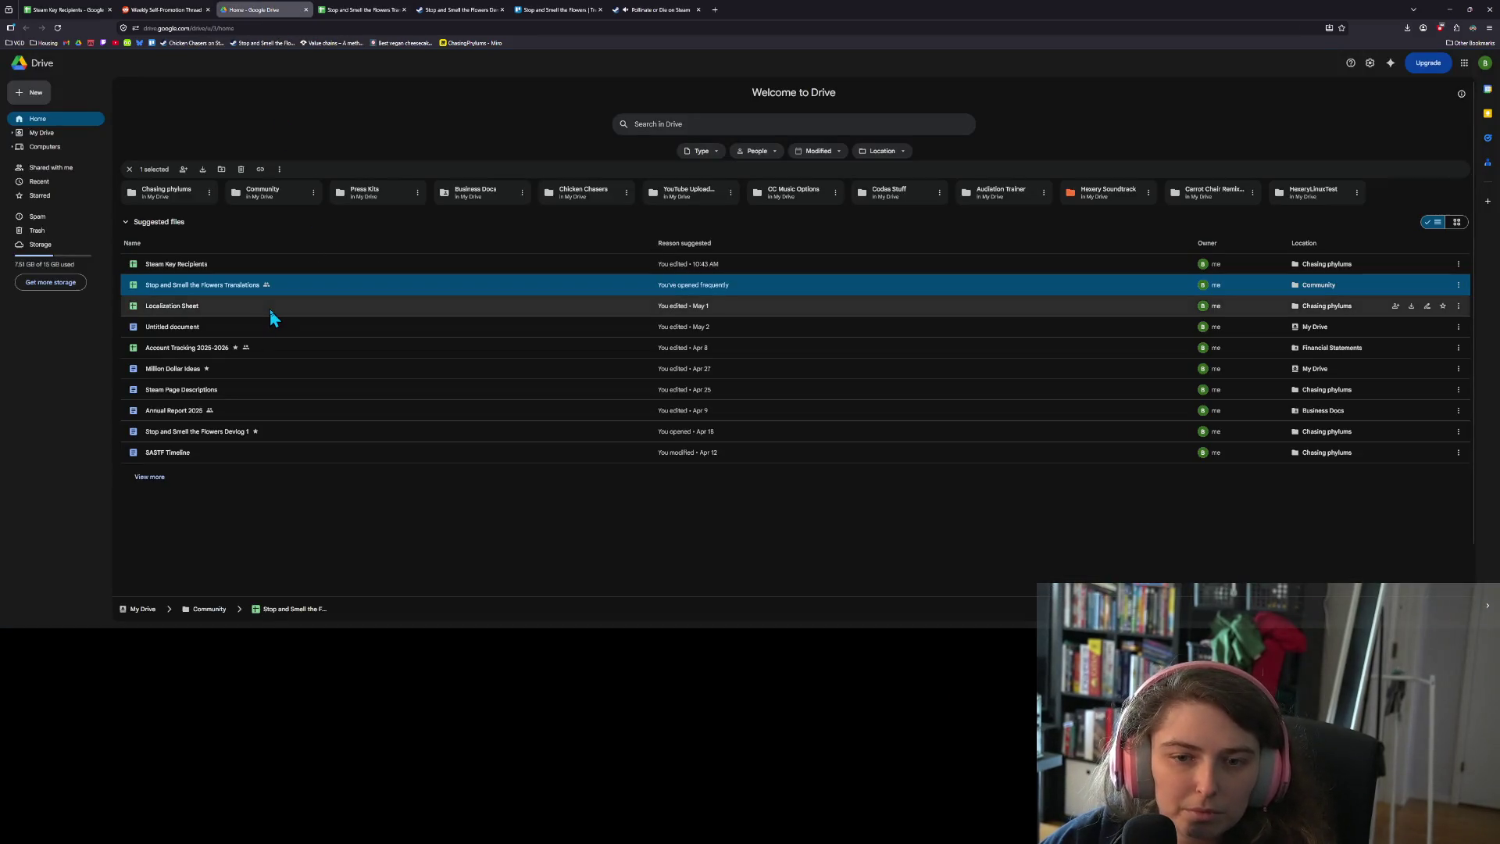
Open the Localization Sheet and insert a blank row 77 above 10 Flowers Grown
double_click(269, 305)
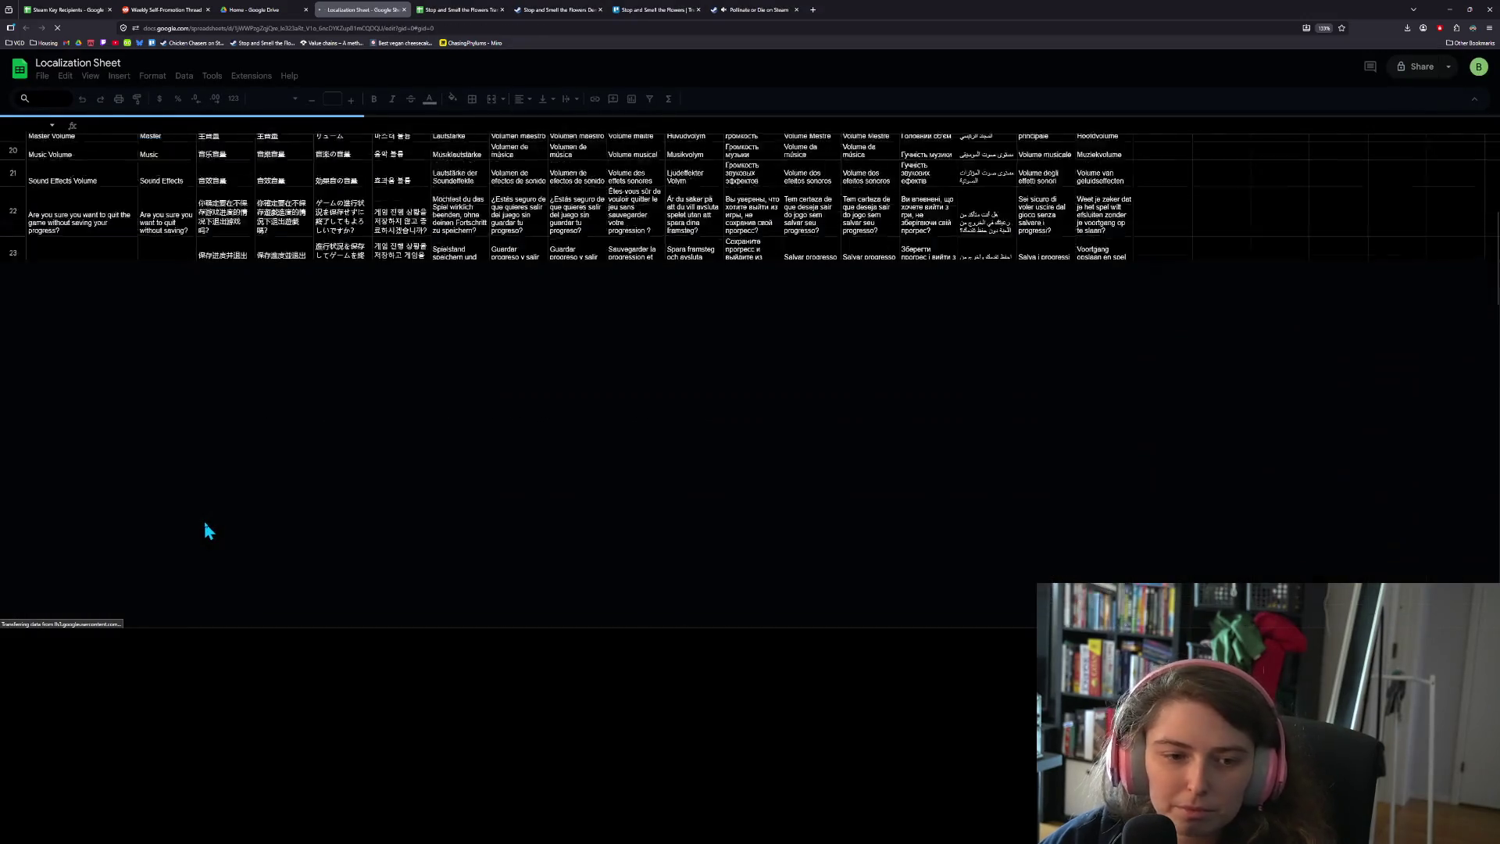
scroll(211, 525, "down", 5)
scroll(209, 529, "down", 10)
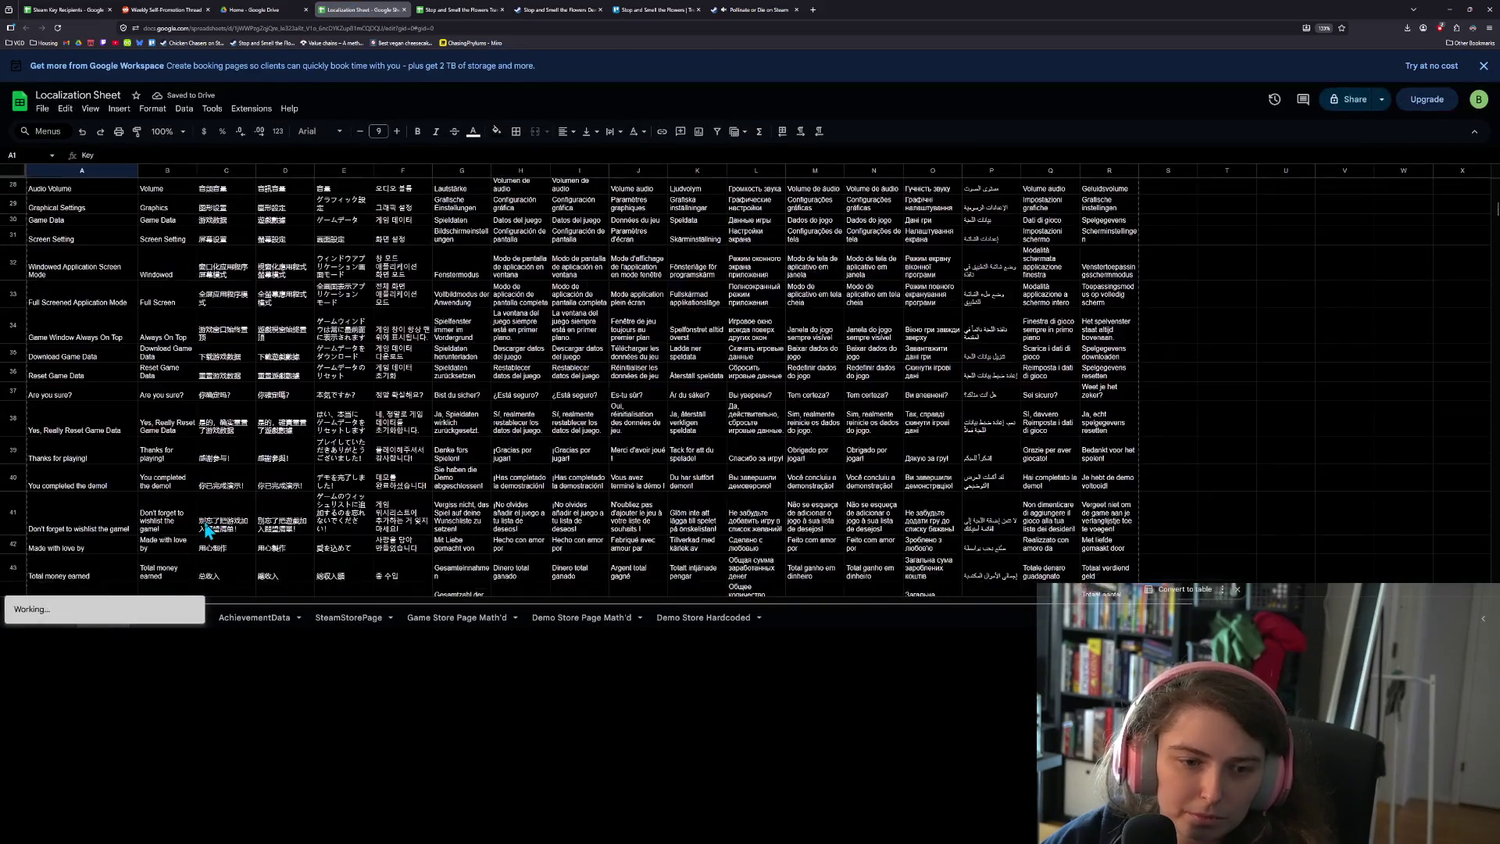
scroll(208, 529, "down", 5)
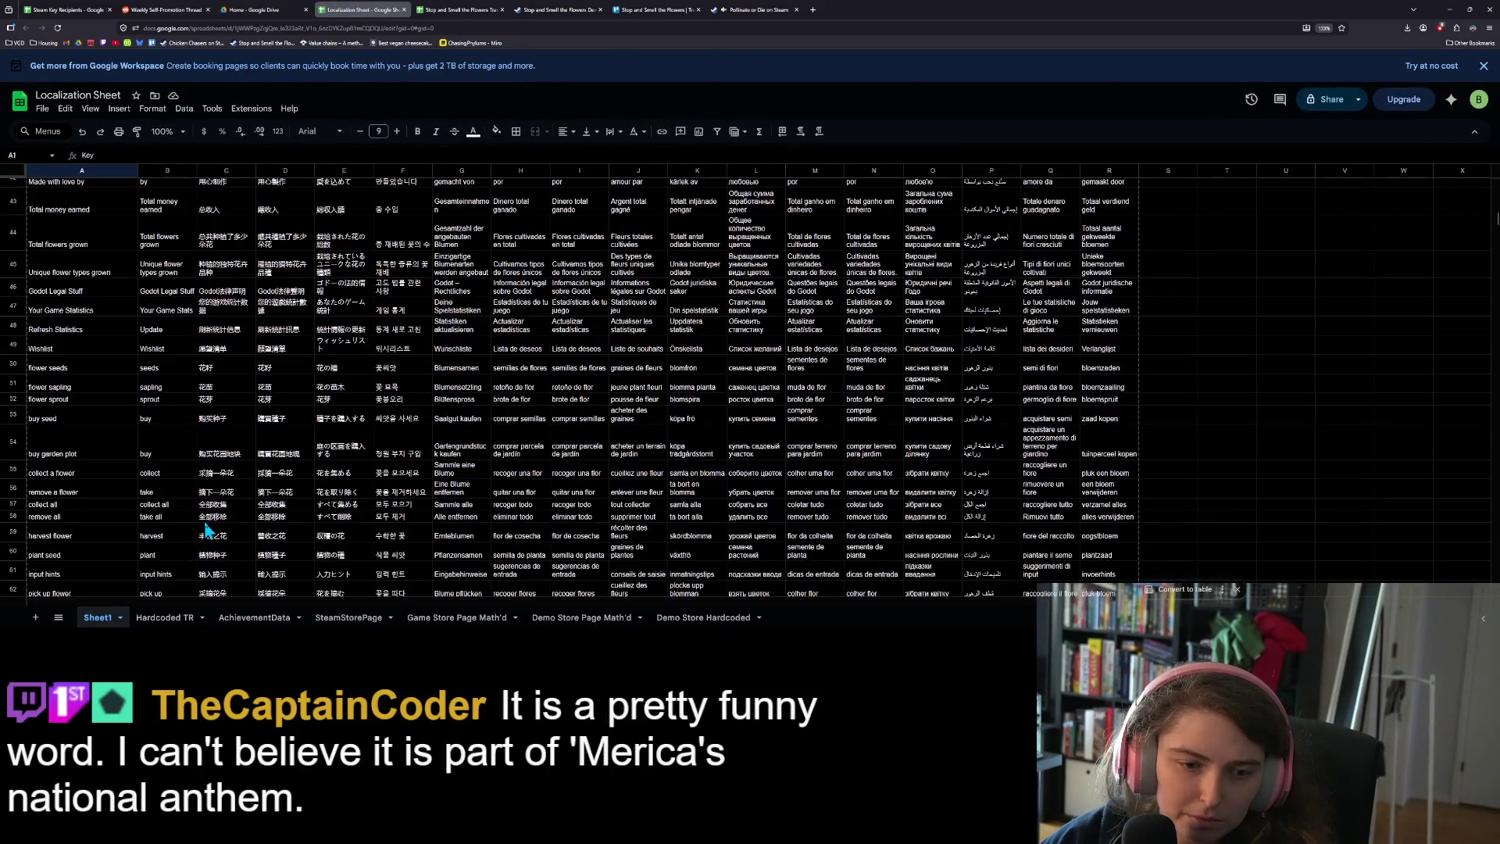
scroll(209, 531, "down", 5)
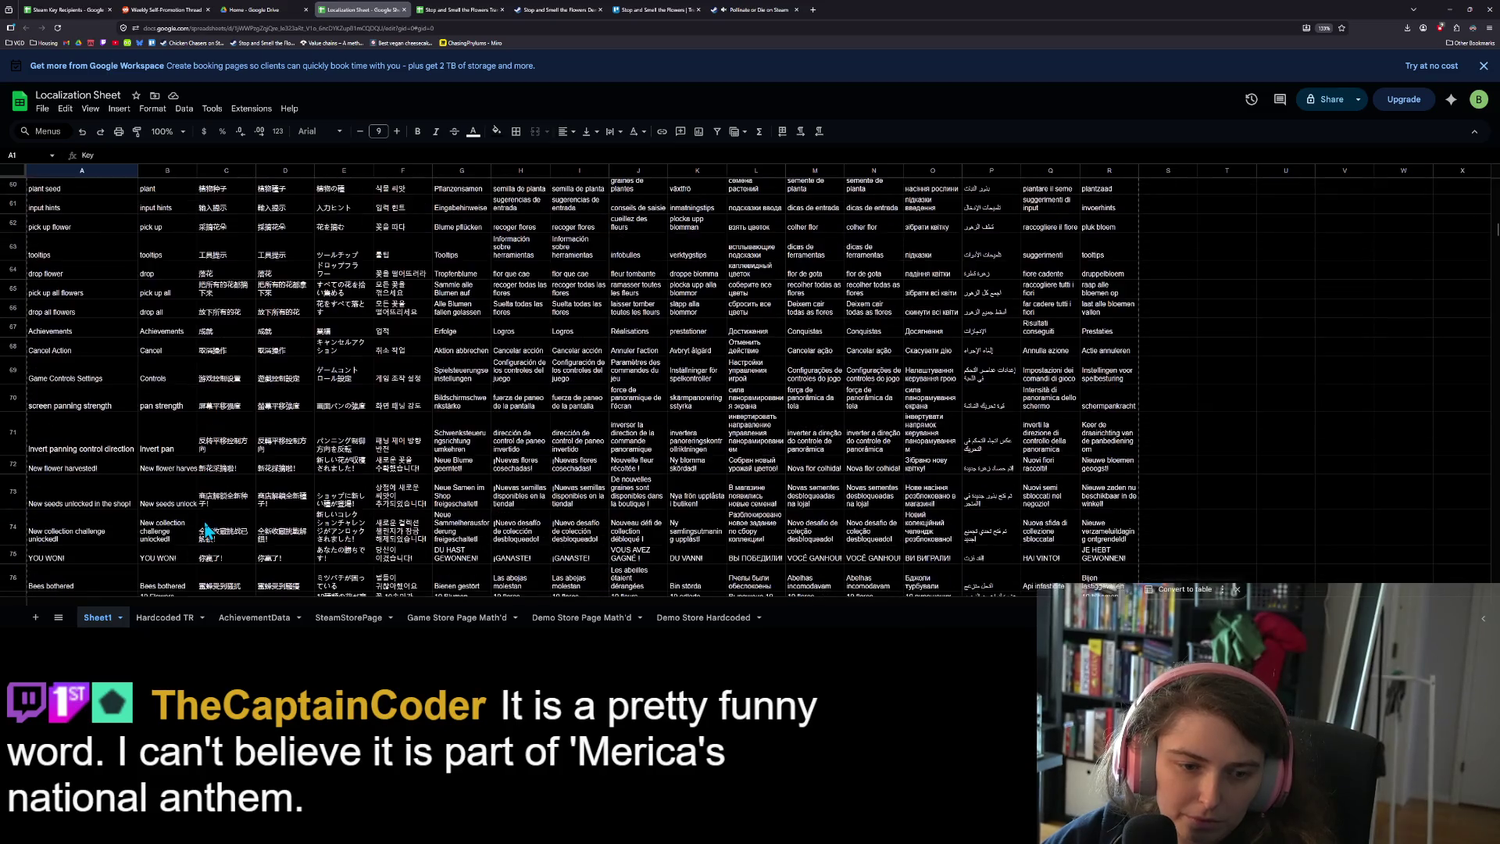
scroll(208, 531, "down", 3)
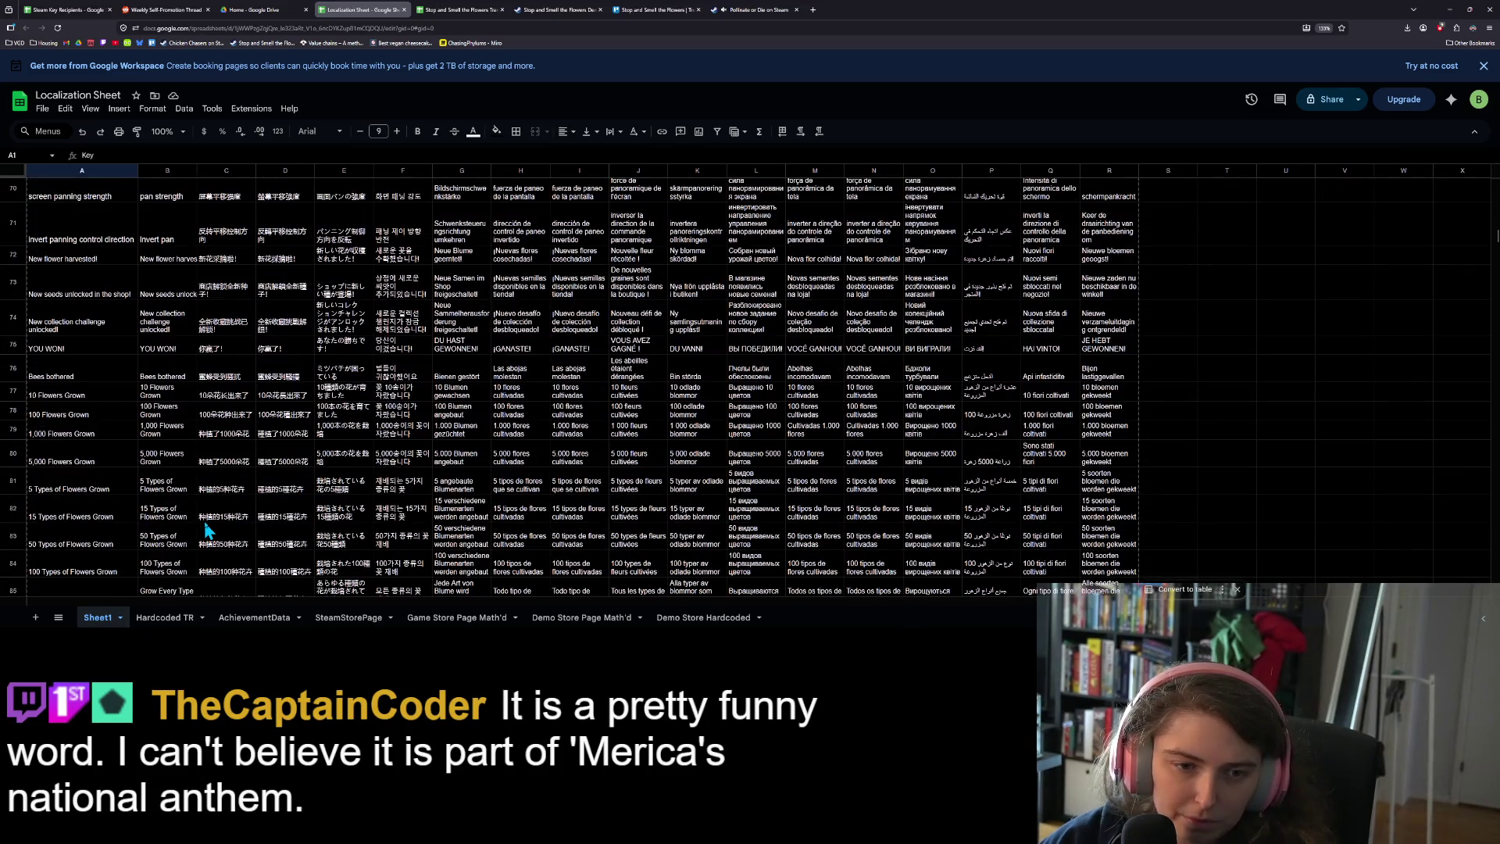
scroll(209, 532, "down", 2)
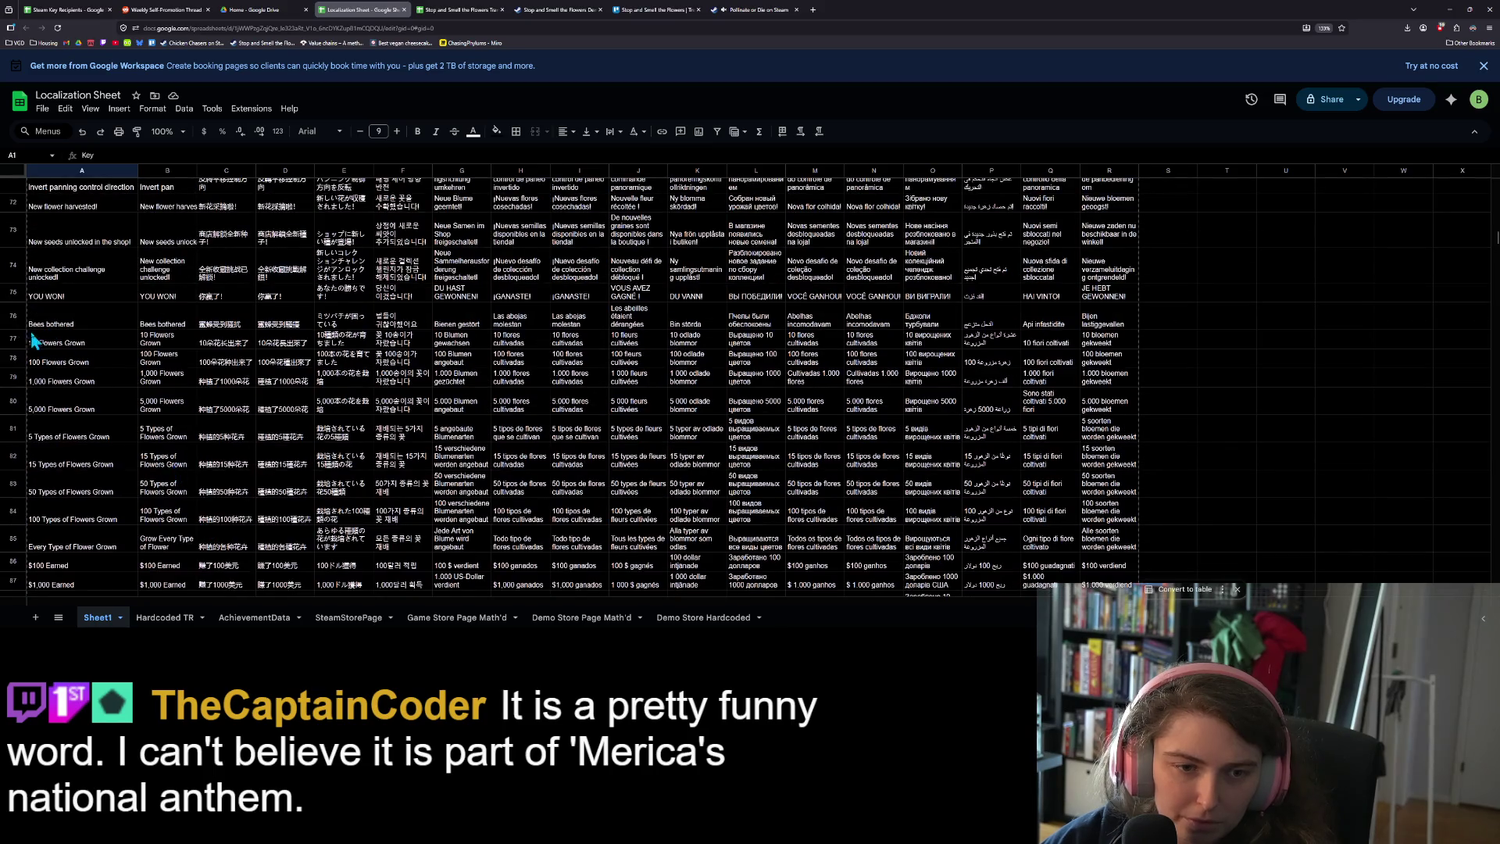
left_click(4, 338)
right_click(4, 338)
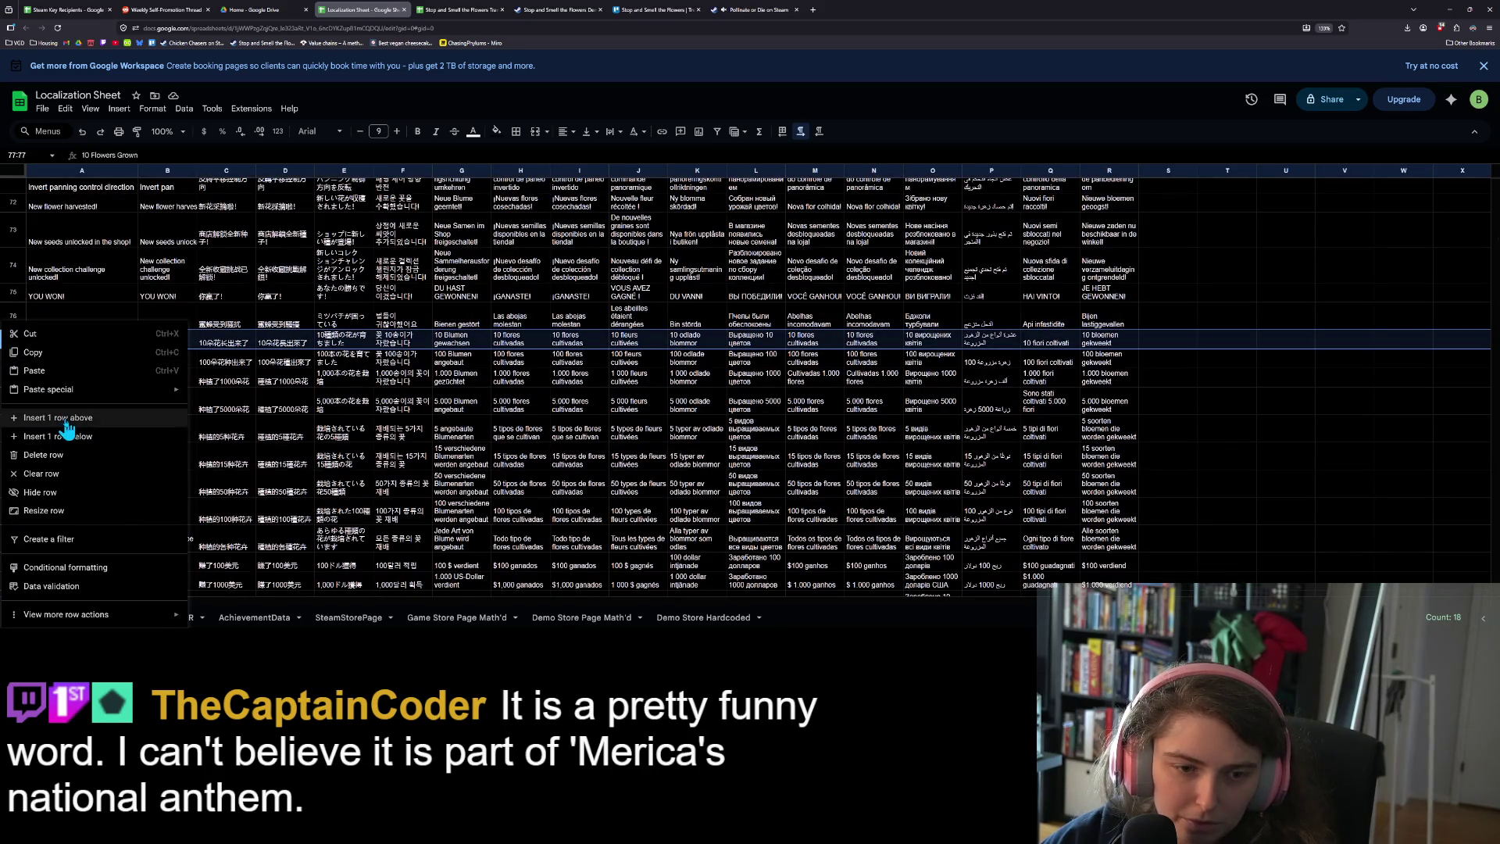
left_click(68, 428)
left_click(69, 336)
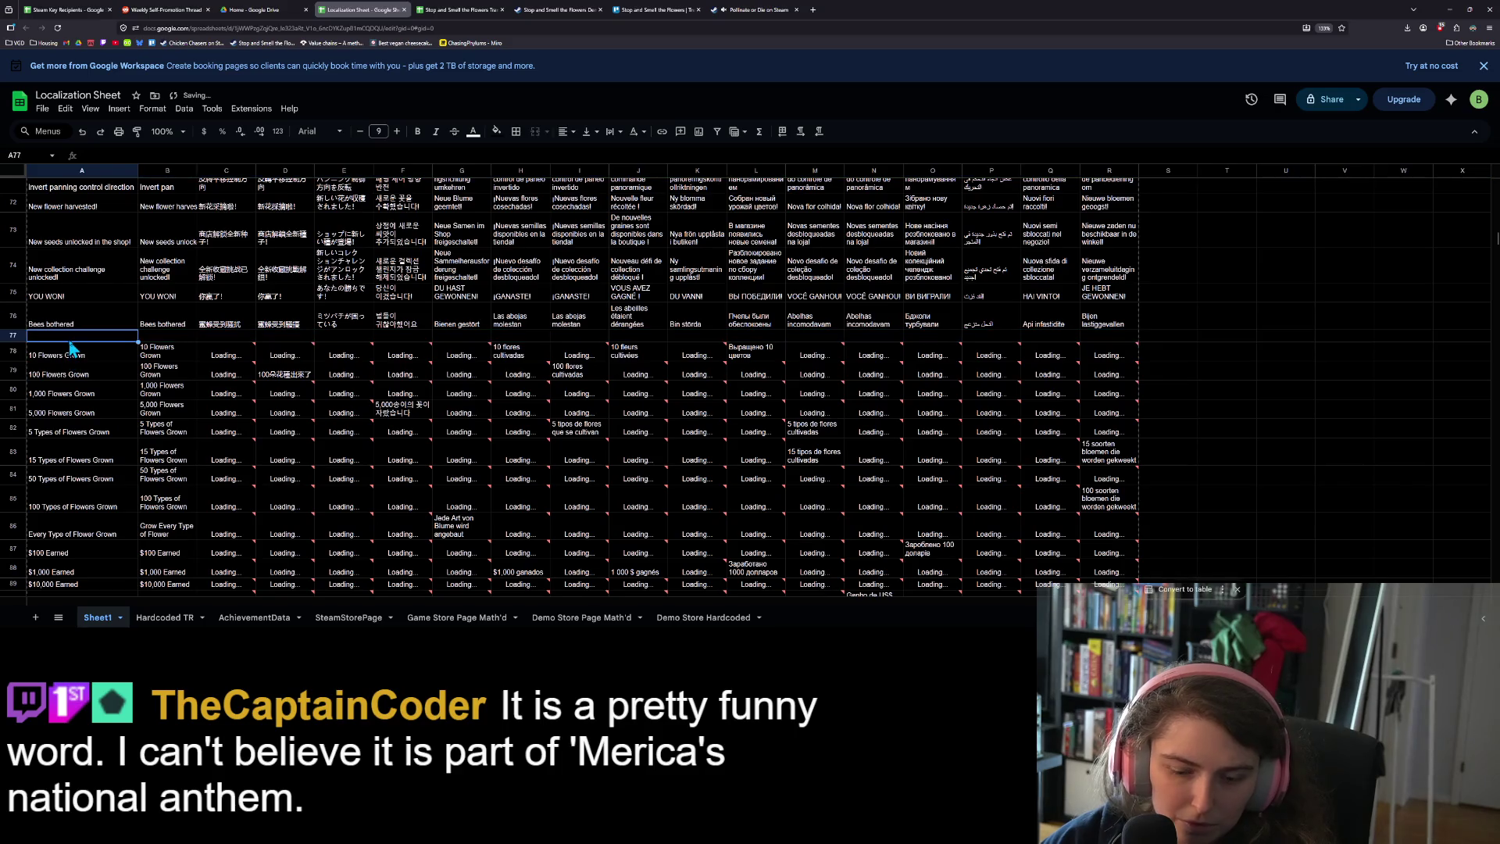
Paste 'Every Garden Plot Unlocked With Only Dandelions' into A77 and B77
type("Every Garden Plot Unlocked With Only Dandelions")
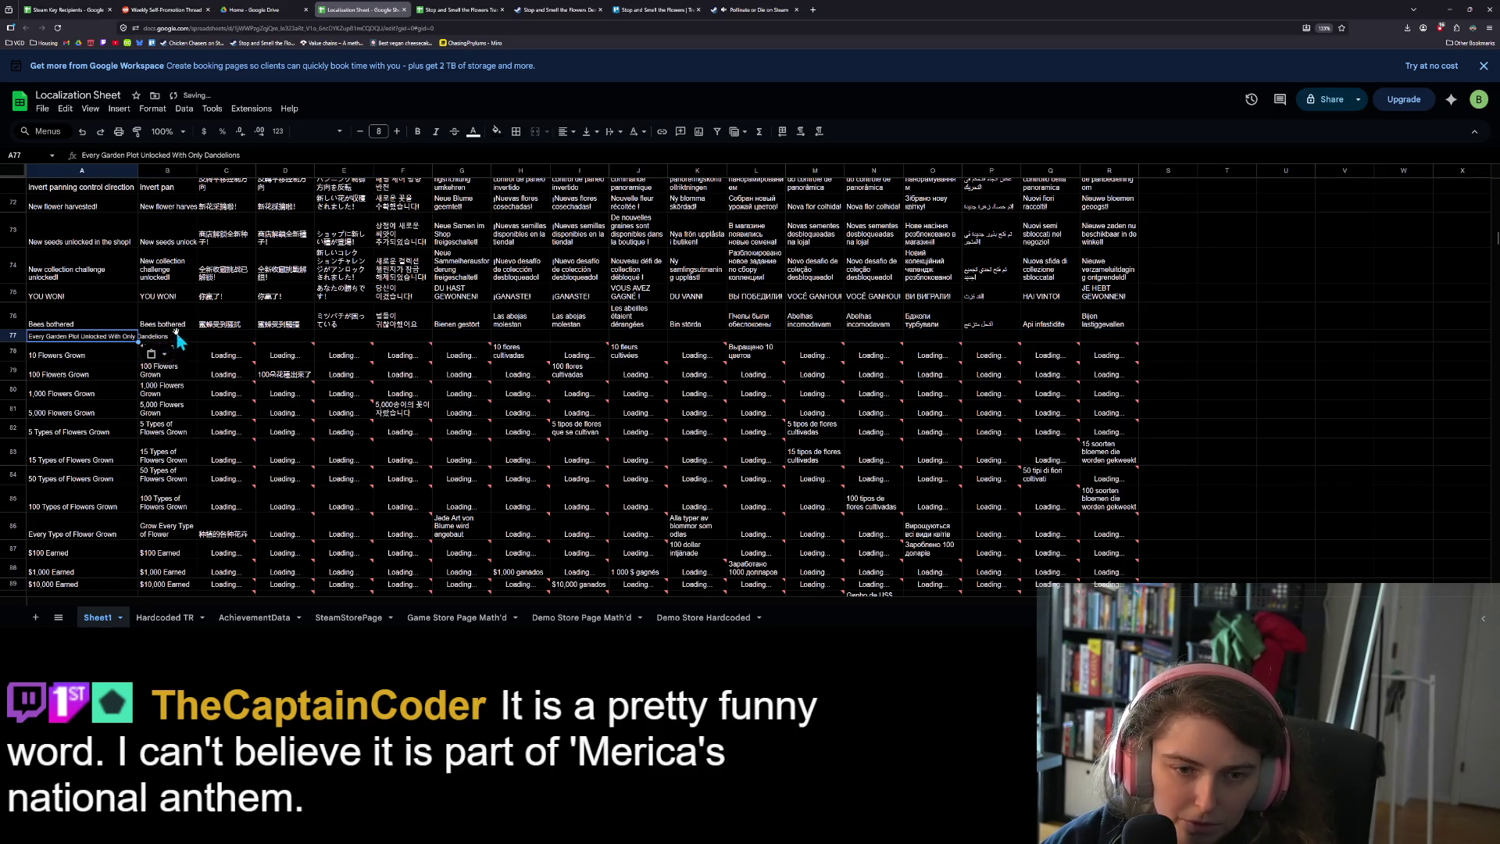
left_click(178, 338)
type("Every Garden Plot Unlocked With Only Dandelions")
Fill row 76's translation formulas in C:R down into row 77
left_click(232, 323)
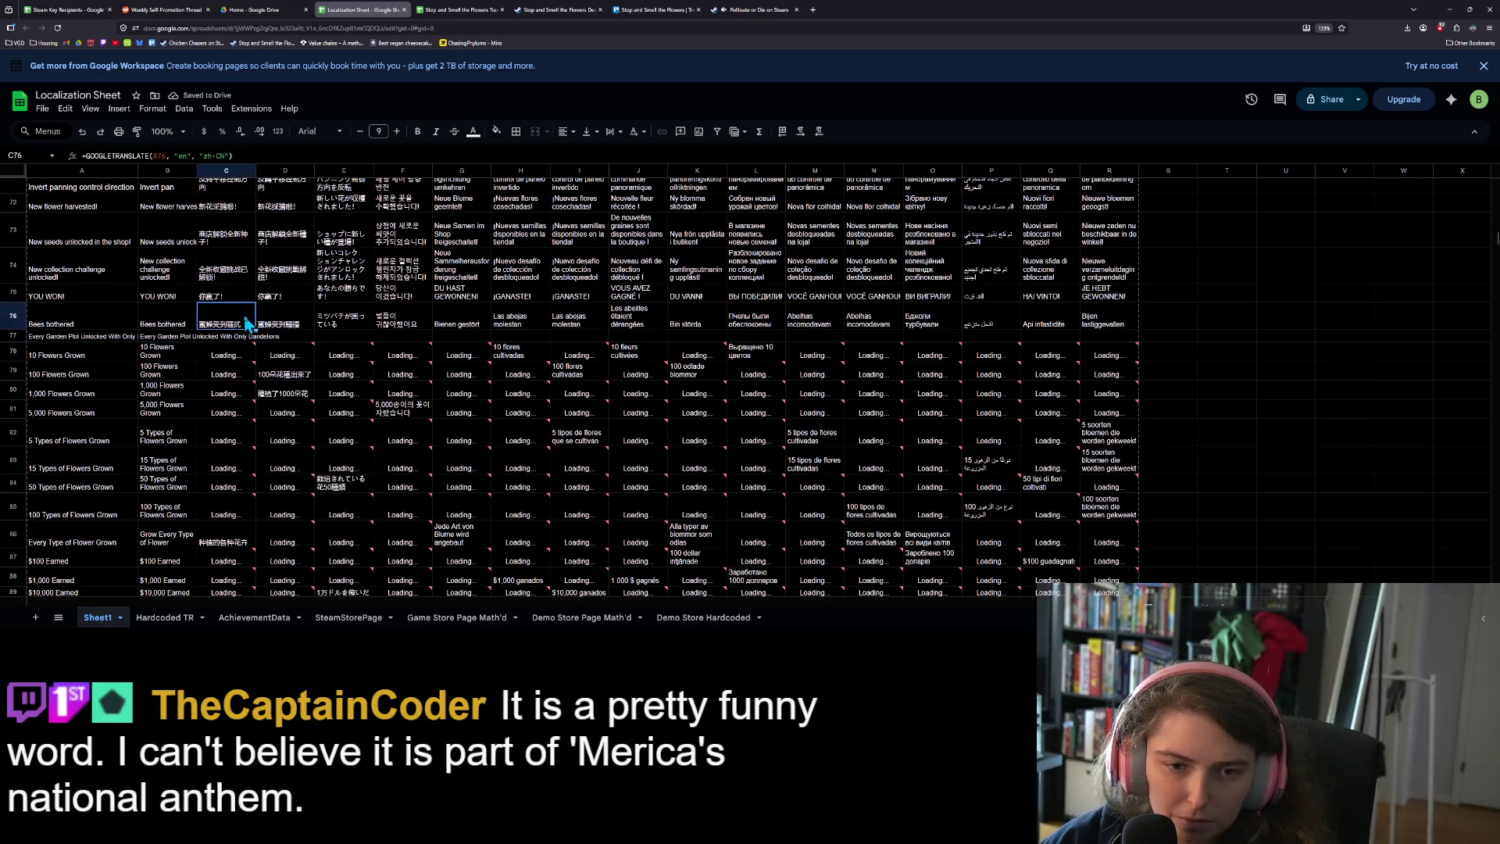
left_click_drag(1115, 324, 216, 326)
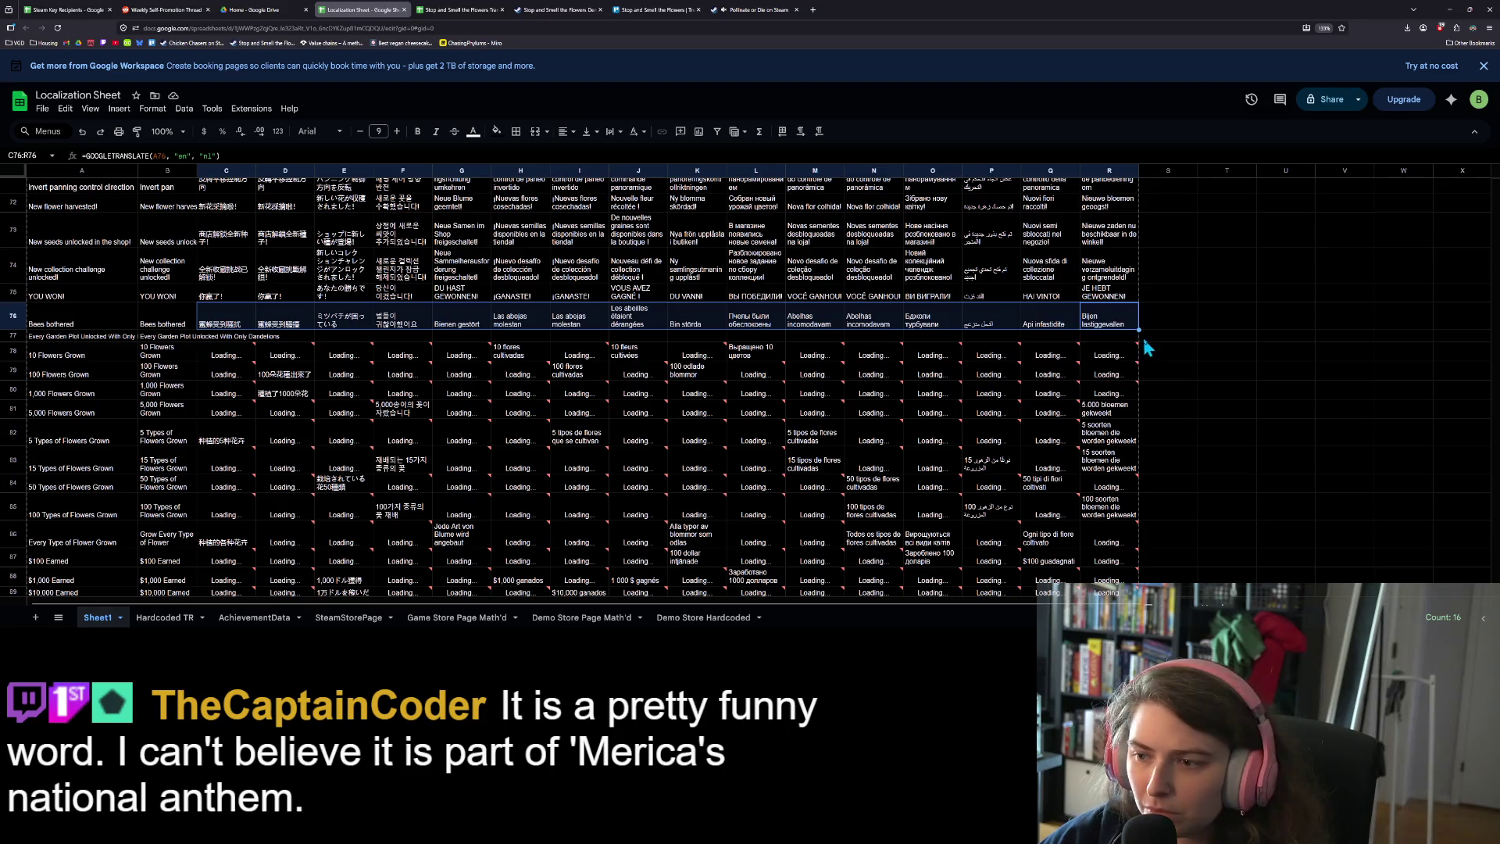
left_click_drag(1138, 338, 1138, 340)
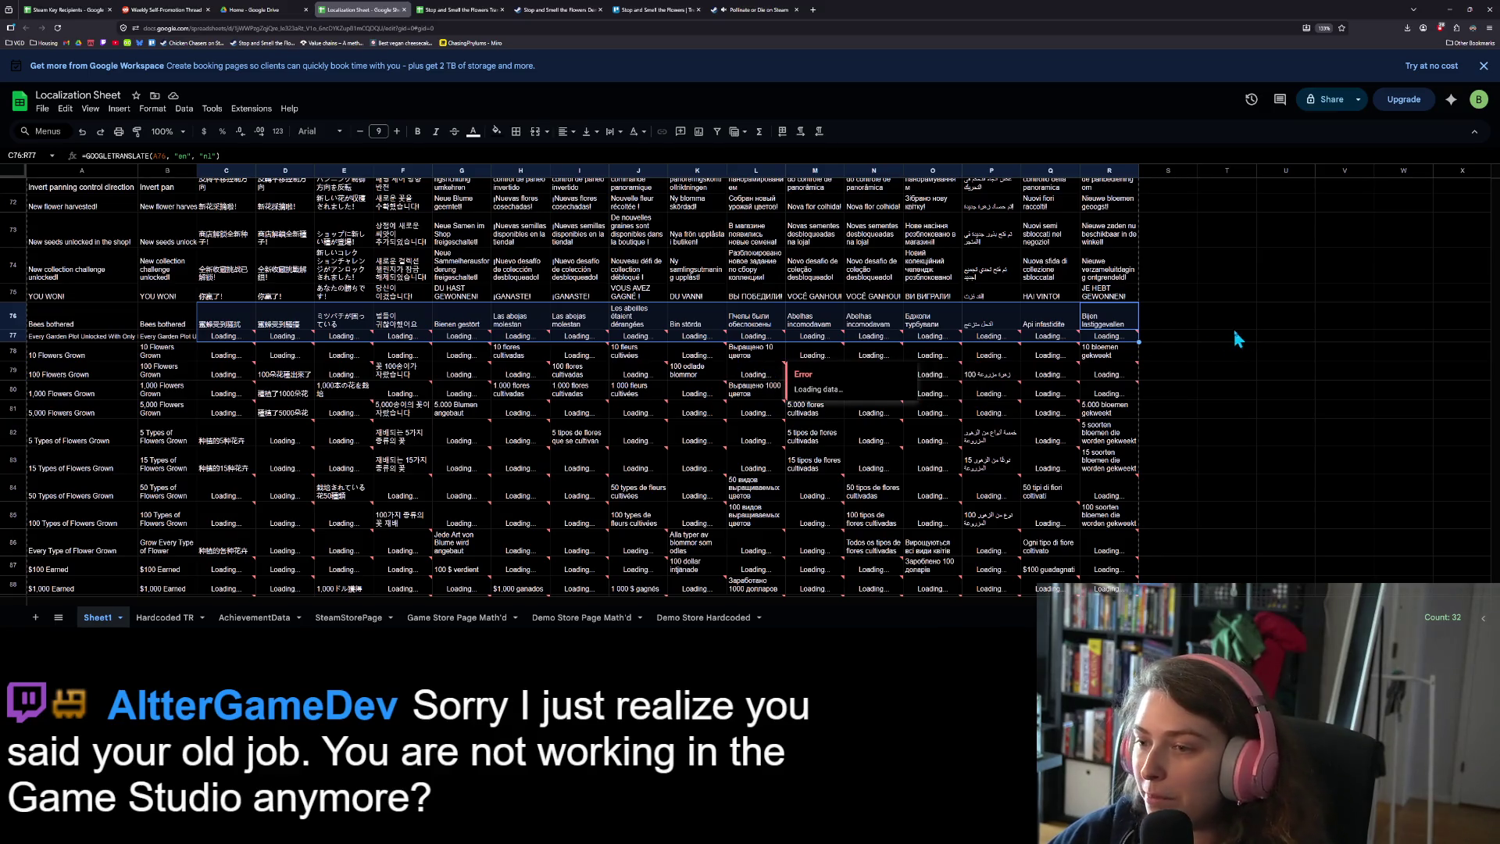
left_click(1165, 327)
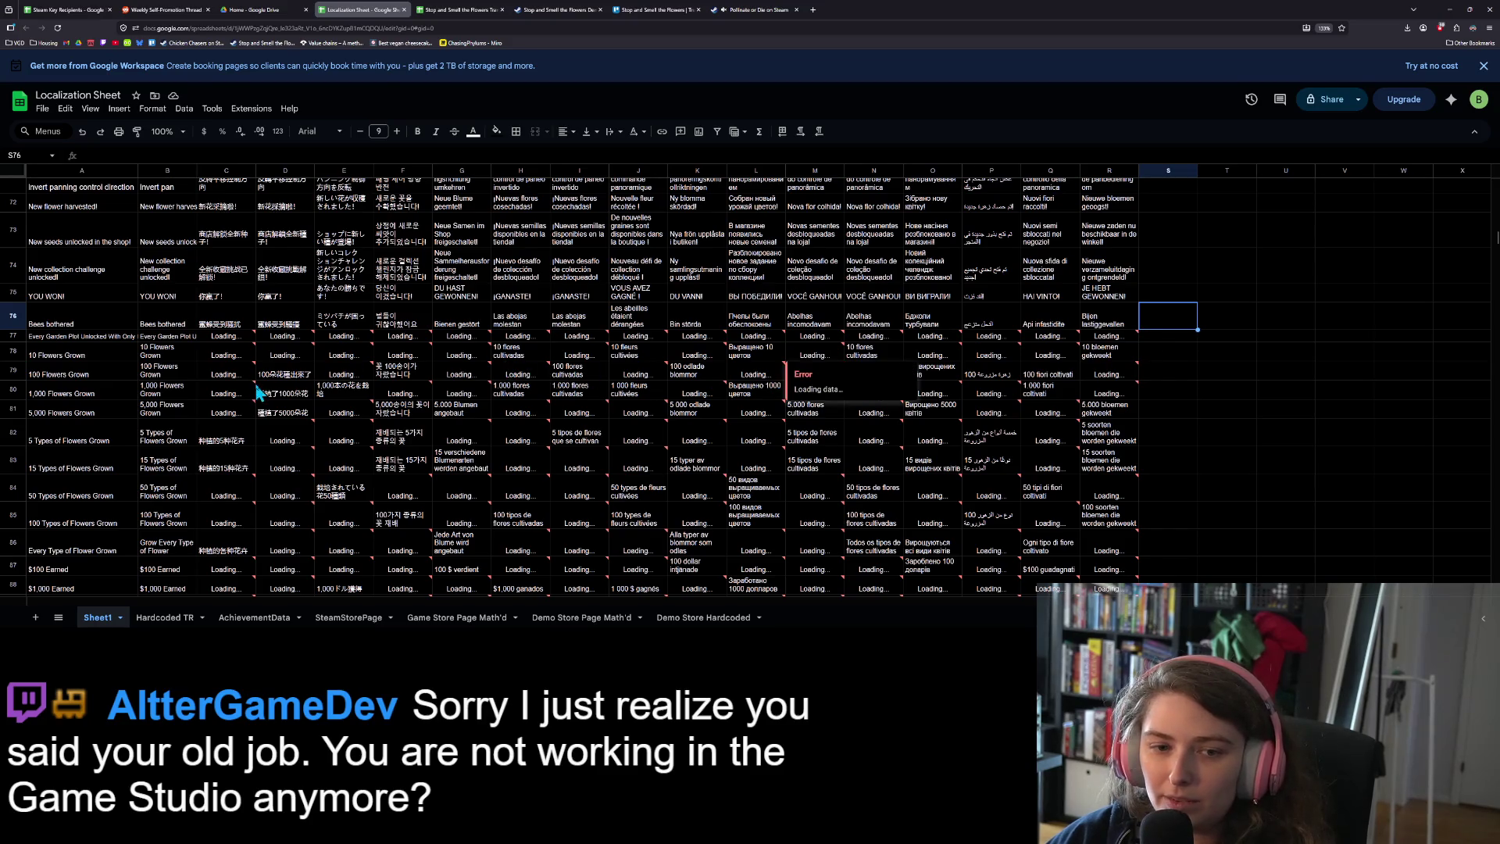
key("Down")
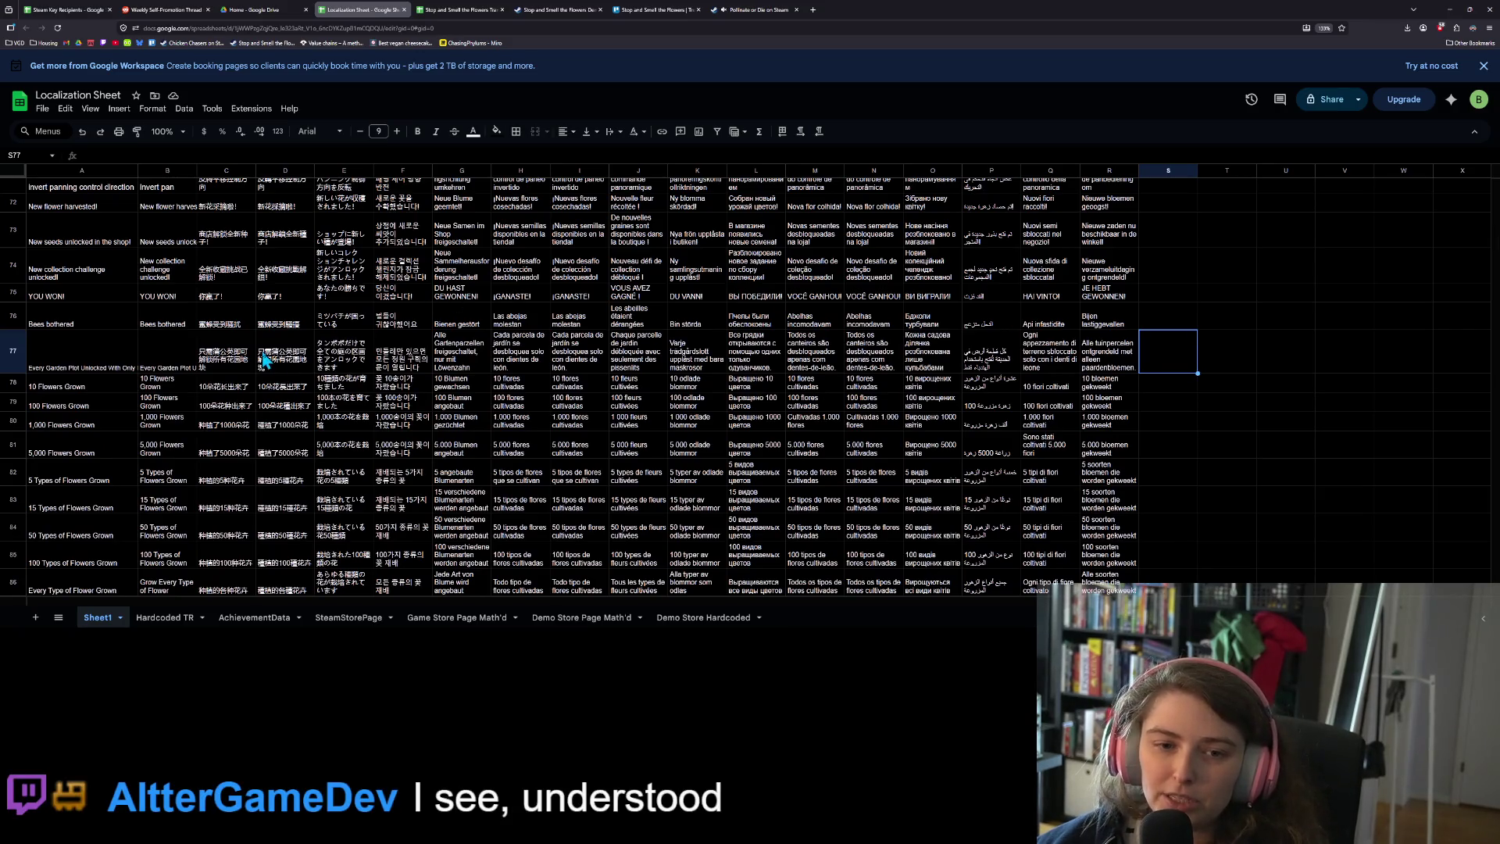
Copy the C77:R77 translations and paste them into C75 of the Translations sheet
left_click(240, 359)
left_click_drag(240, 360, 1125, 360)
key("ctrl+c")
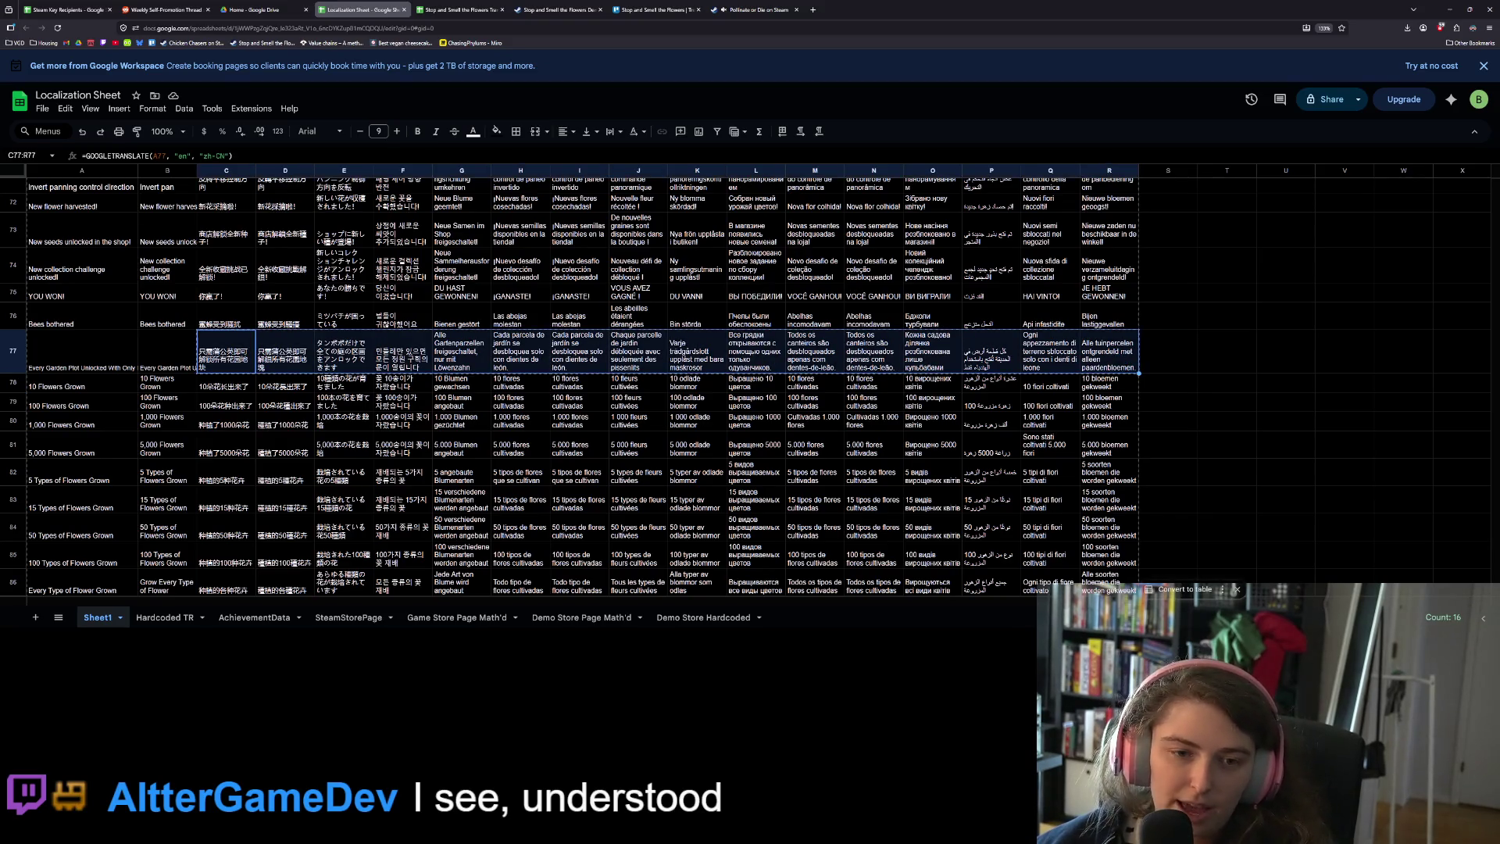
left_click(723, 312)
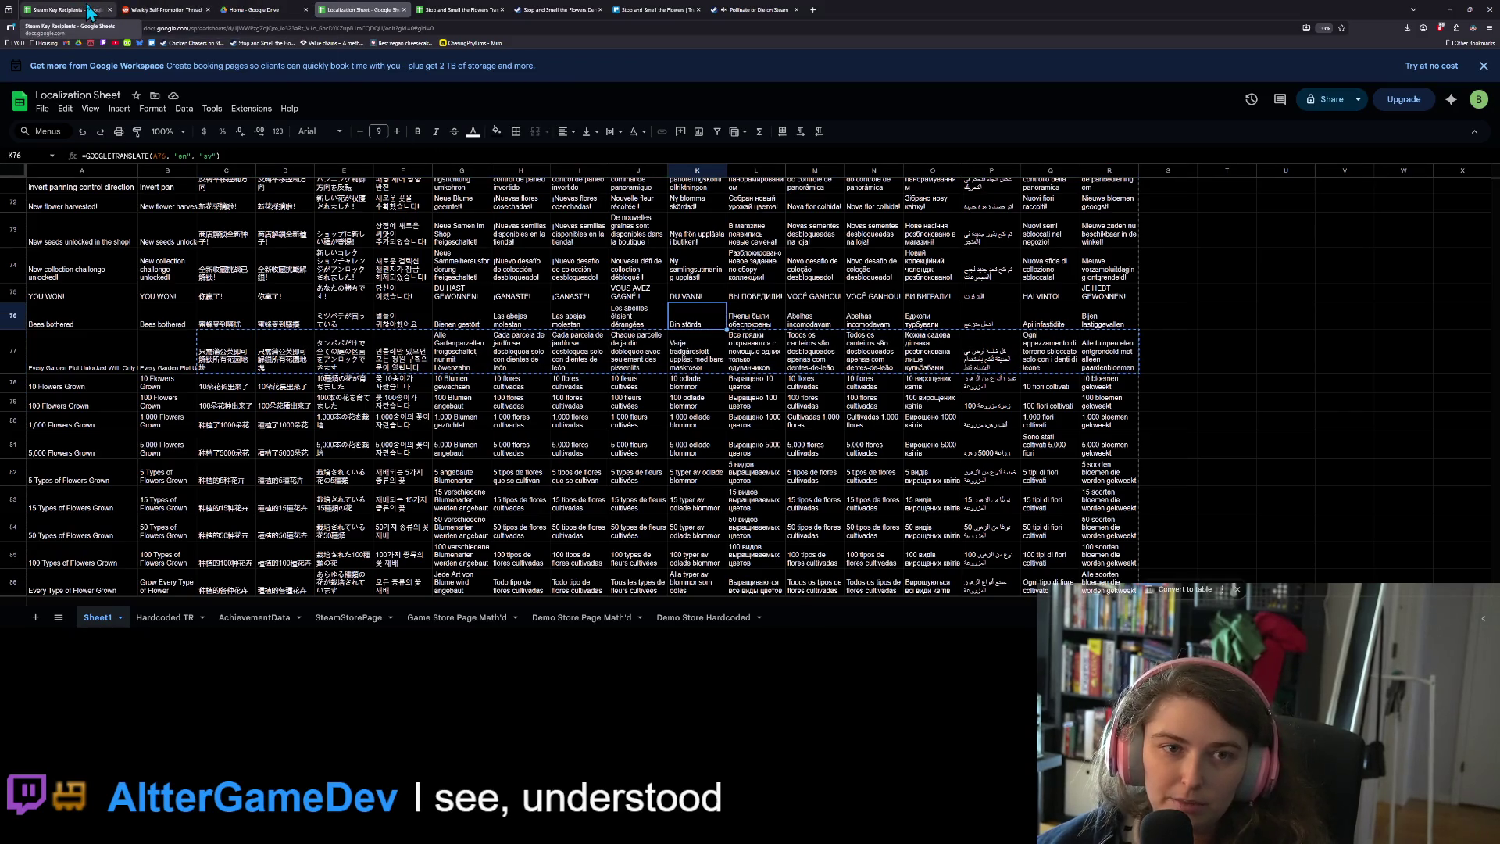
left_click(451, 9)
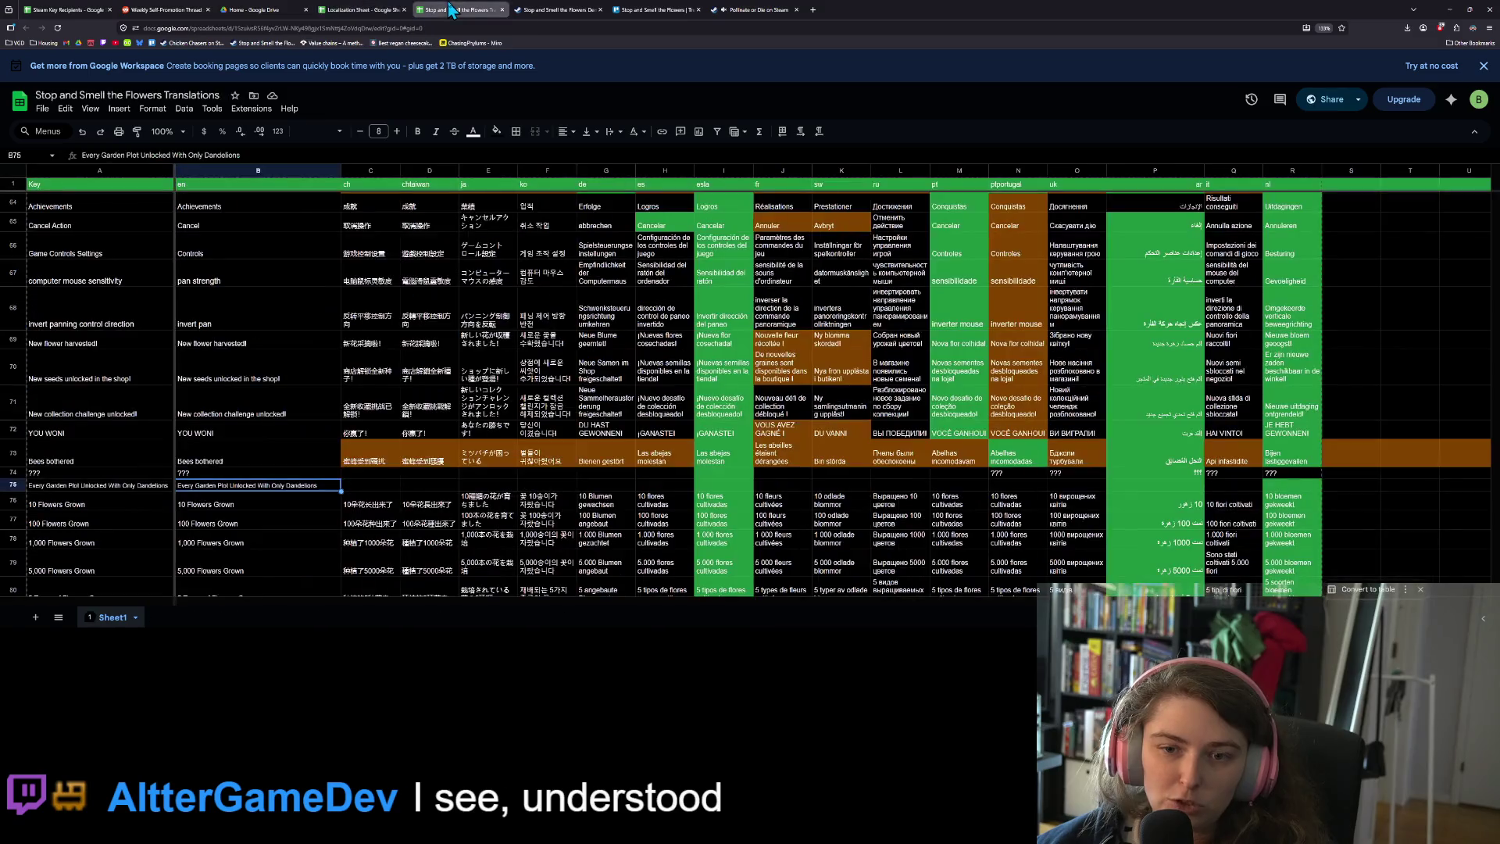
left_click(372, 487)
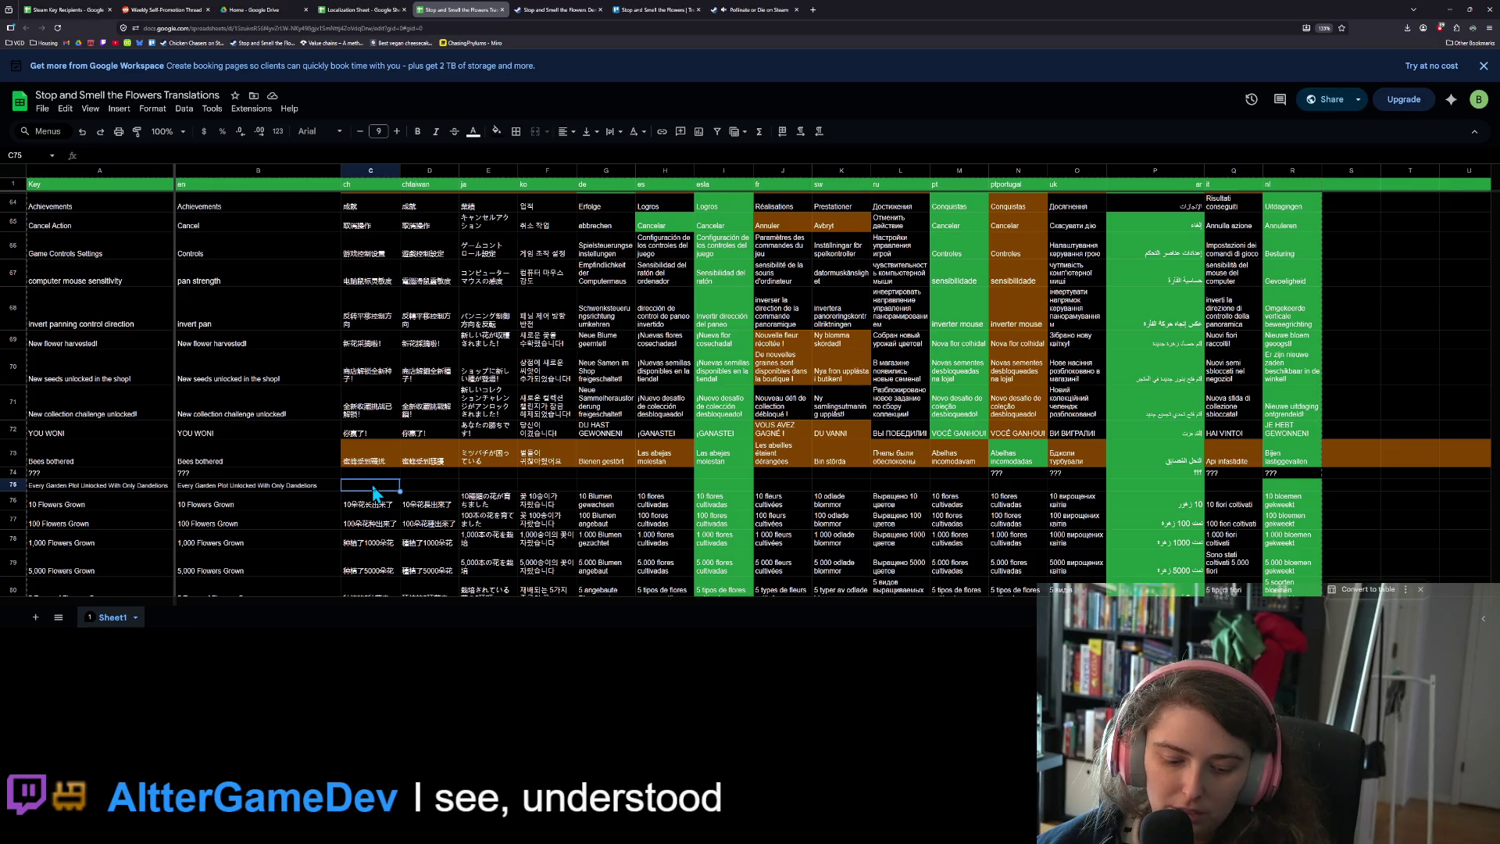
key("ctrl+v")
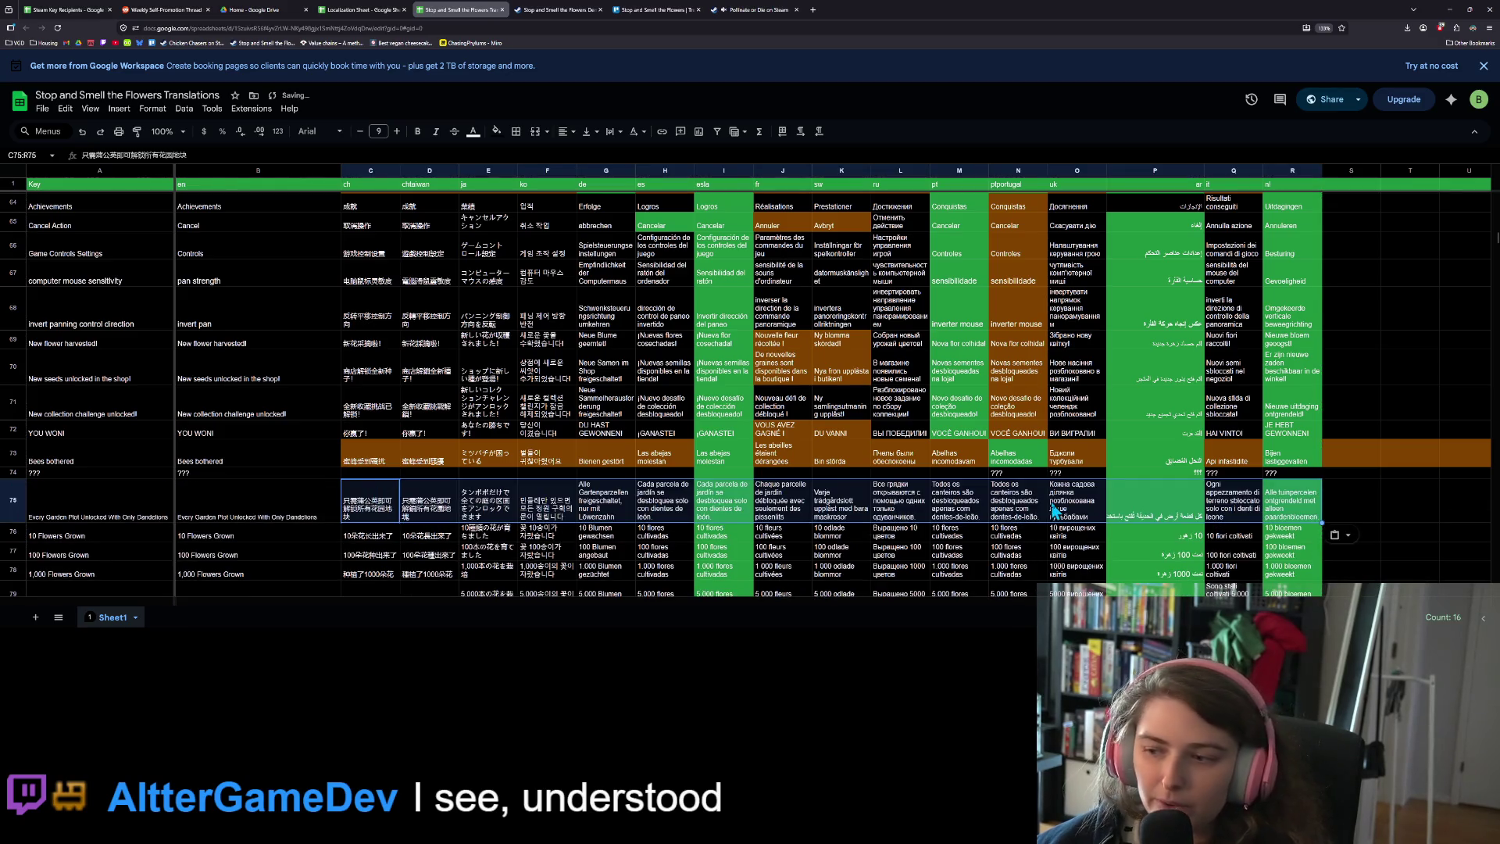
Remove the green fill from P75 and check the pasted Portuguese and Ukrainian translations
left_click(496, 131)
left_click(516, 165)
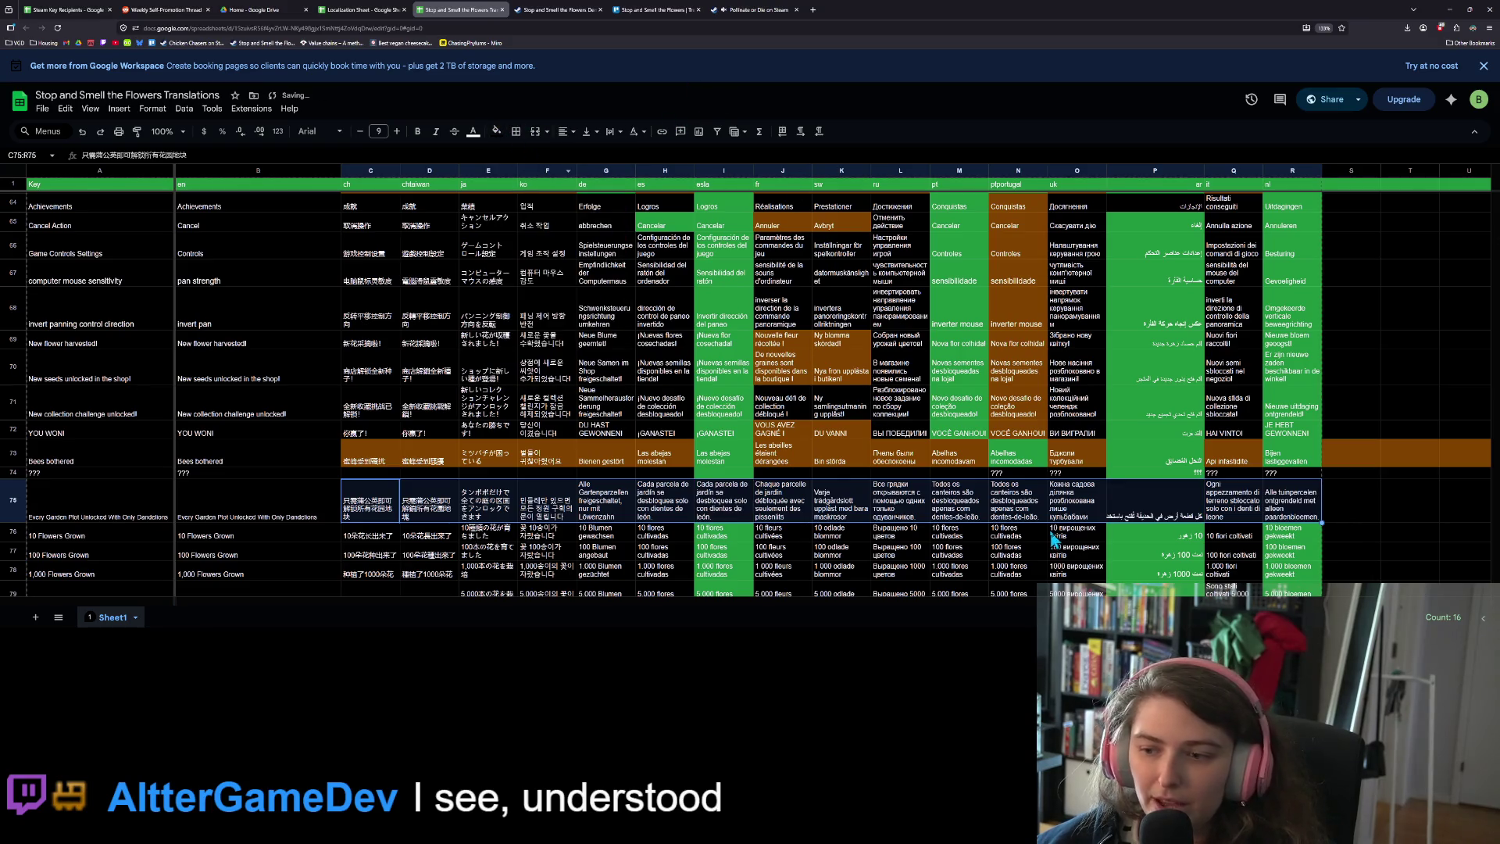
left_click(1038, 508)
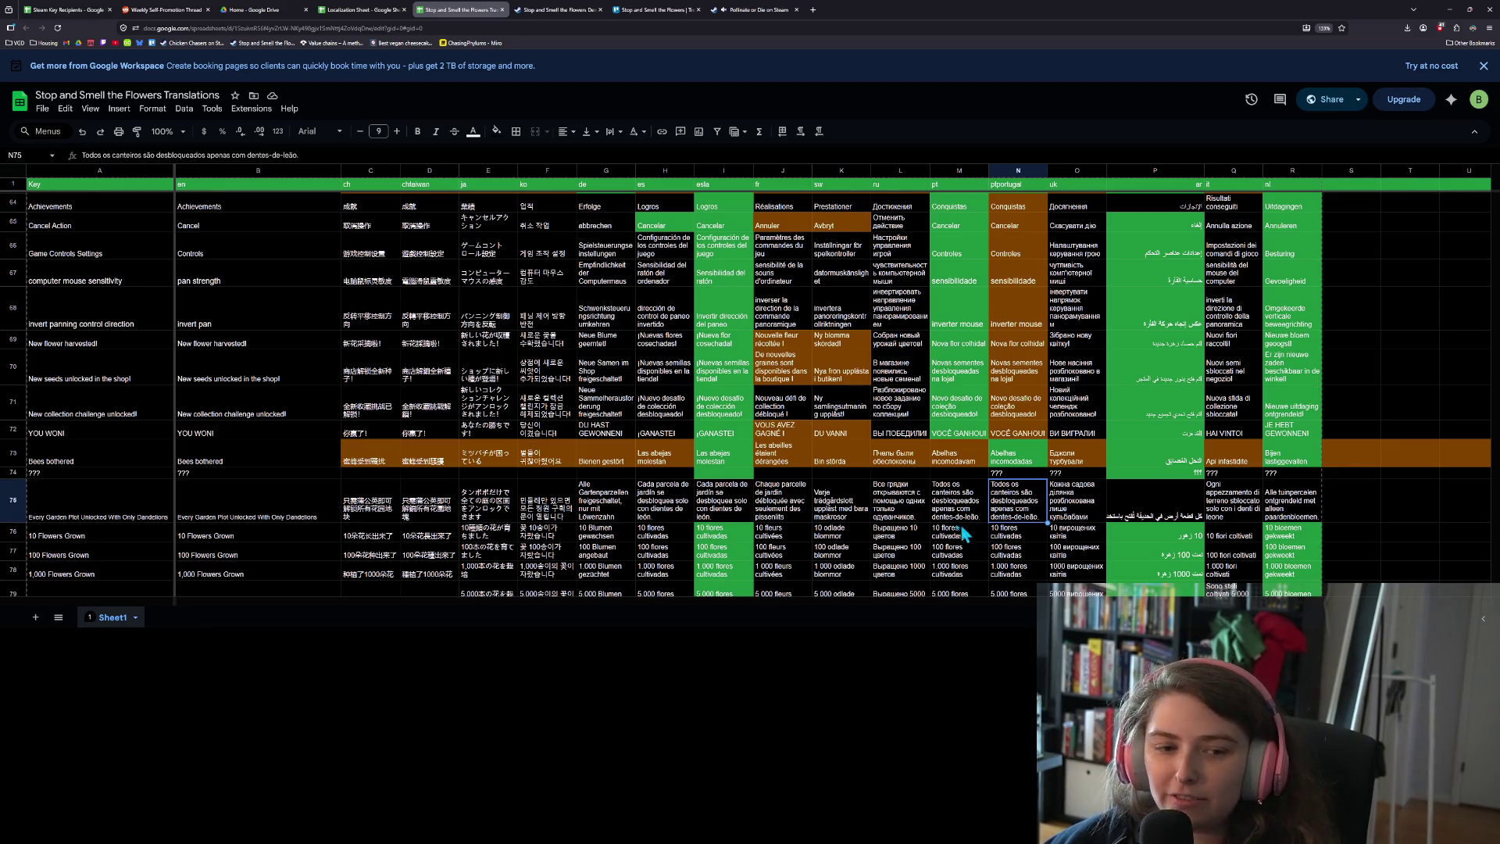
scroll(936, 528, "down", 2)
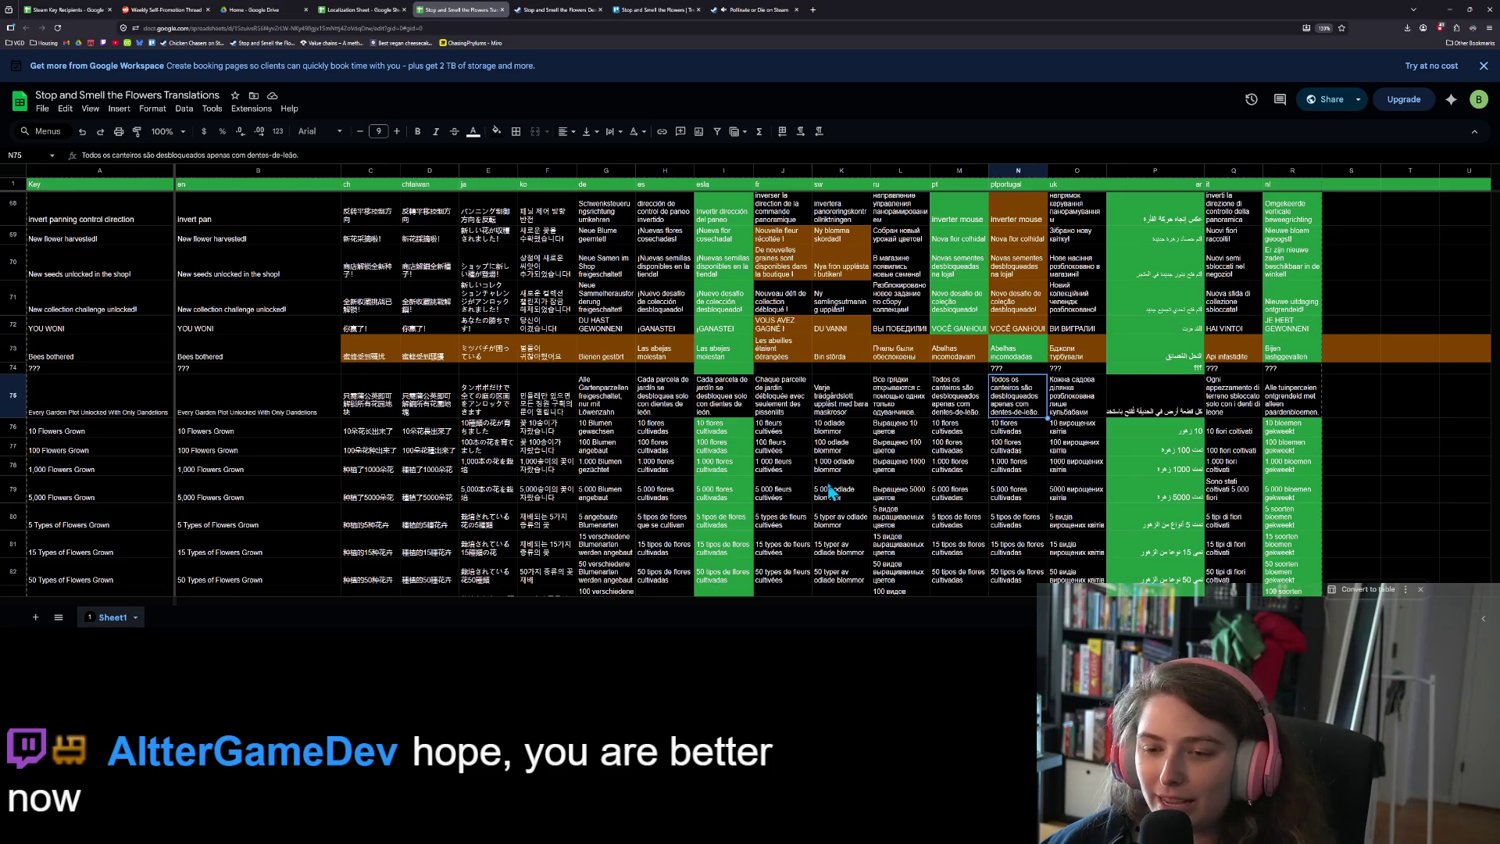
left_click(953, 449)
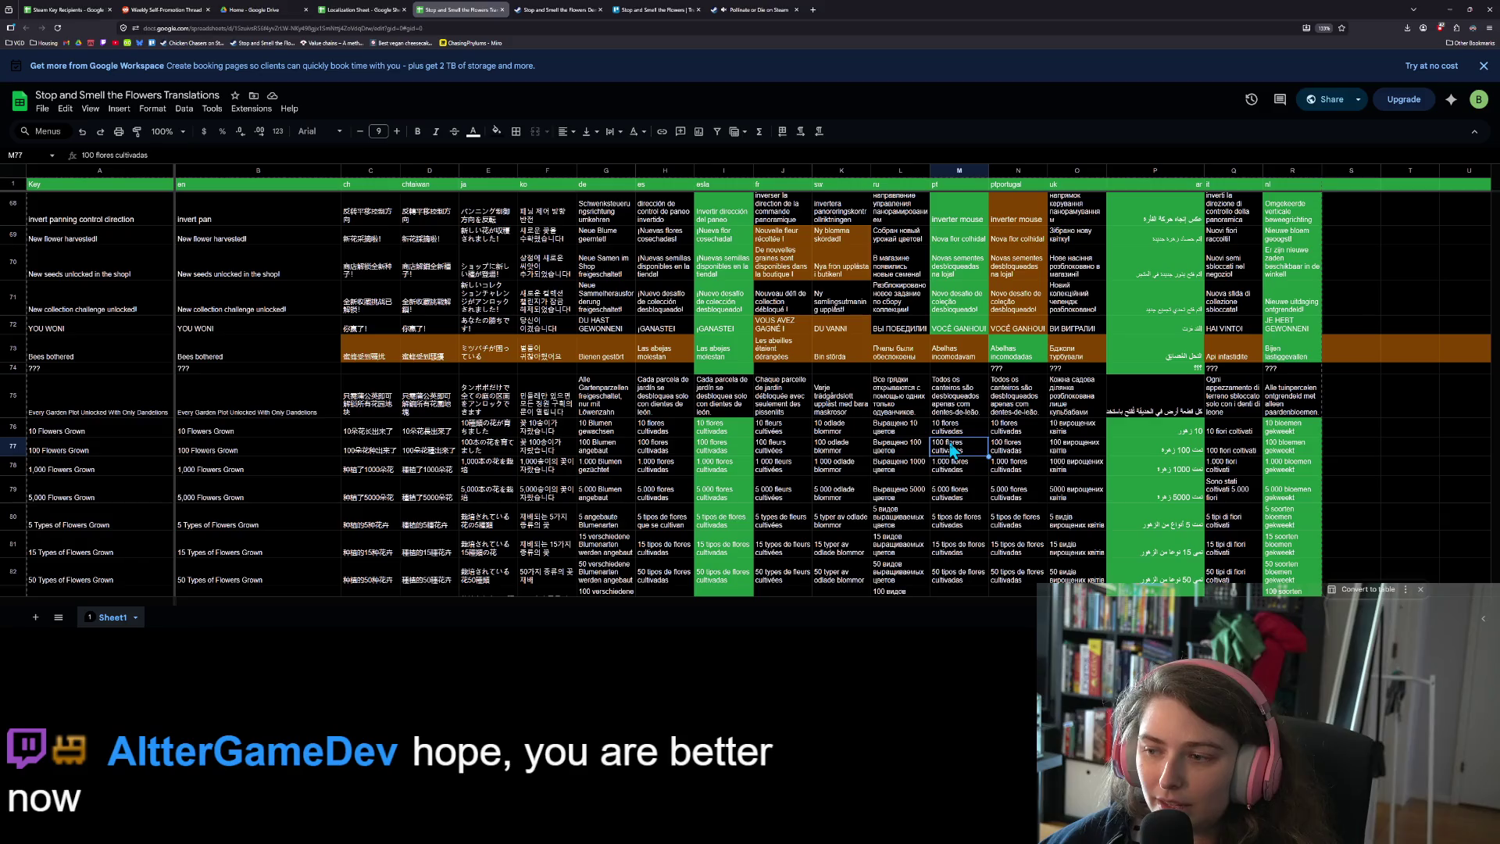
left_click(1378, 430)
left_click(1086, 408)
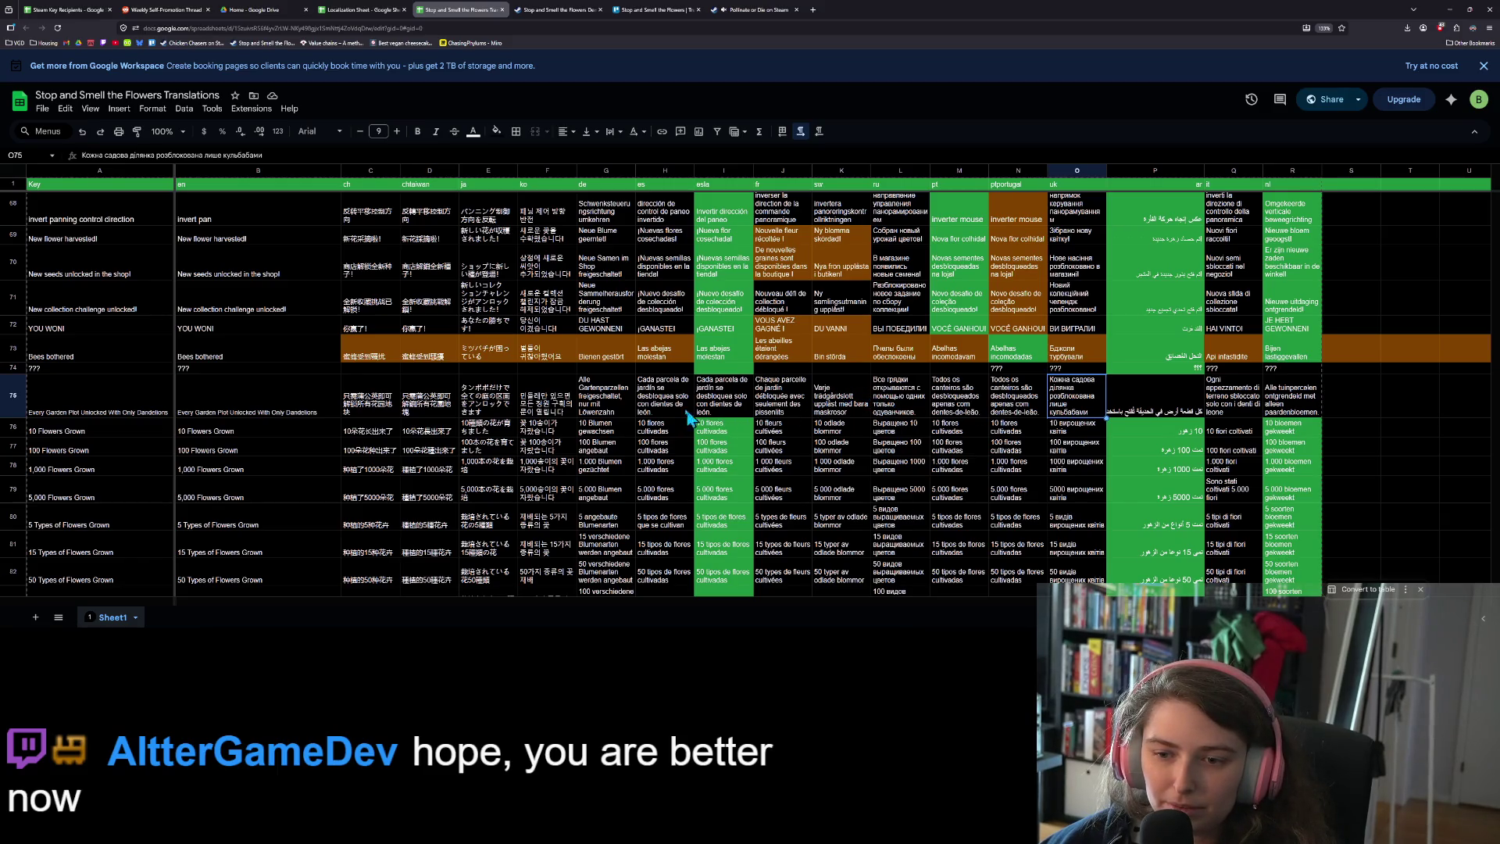
Change the achievement text in A75 and B75 to end in 'Dandelion Weeds'
left_click(658, 408)
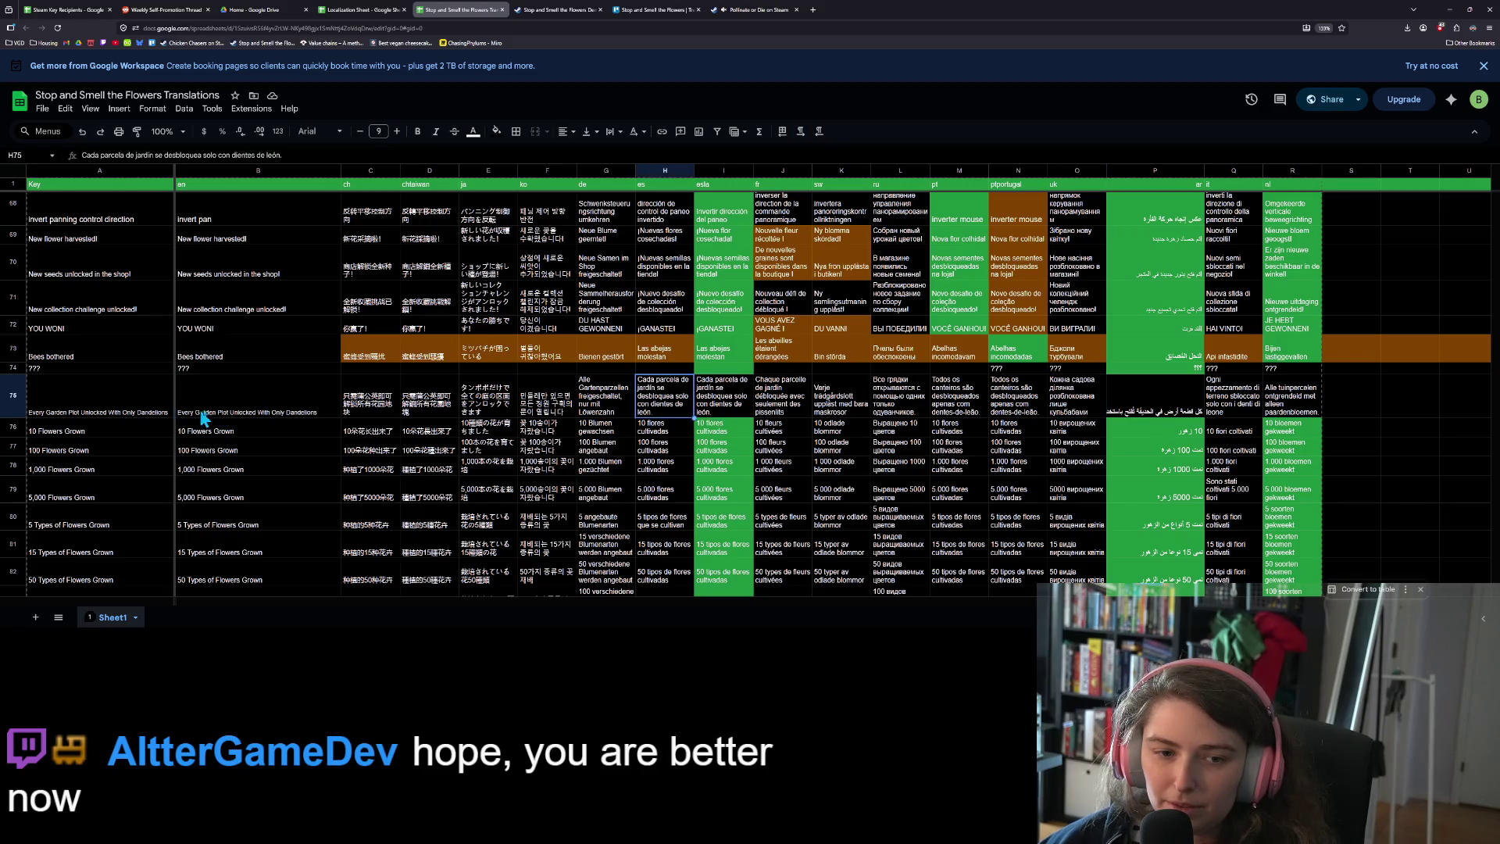
double_click(168, 412)
left_click(183, 449)
double_click(161, 414)
double_click(149, 380)
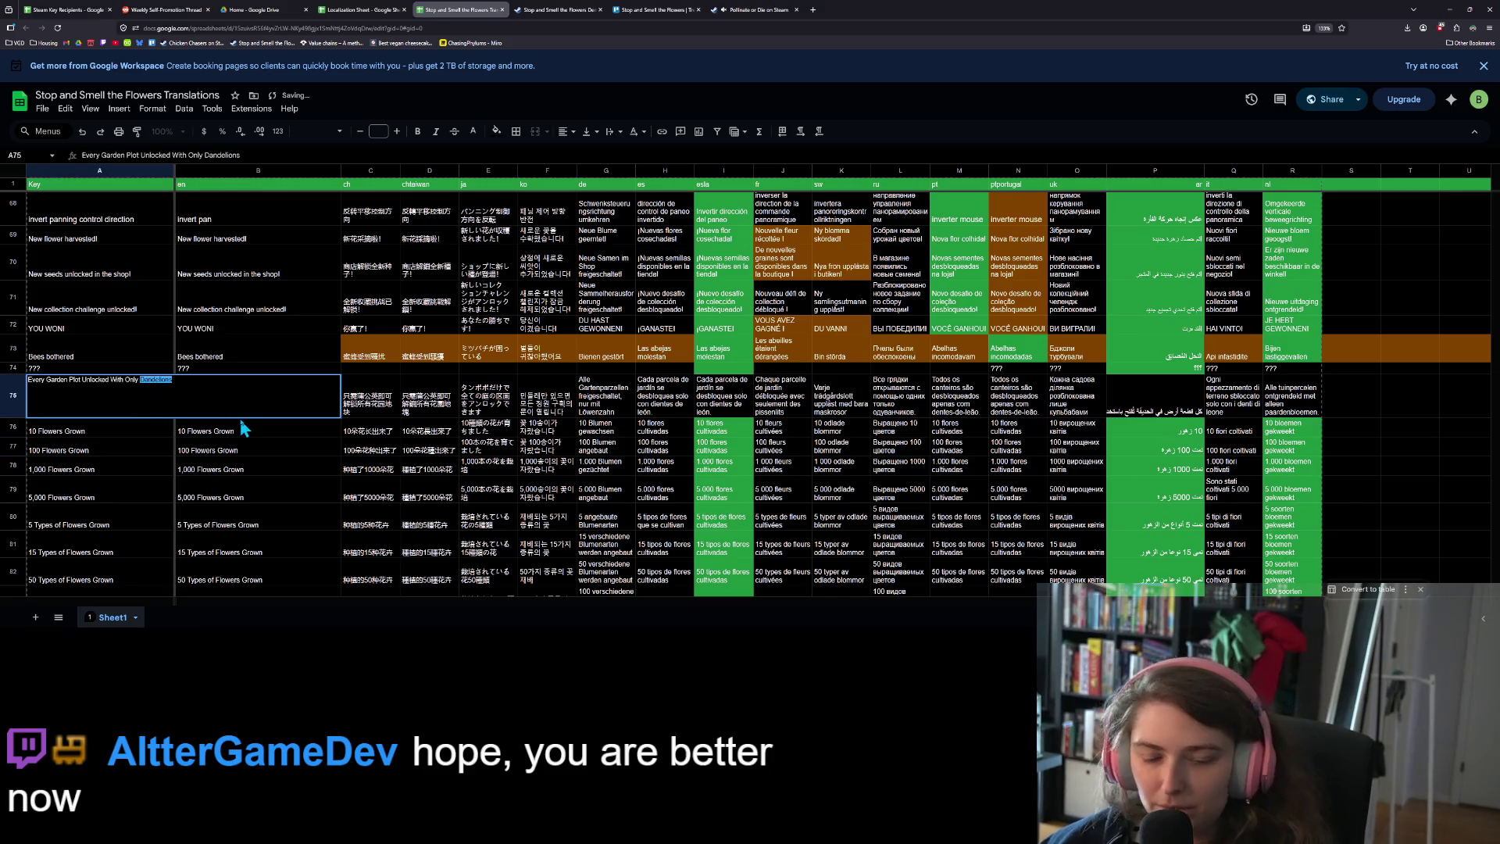
key("BackSpace")
type("Weeds")
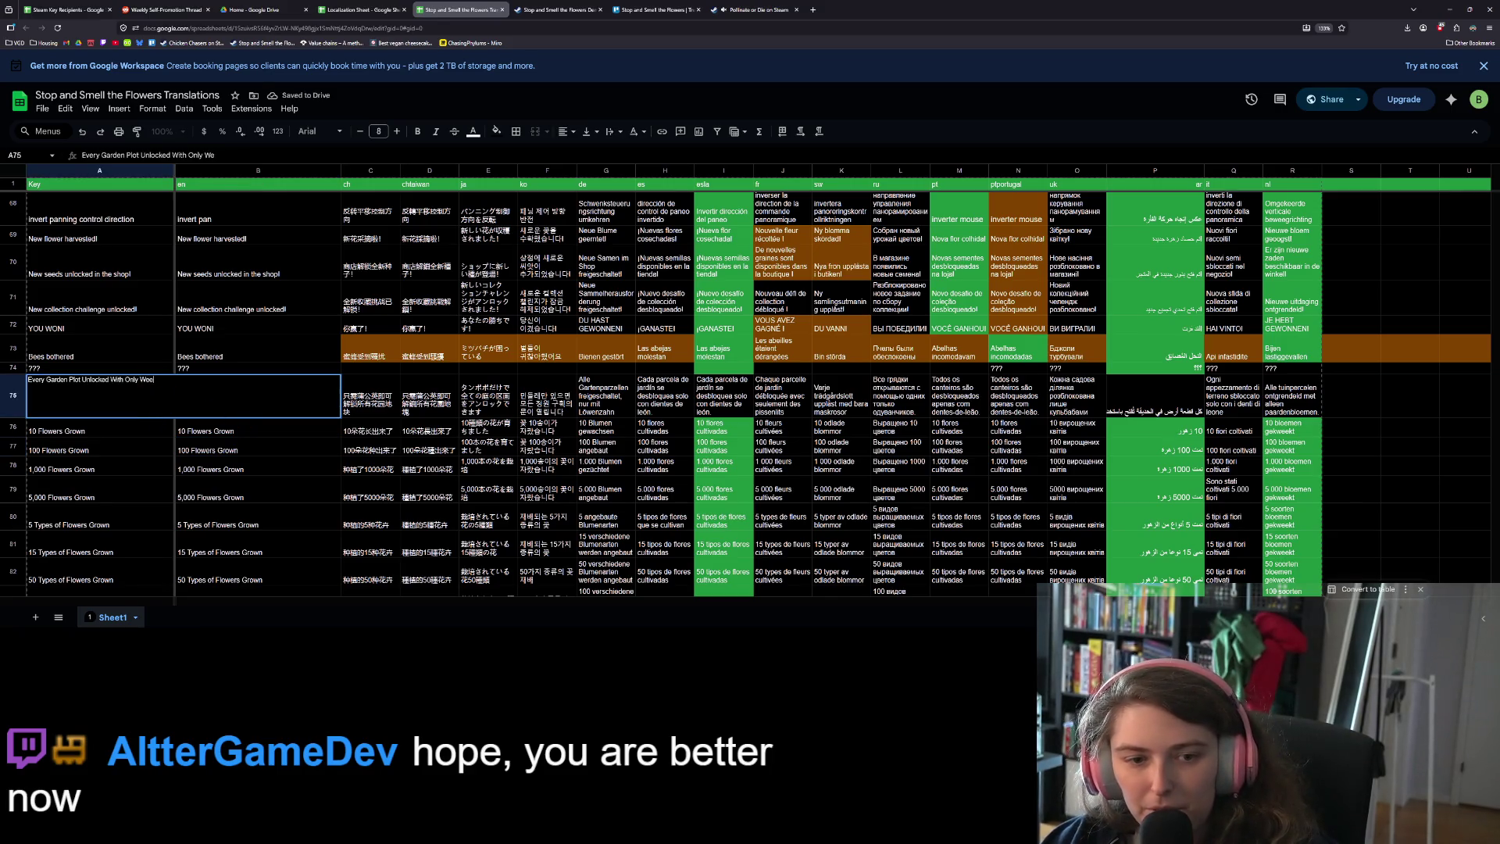
key("Return")
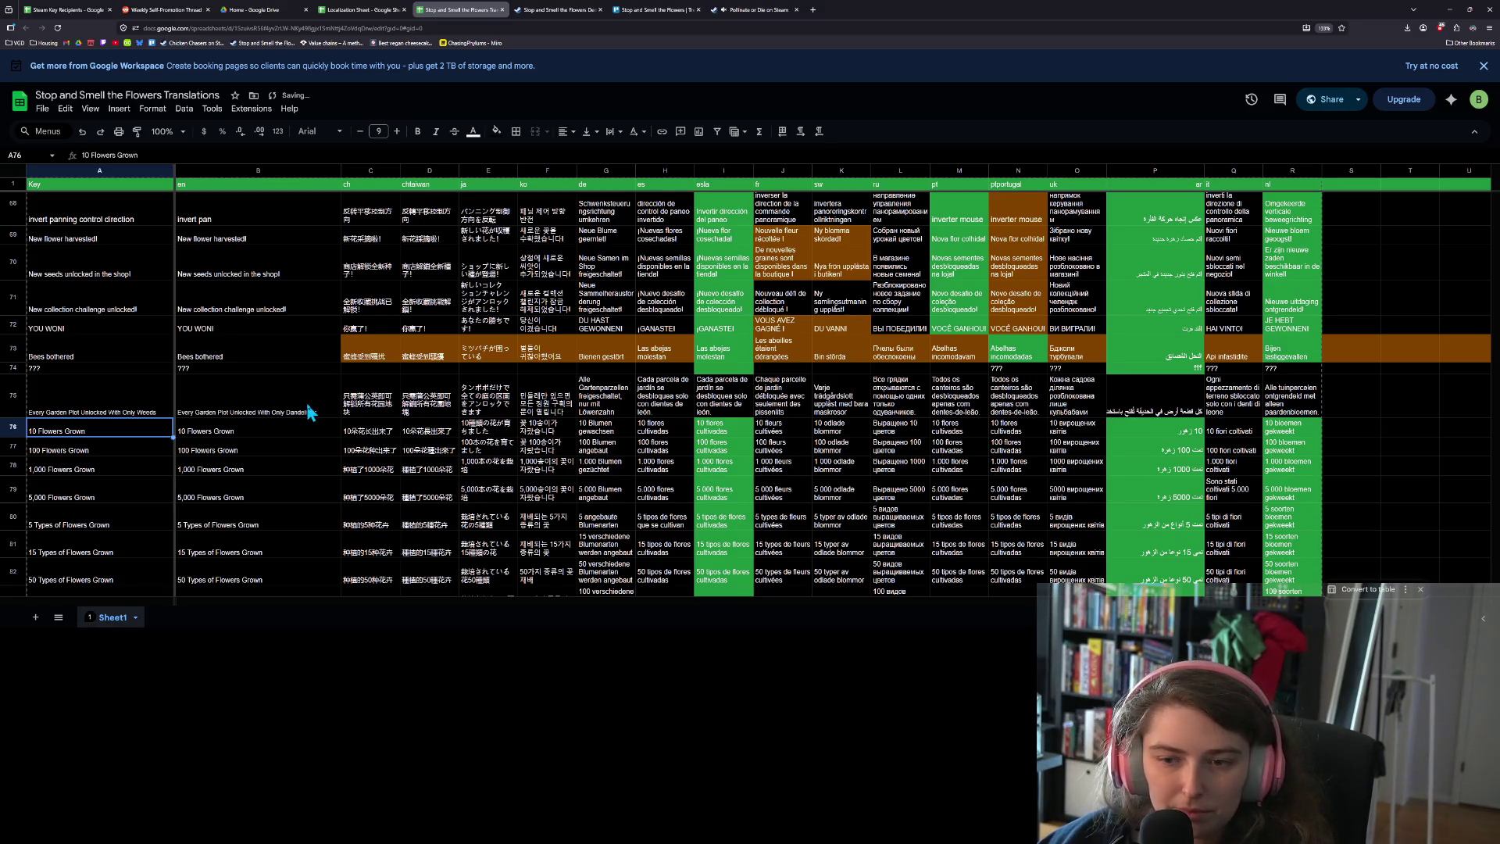
double_click(332, 402)
key("BackSpace")
type("Weeds")
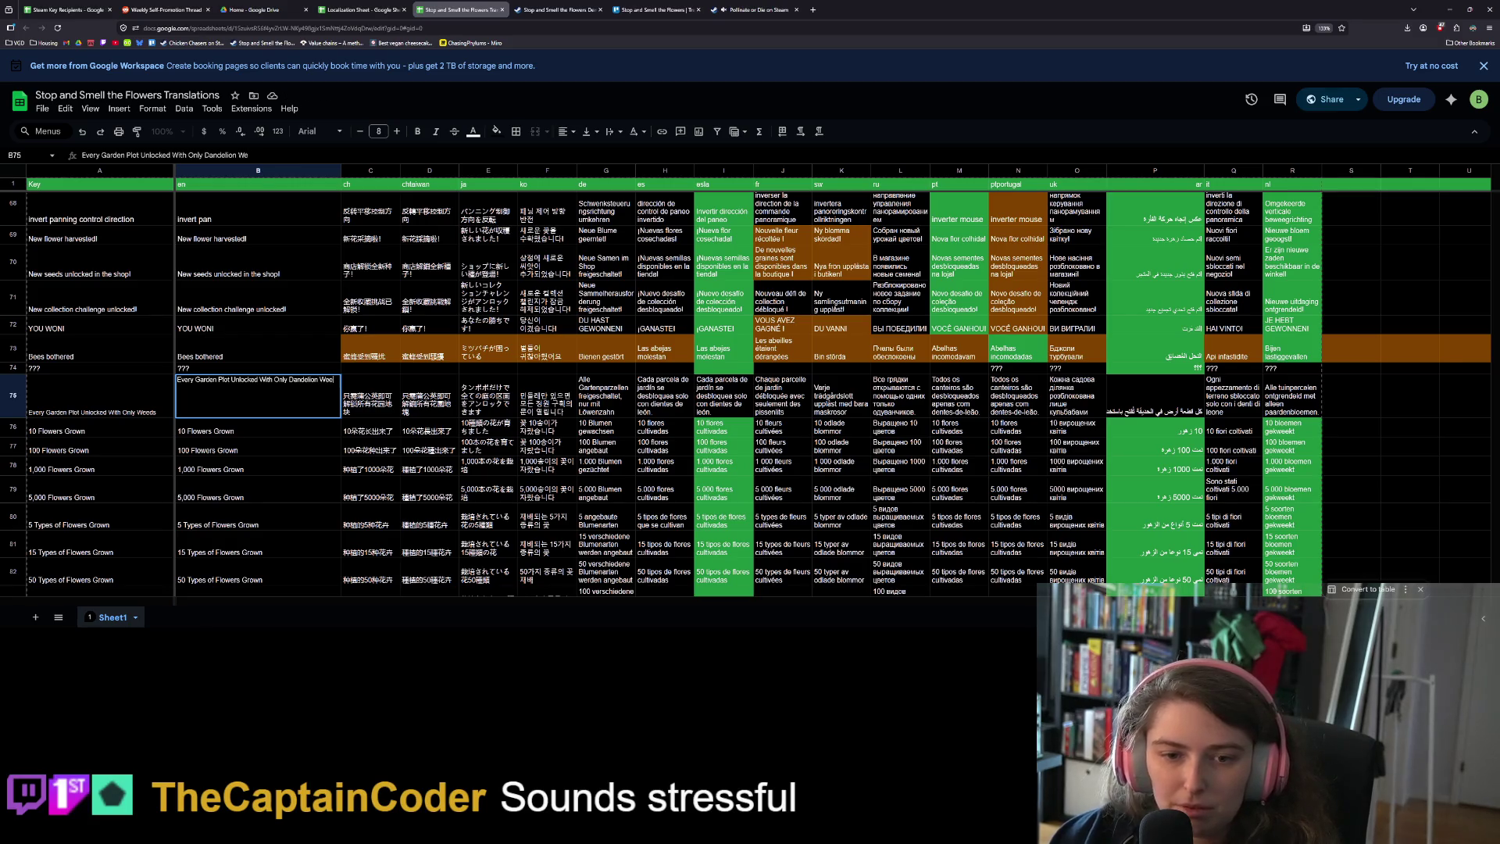
key("Return")
Paste the revised A75:B75 text into A77 of the Localization Sheet
left_click_drag(142, 408, 205, 405)
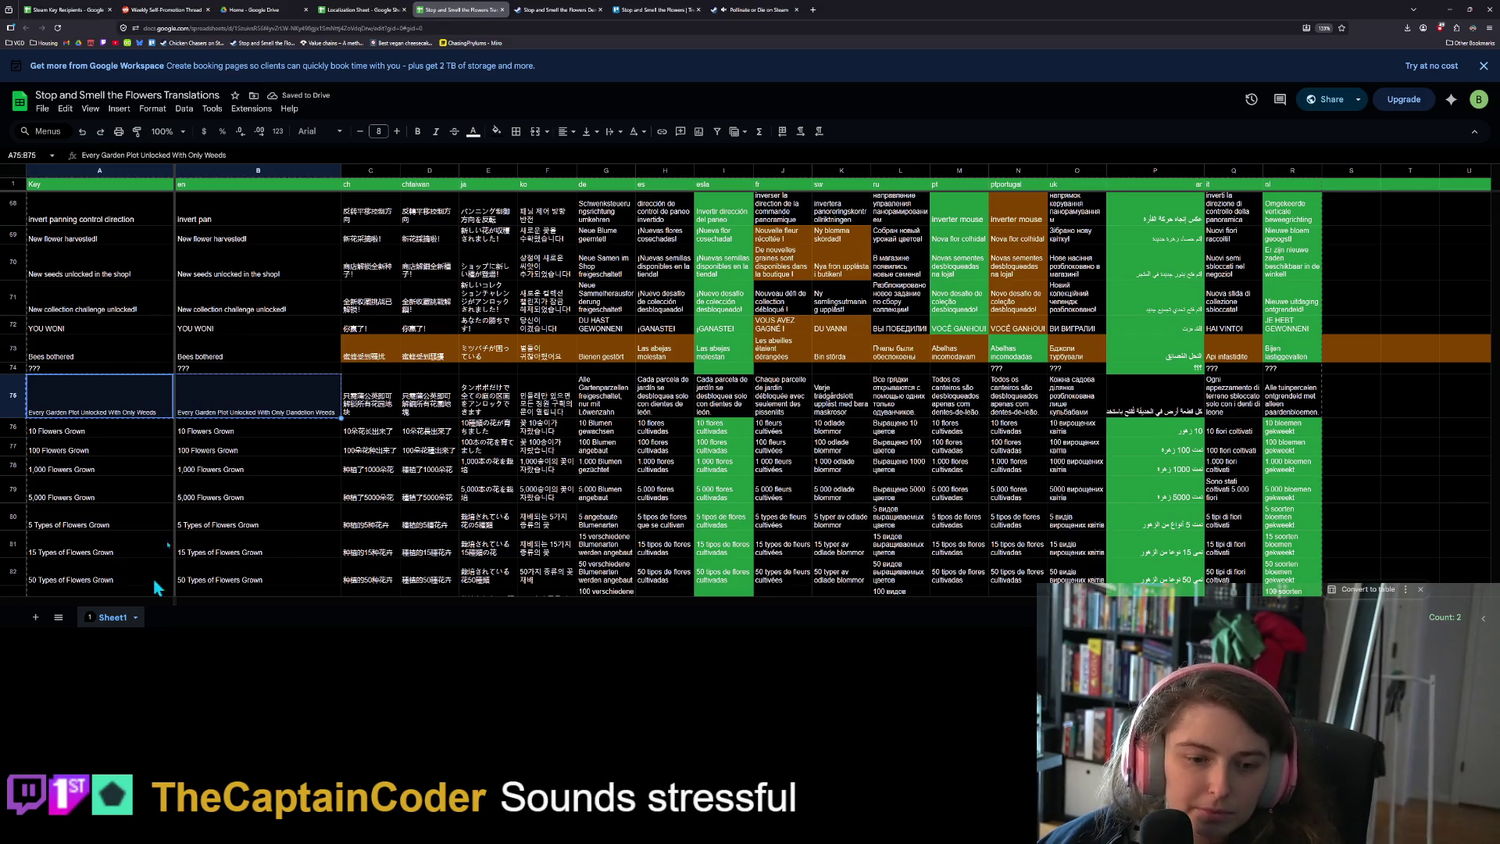
left_click(358, 9)
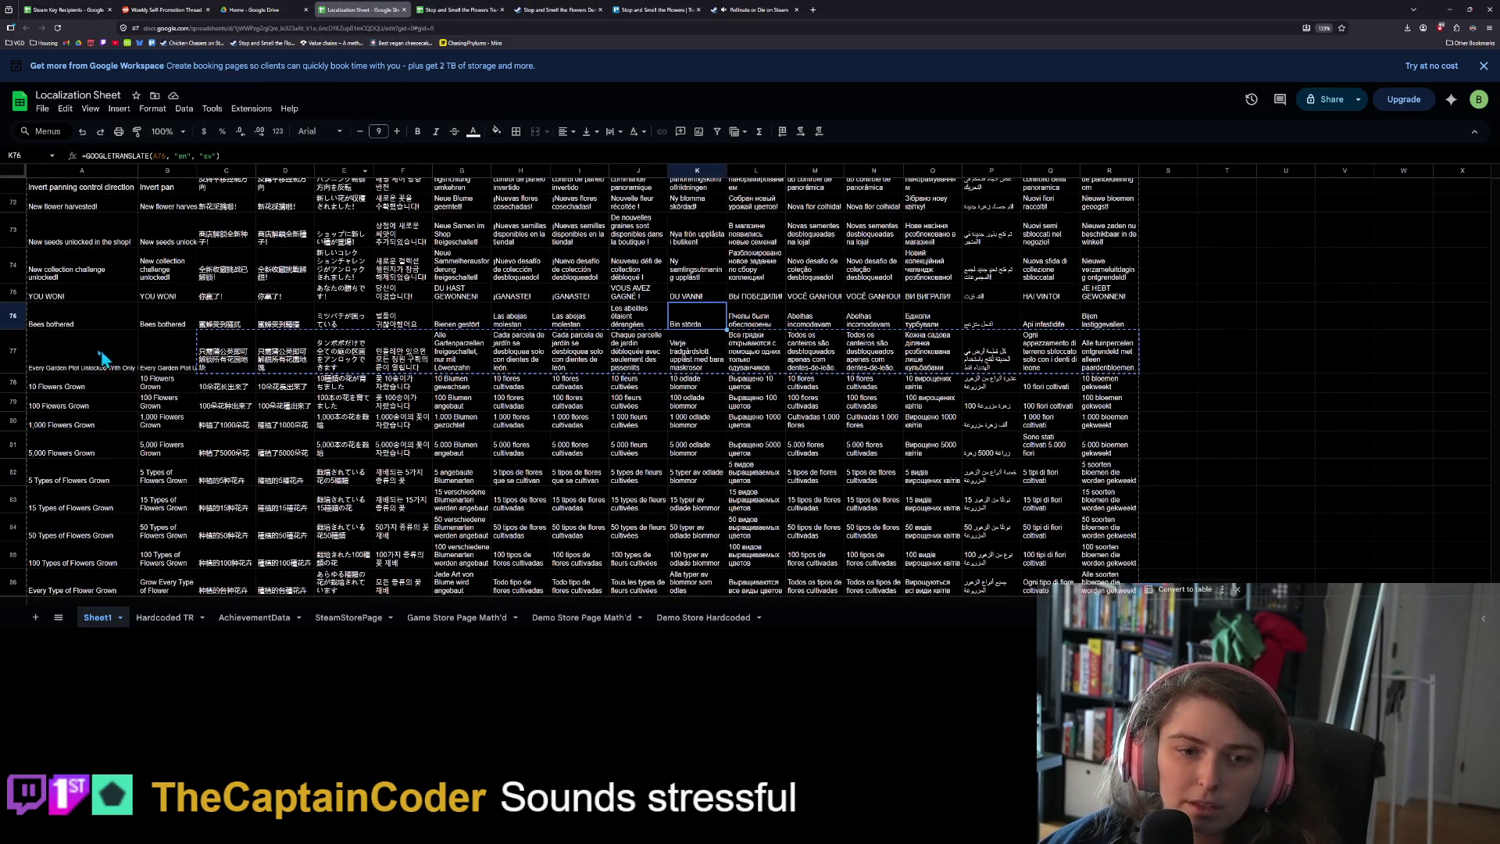
left_click(73, 346)
key("ctrl+v")
left_click(195, 396)
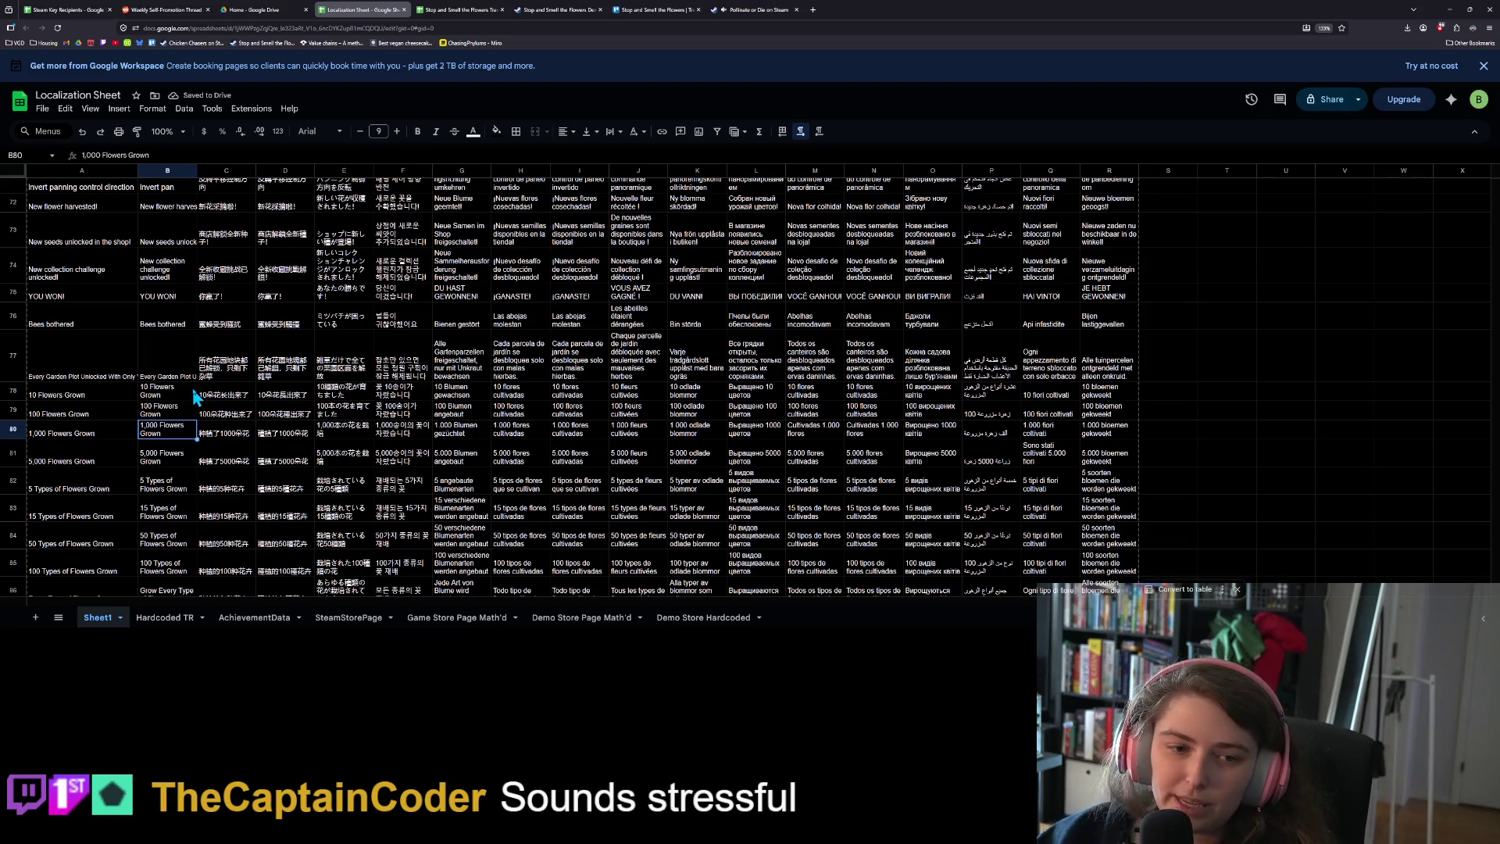
Select the row 77 translation formulas across C77:R77, then return to the Translations spreadsheet
left_click(160, 373)
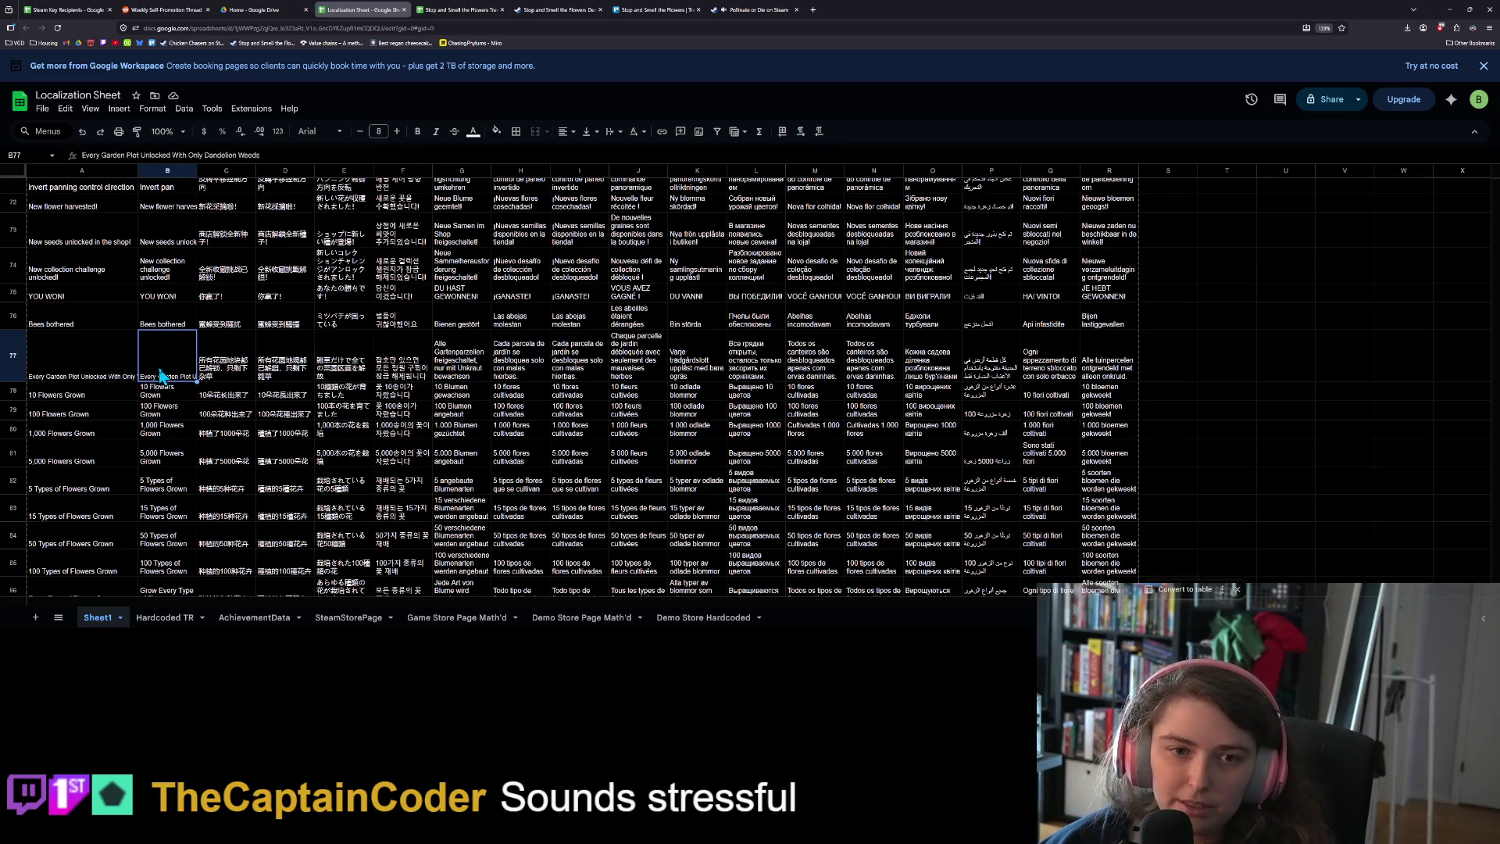
left_click(110, 375)
left_click(171, 373)
left_click_drag(239, 367, 1102, 375)
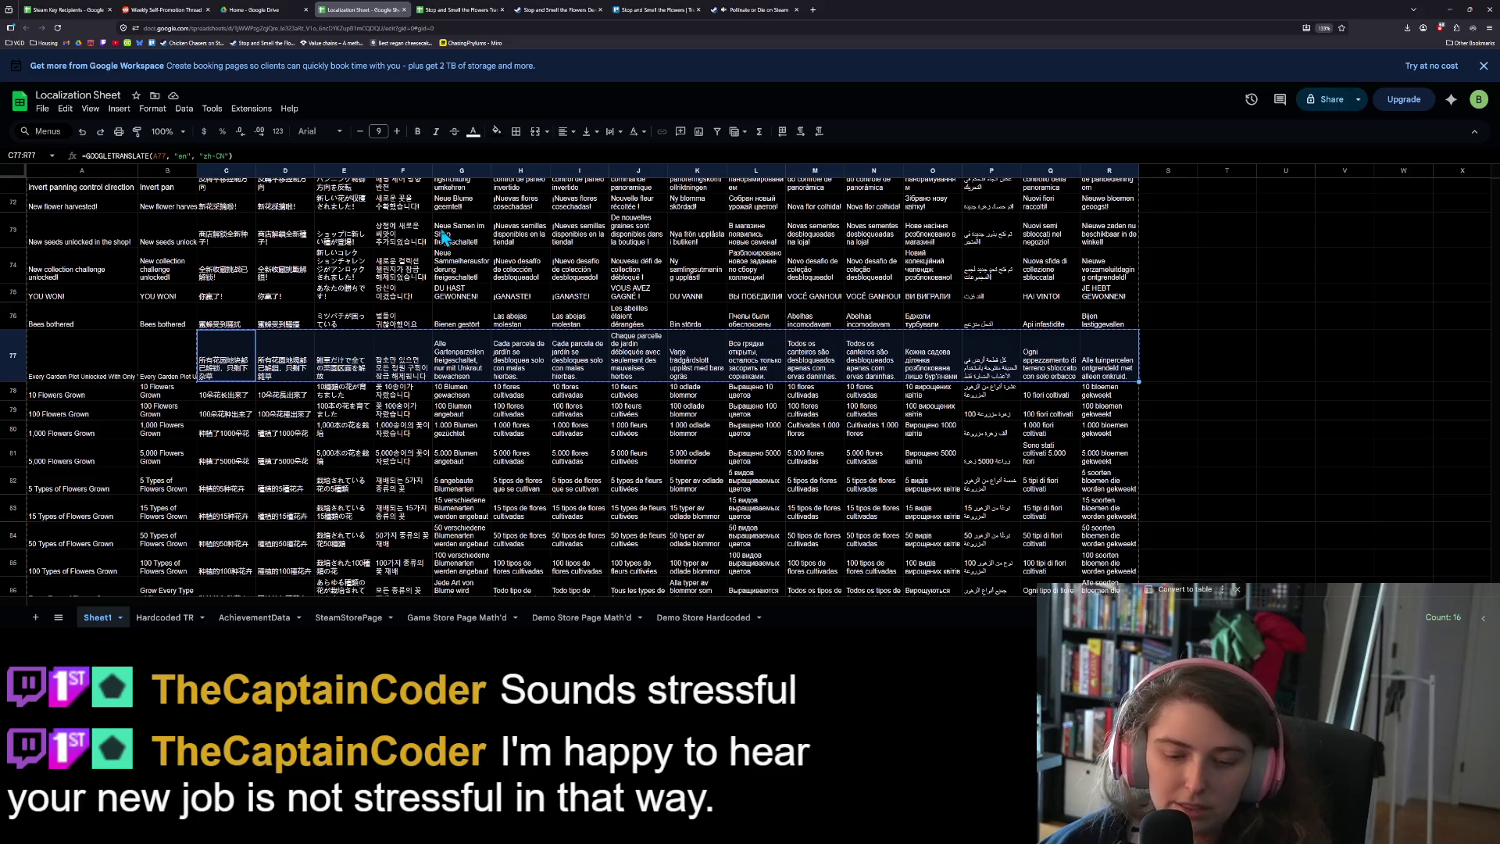
left_click(457, 10)
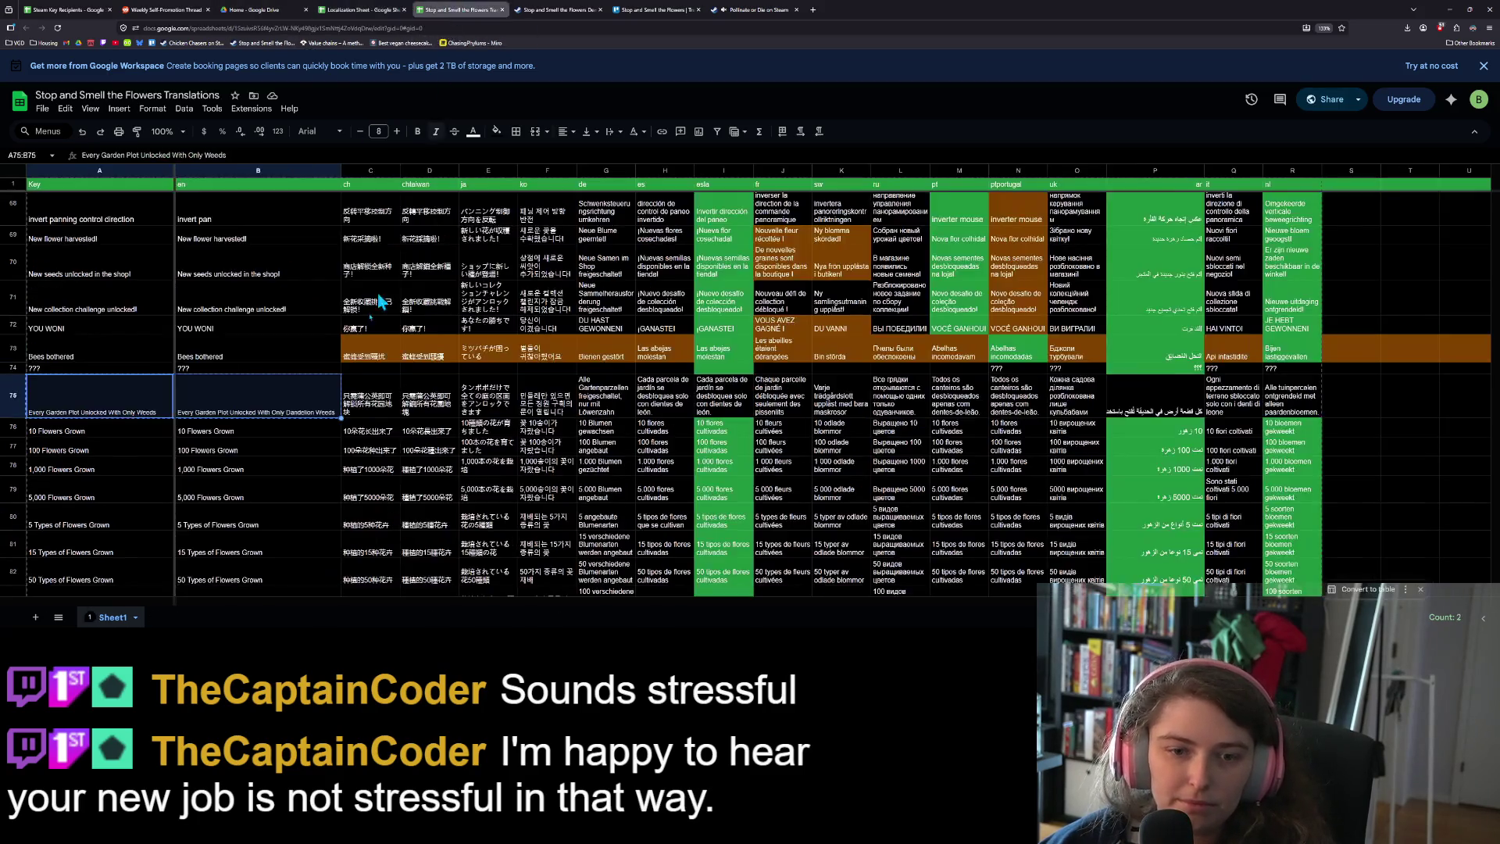
Paste the translation formulas into C75:R75 and check the Russian and French cells
left_click(391, 400)
key("ctrl+v")
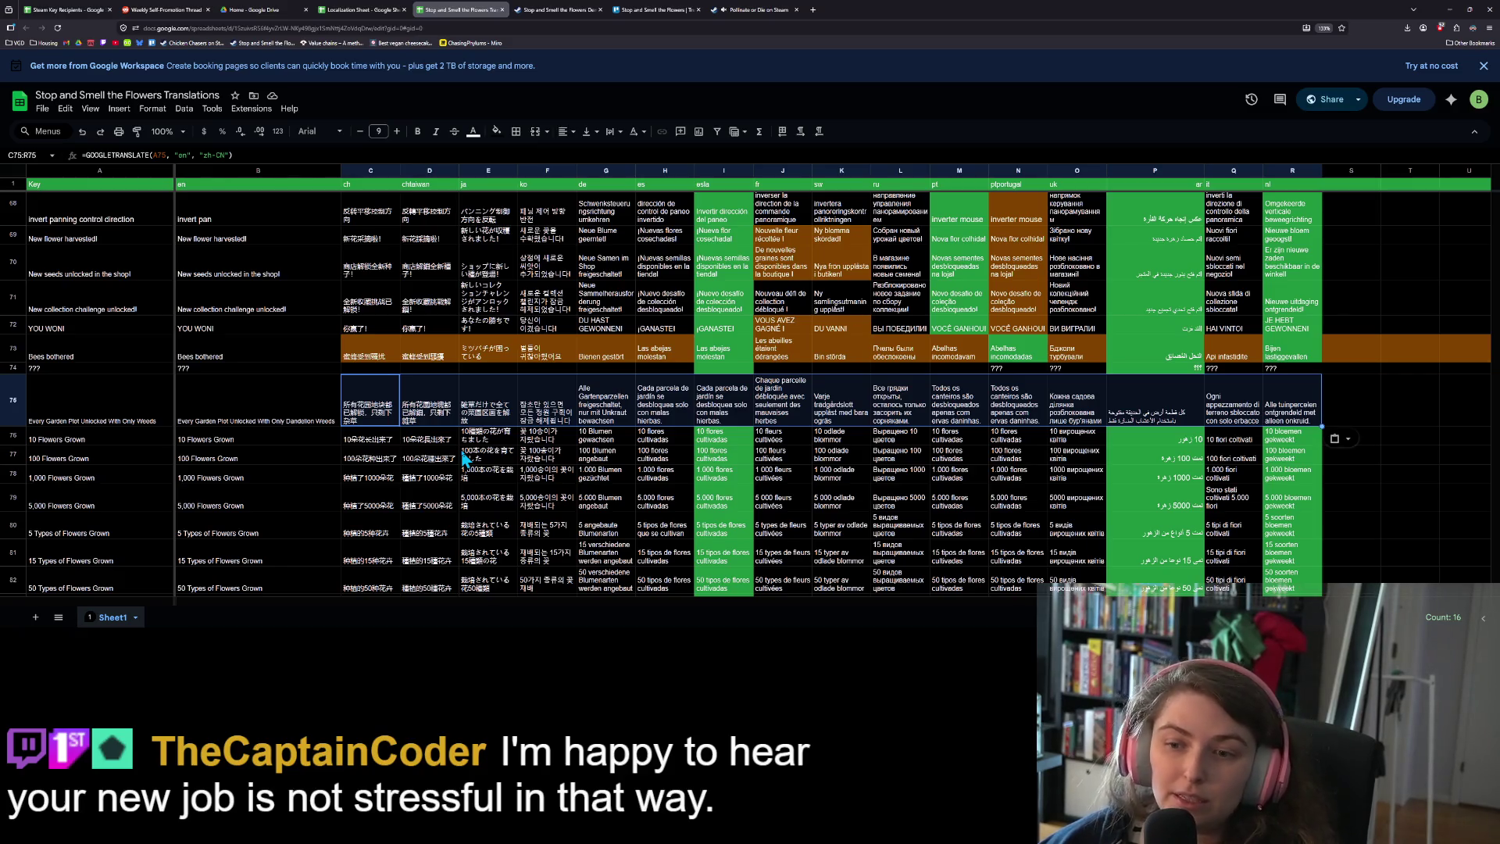
left_click(895, 442)
left_click(788, 437)
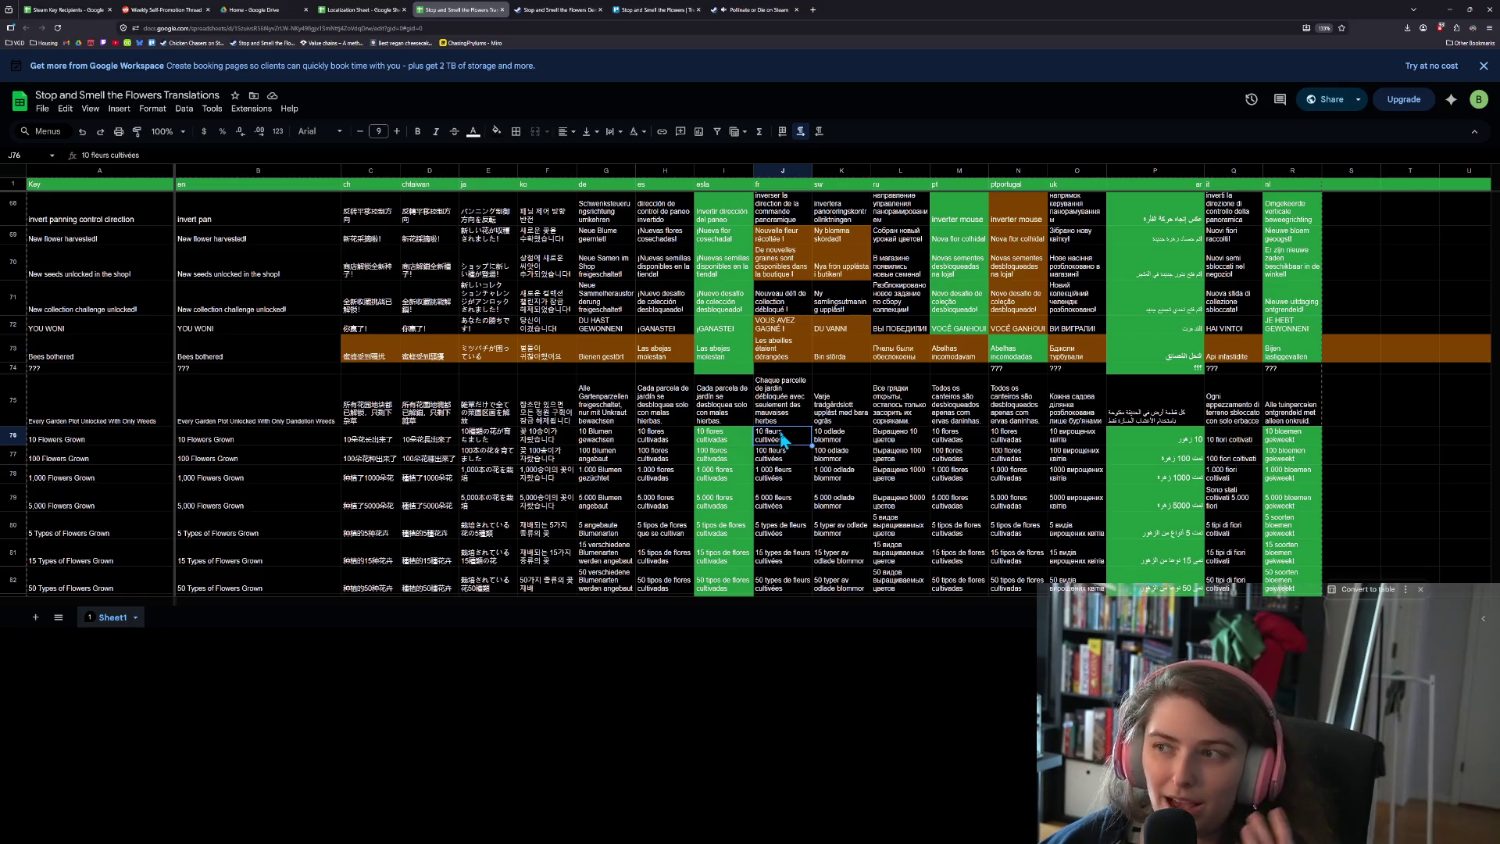
Download the sheet as a Comma Separated Values (.csv) file and minimise the browser to Godot
left_click(42, 109)
mouse_move(115, 250)
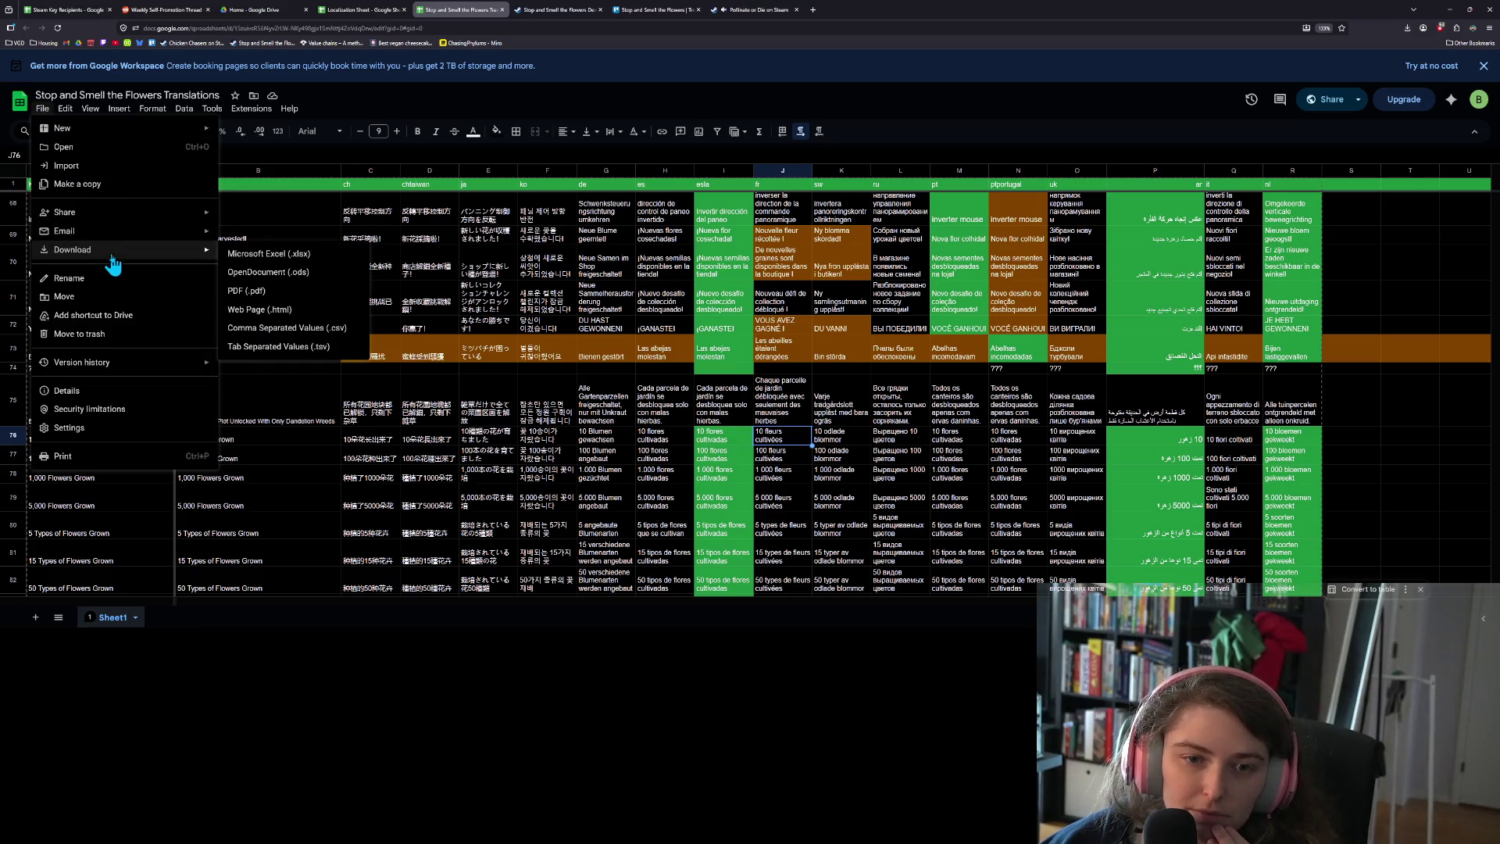
left_click(287, 328)
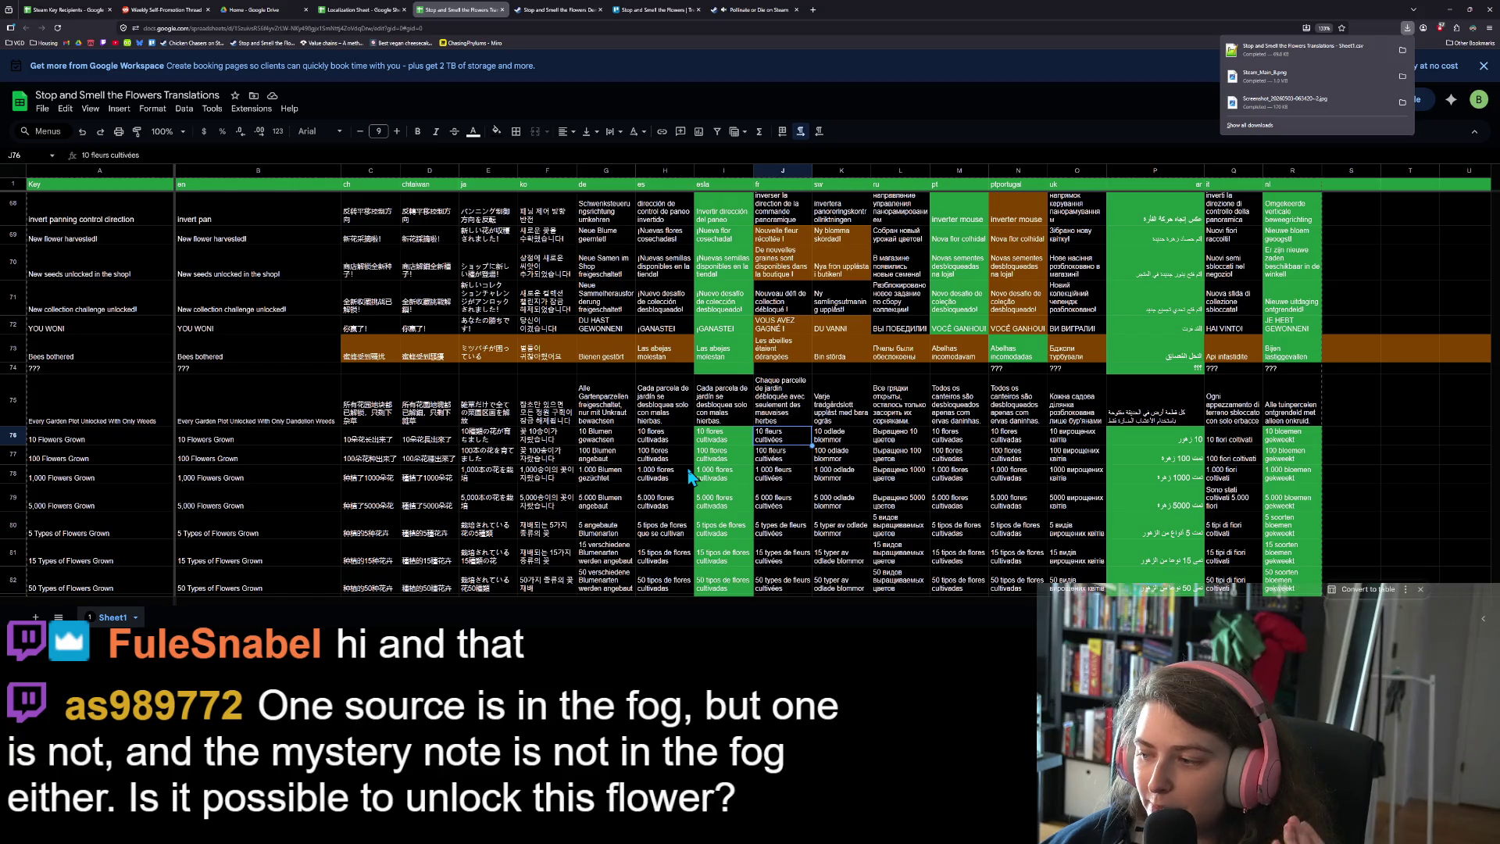
left_click(1451, 9)
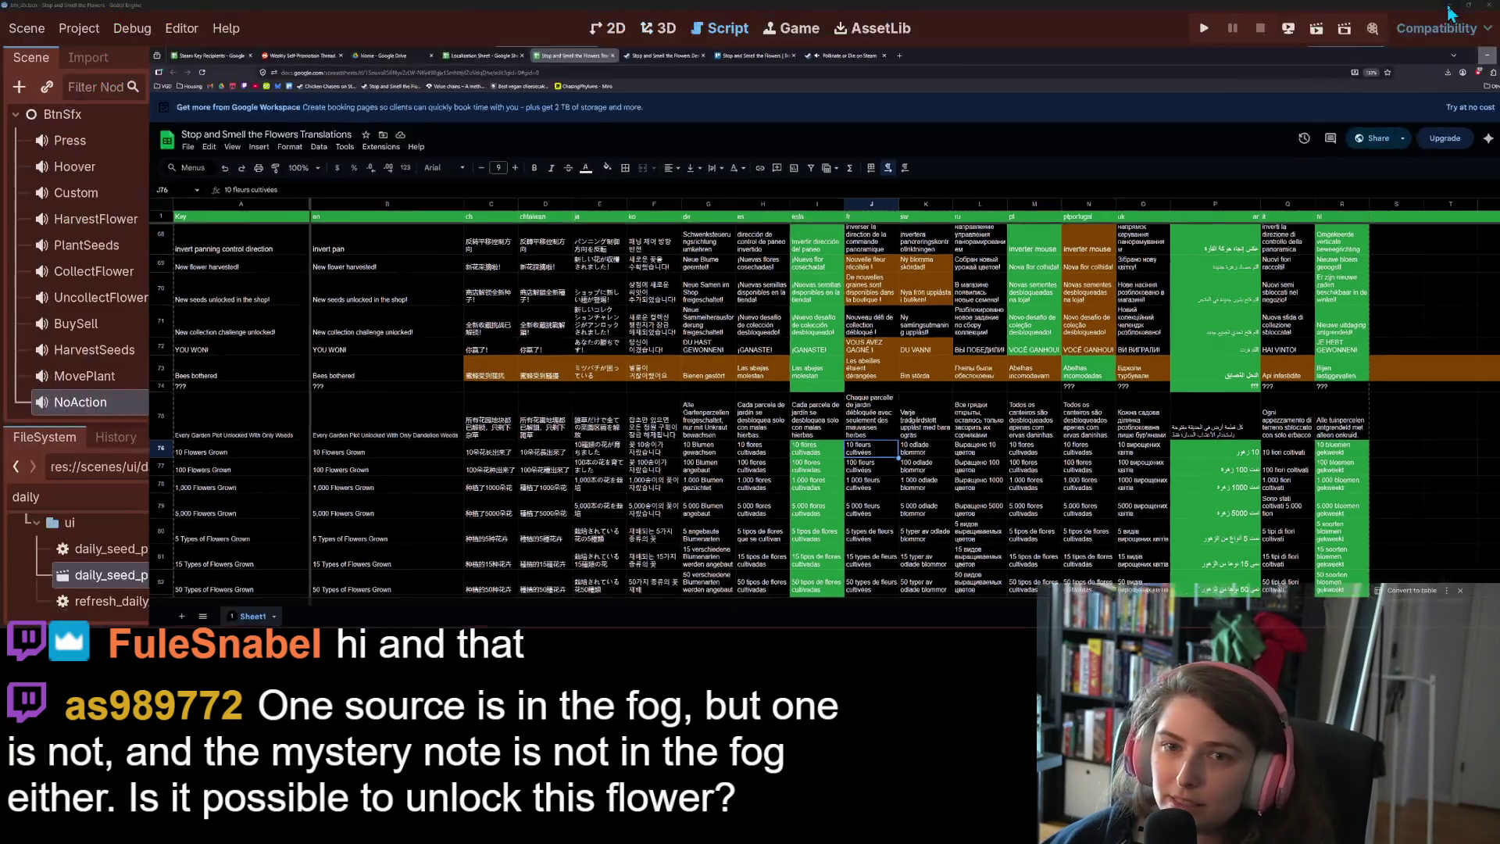
Bring Godot forward, go to line 440 of achievements.gd, and clear the FileSystem filter
left_click(1448, 13)
left_click(988, 292)
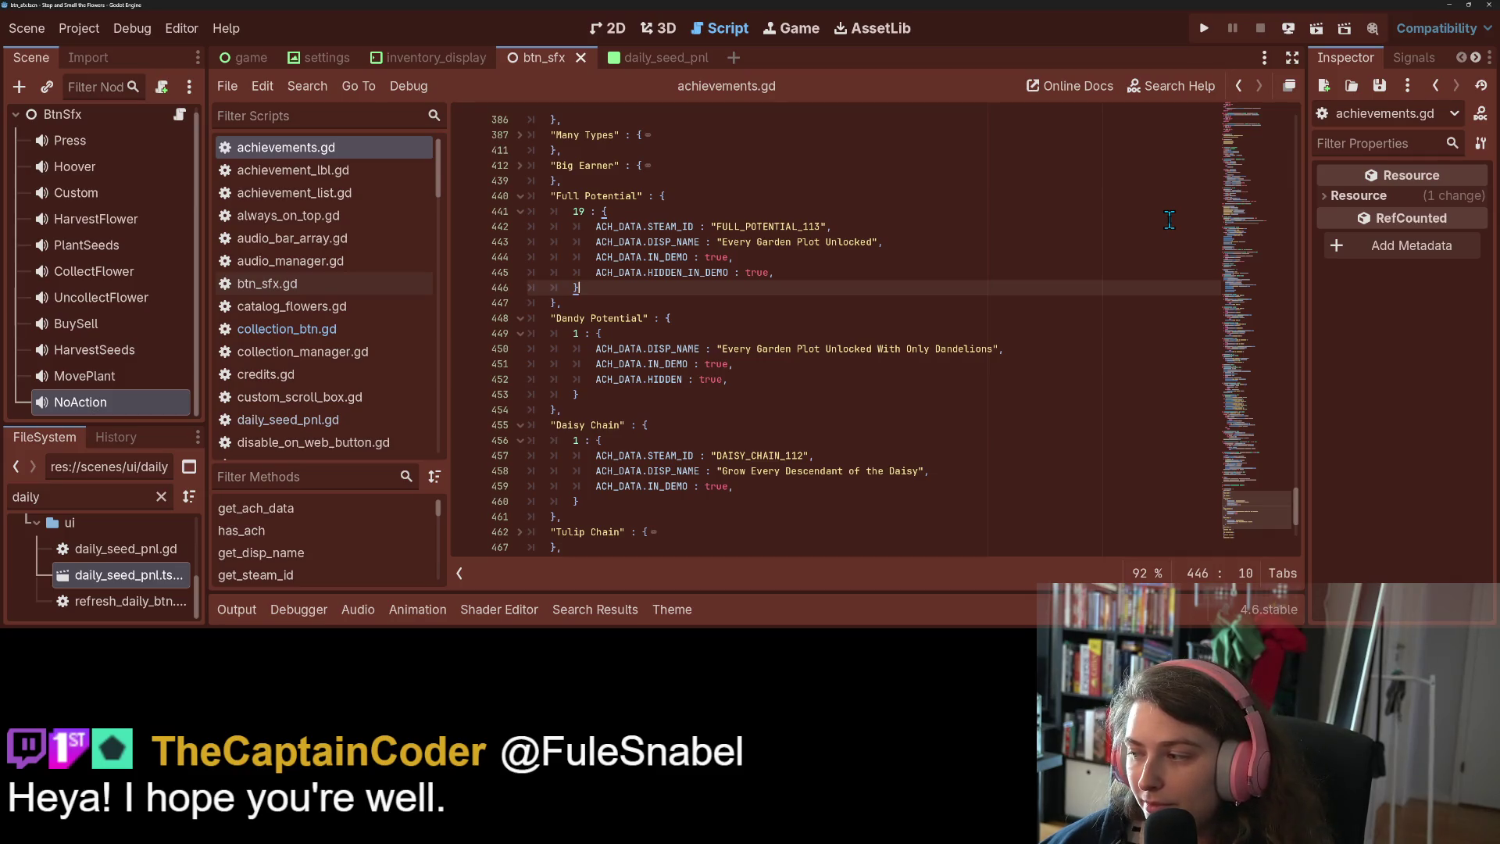
left_click(945, 195)
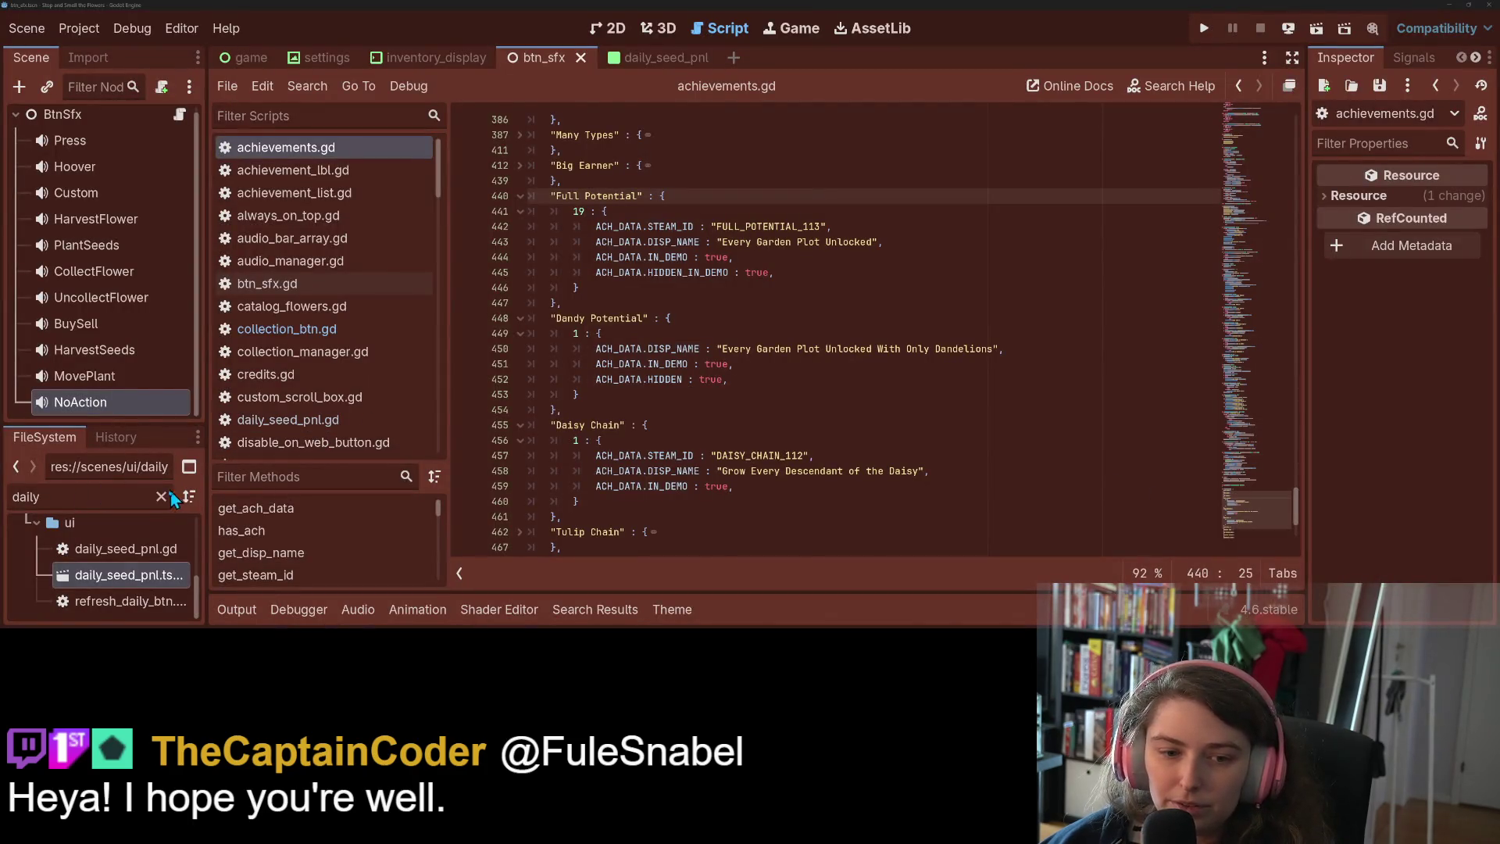
left_click(163, 497)
Enlarge the FileSystem dock, collapse scenes, and open the localization folder in File Manager
left_click_drag(153, 424, 153, 249)
scroll(107, 454, "up", 5)
scroll(107, 454, "up", 1)
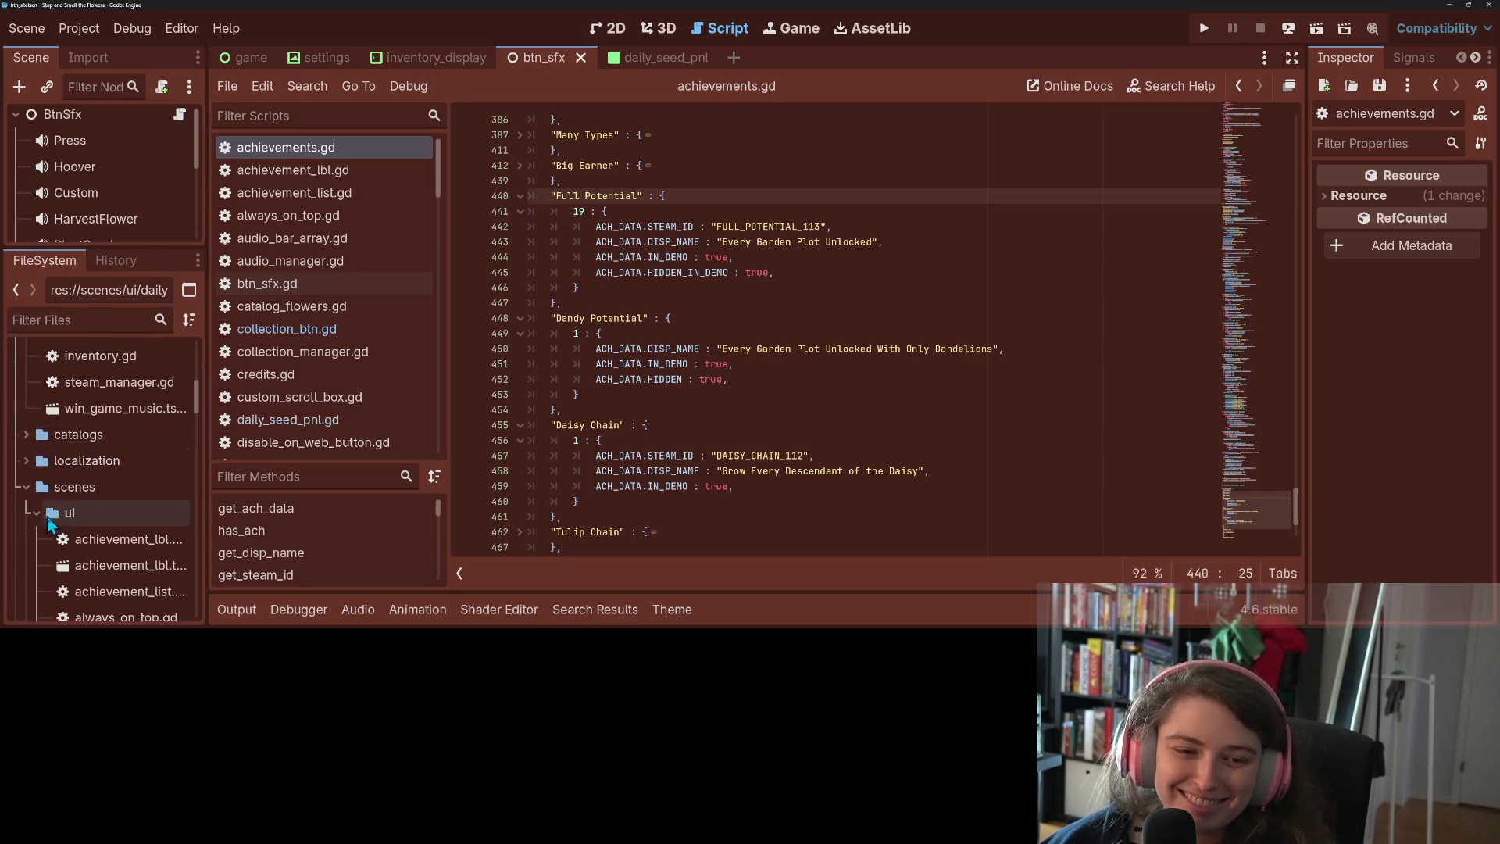
double_click(45, 487)
right_click(102, 461)
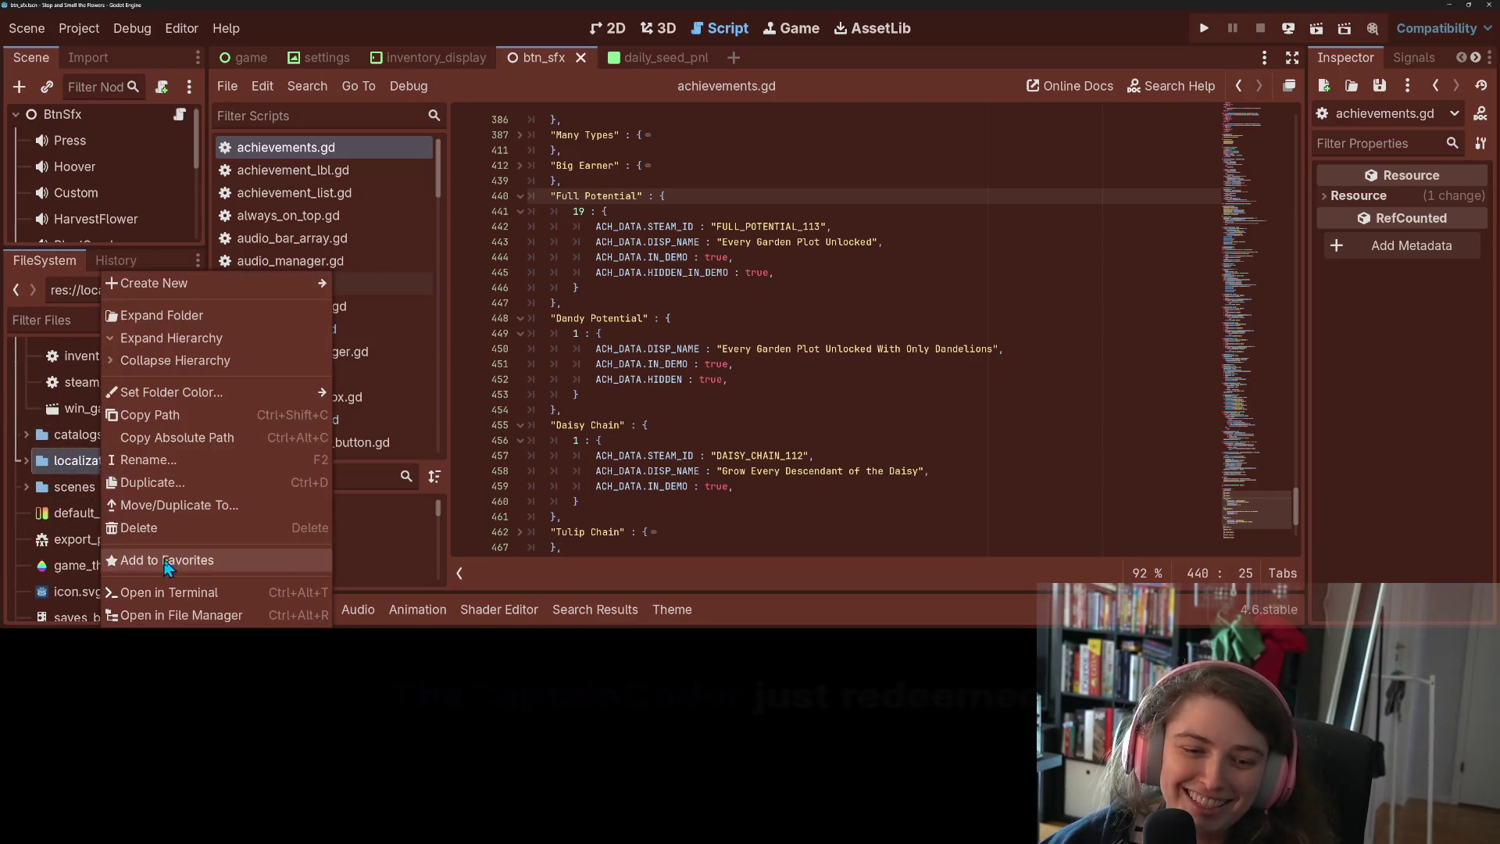
left_click(181, 615)
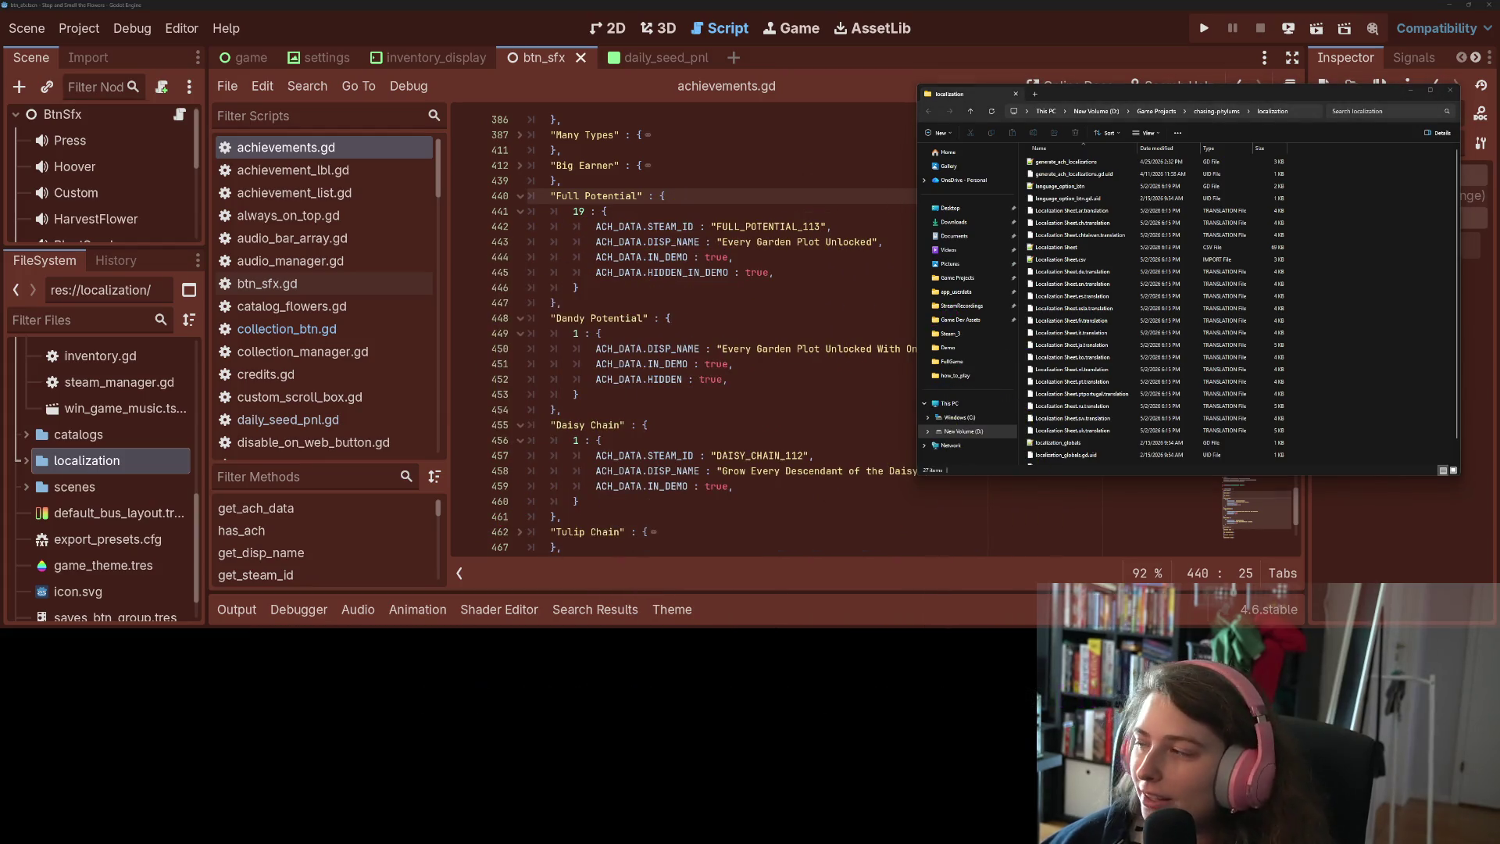
In Downloads, delete the old Localization Sheet and rename the new CSV to Localization Sheet
mouse_move(1484, 118)
left_mouse_down()
mouse_move(945, 196)
mouse_move(469, 116)
left_mouse_up()
key("Delete")
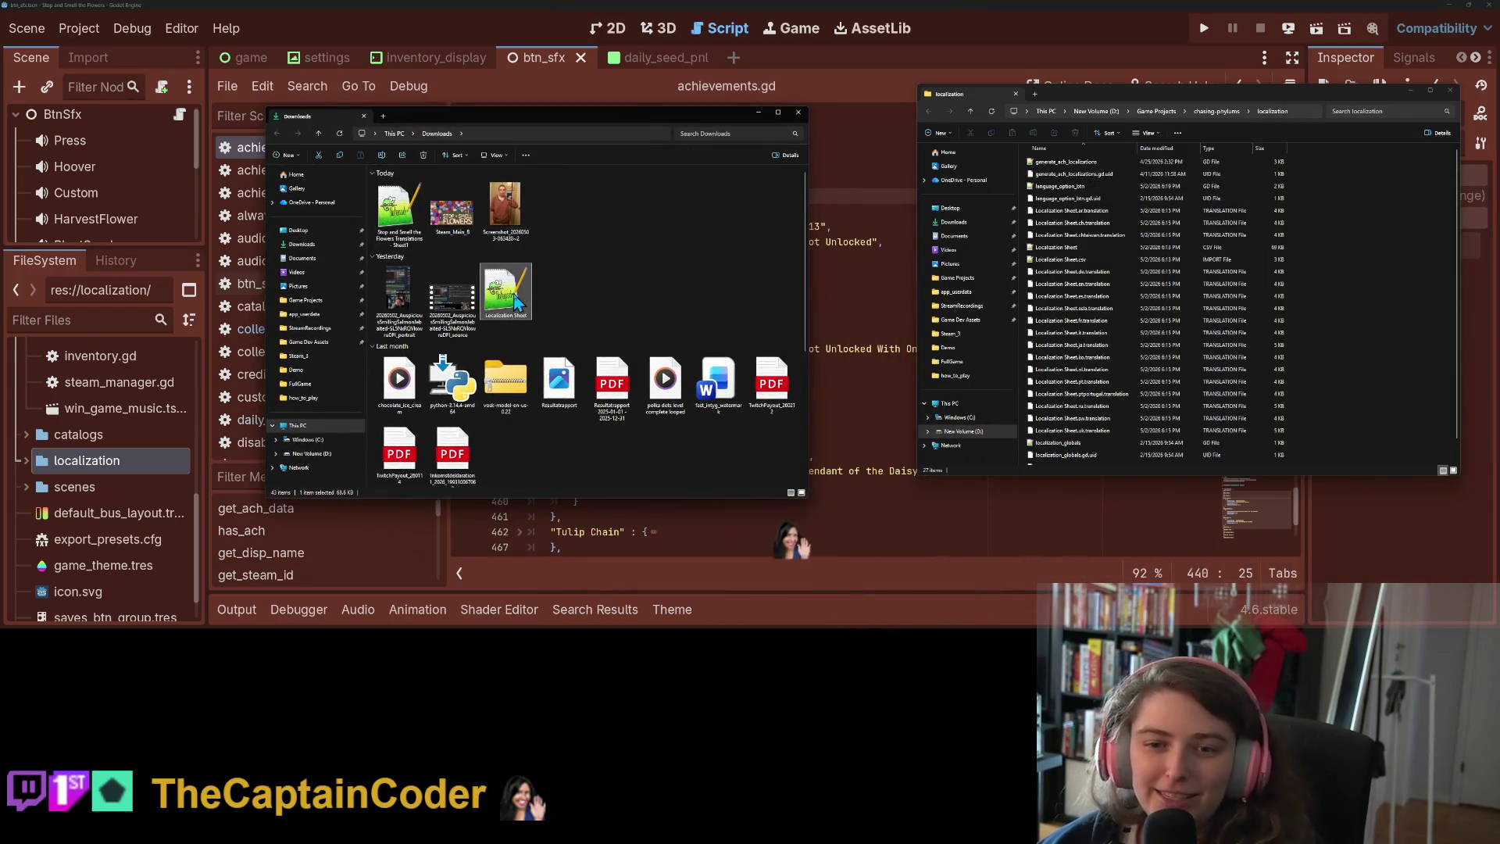
left_click(400, 234)
key("F2")
key("ctrl+v")
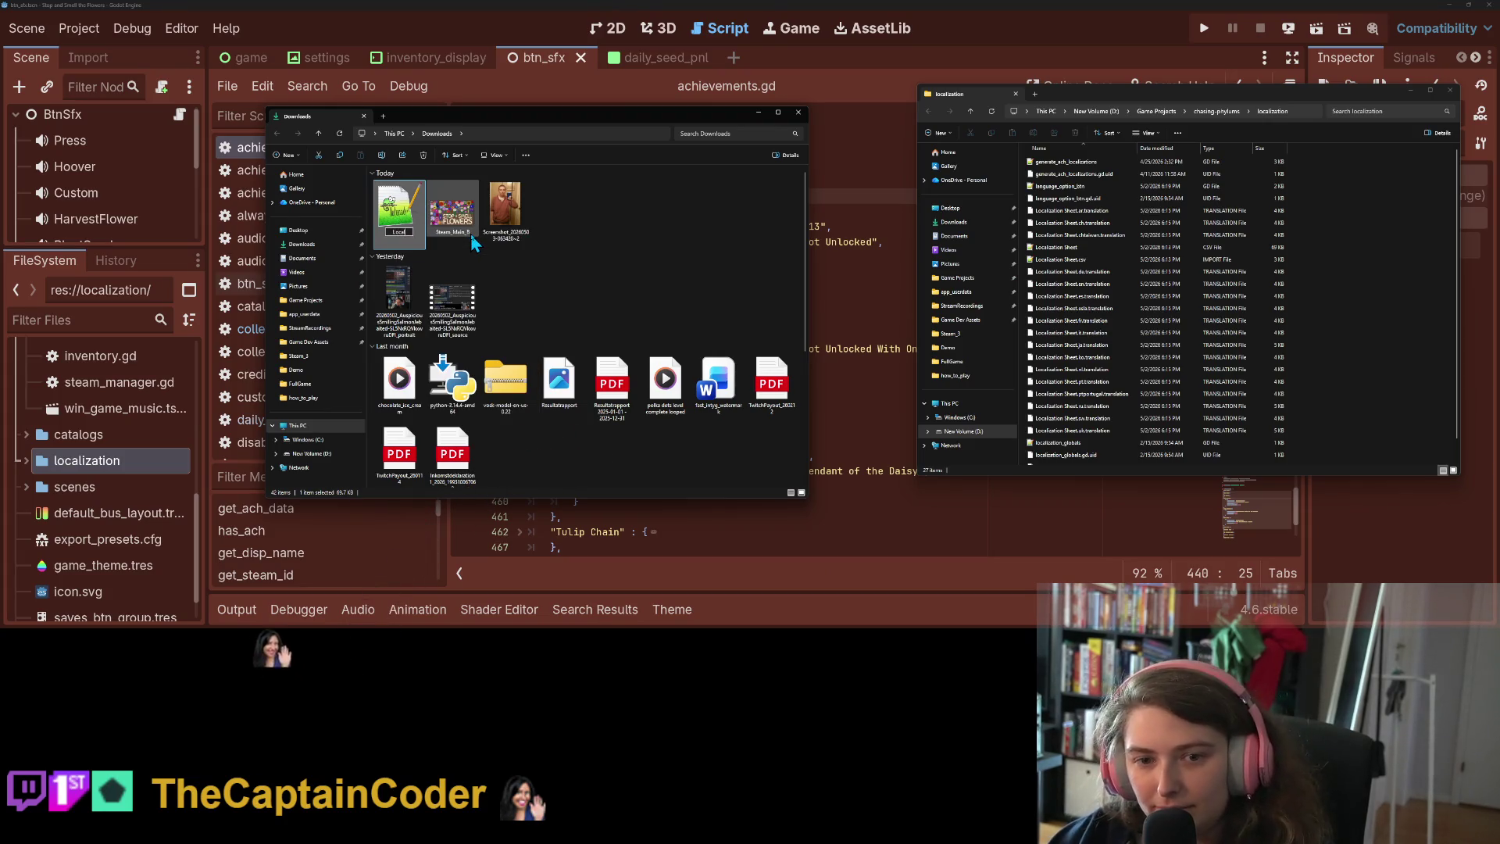
key("Return")
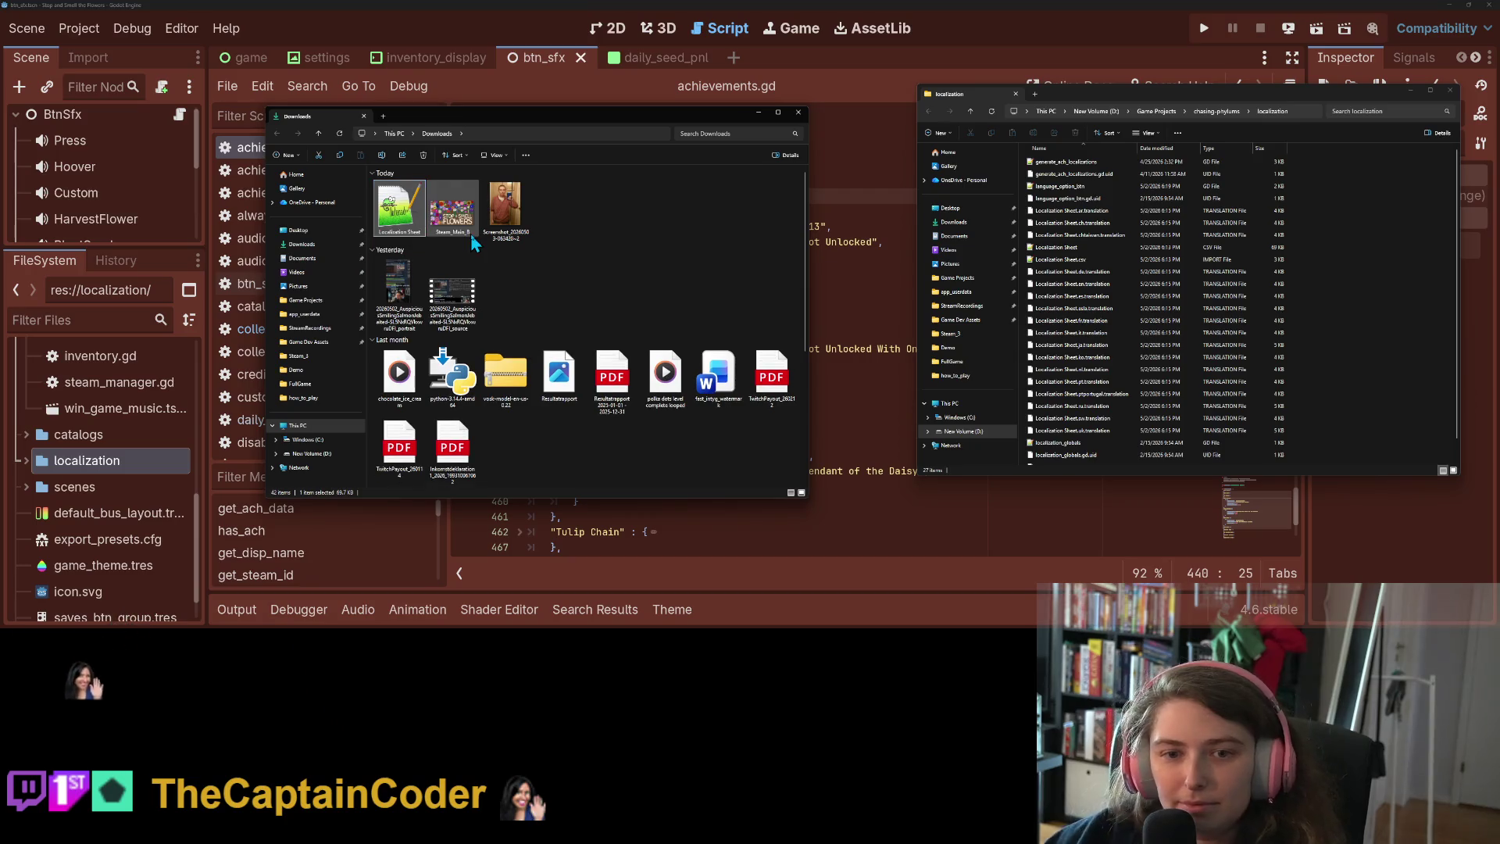
Copy Localization Sheet into the localization folder, replacing the existing copy, and close Downloads
left_click_drag(400, 211, 1132, 312)
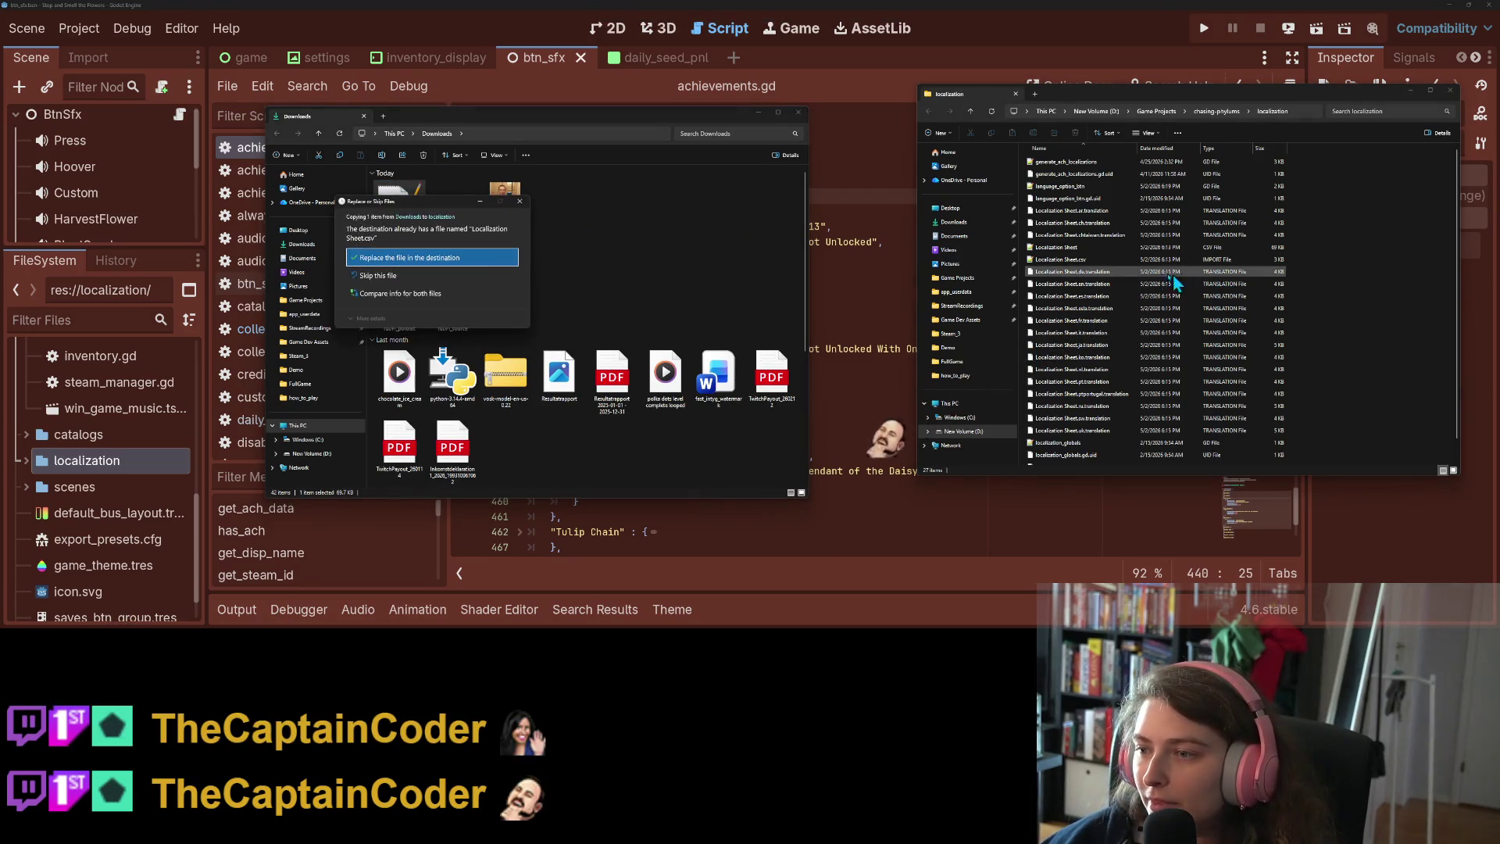
left_click(461, 257)
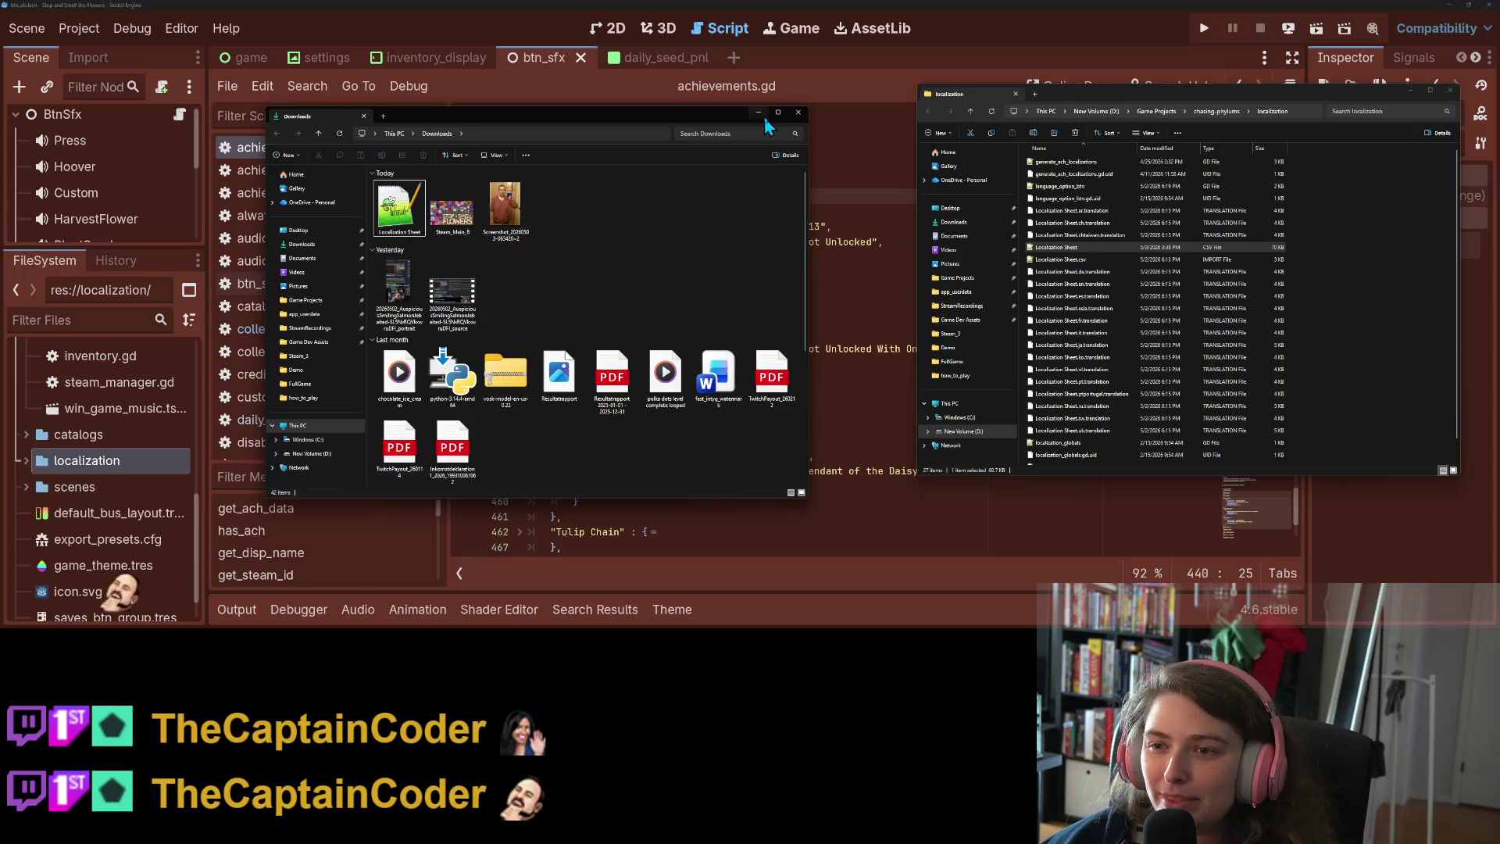
left_click(797, 114)
left_click(1409, 90)
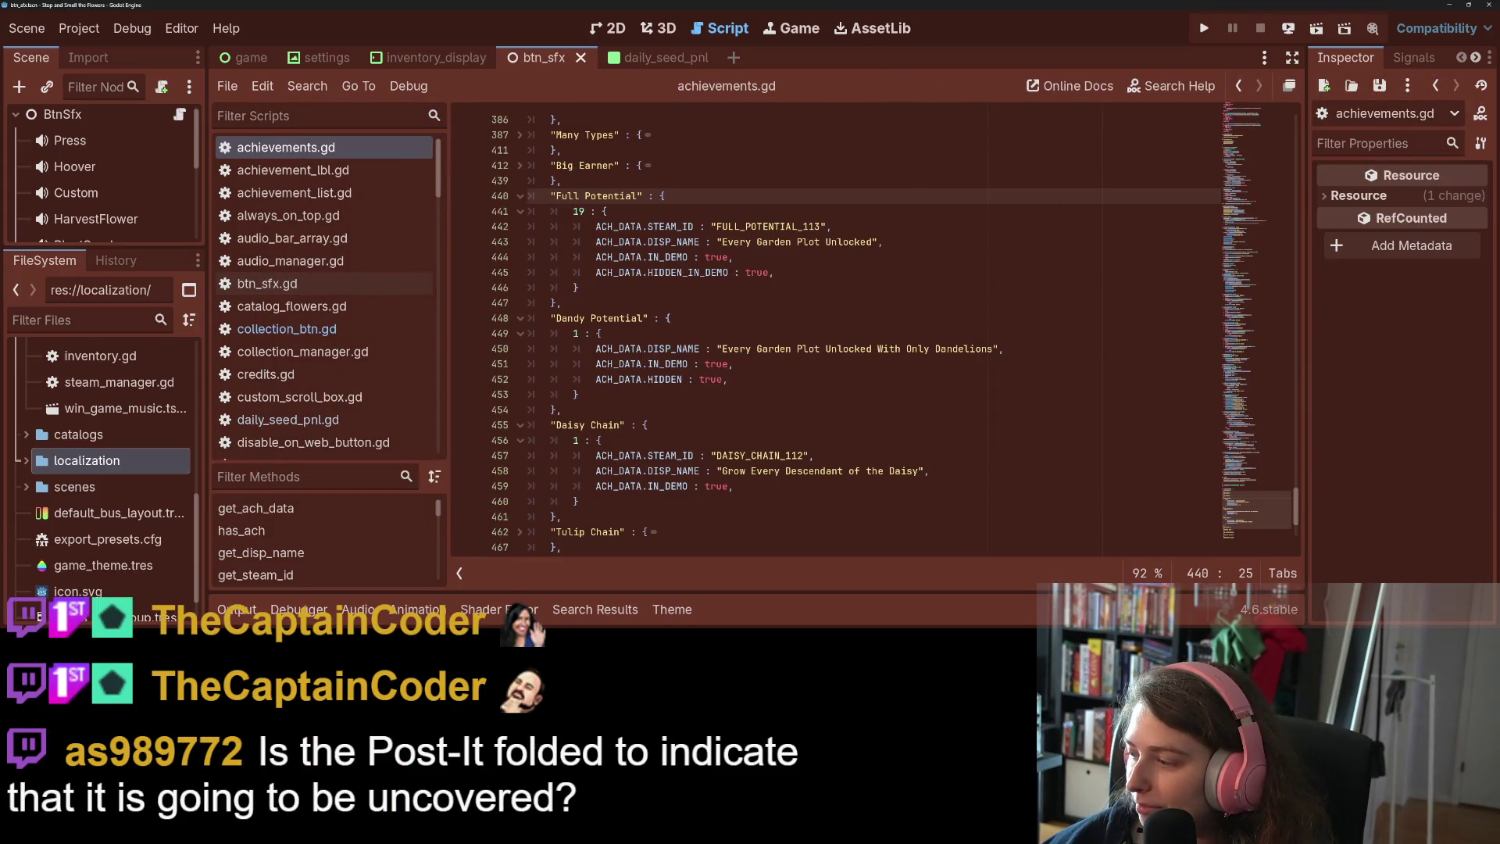
key("alt+Tab")
Commit the 18 files to main with summary 'adds tran fondon achievement' and push to origin
scroll(235, 257, "down", 5)
left_click(241, 311)
type("adds tra")
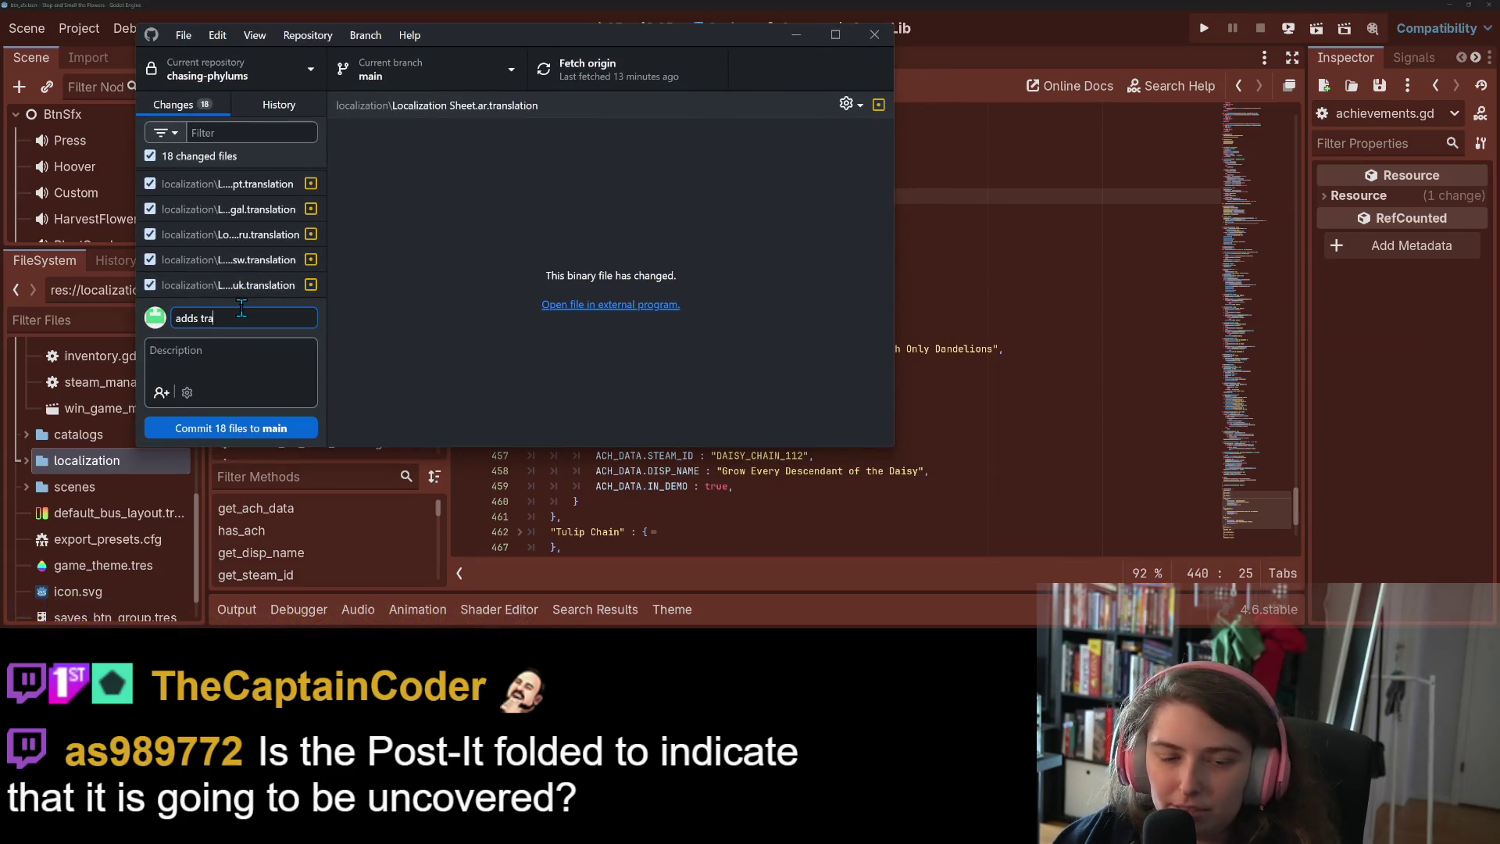
type("nslation for")
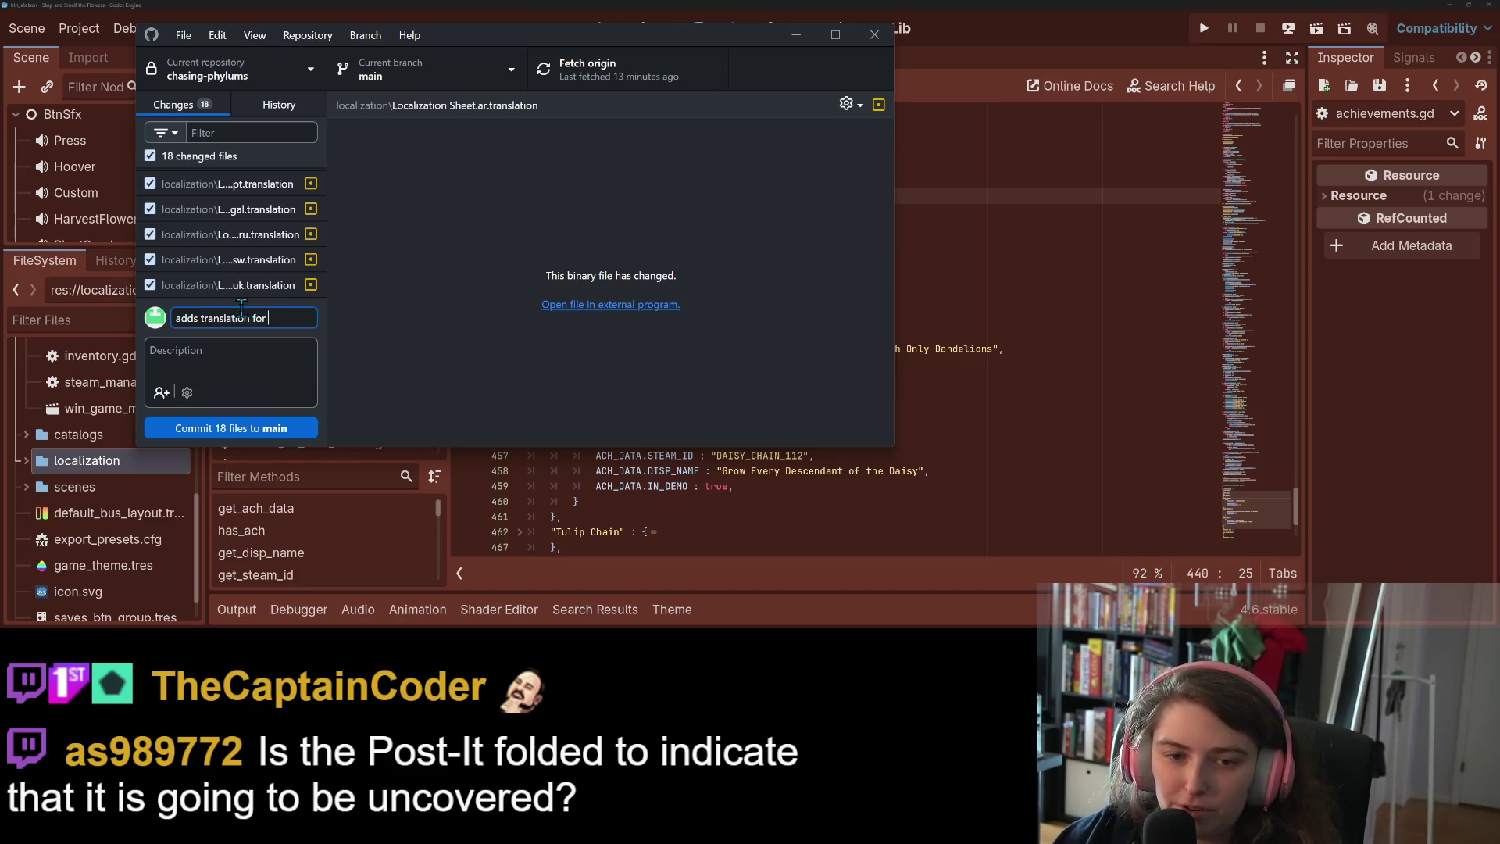
type("ndelion achiev")
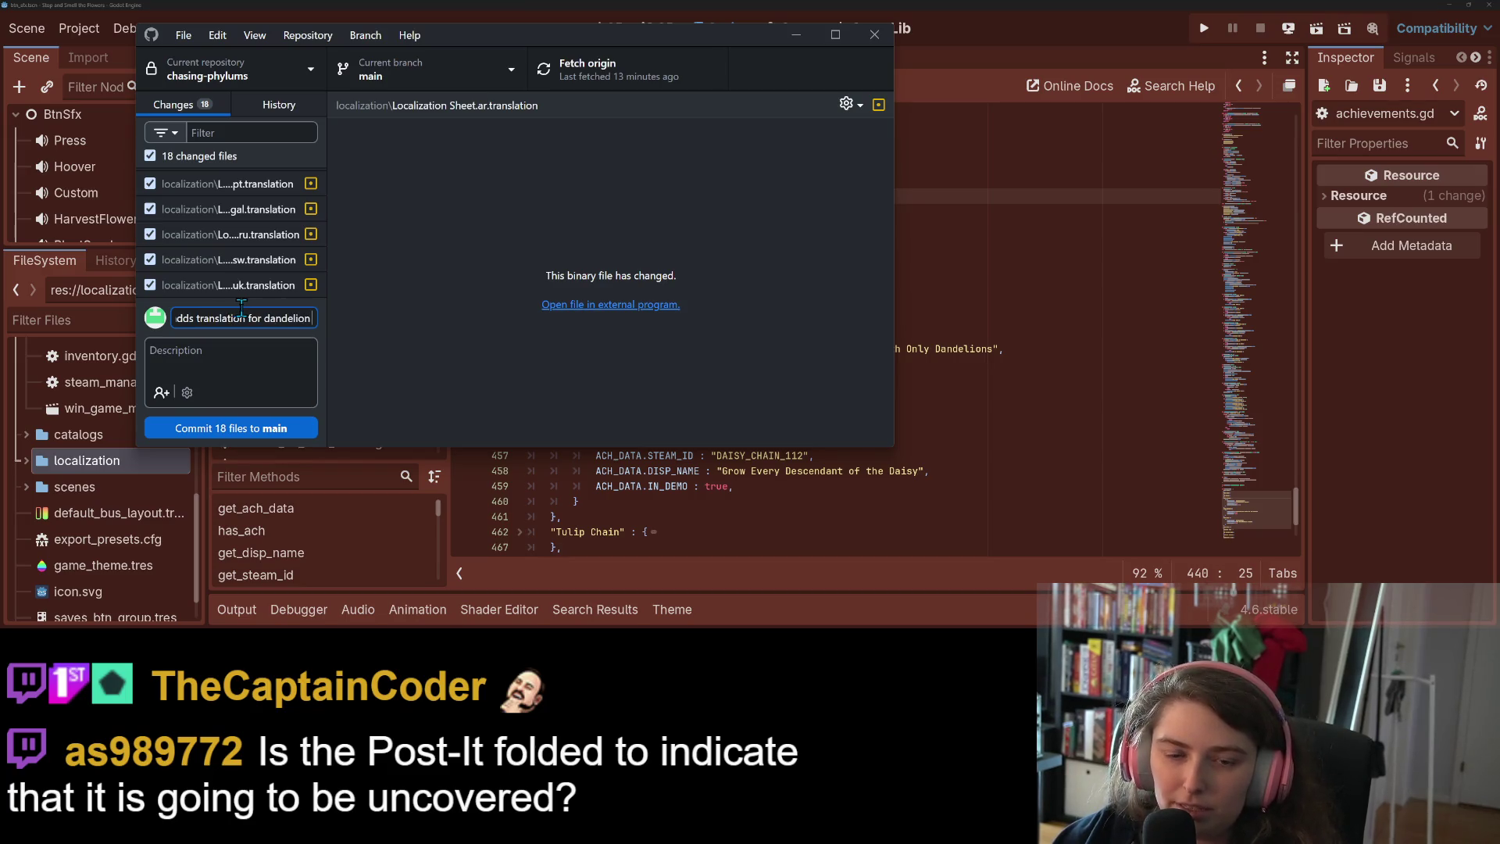
type("ement")
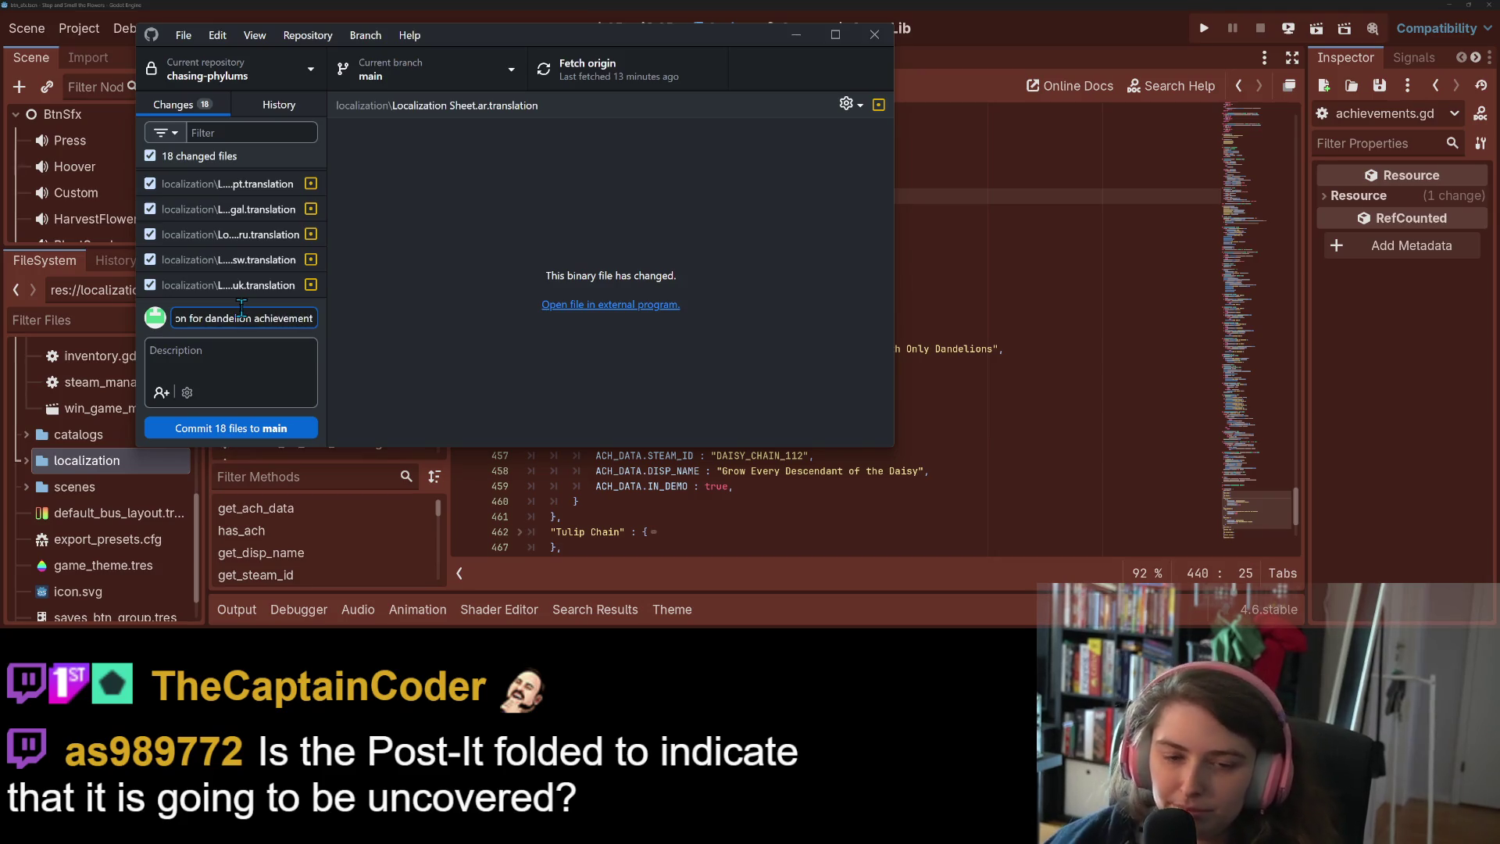
left_click(243, 428)
left_click(691, 70)
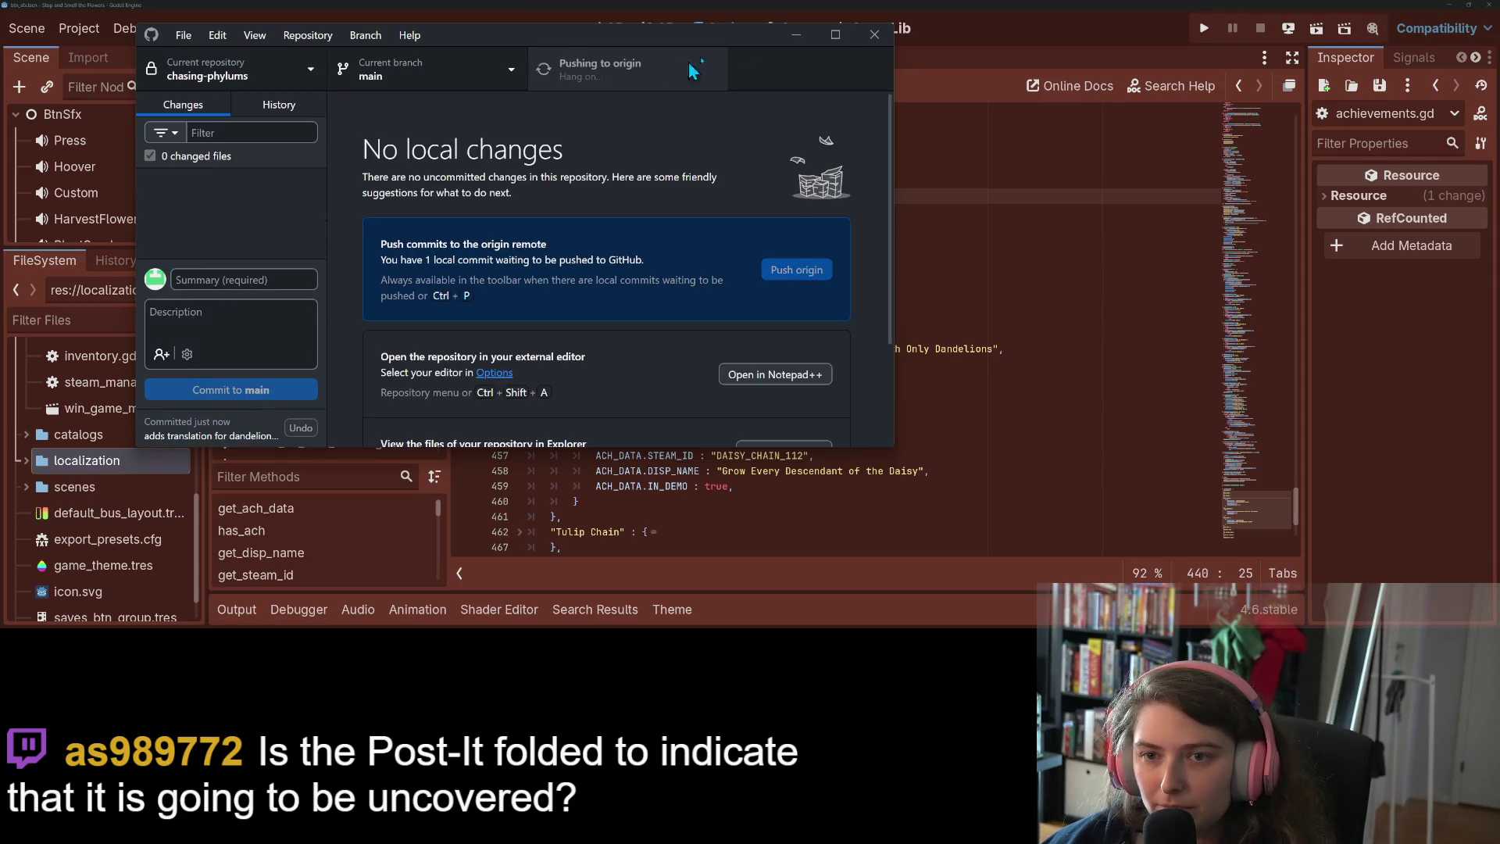
left_click(796, 35)
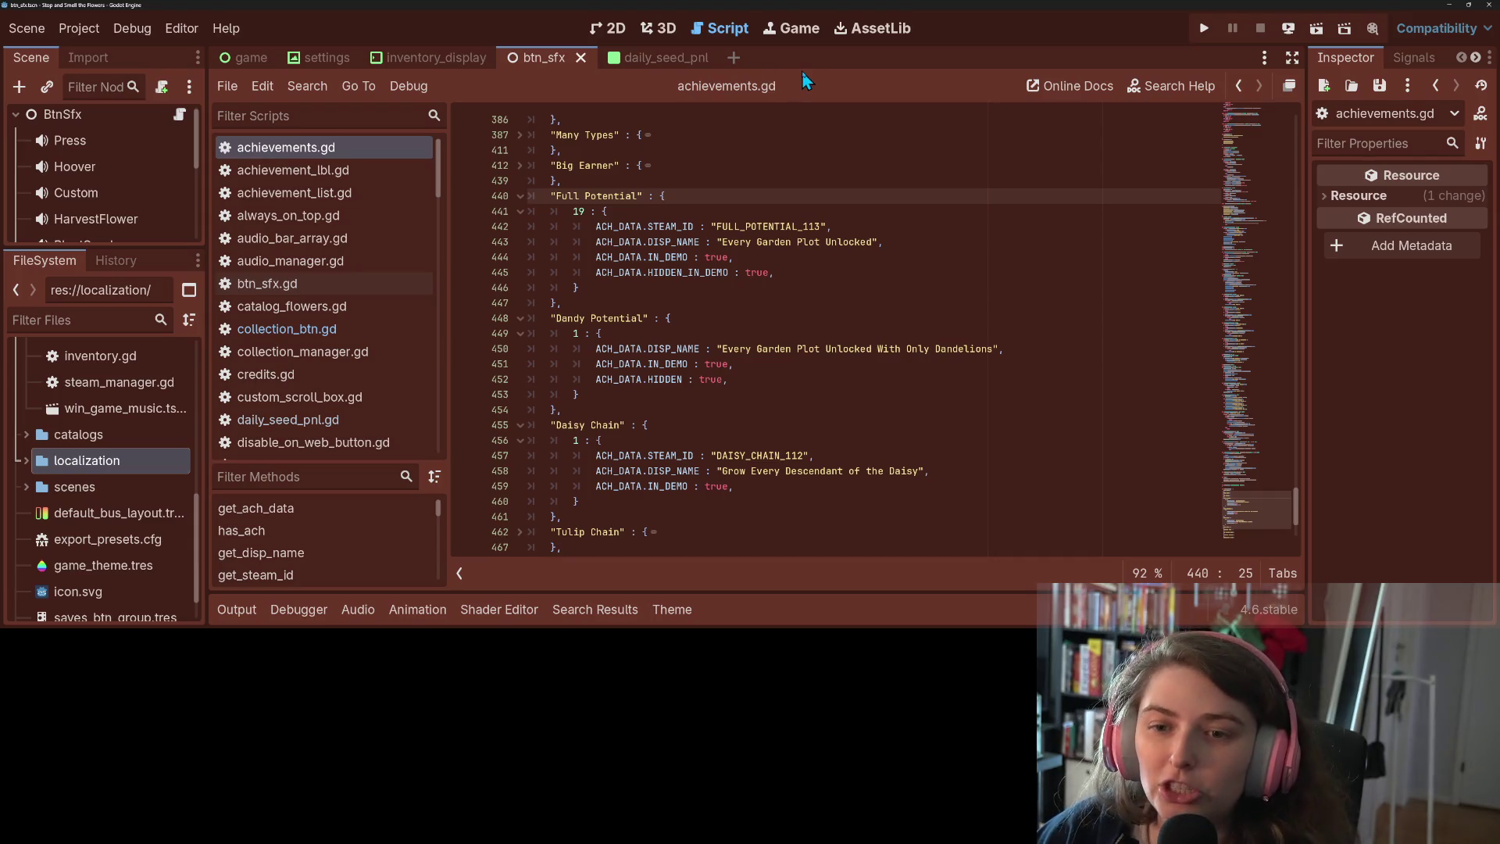
Review lines 442–447 of achievements.gd, save the project, and switch to the browser
left_click(951, 227)
left_click(948, 273)
left_click(946, 304)
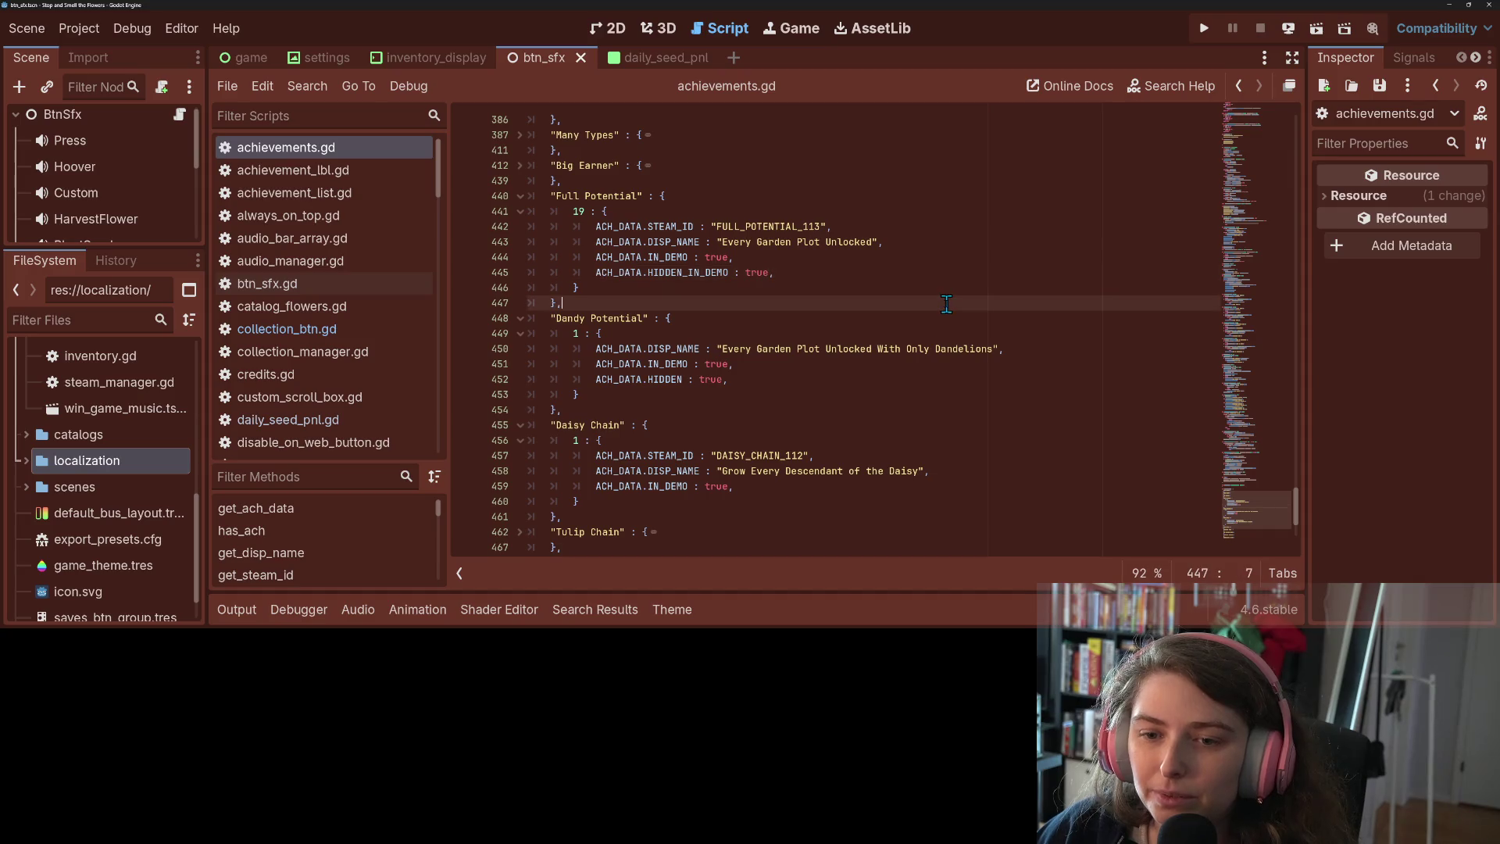
key("ctrl+s")
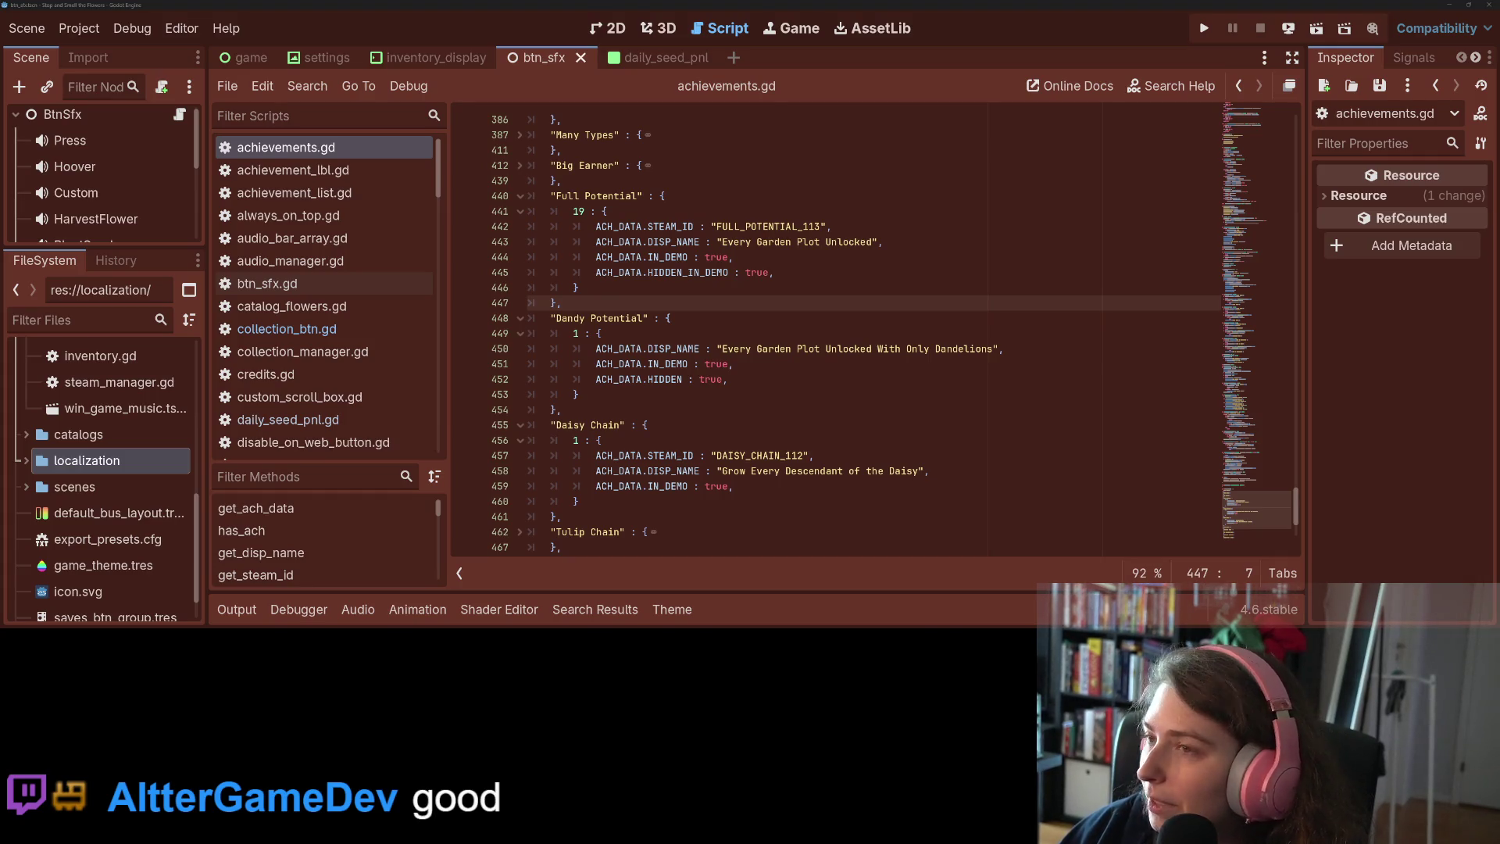
key("alt+Tab")
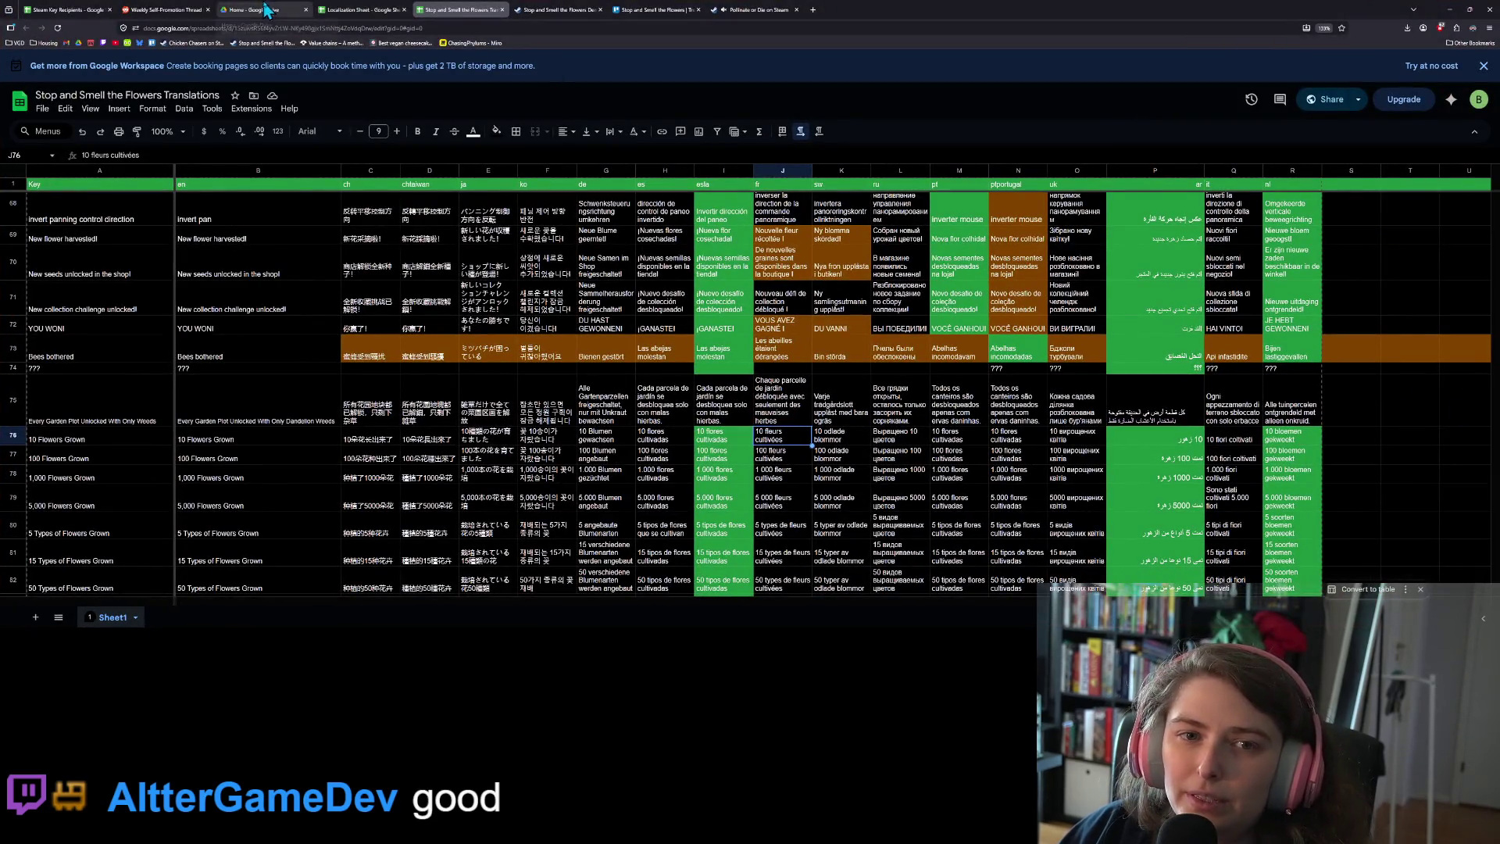
Return to the Trello board tab, scroll back to the Maybe Do list, and open a new tab
left_click(558, 10)
left_click(663, 9)
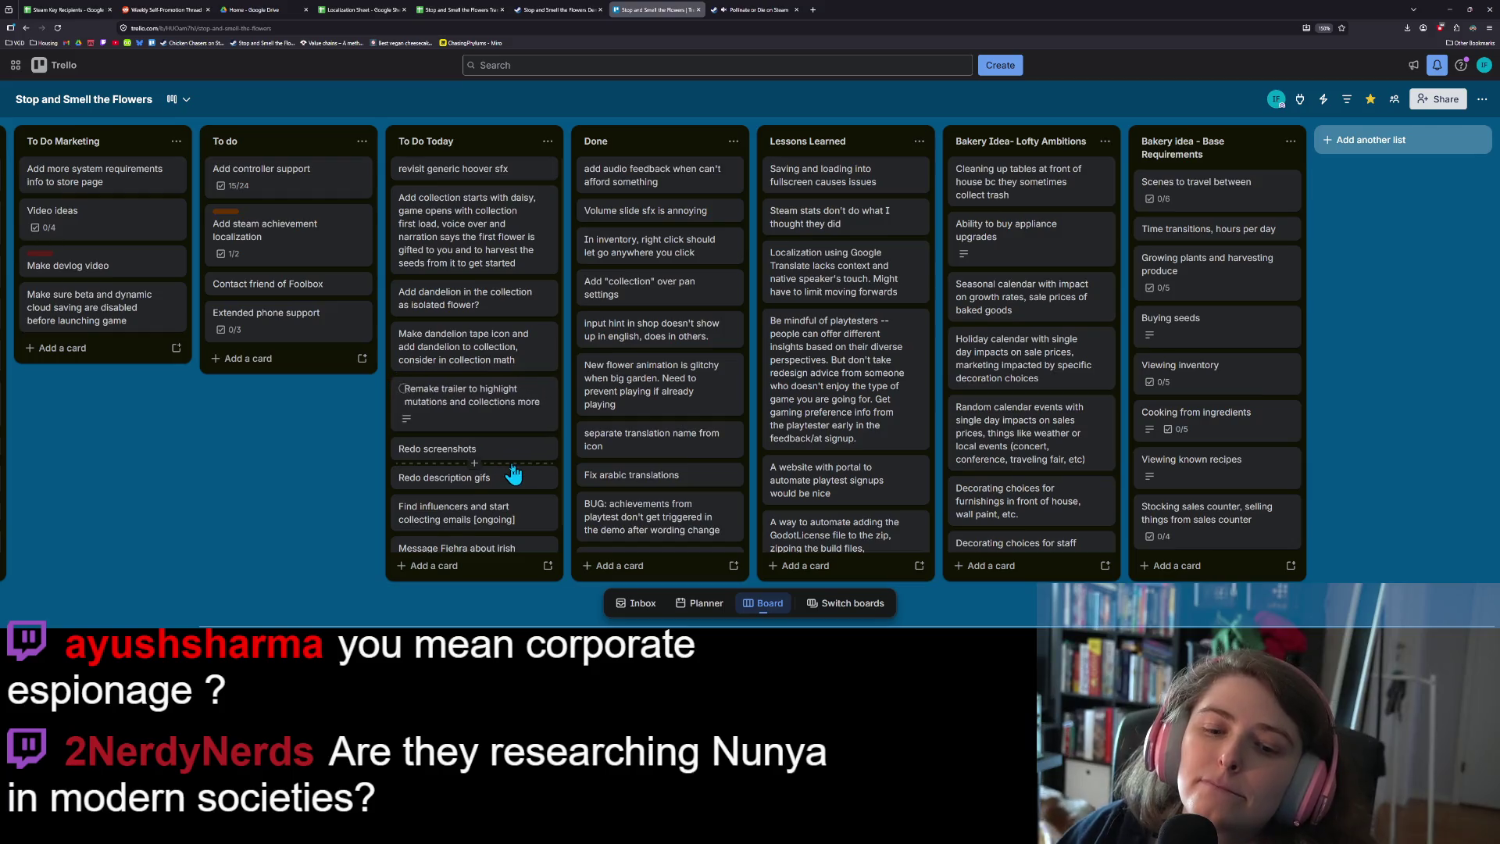
scroll(508, 472, "down", 1)
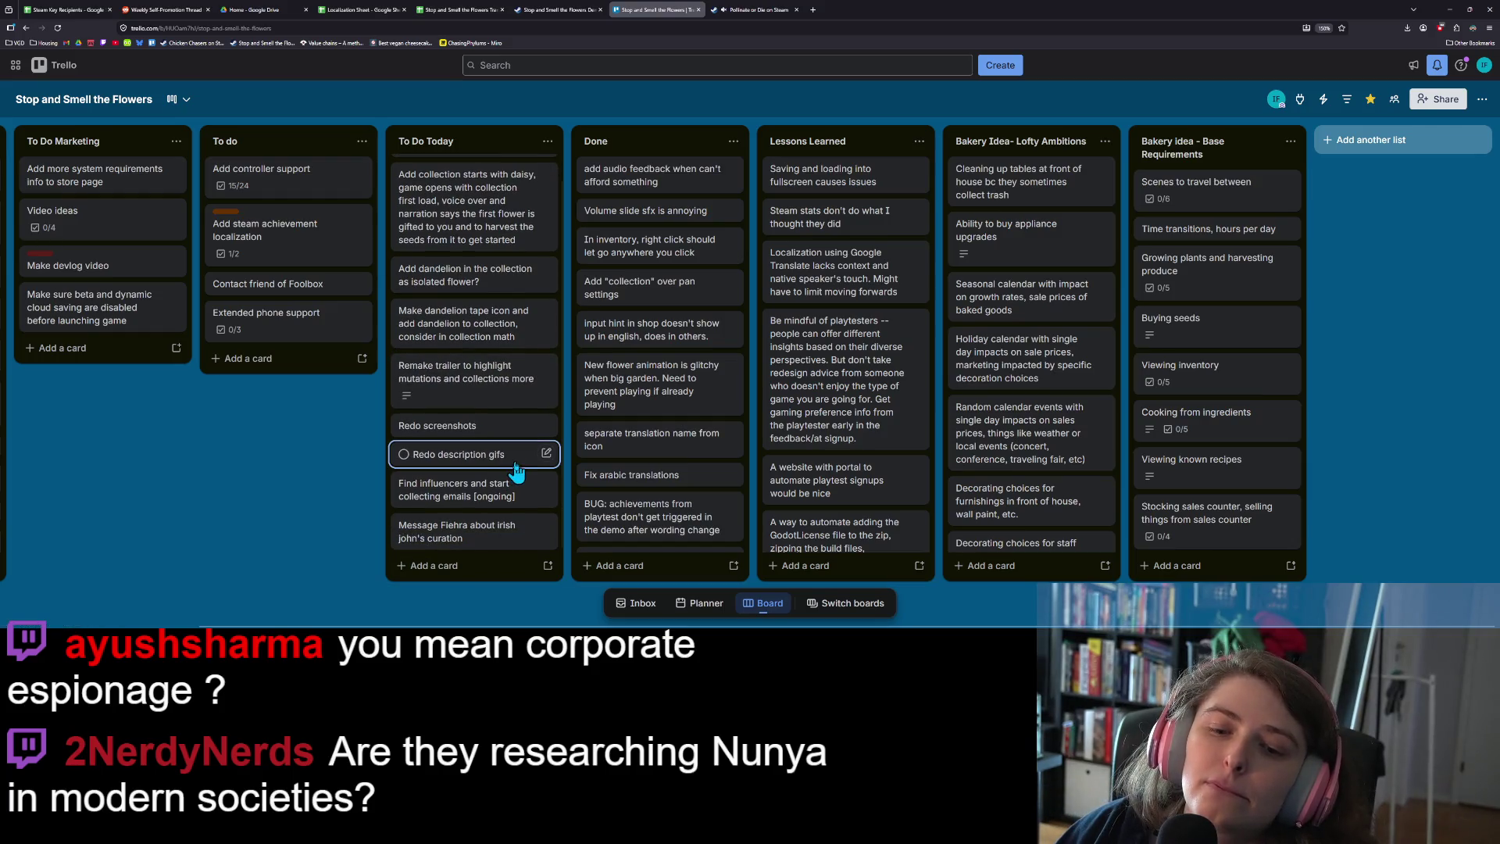
scroll(516, 471, "up", 1)
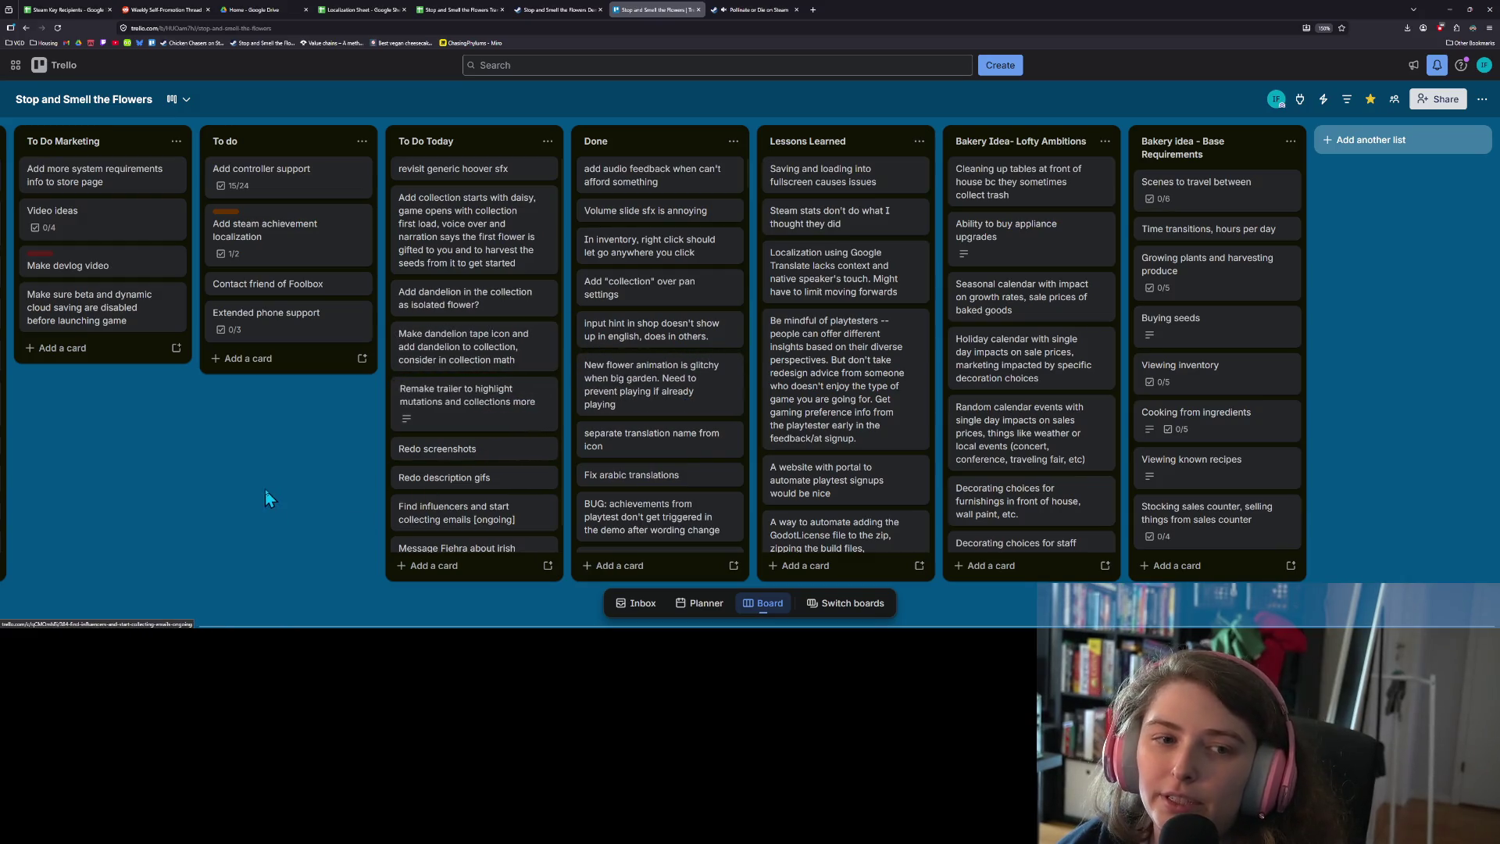
scroll(264, 489, "left", 3)
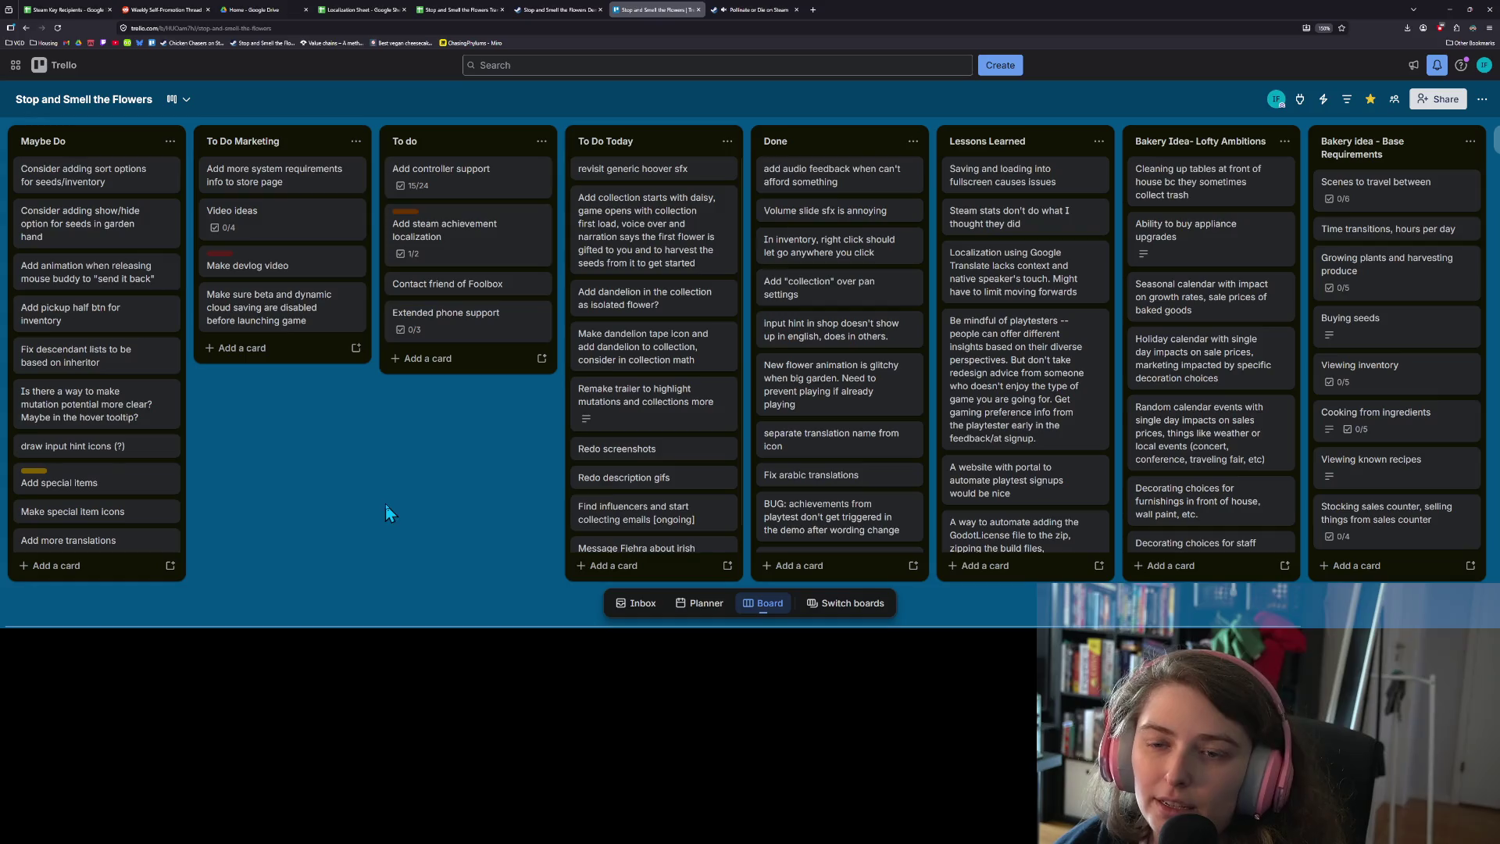
left_click(911, 9)
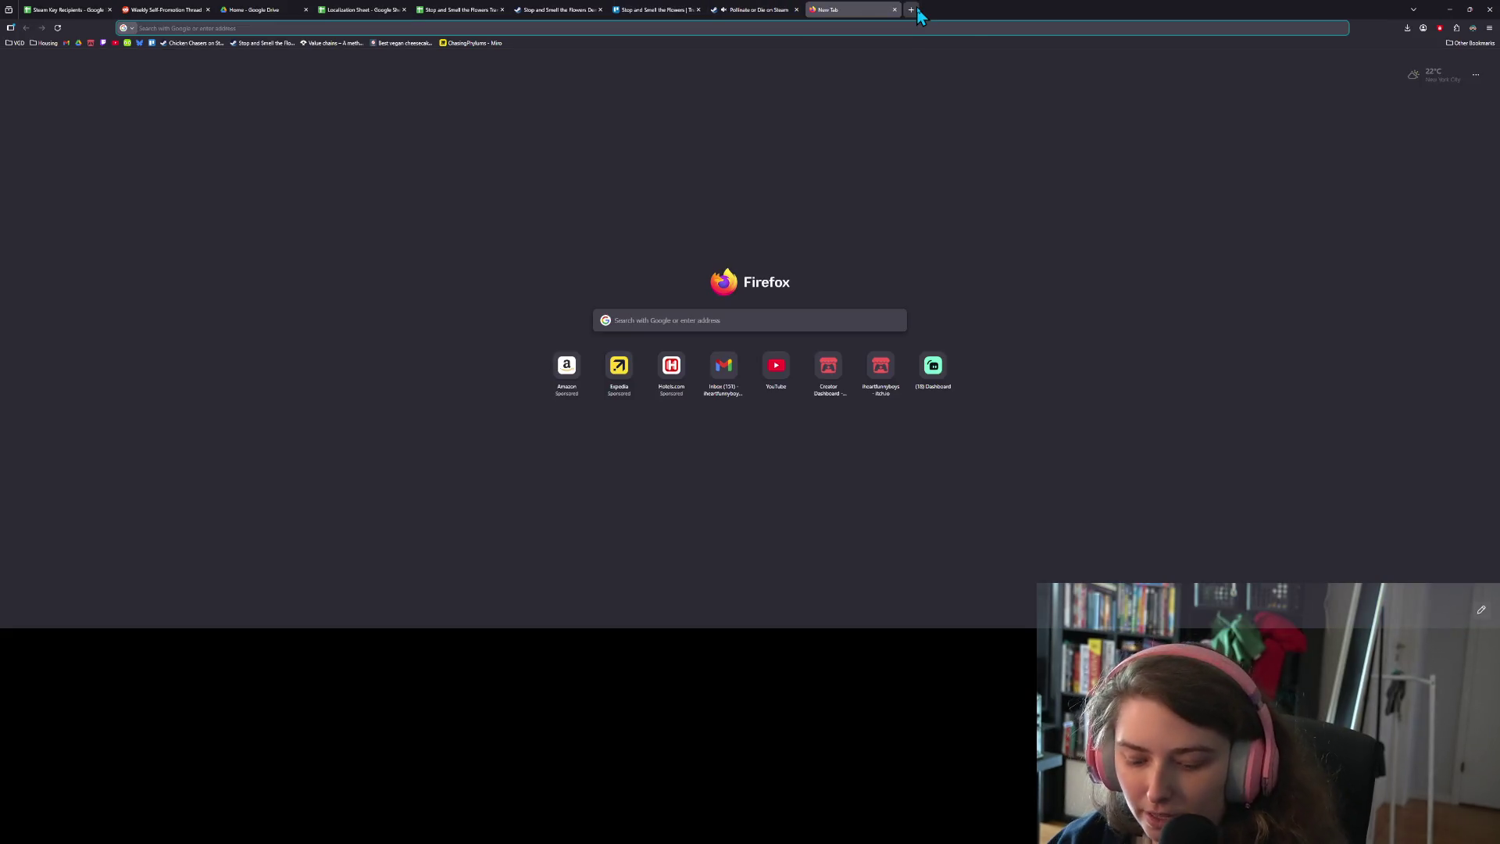
Search for 'ess', open the ESS home page, and zoom the page out
type("ess")
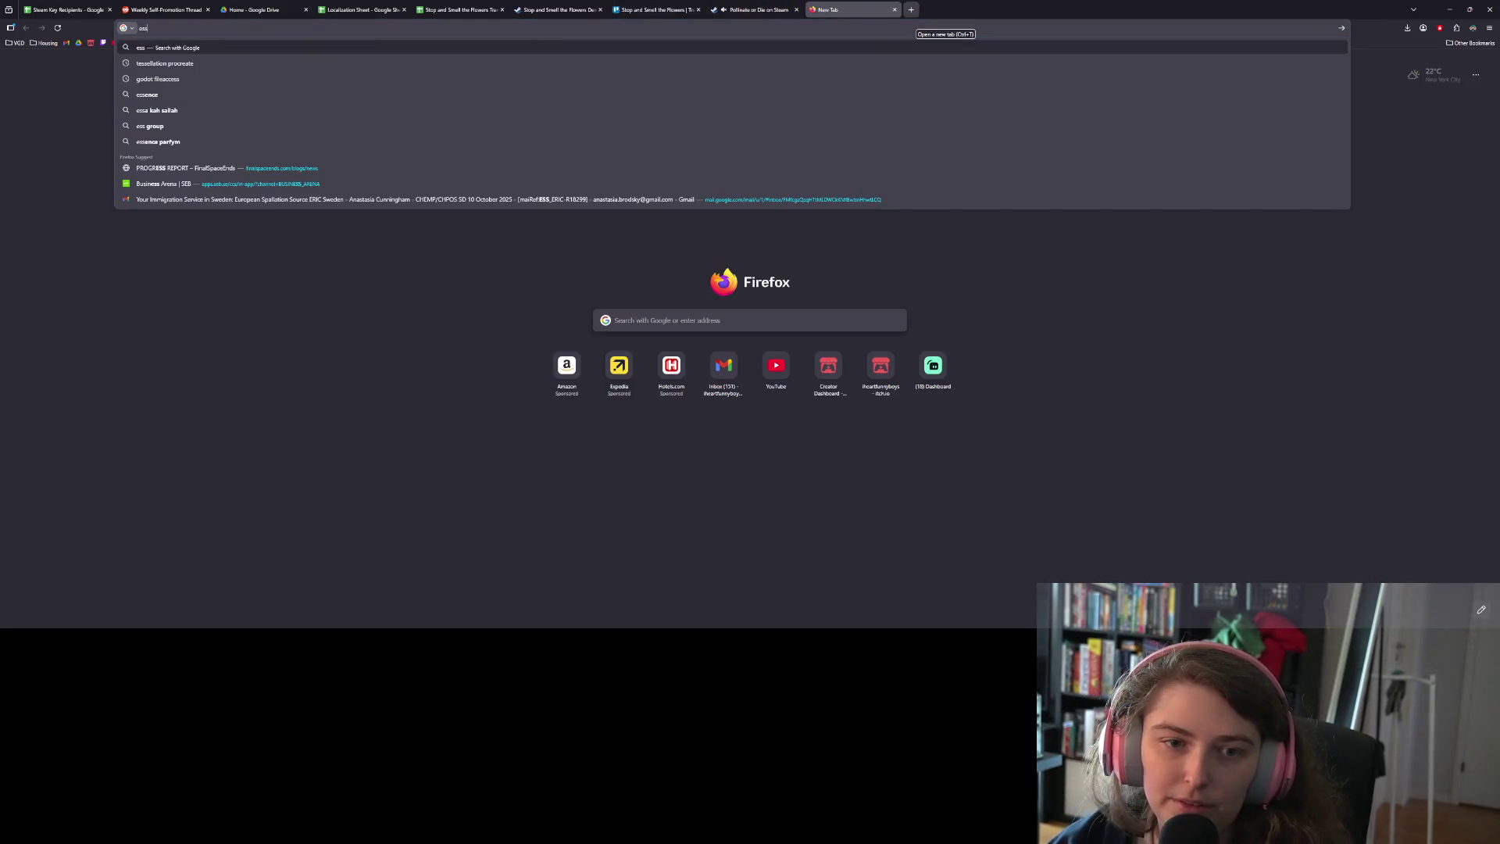
key("Return")
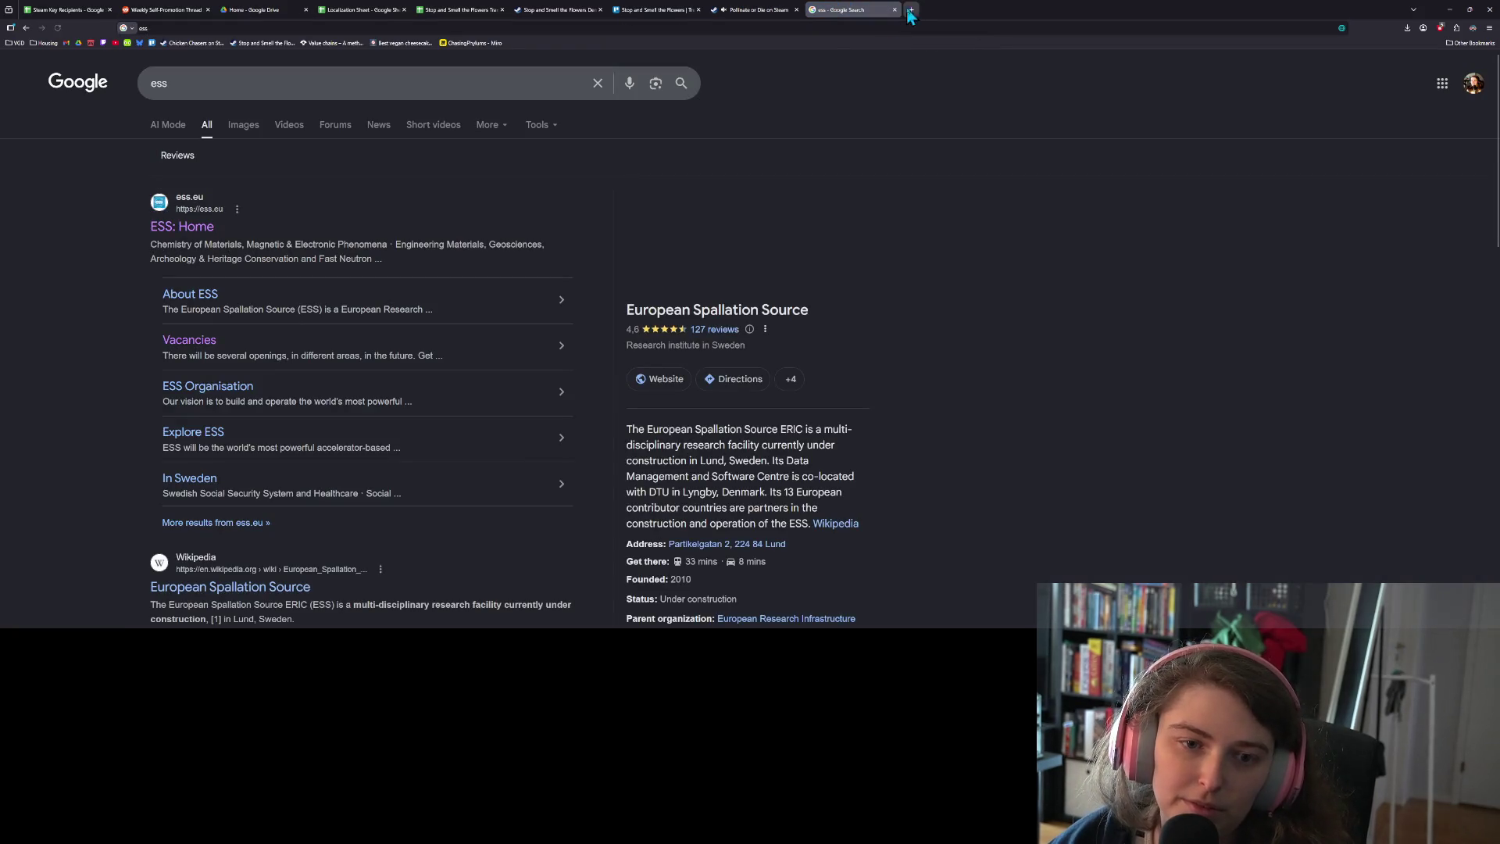
left_click(199, 227)
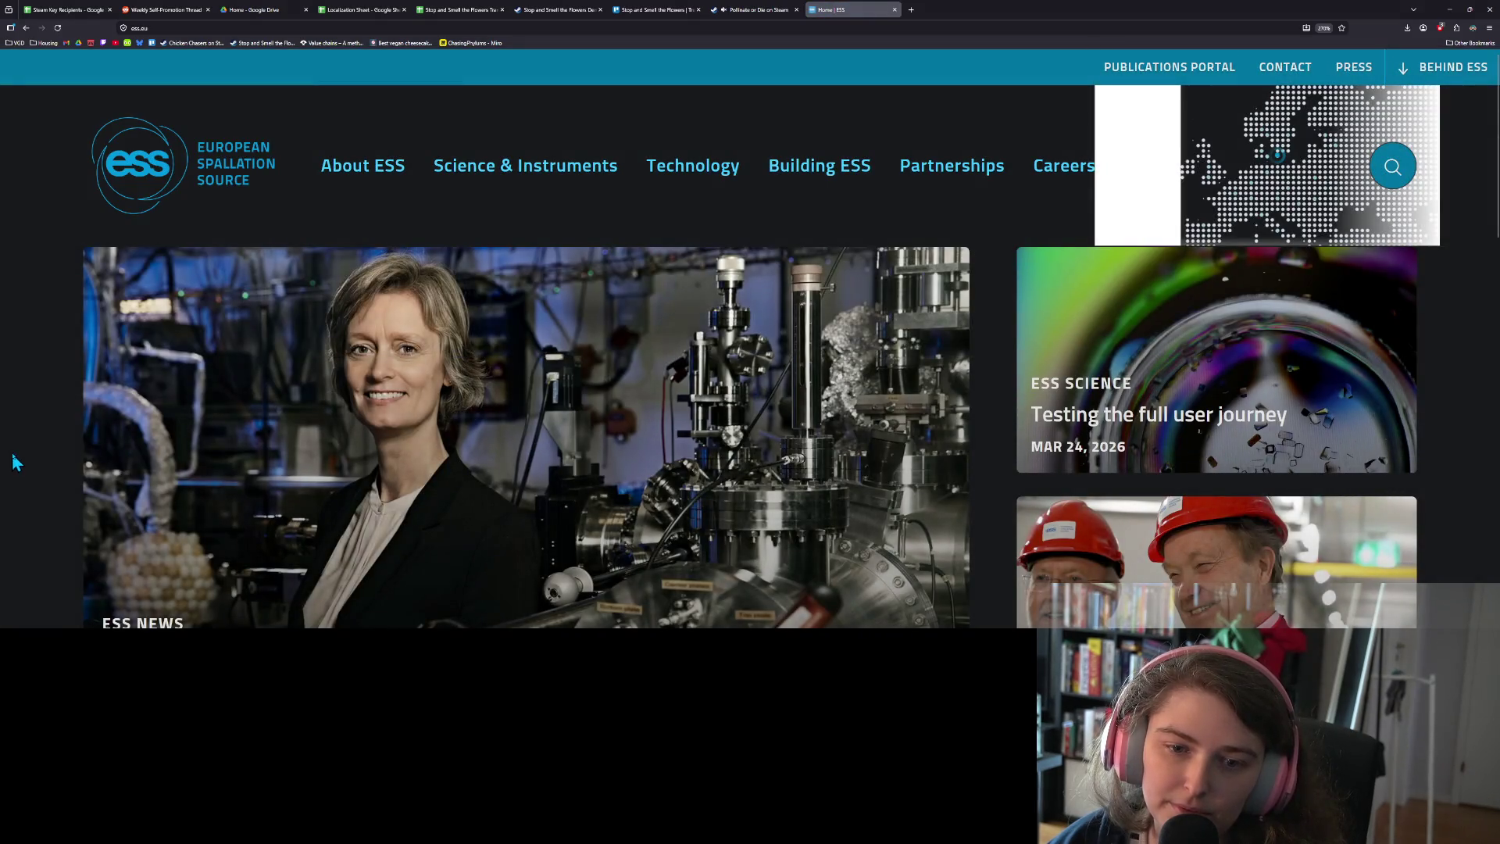
key("ctrl+minus")
key("ctrl+minus")
key("ctrl+minus")
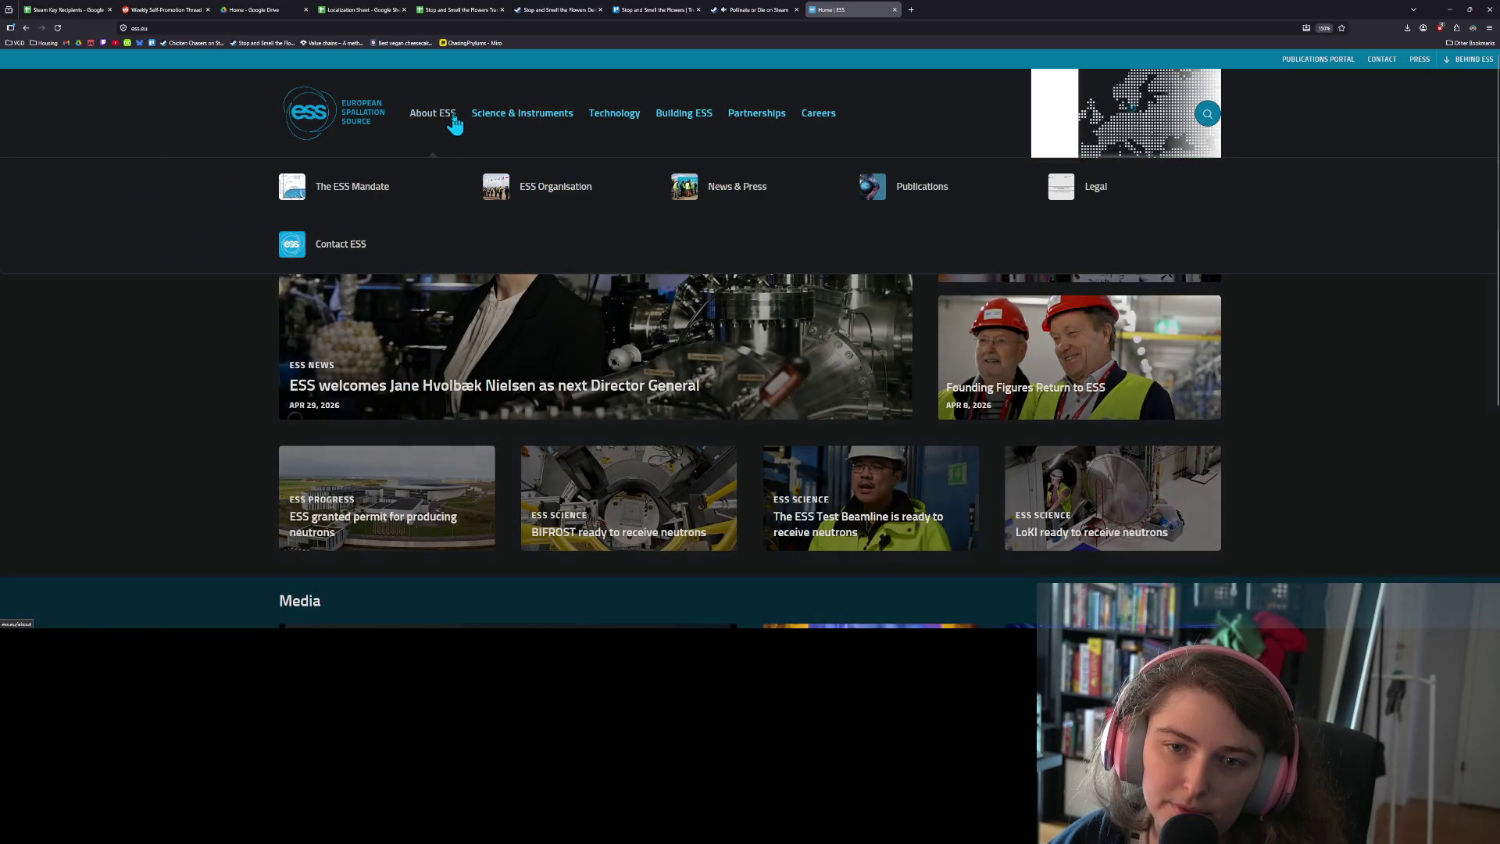
Read through the About ESS page, then close it to return to the board
left_click(449, 119)
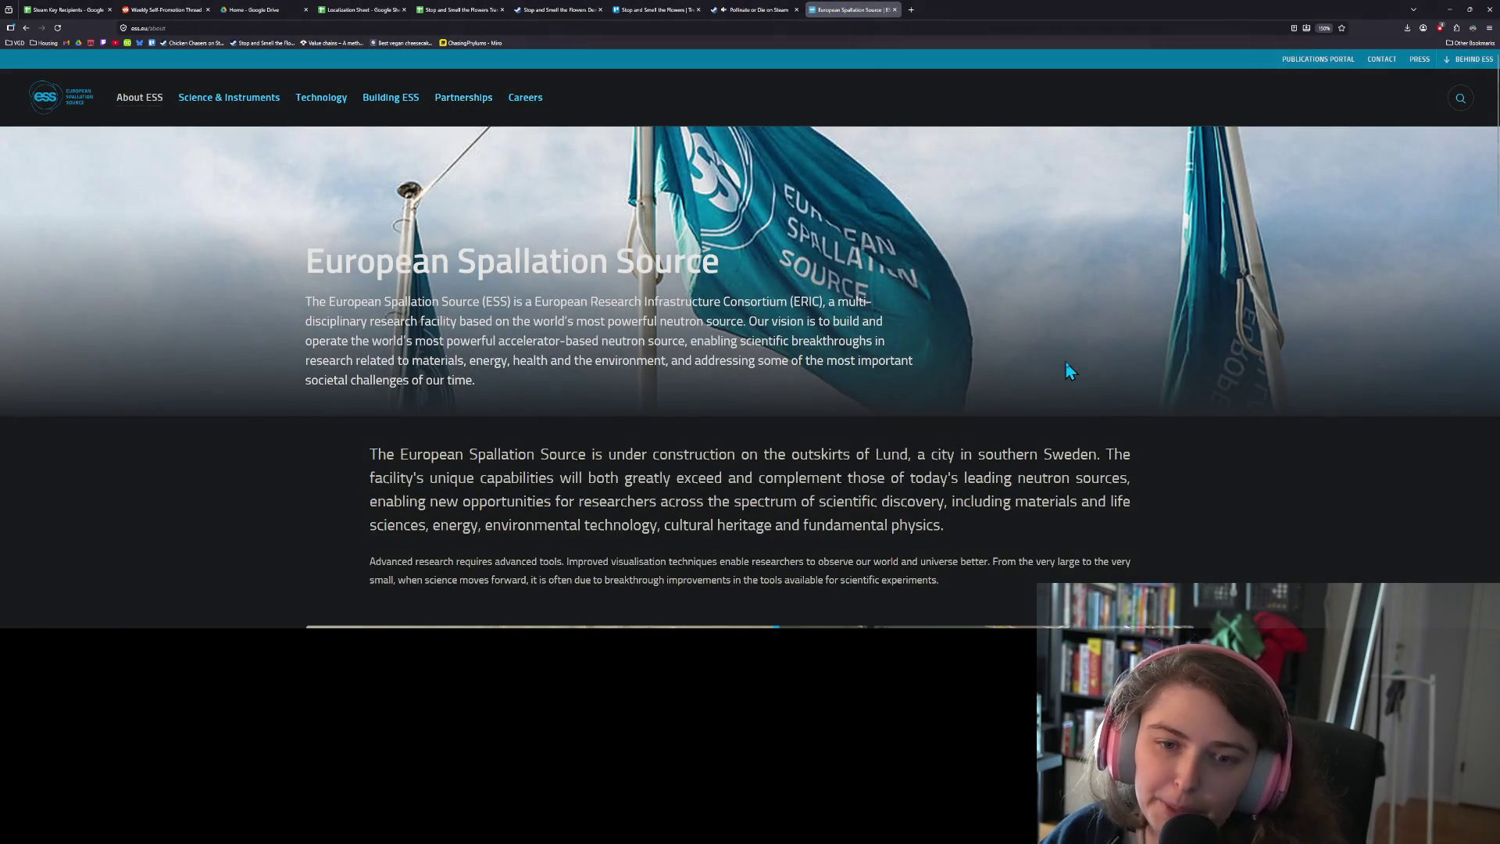
scroll(1056, 364, "down", 7)
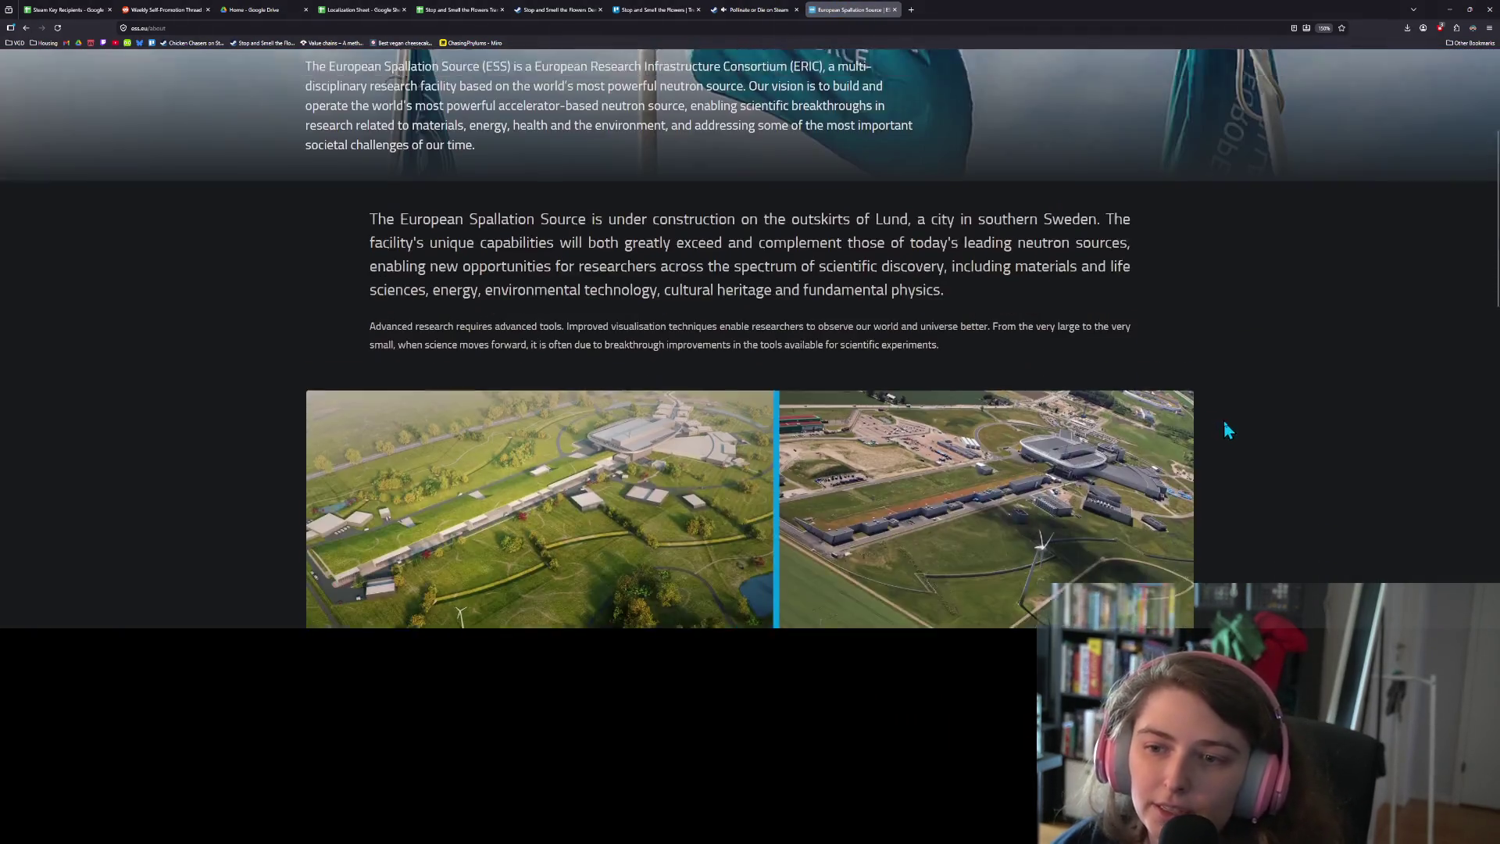
scroll(1254, 427, "up", 1)
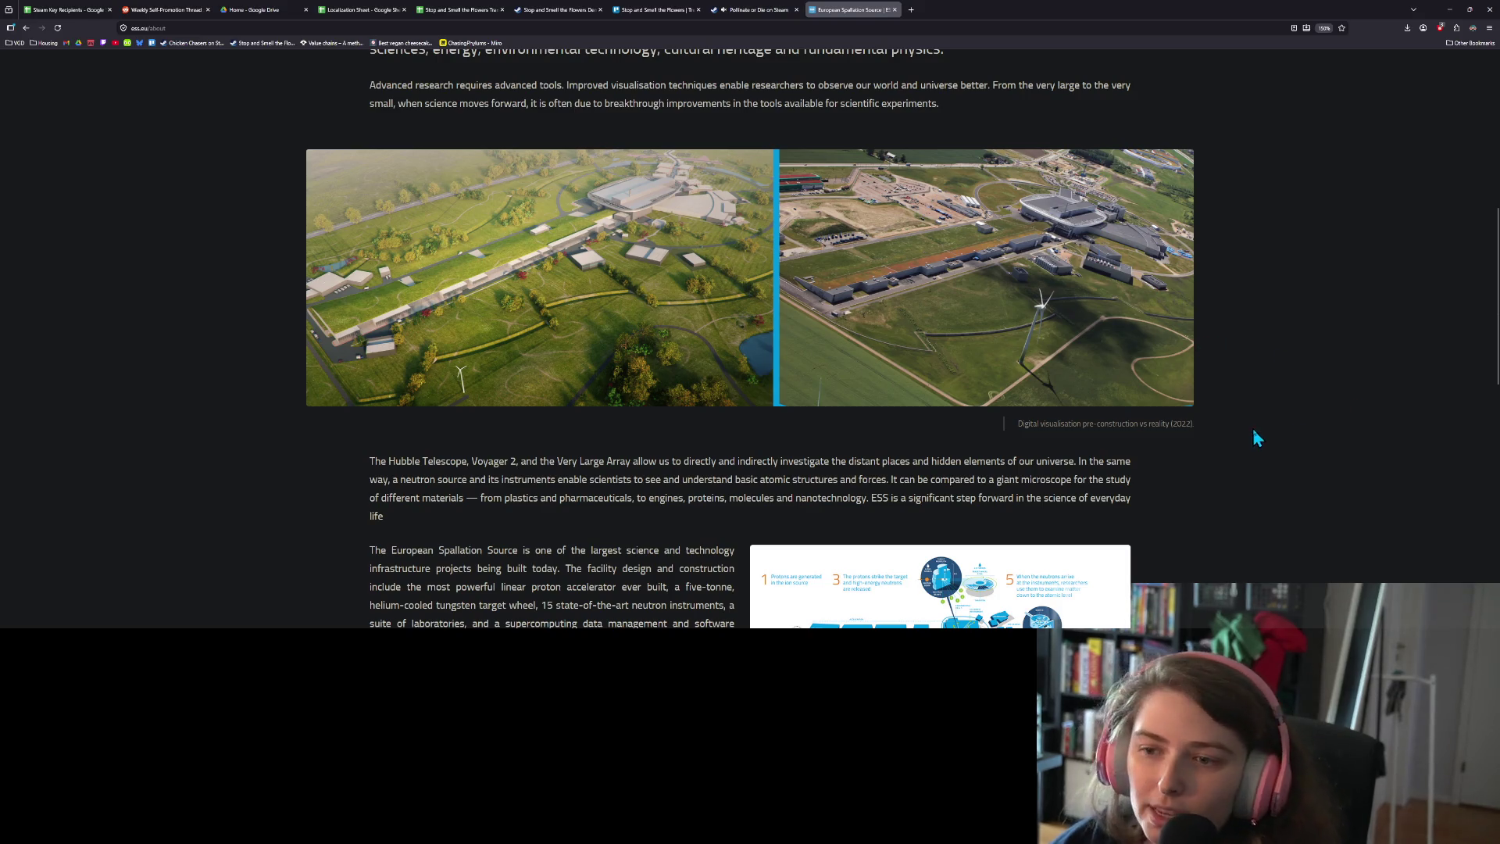
scroll(1238, 445, "down", 2)
scroll(1236, 449, "down", 7)
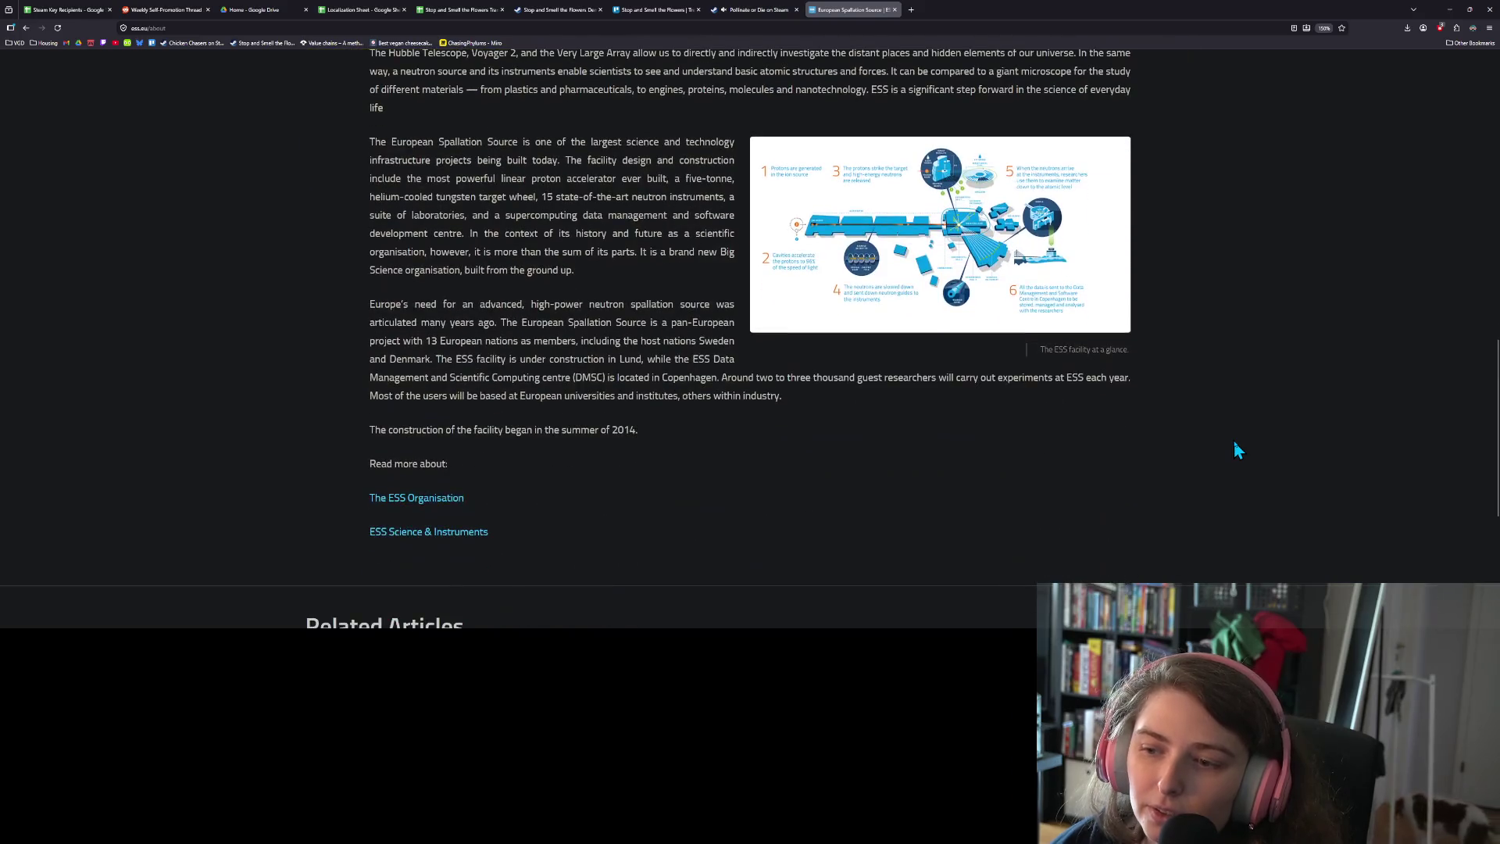
scroll(1235, 448, "down", 2)
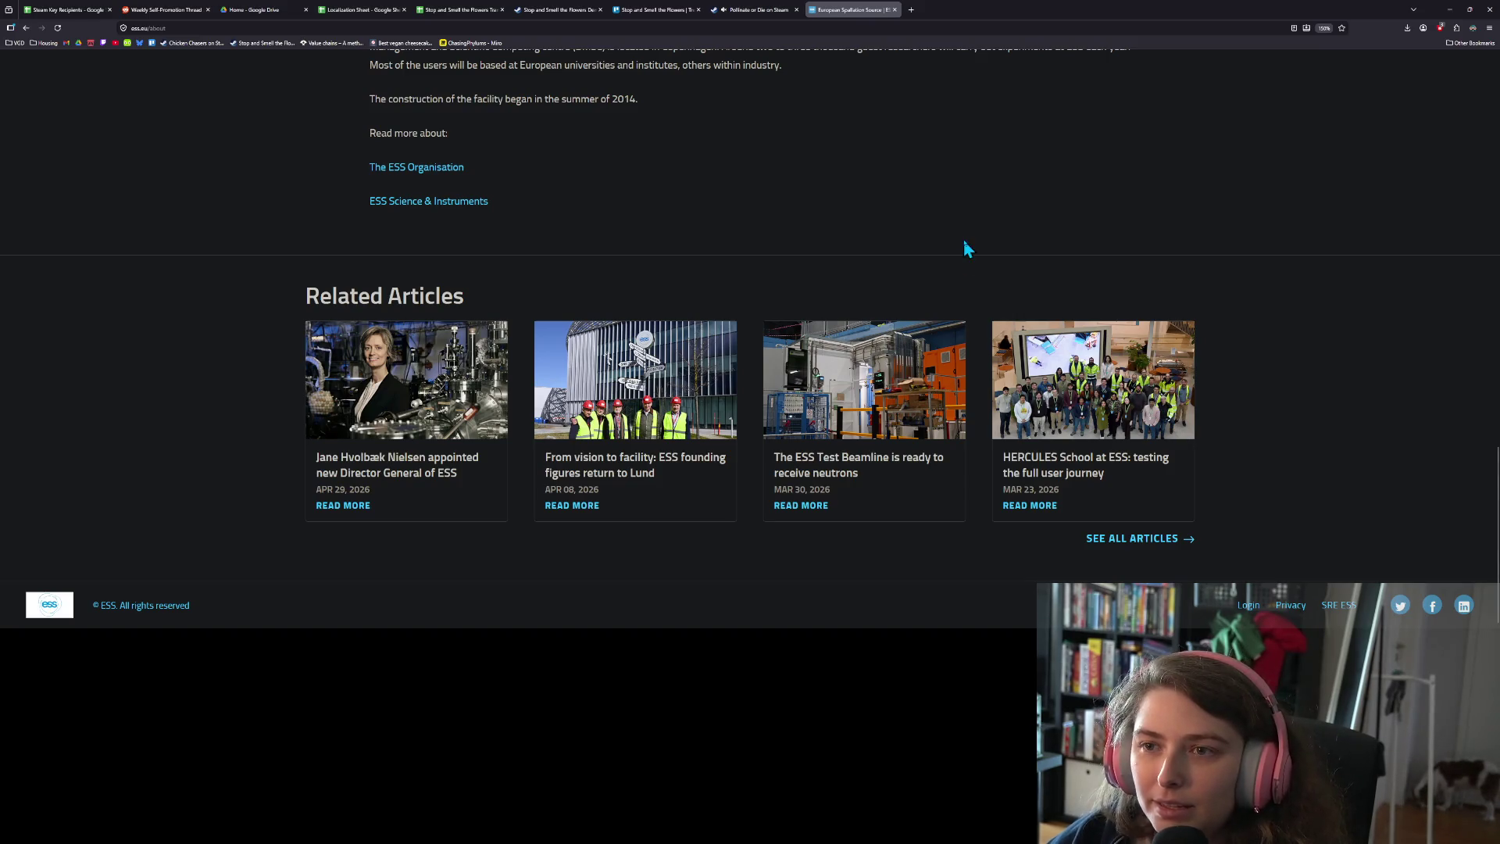
scroll(964, 241, "up", 10)
scroll(974, 241, "up", 6)
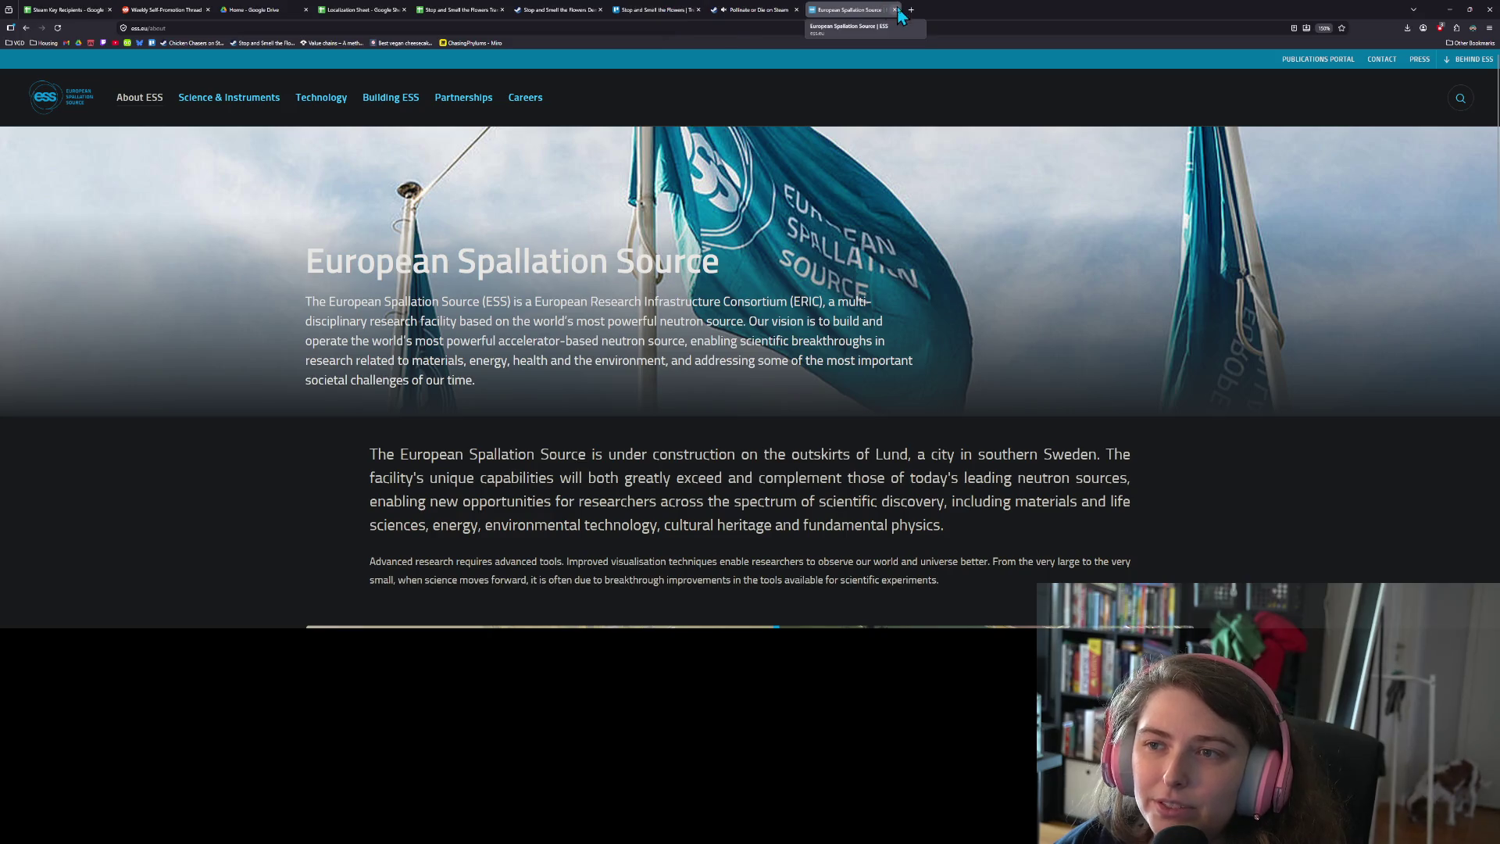
left_click(895, 11)
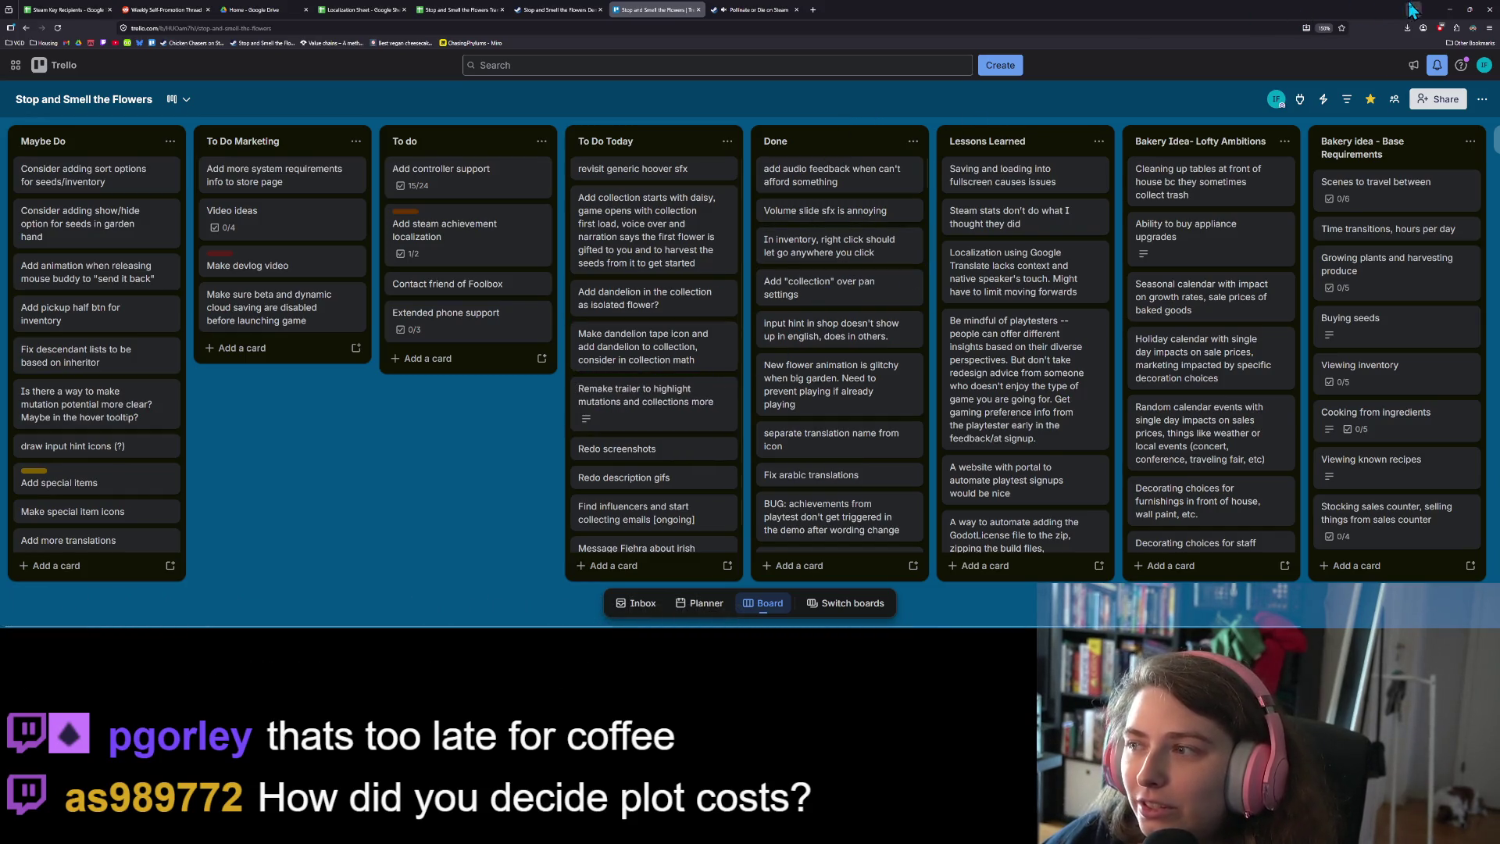
Minimize Firefox and the Godot editor to reveal Audacity and File Explorer
left_click(1449, 16)
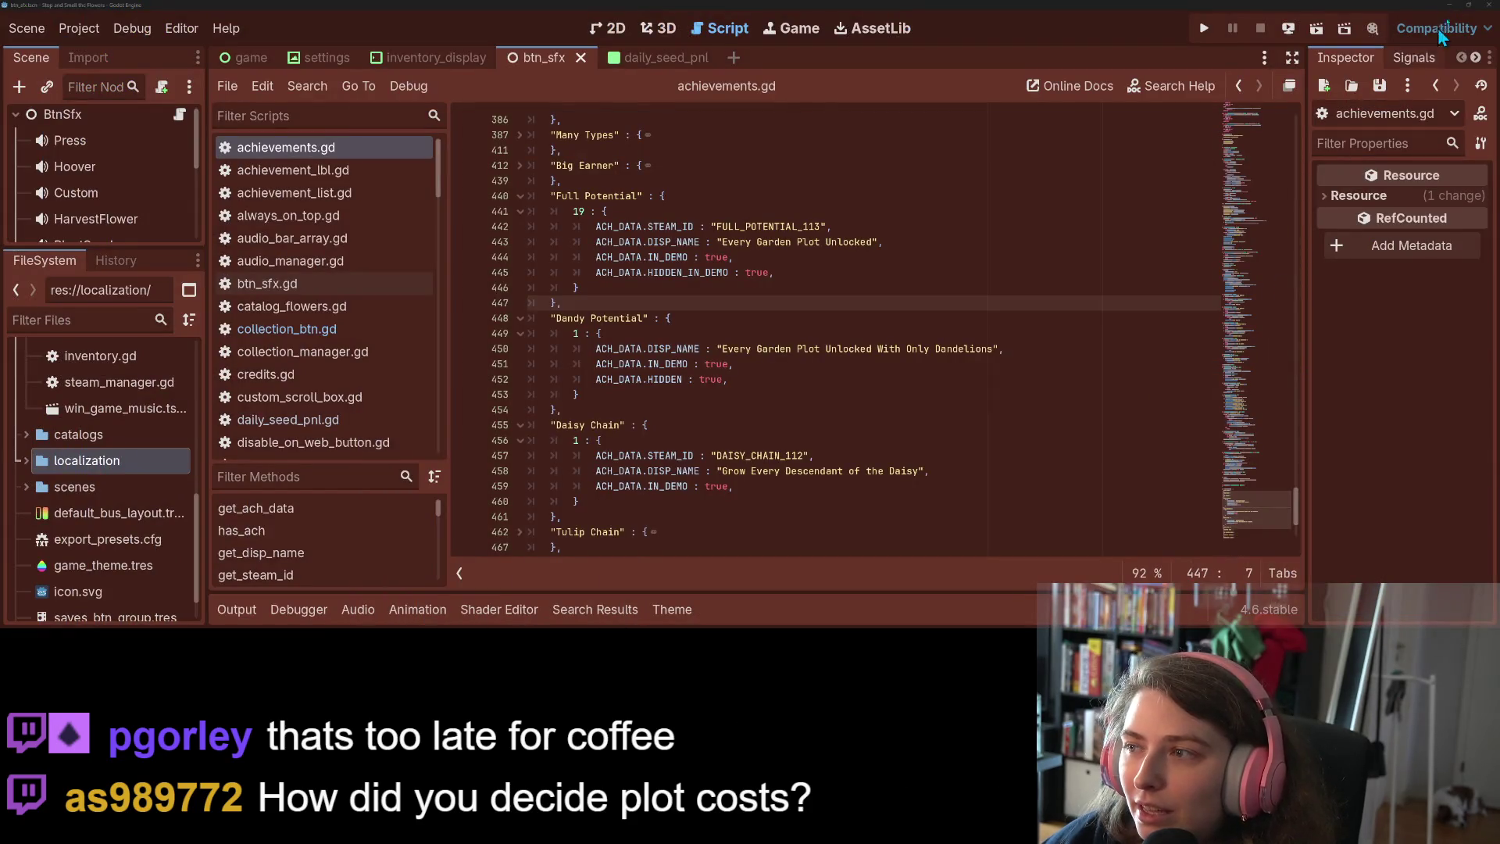
left_click(1443, 9)
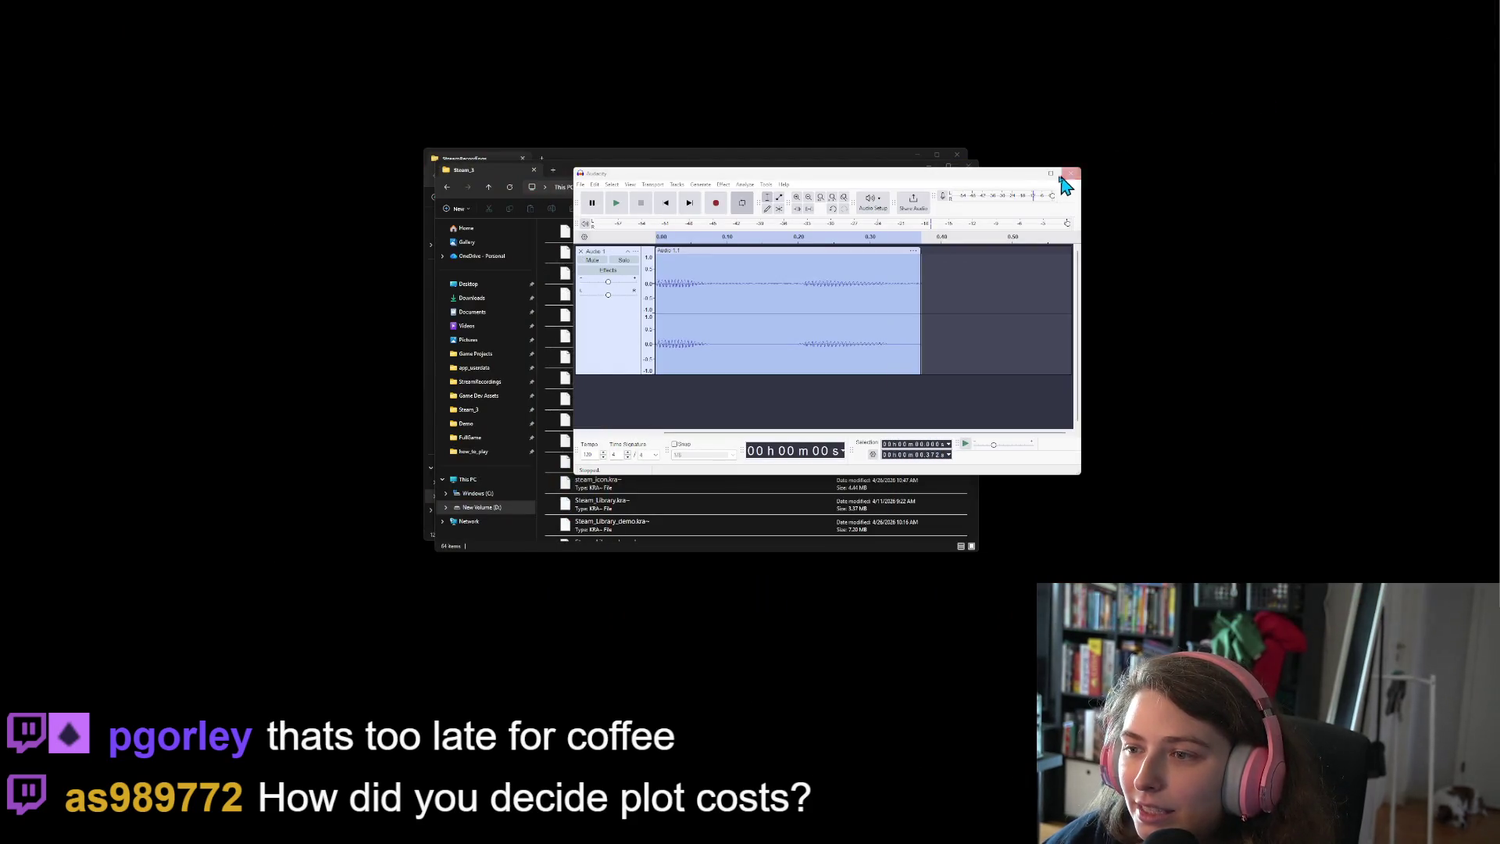
Minimize Audacity and the Steam_3 and StreamRecordings folders, then bring the To do today notes onscreen
left_click(1030, 173)
left_click(930, 167)
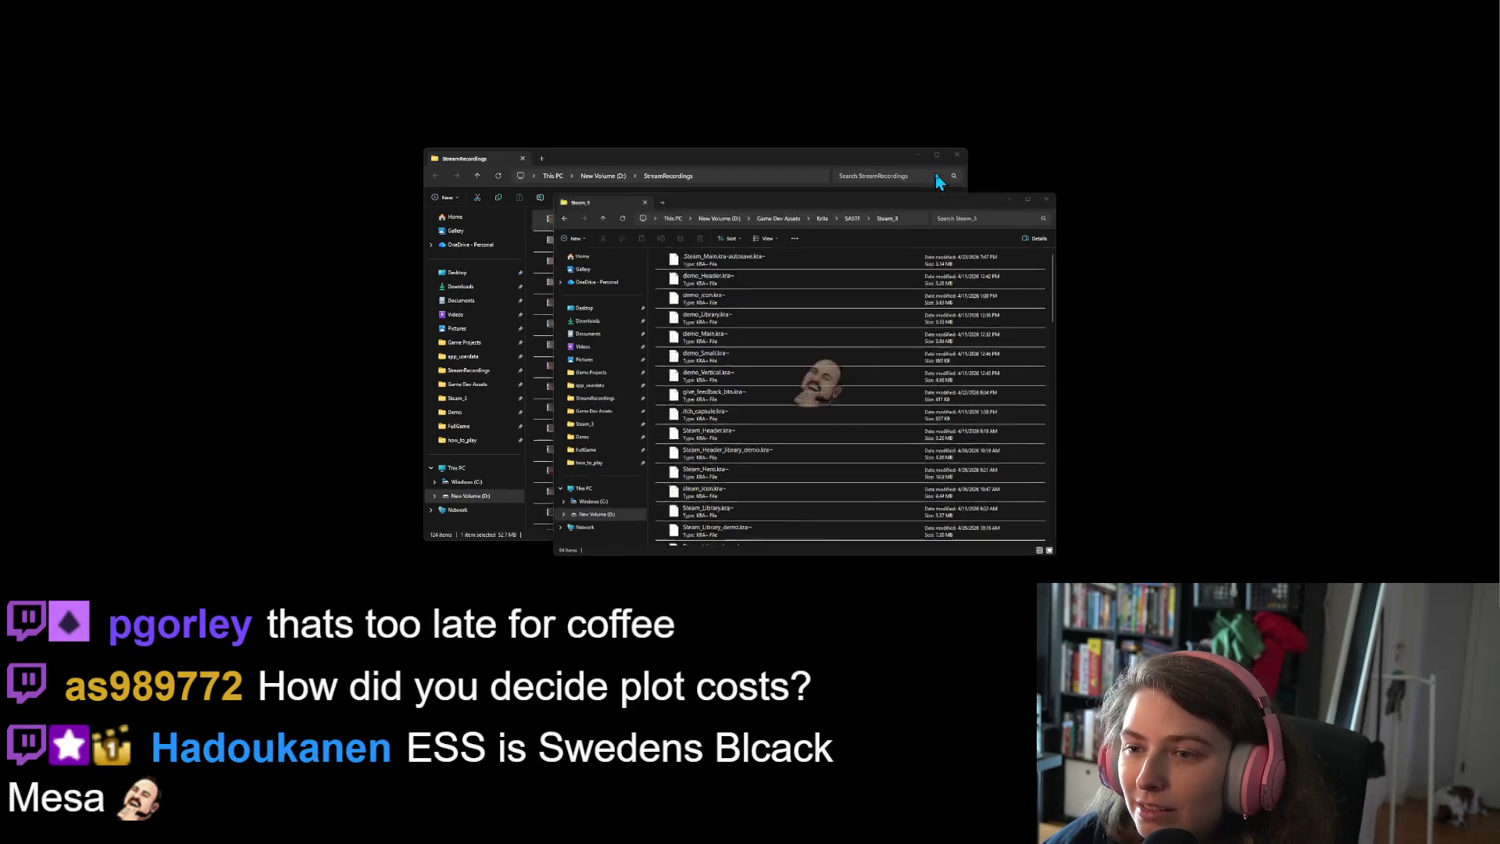
left_click(919, 156)
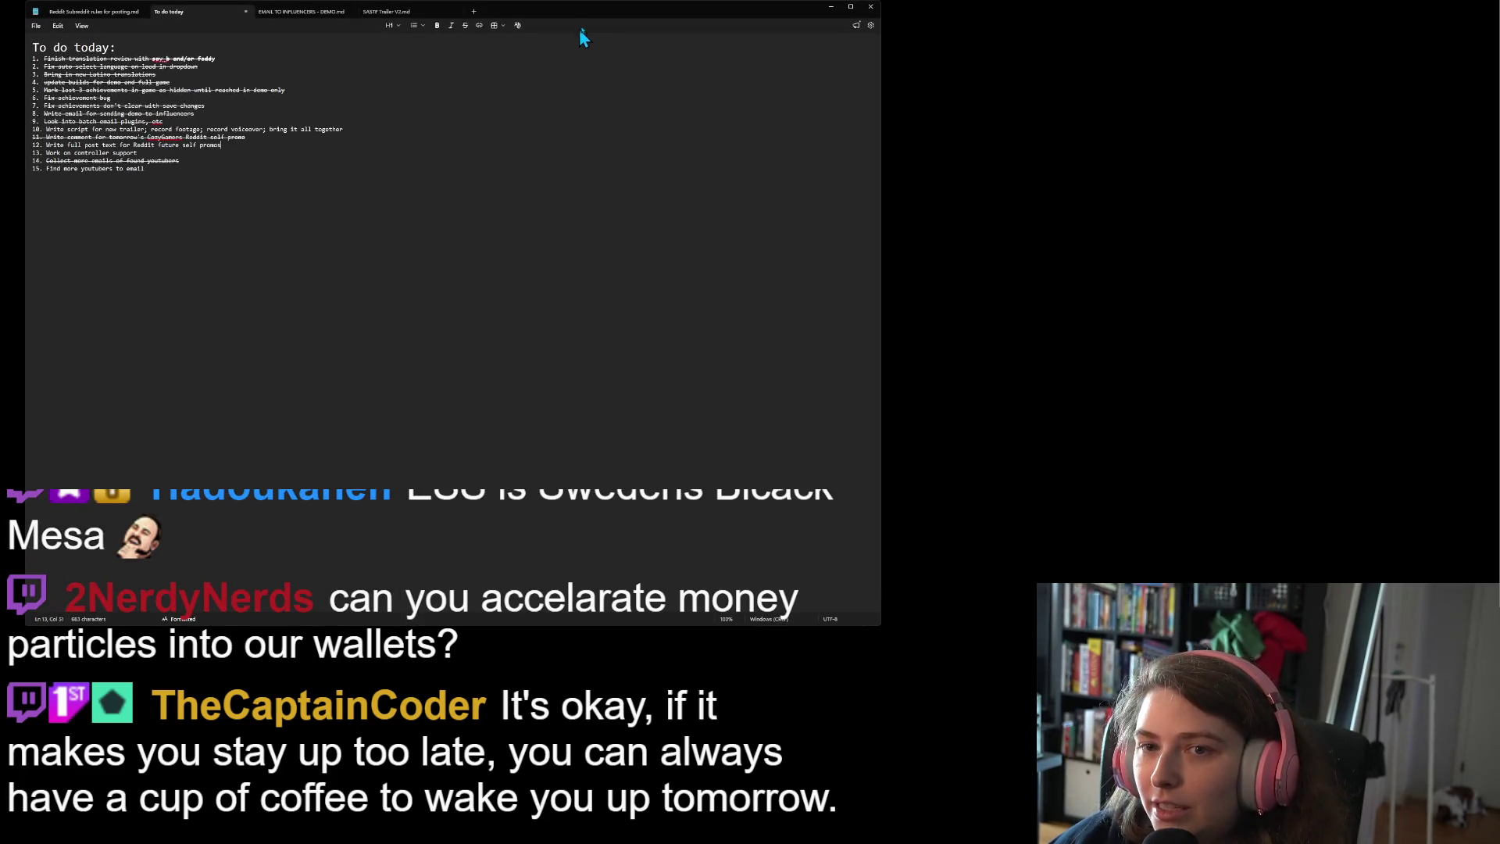
mouse_move(603, 12)
left_mouse_down()
mouse_move(995, 91)
mouse_move(1066, 54)
mouse_move(1070, 206)
mouse_move(1098, 138)
left_mouse_up()
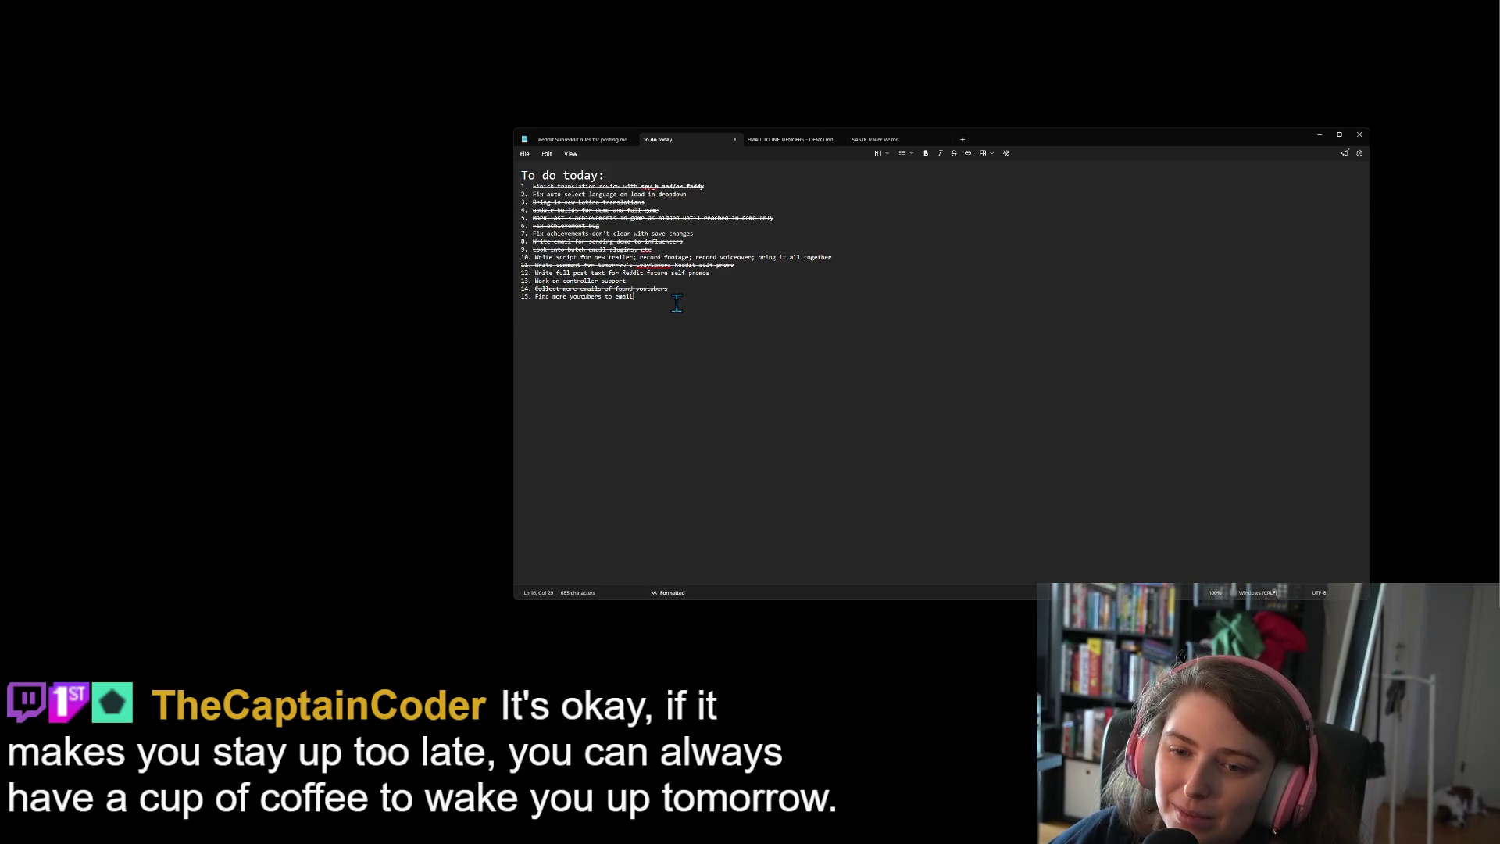
Review the EMAIL TO INFLUENCERS - DEMO note, then switch to the SASTF Trailer V2.md script
left_click(781, 144)
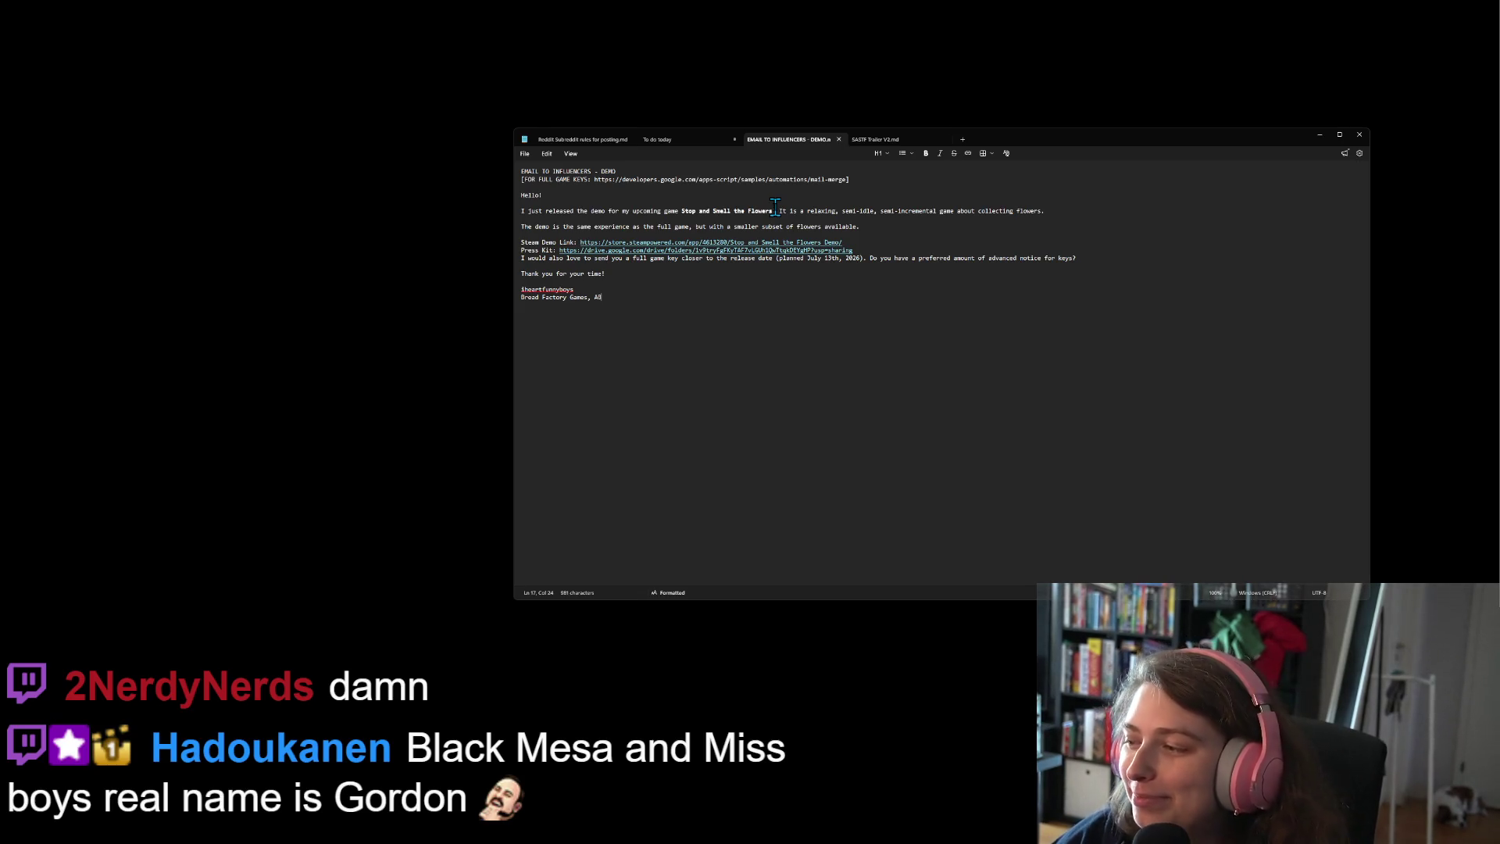
scroll(992, 390, "up", 6)
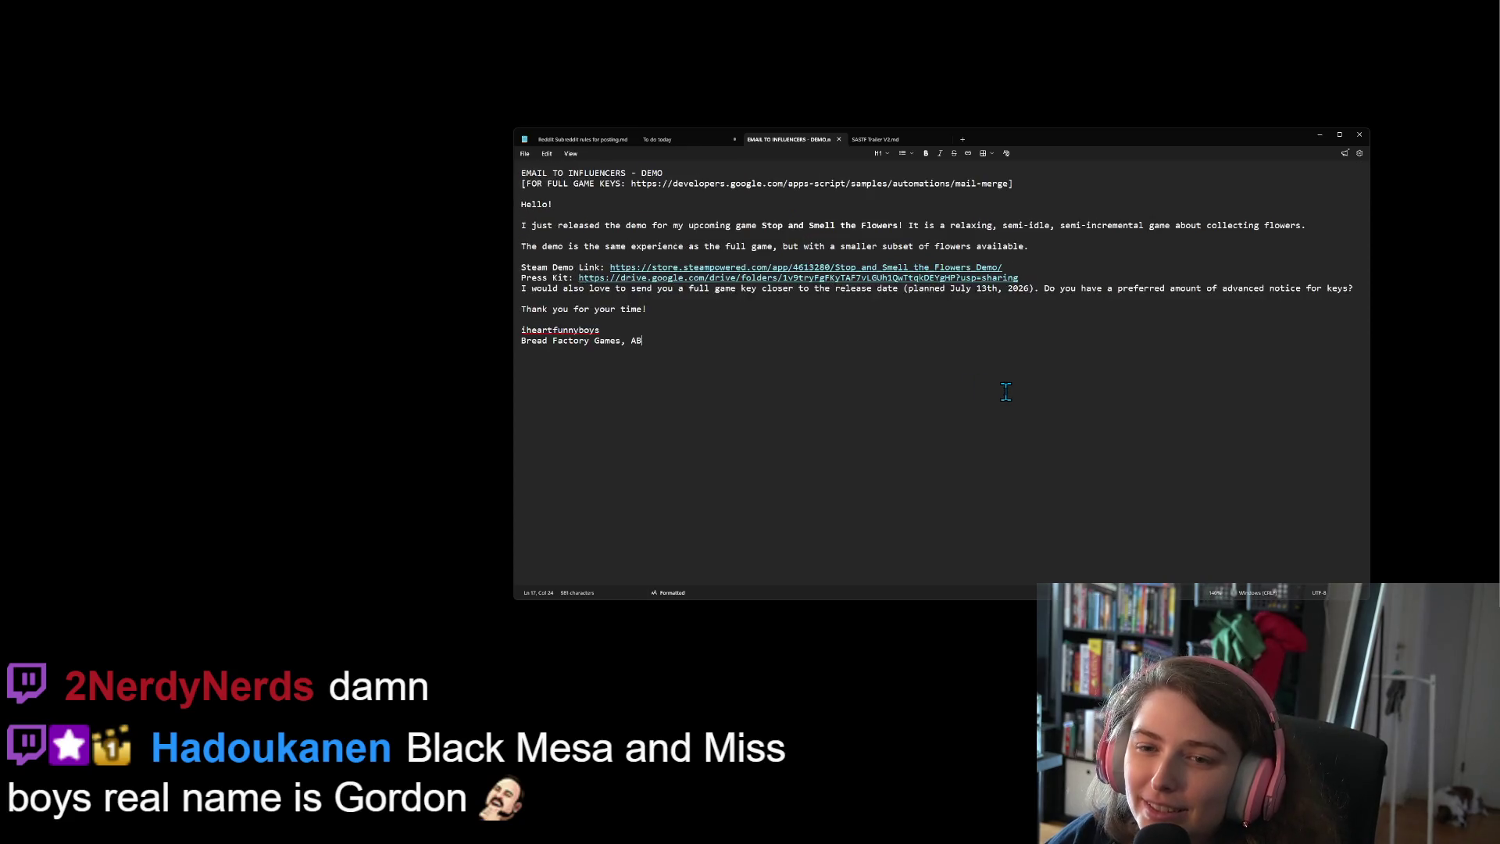
scroll(1006, 392, "up", 3)
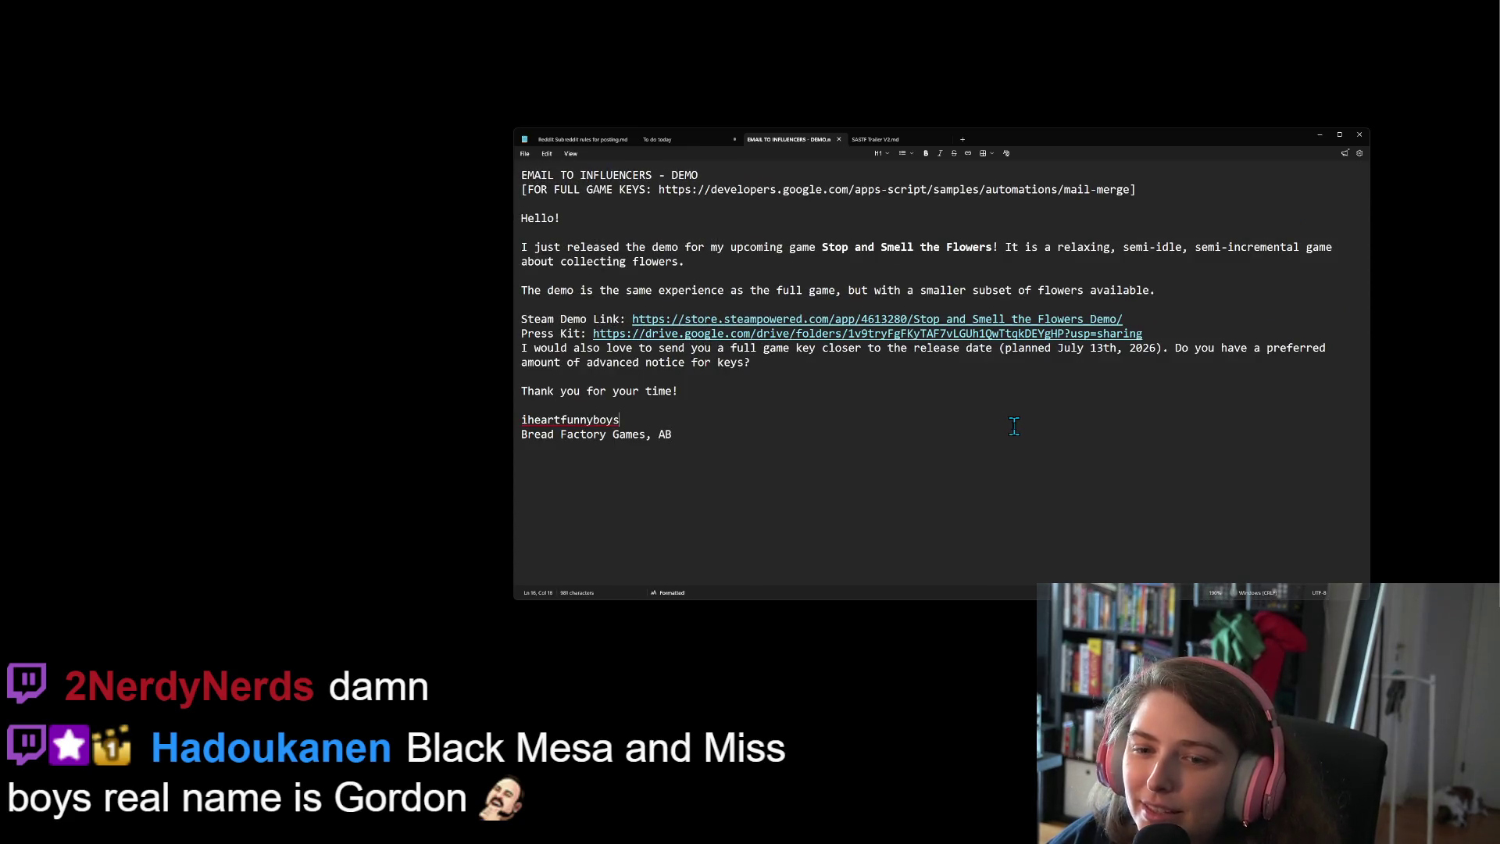
left_click(1007, 464)
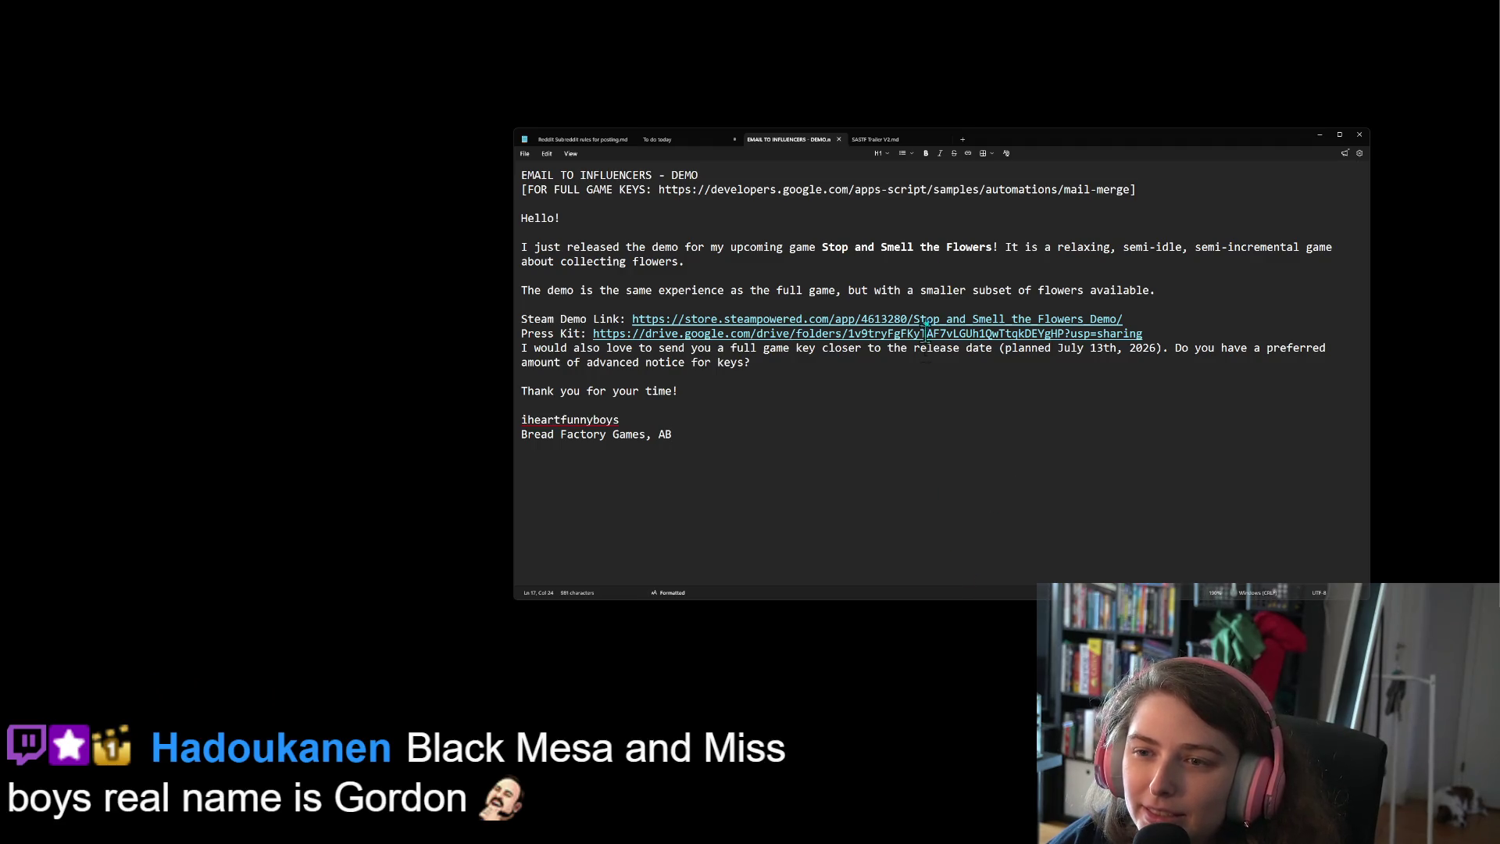
left_click(906, 139)
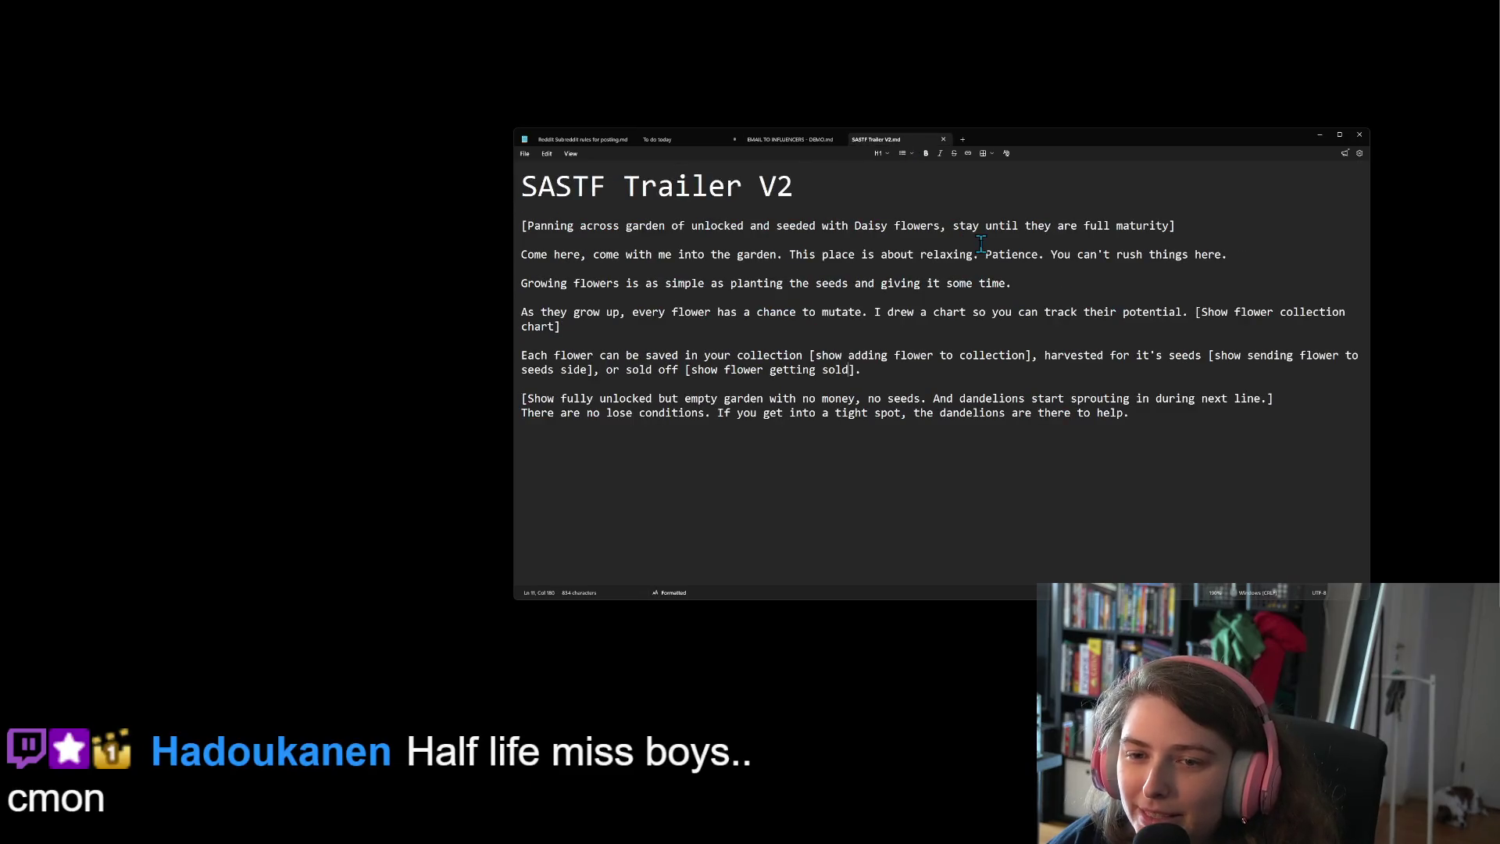
Add two blank lines at the end of the script, after the dandelion narration line
scroll(1055, 439, "up", 1)
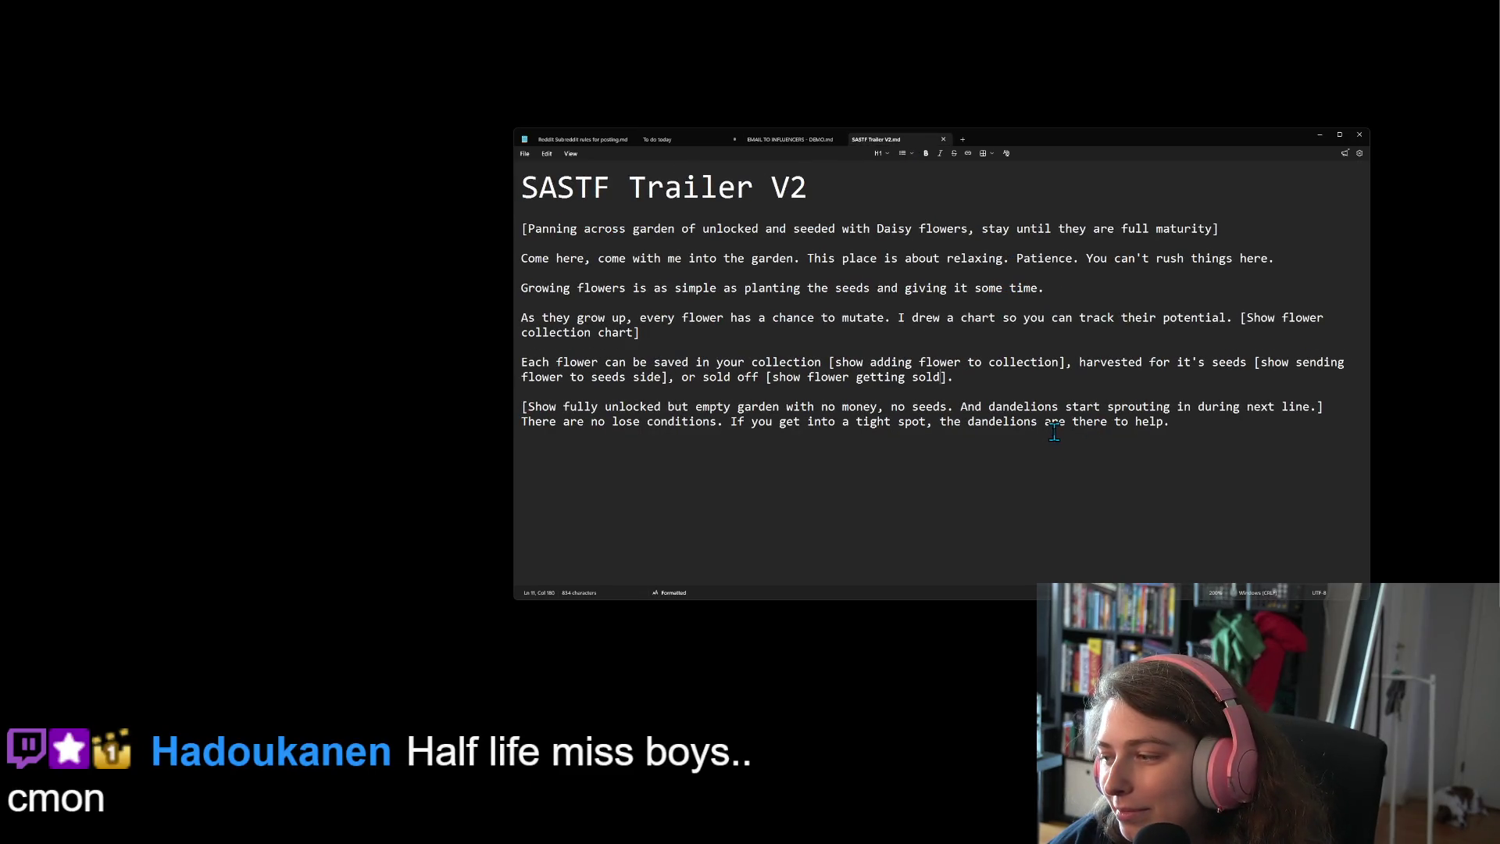
key("ctrl+End")
key("Return")
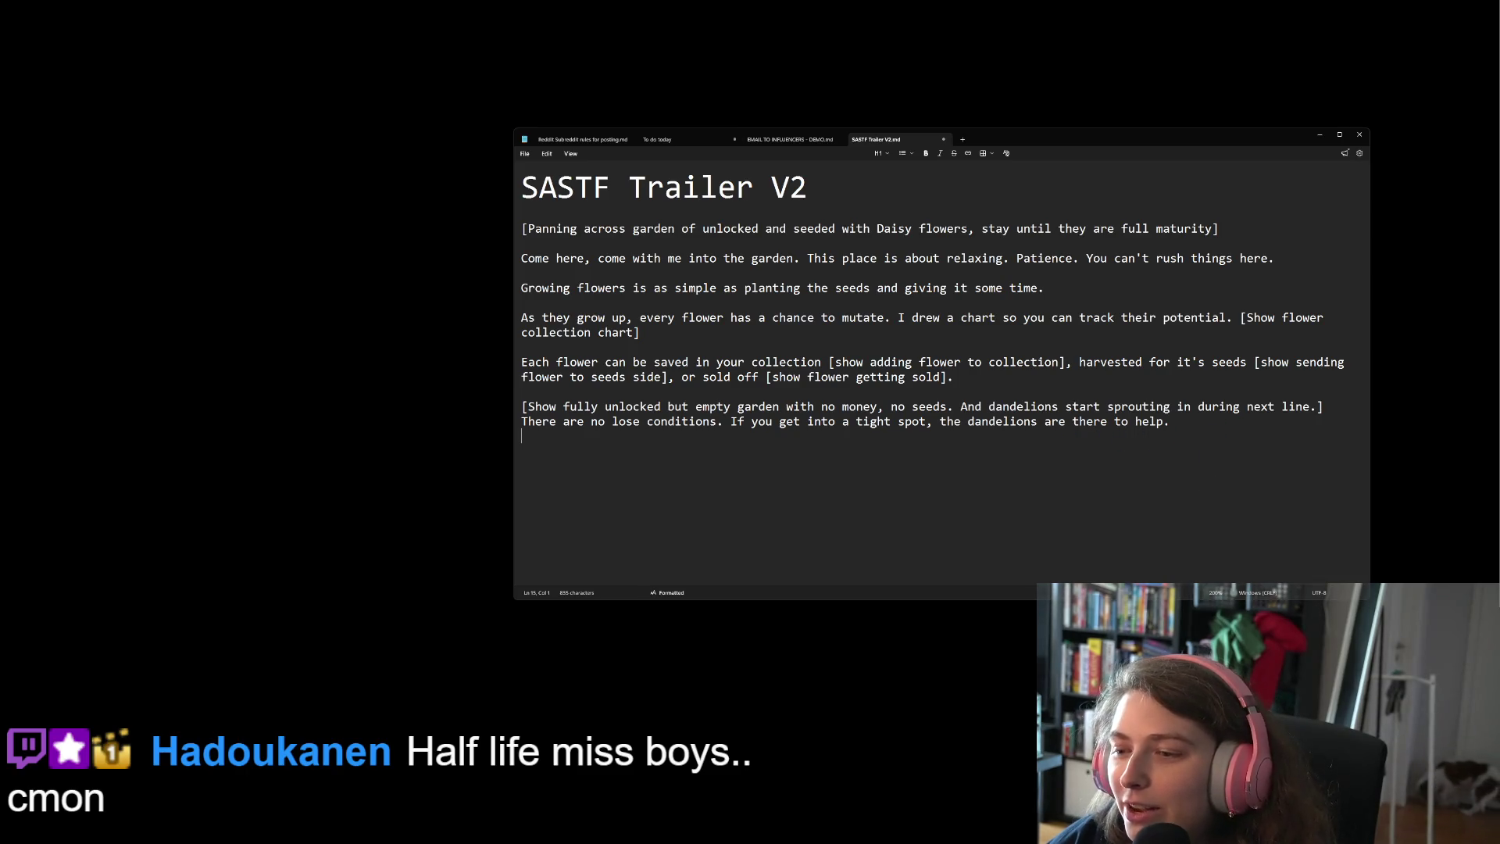
key("Return")
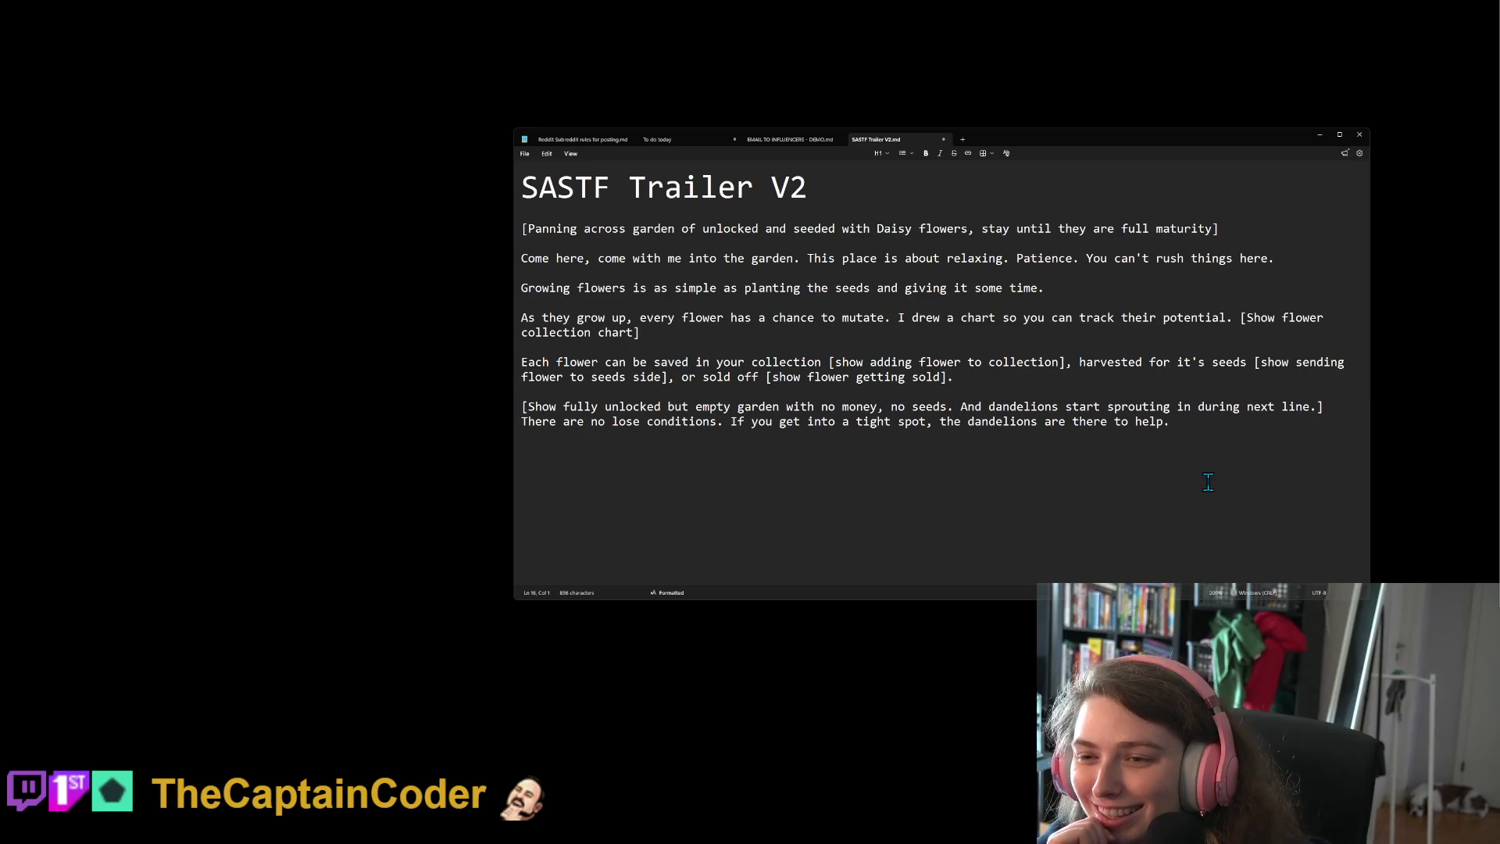
Maximize the SASTF Trailer V2 Notepad window and scroll up through the script
double_click(1174, 141)
scroll(812, 312, "up", 4)
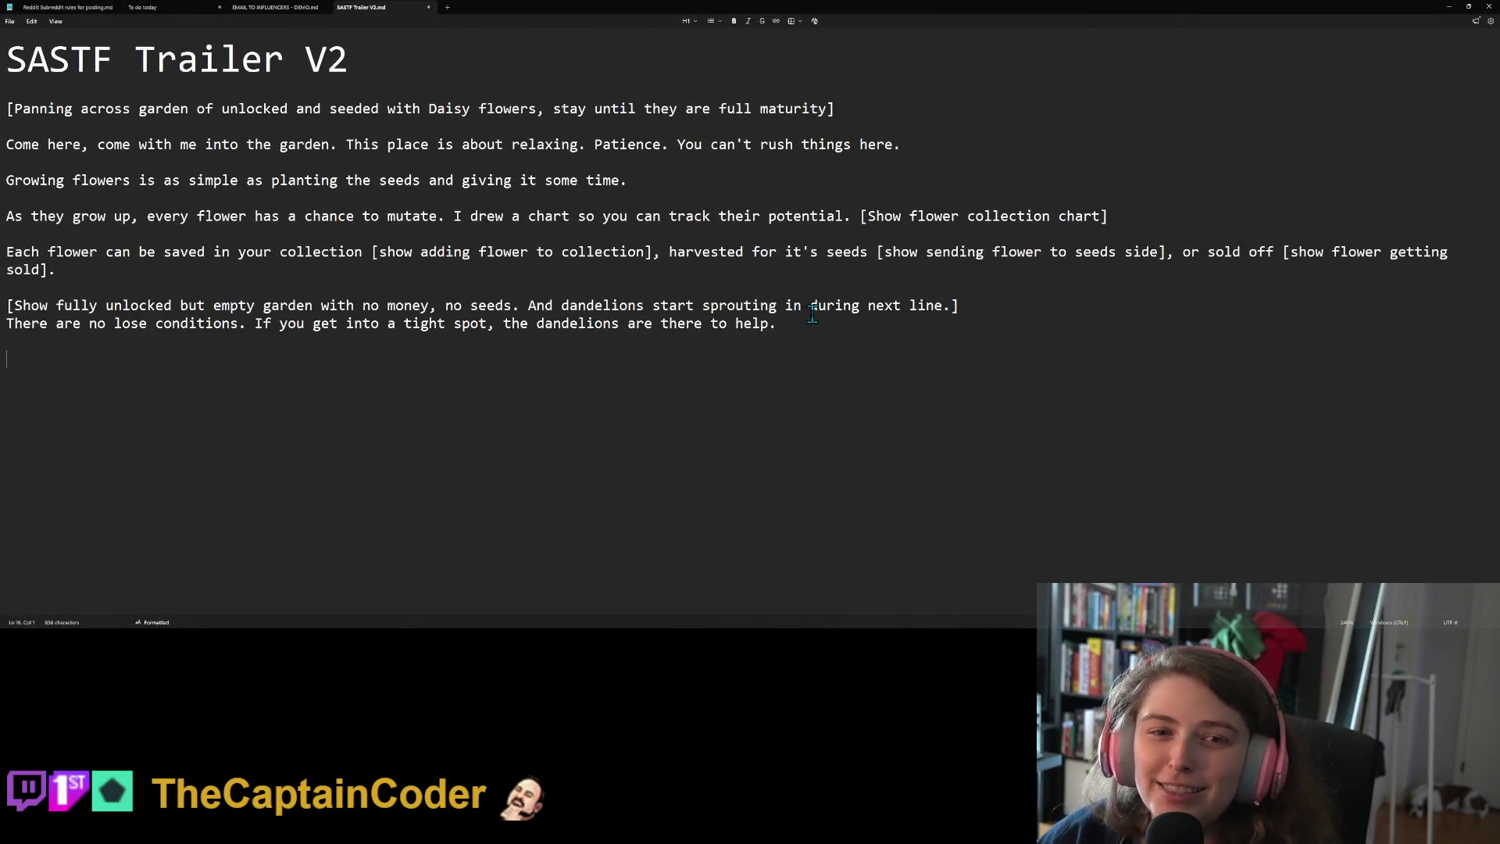
scroll(812, 313, "up", 3)
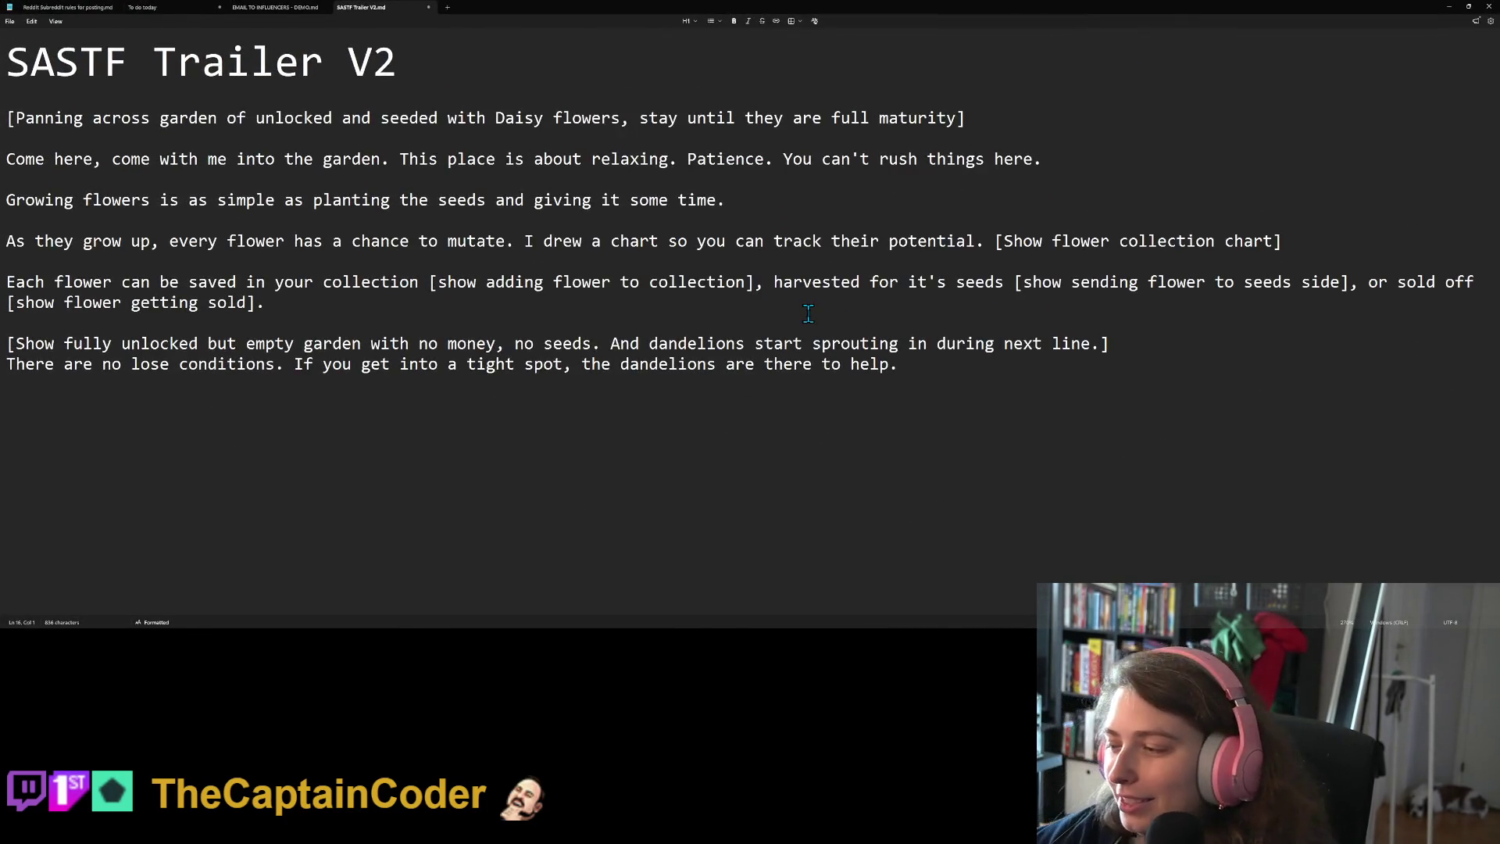
scroll(781, 412, "up", 3)
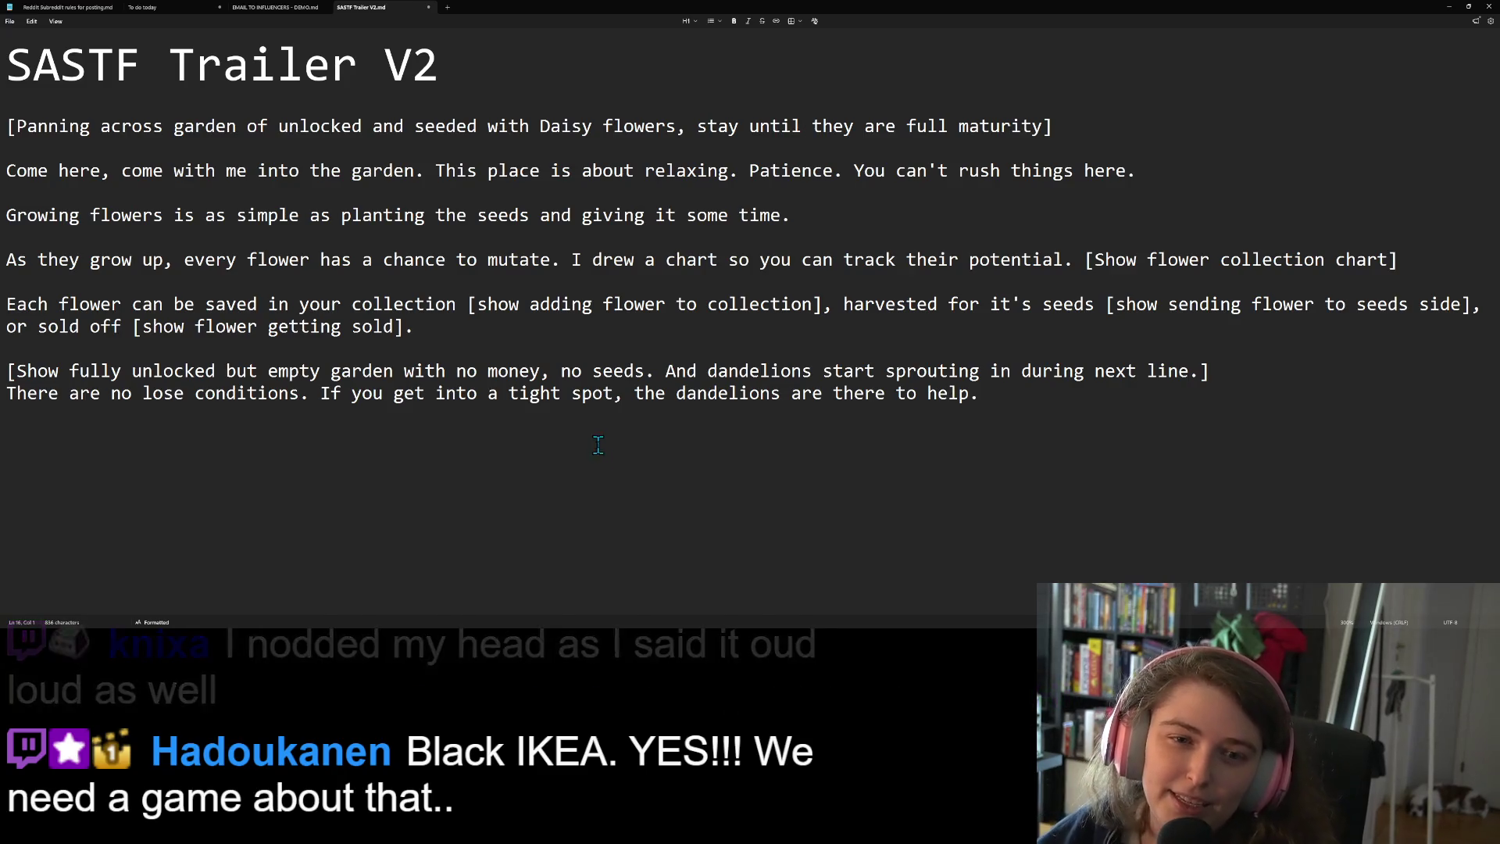
left_click(94, 168)
double_click(95, 168)
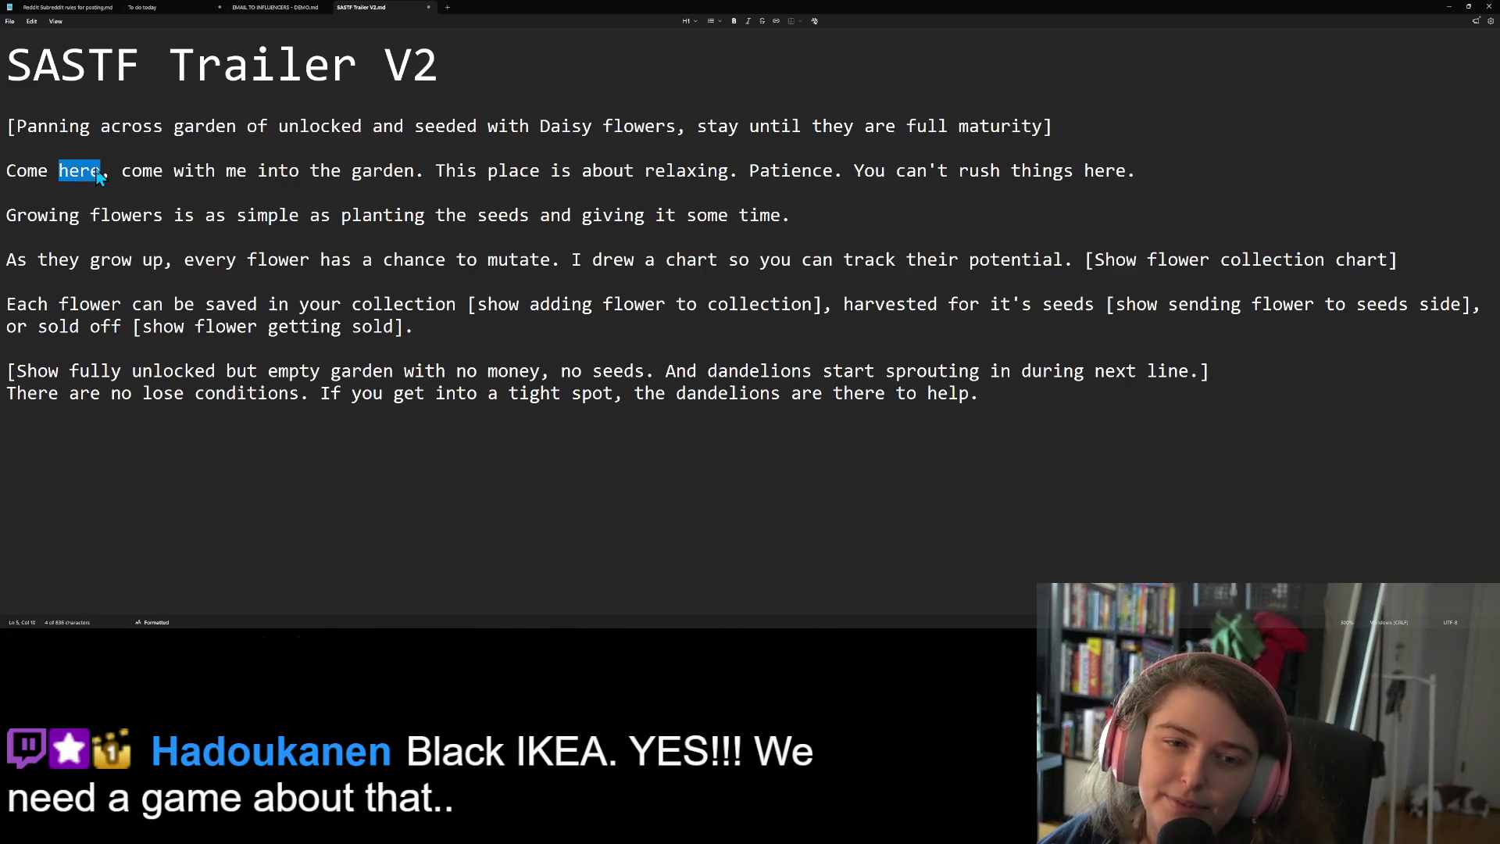
left_click(268, 170)
left_click(517, 190)
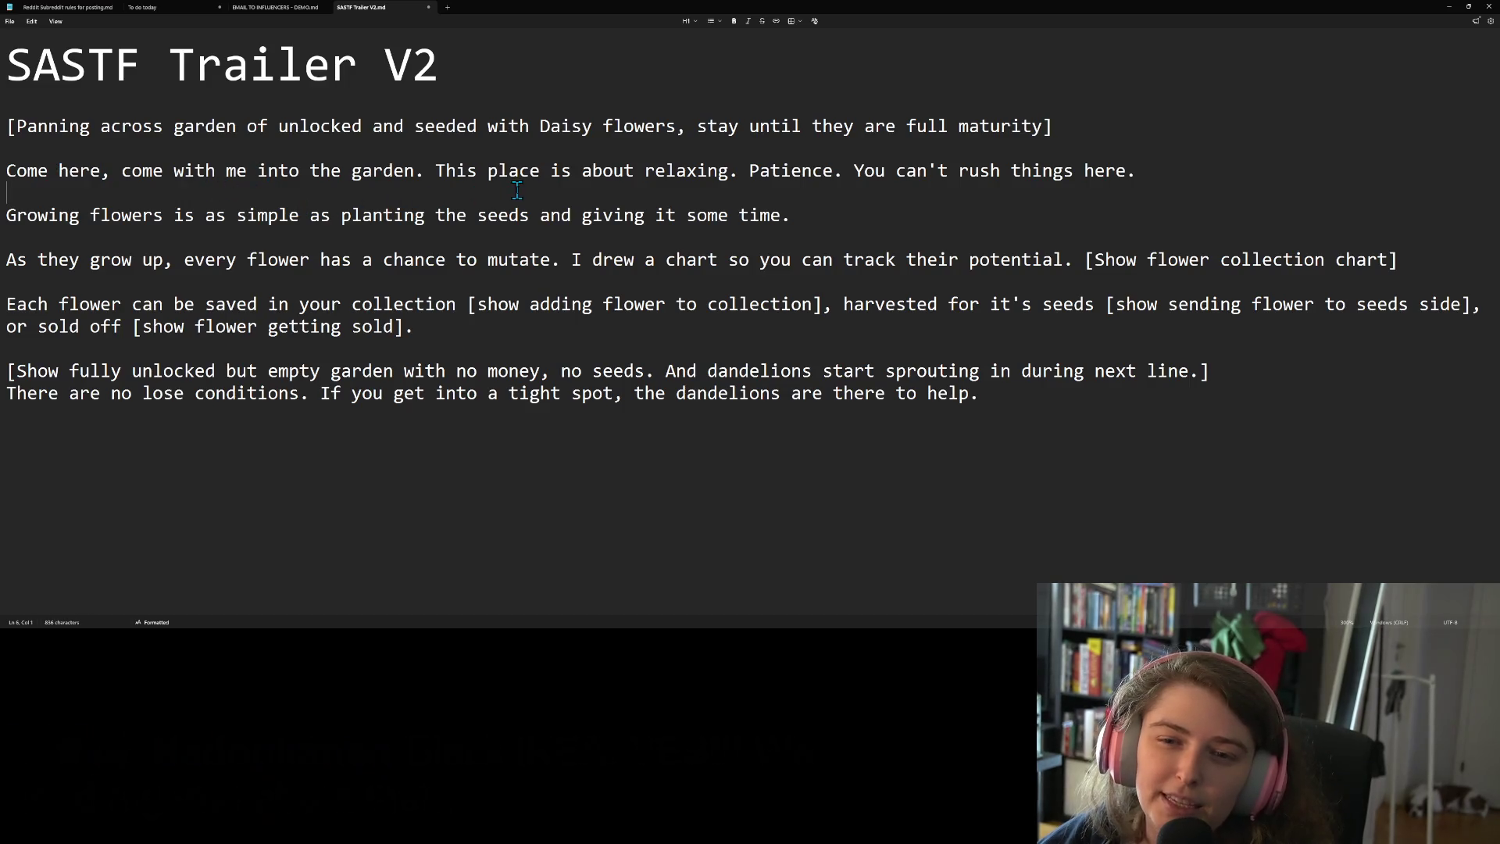
left_click(448, 172)
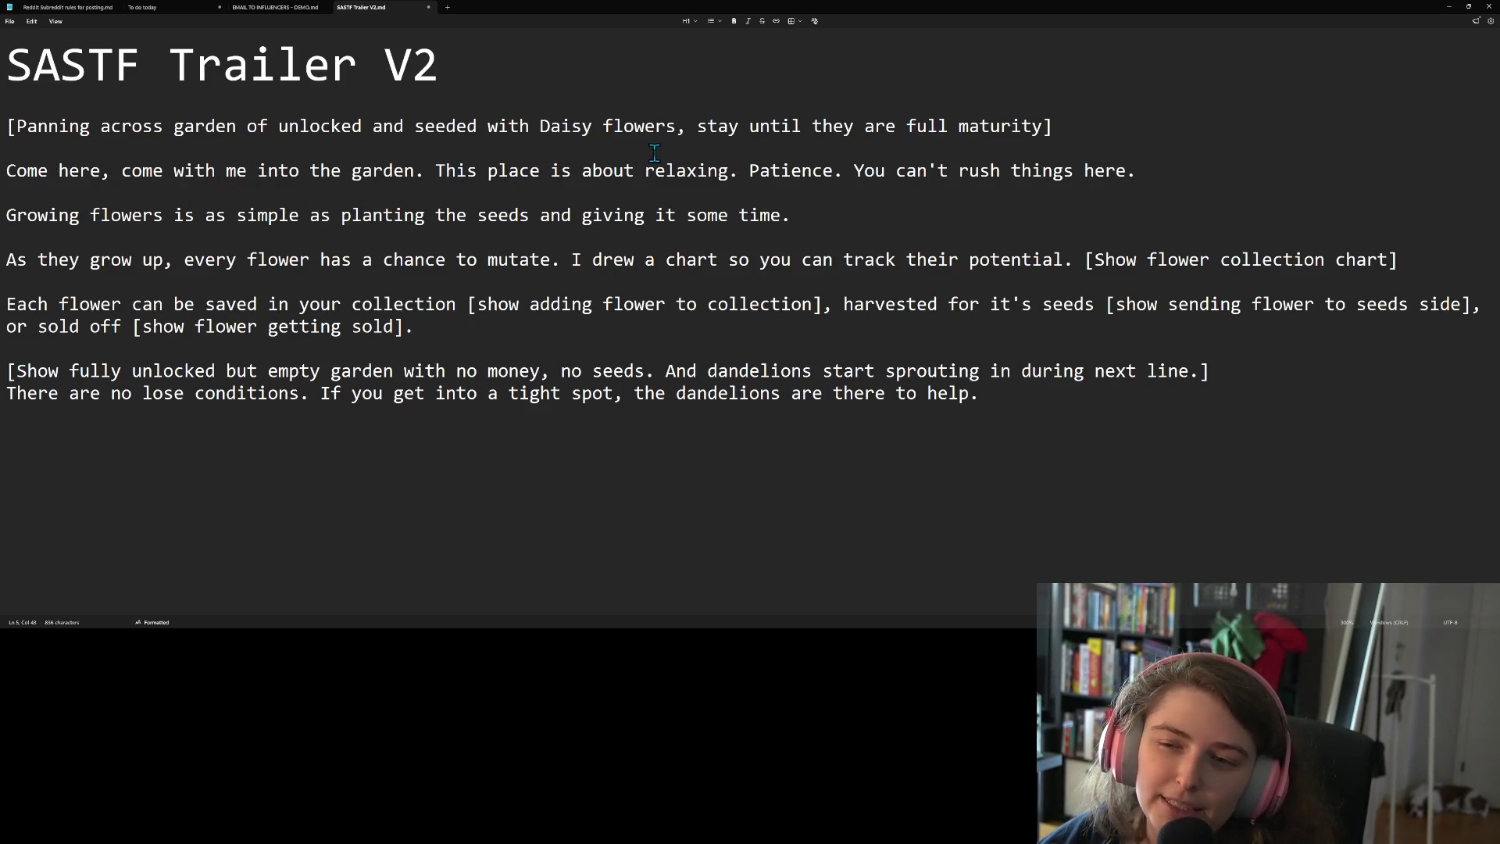
left_click(1144, 171)
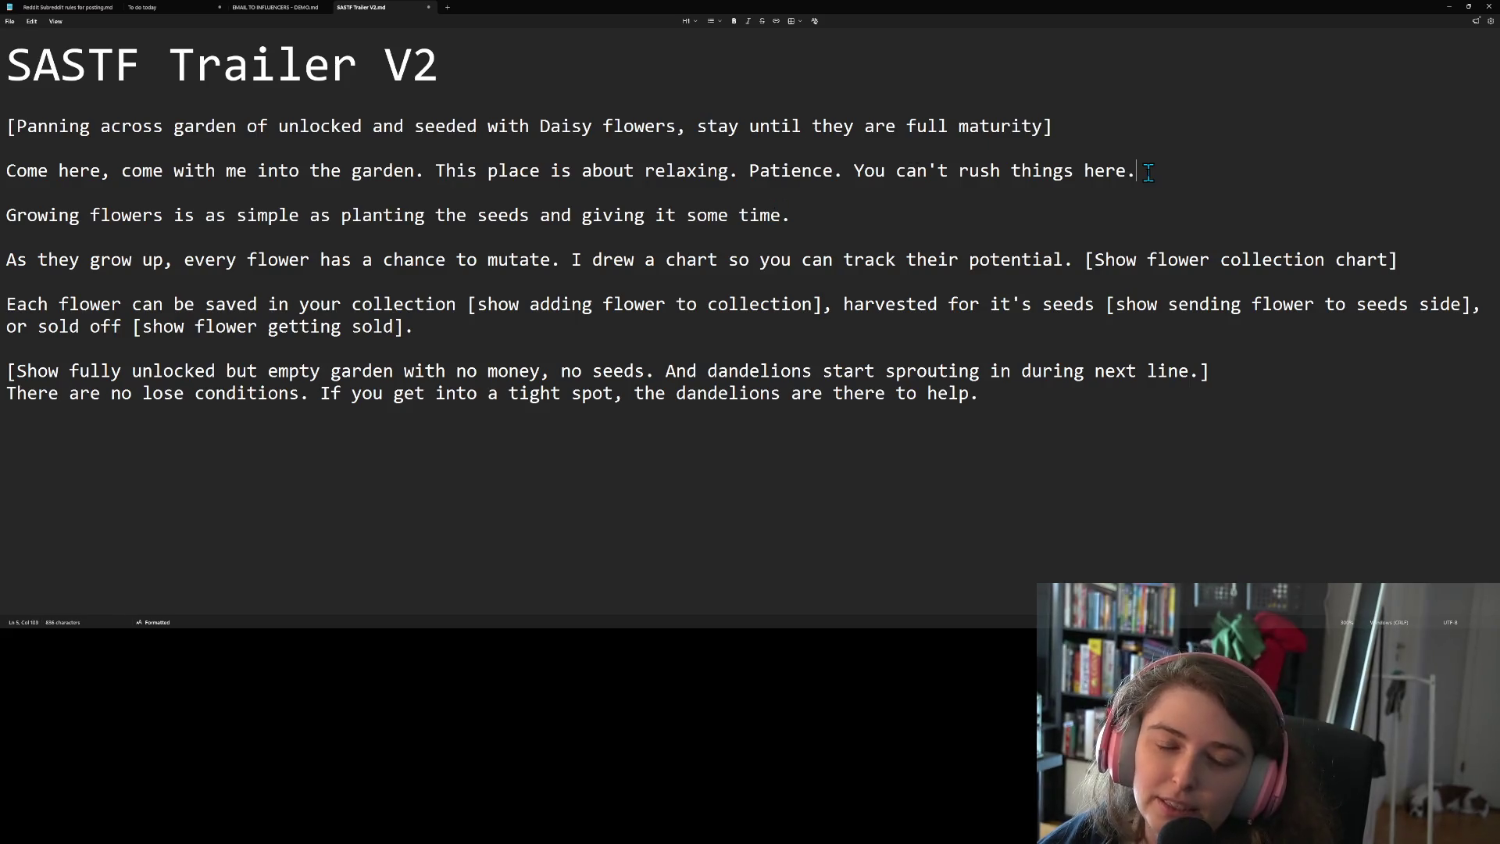
left_click(477, 217)
left_click(789, 219)
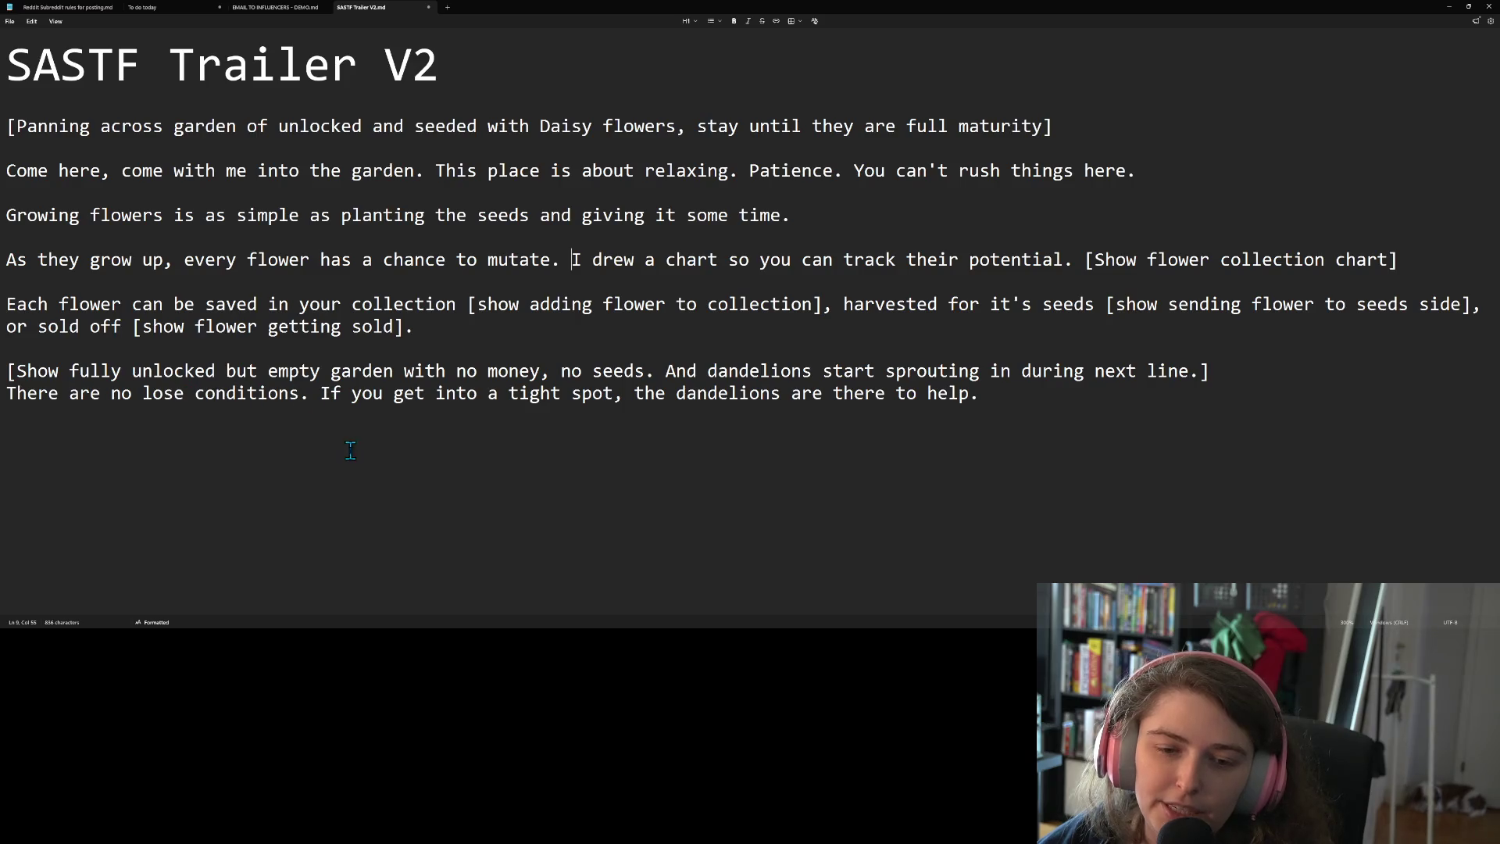
left_click(943, 429)
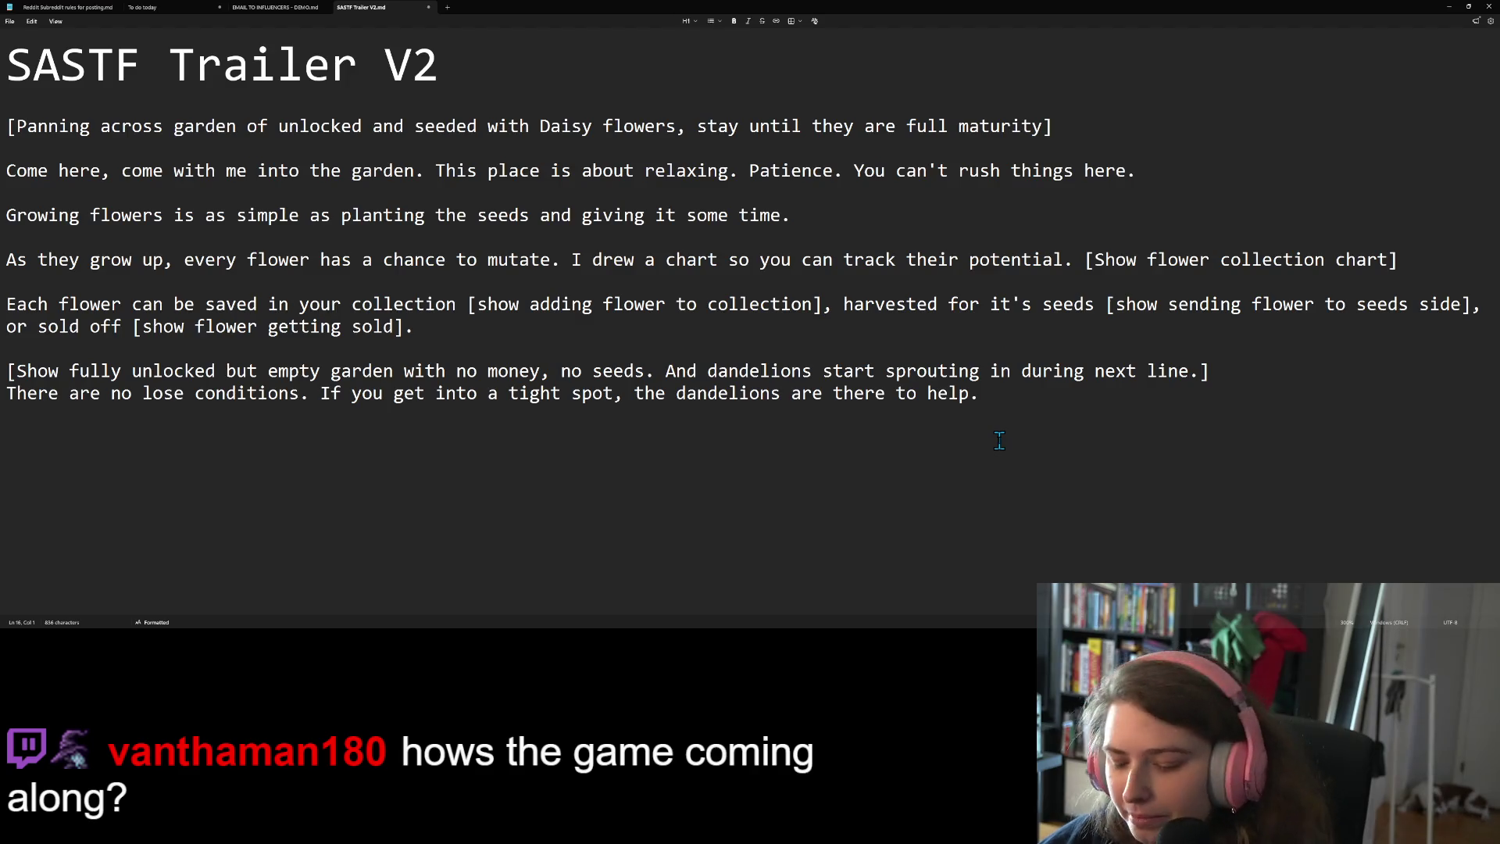
Write '[Show always on top mode]' on the empty line and start a new line below it
type("[")
type("Show ")
type("top o")
type("f wi")
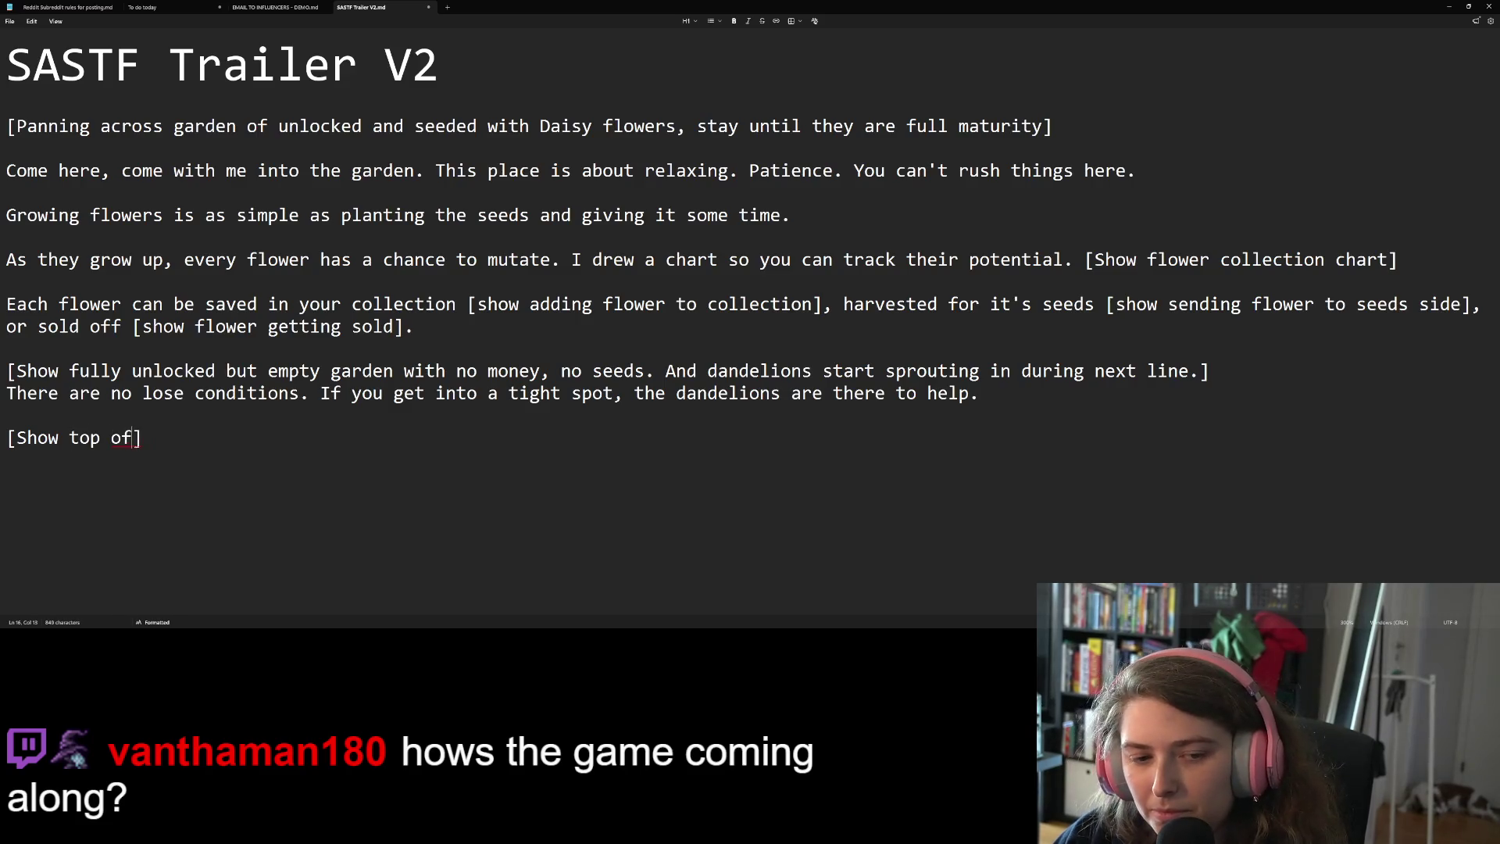
key("BackSpace")
type("indow")
key("BackSpace")
key("BackSpace")
key("BackSpace")
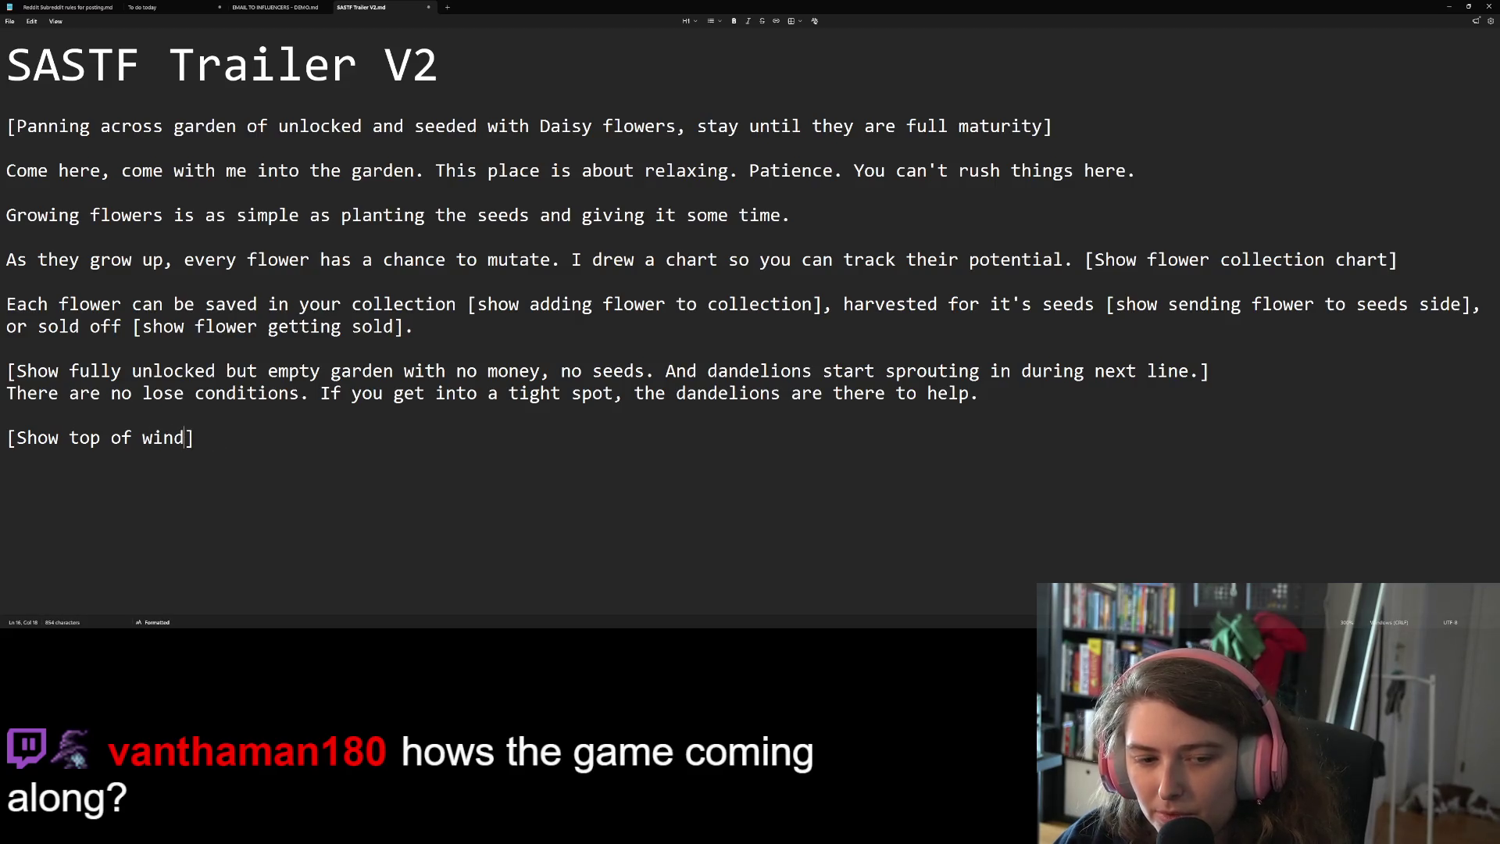
key("BackSpace")
key("BackSpace")
key("BackSpace")
type("always")
key("BackSpace")
key("BackSpace")
key("BackSpace")
type("ays on top mode")
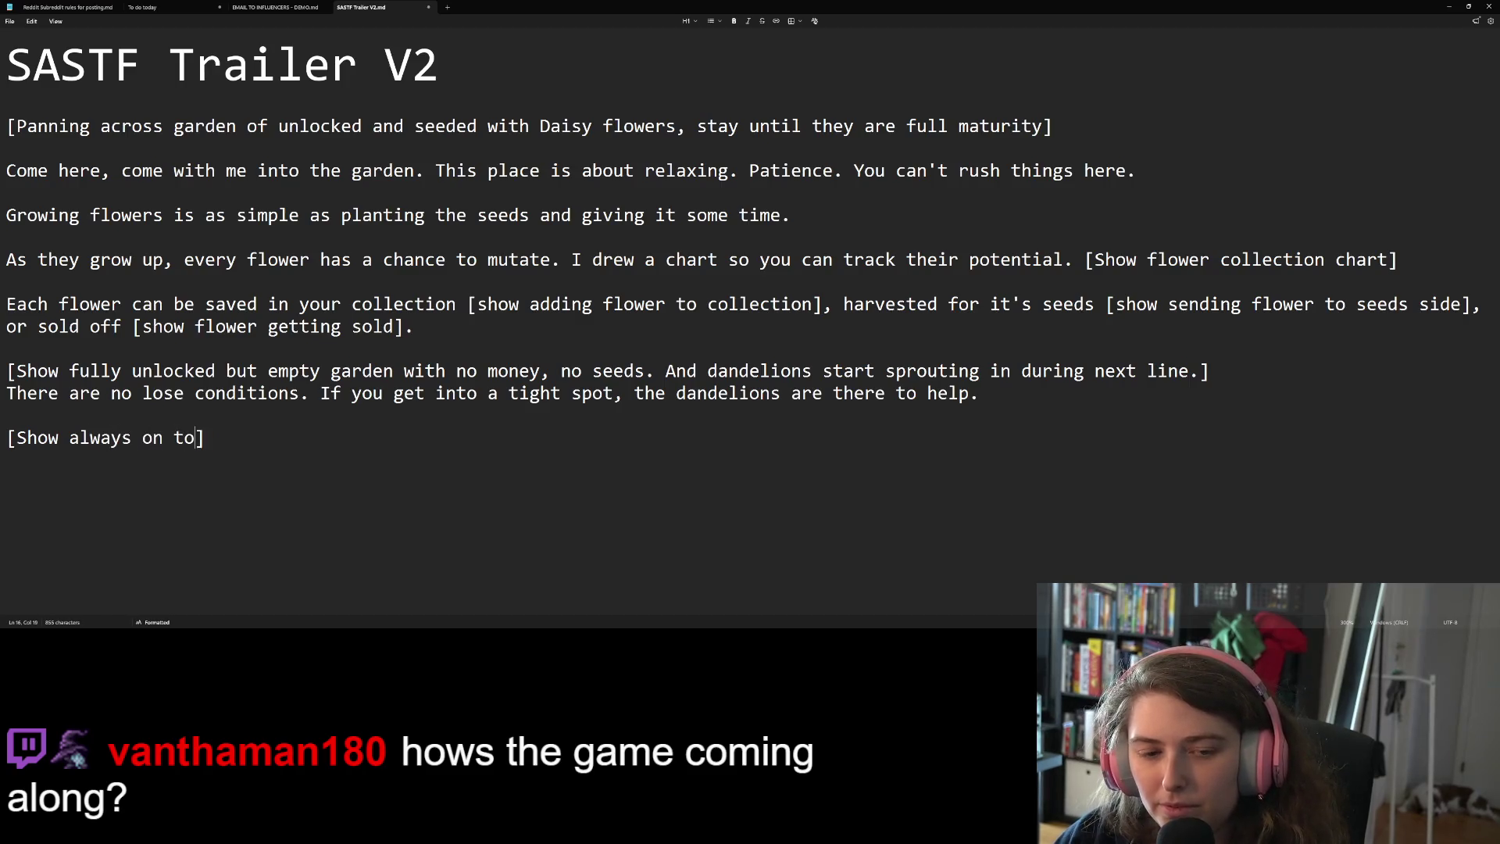
left_click(268, 438)
key("Return")
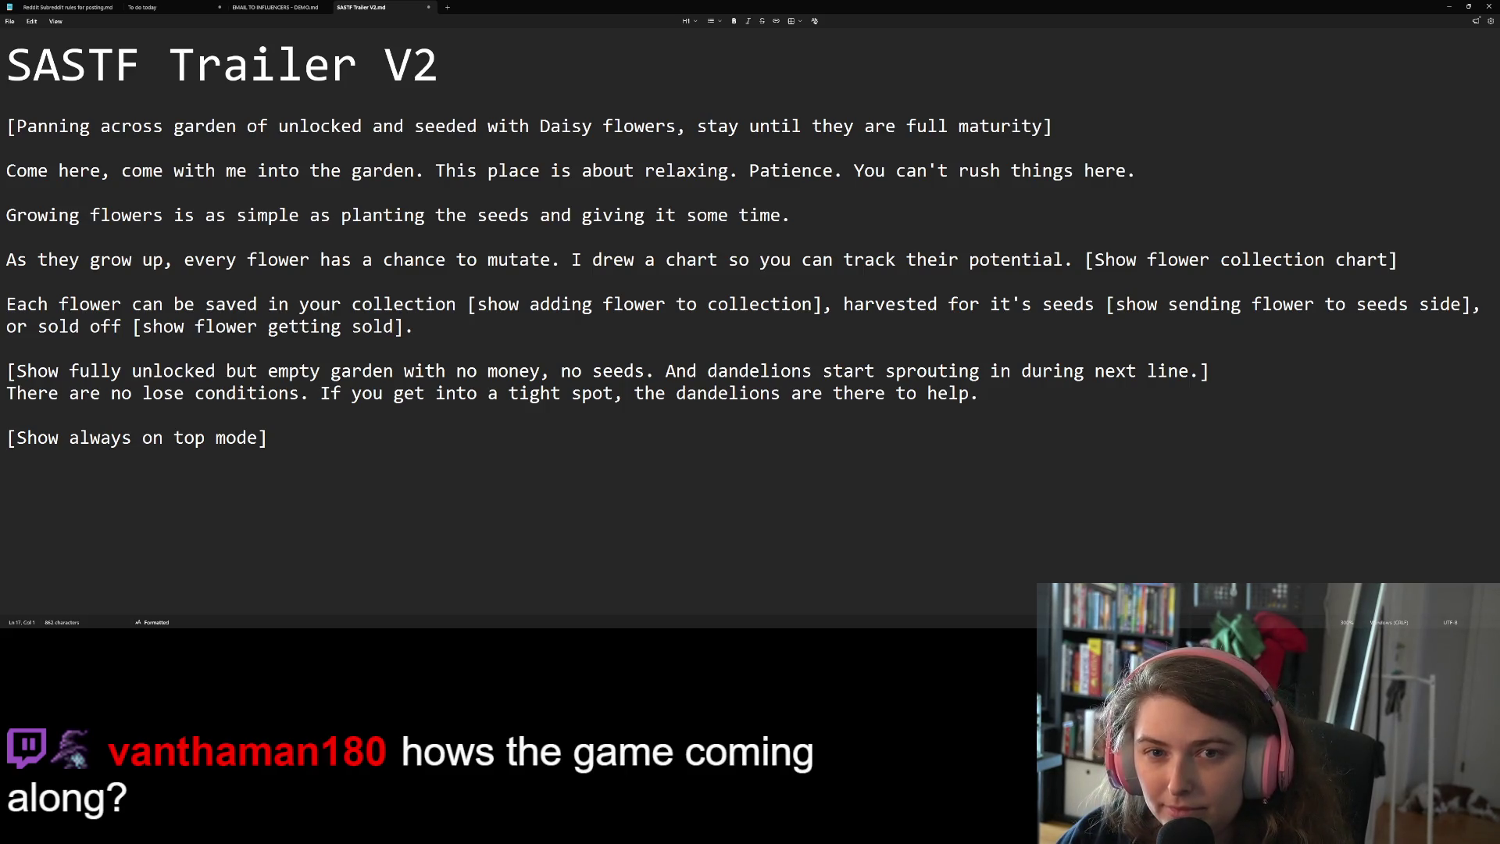
Type the narration 'It's okay if you have other things to do, we are all busy…' ending 'from the corner of your window.'
type("It'")
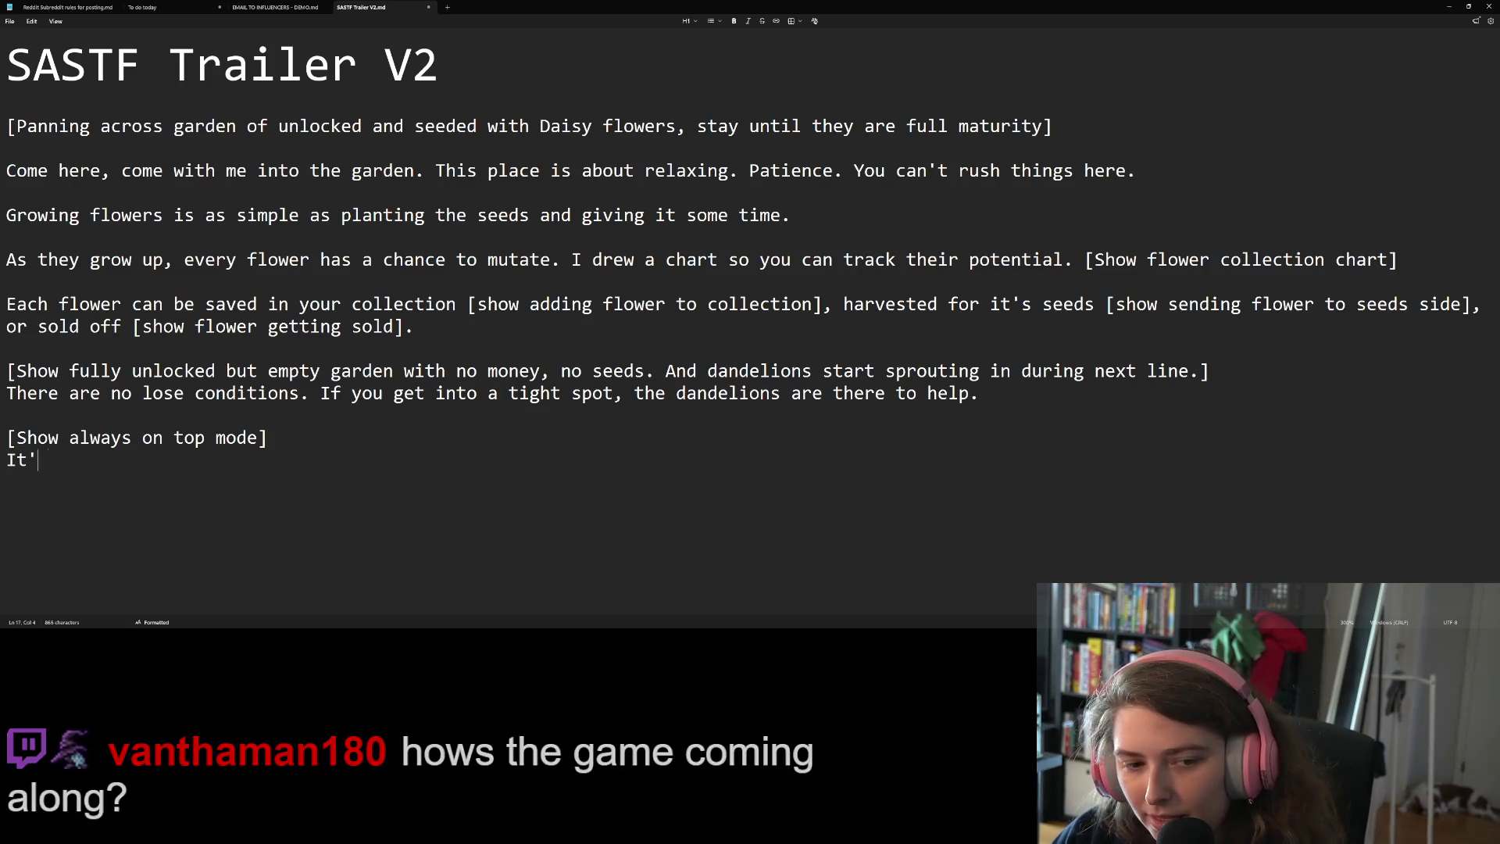
type("s okay if you h")
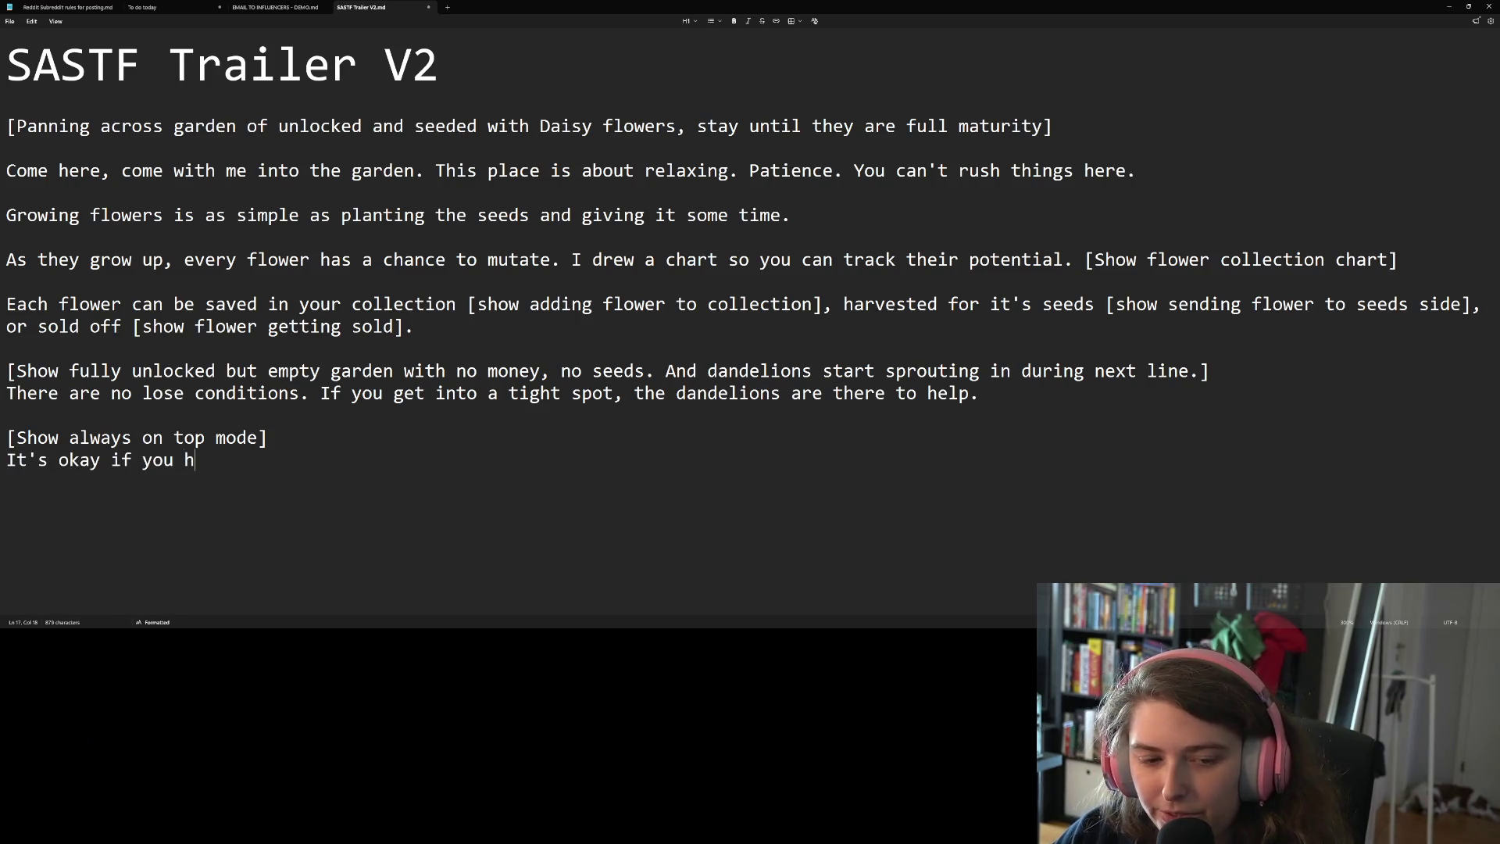
type("ave other things to do, we are all busy. You can just keep an eye")
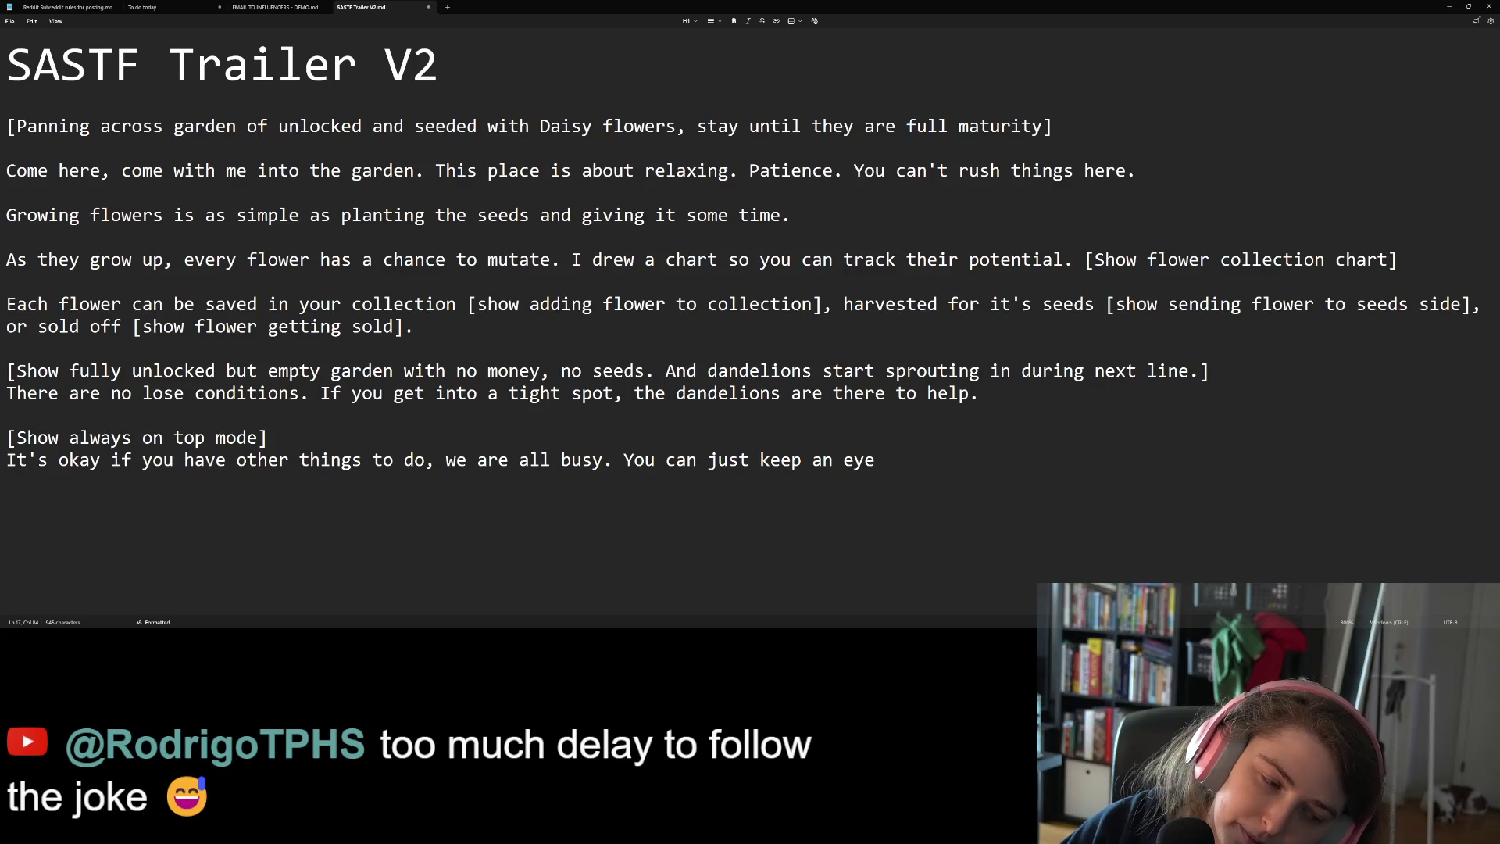
key("BackSpace")
key("BackSpace")
key("BackSpace")
key("BackSpace")
key("BackSpace")
key("BackSpace")
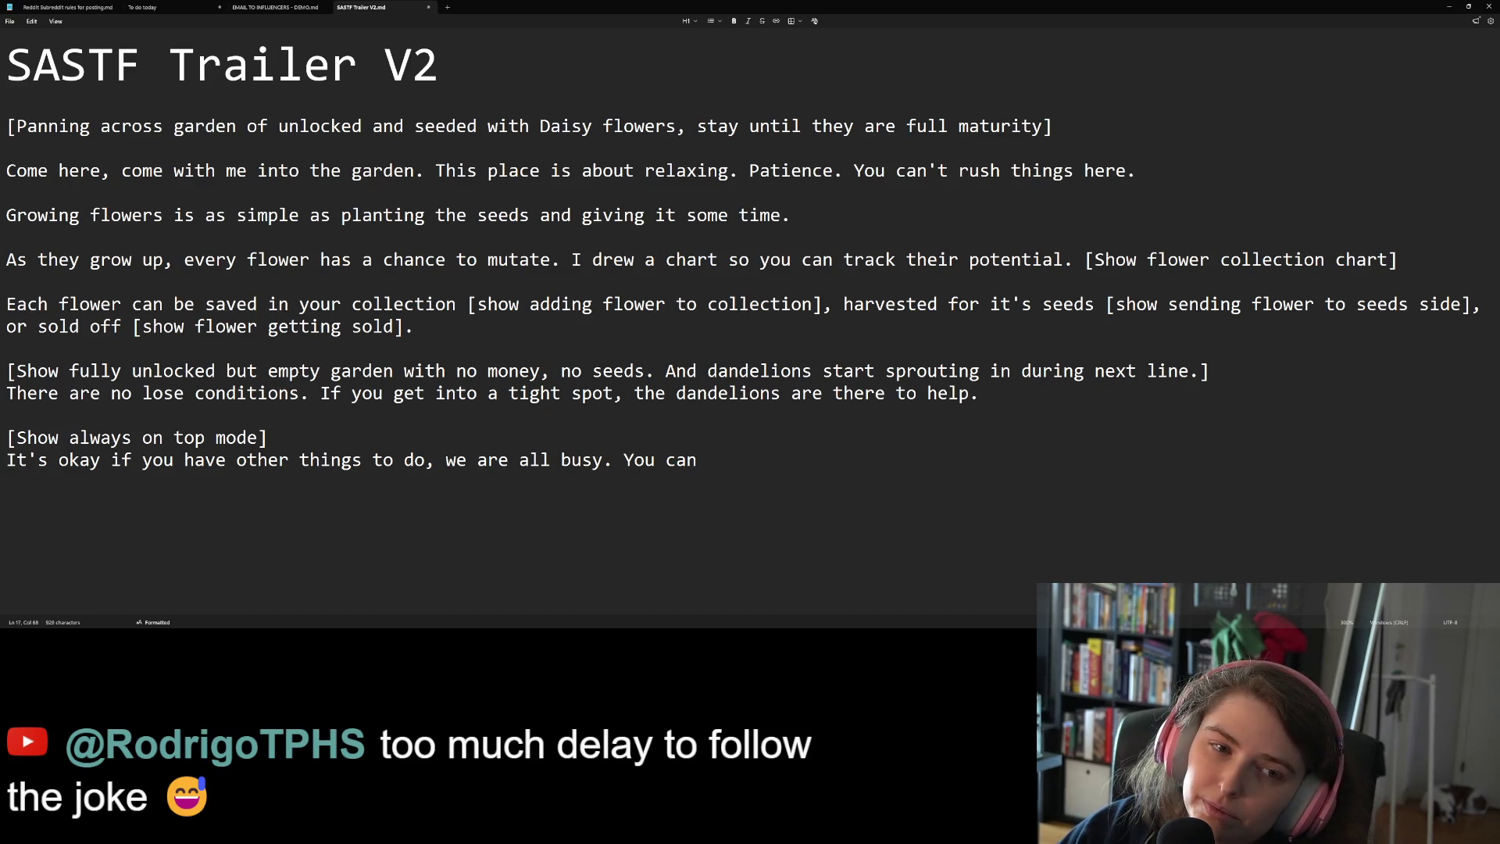
type("eye the garden from the co")
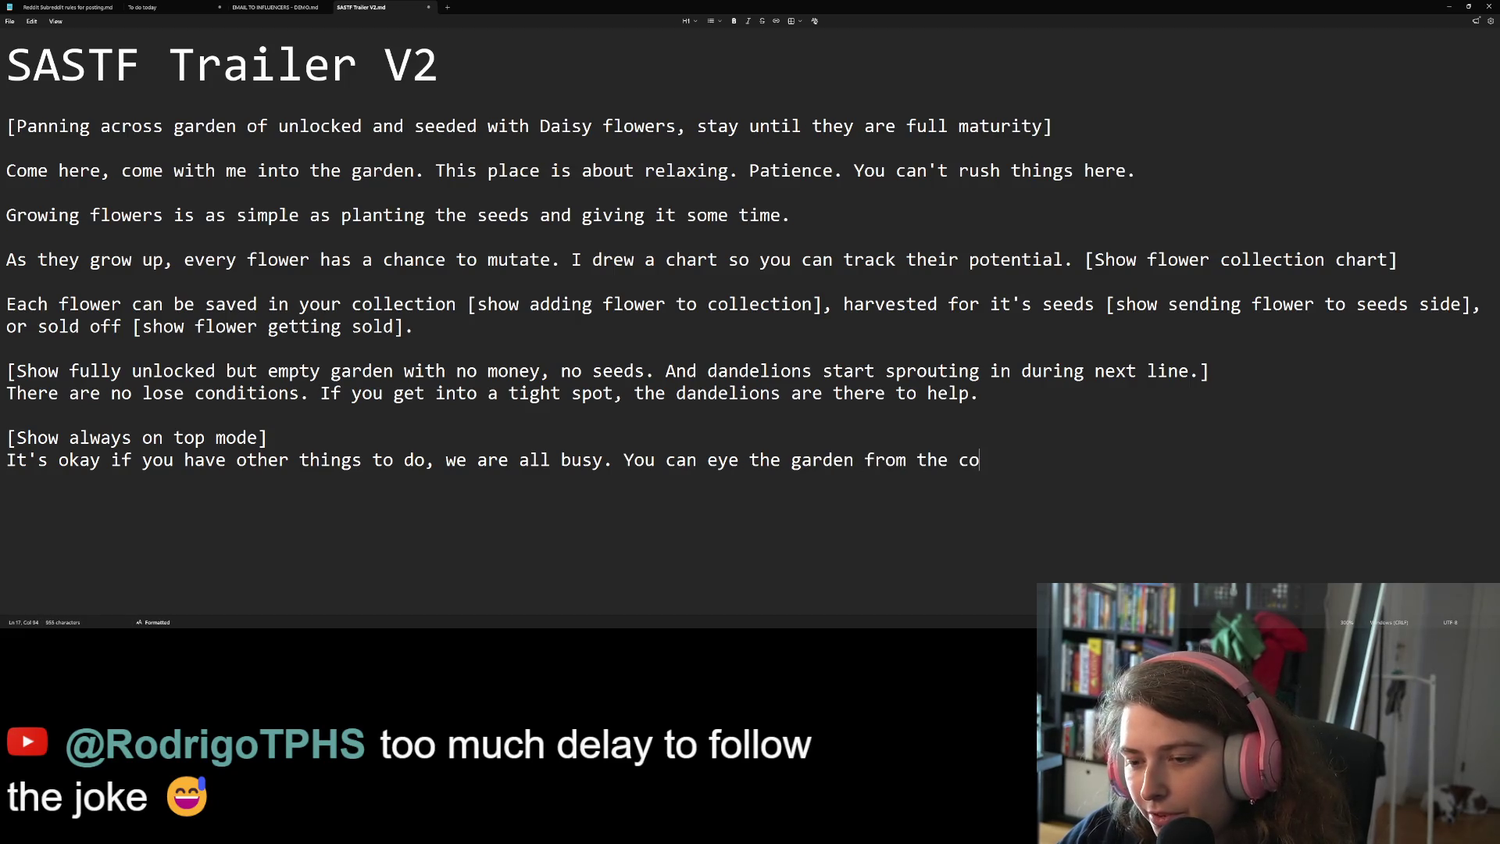
type("rner of ")
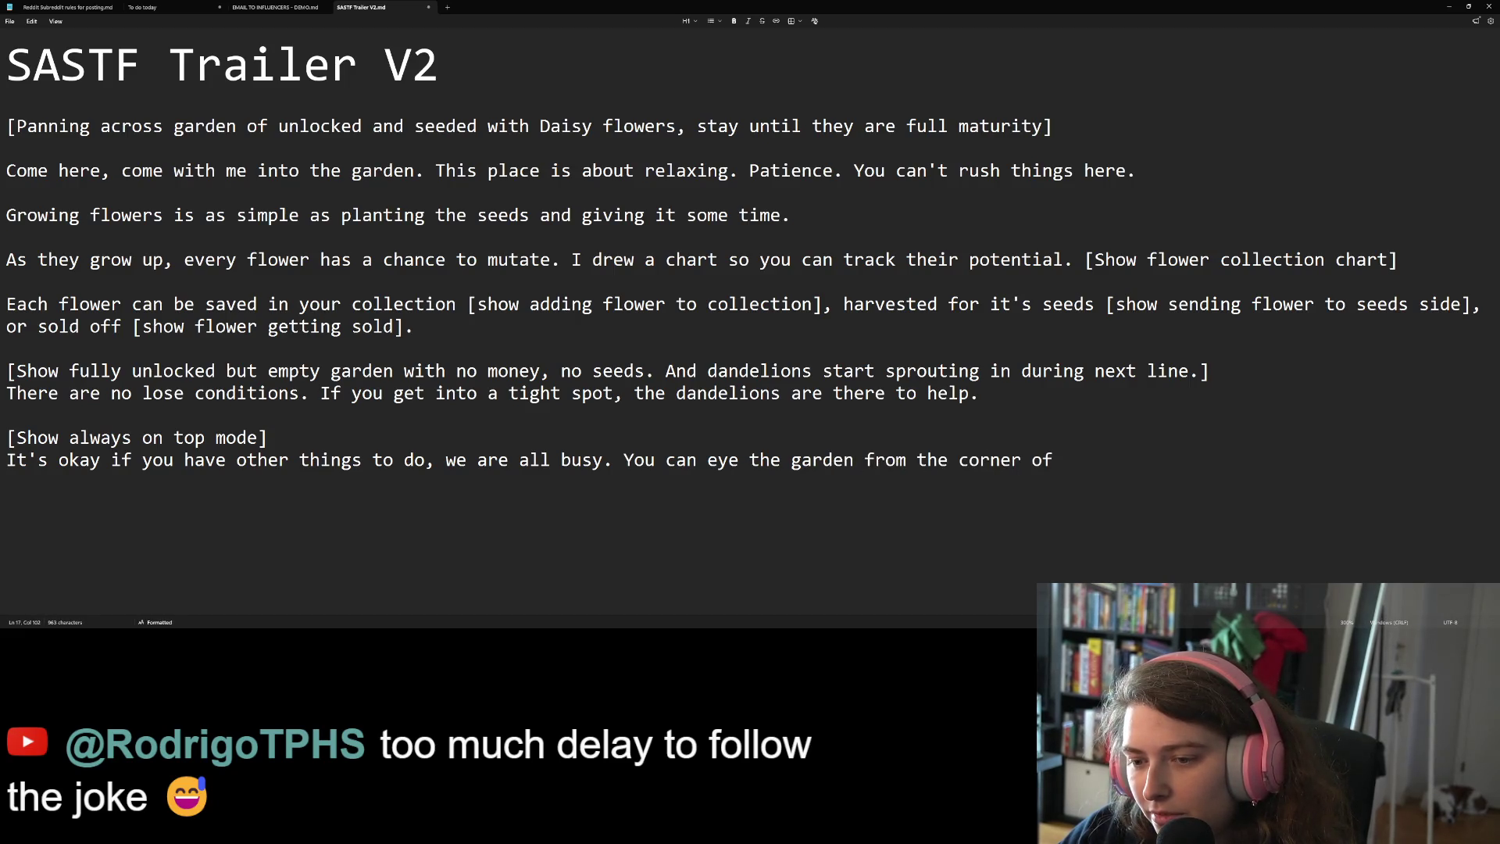
type("your ")
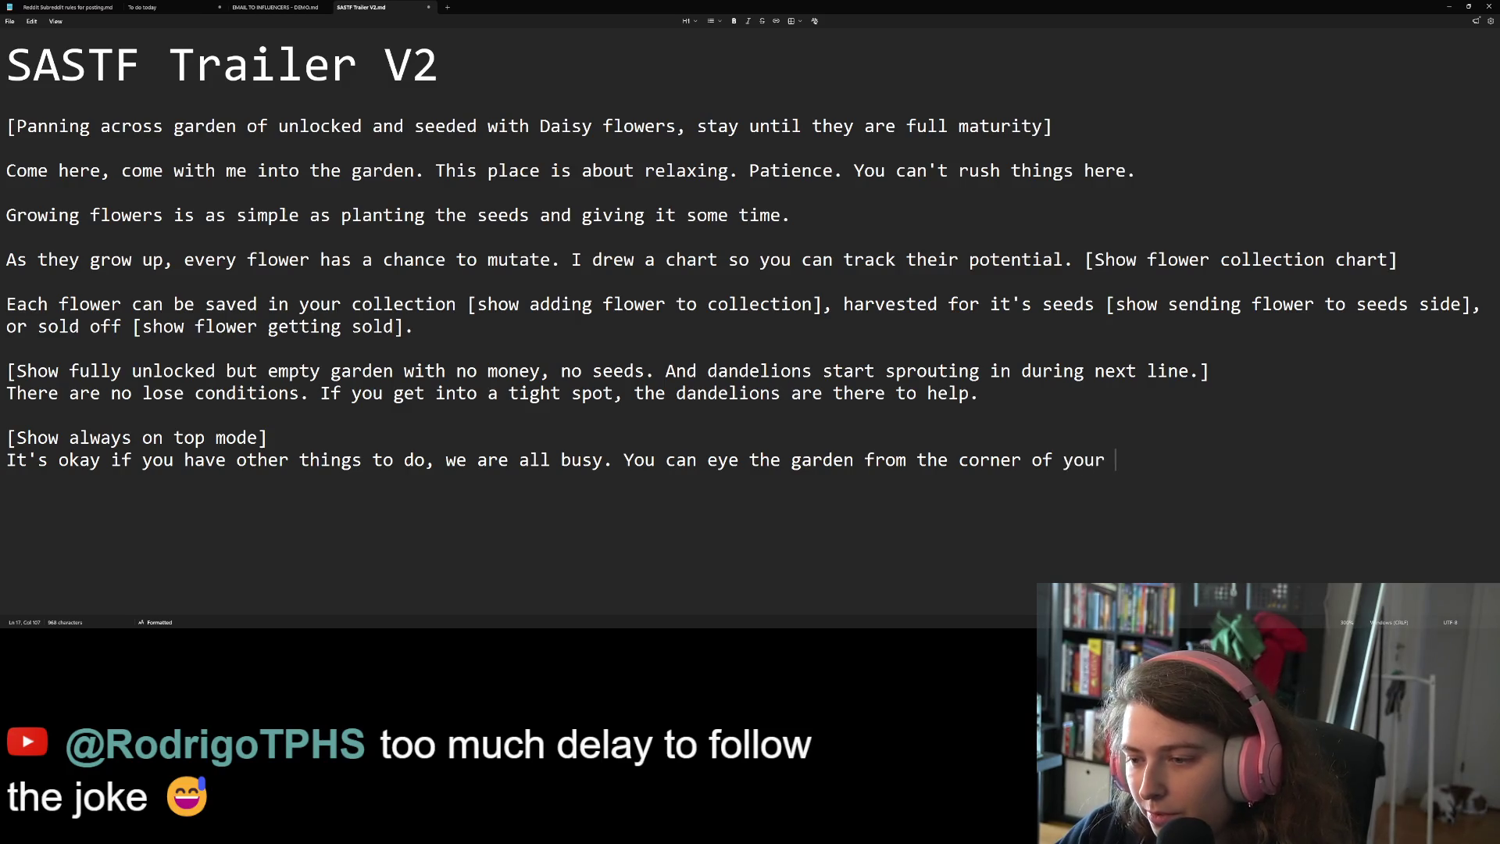
type("window.")
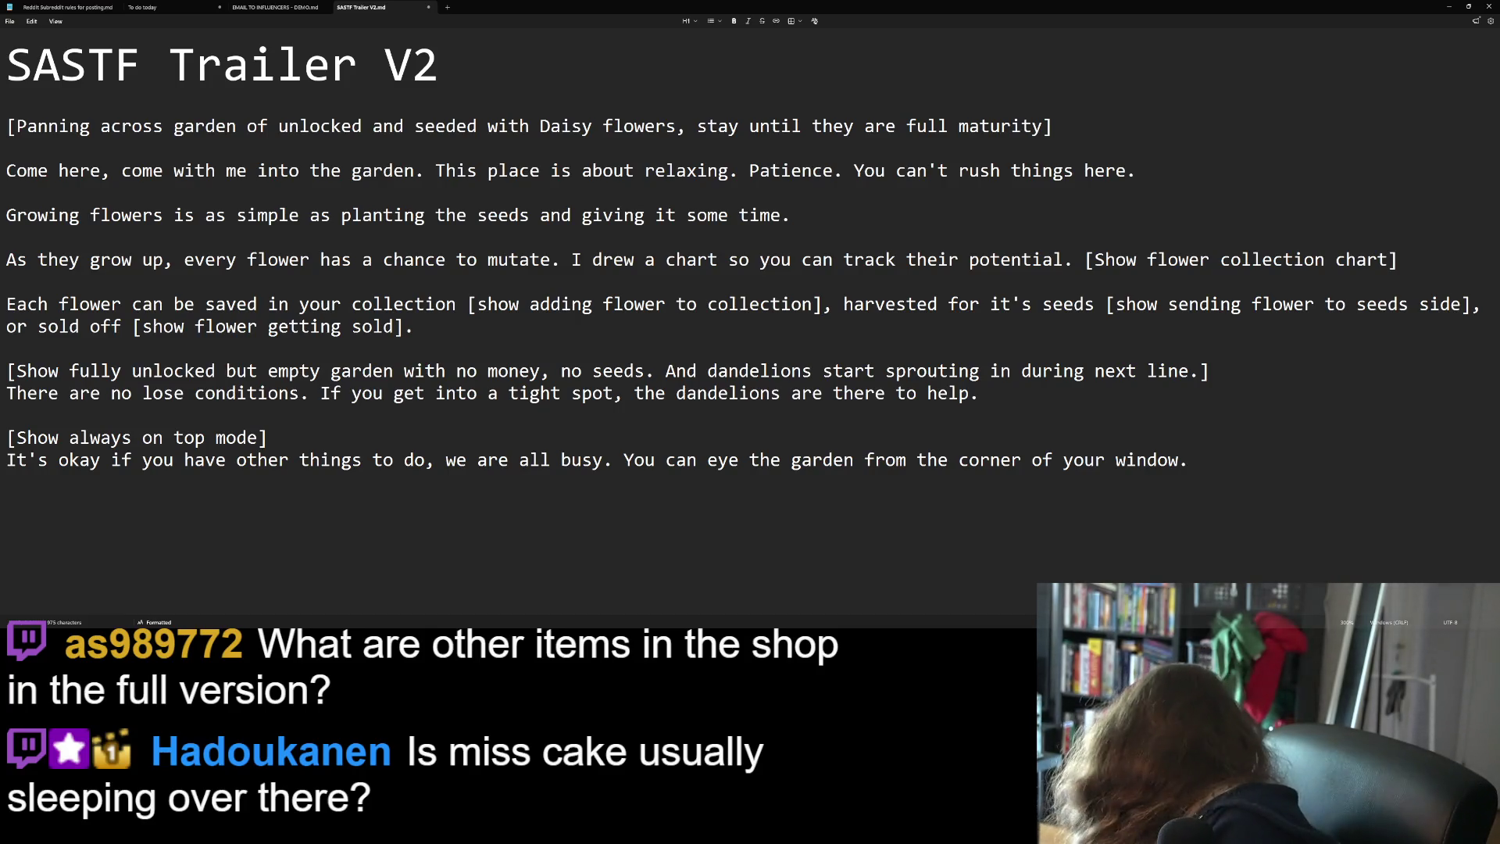
Correct the narration's last sentence to read 'keep an eye on the garden'
left_click(1187, 461)
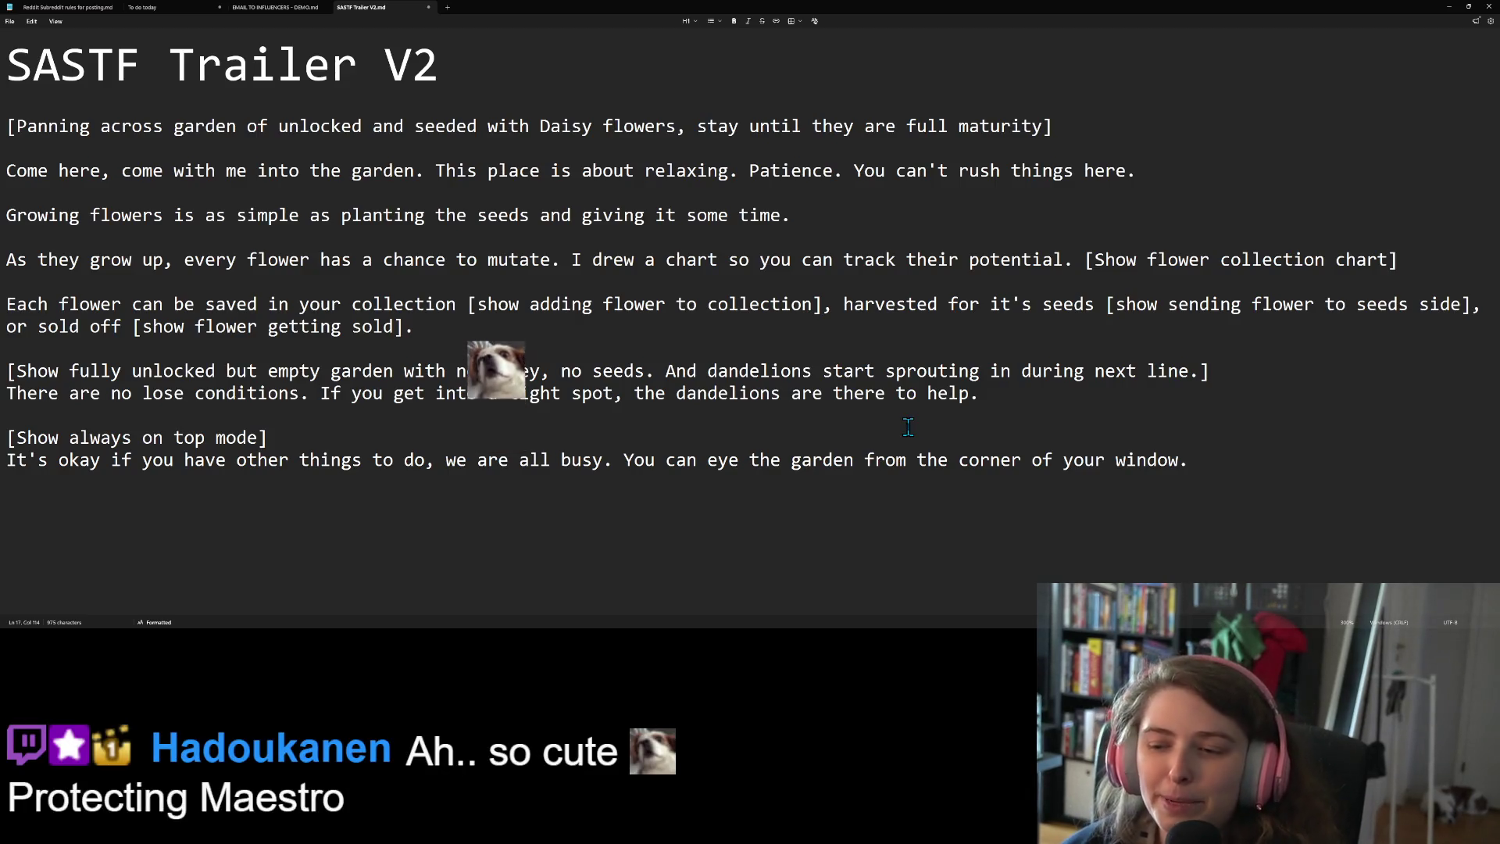
left_click(891, 451)
left_click(1235, 459)
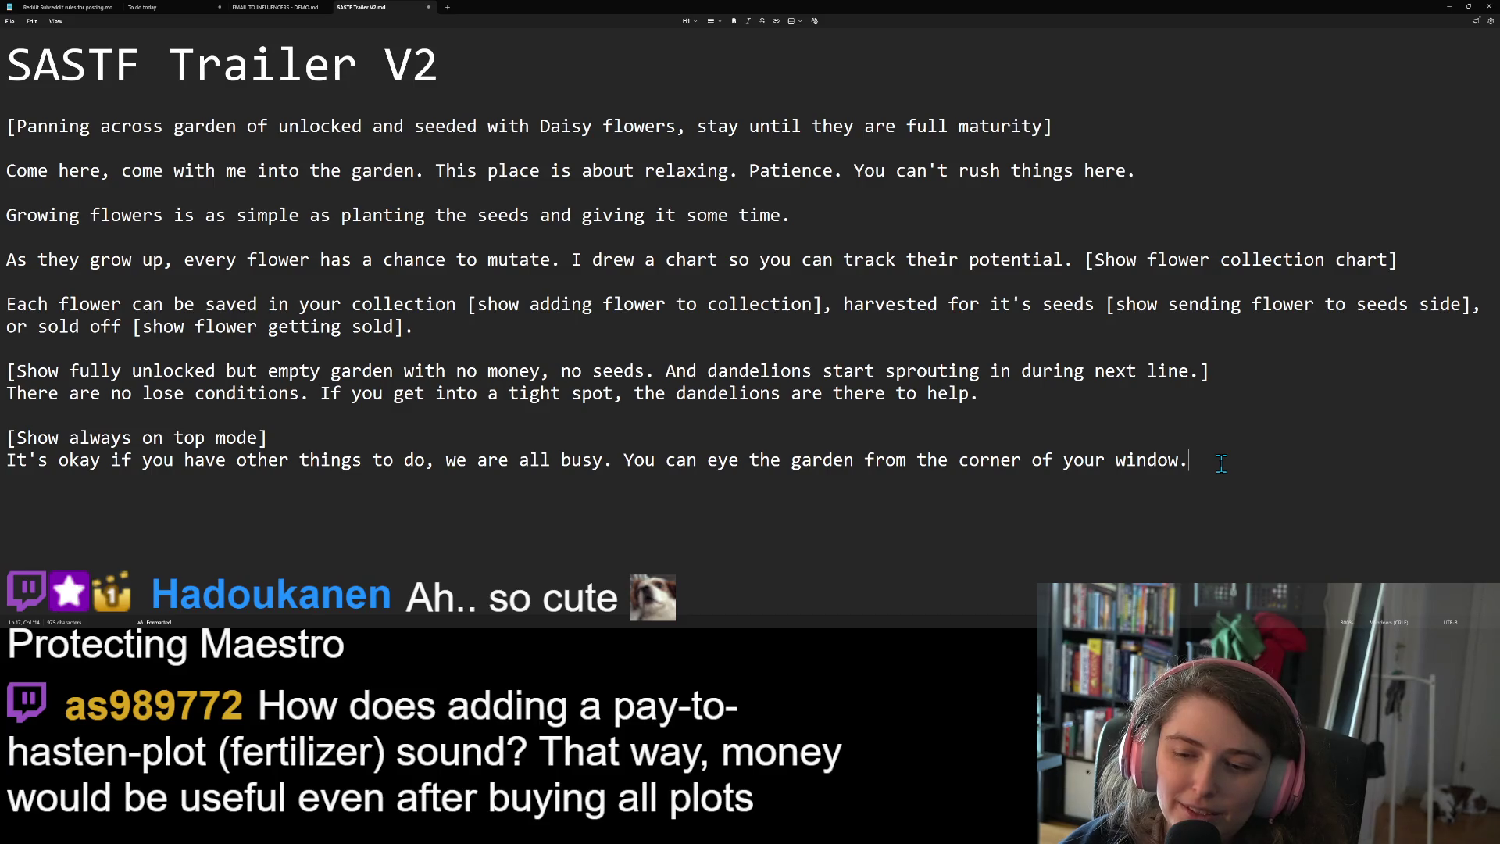
left_click(714, 465)
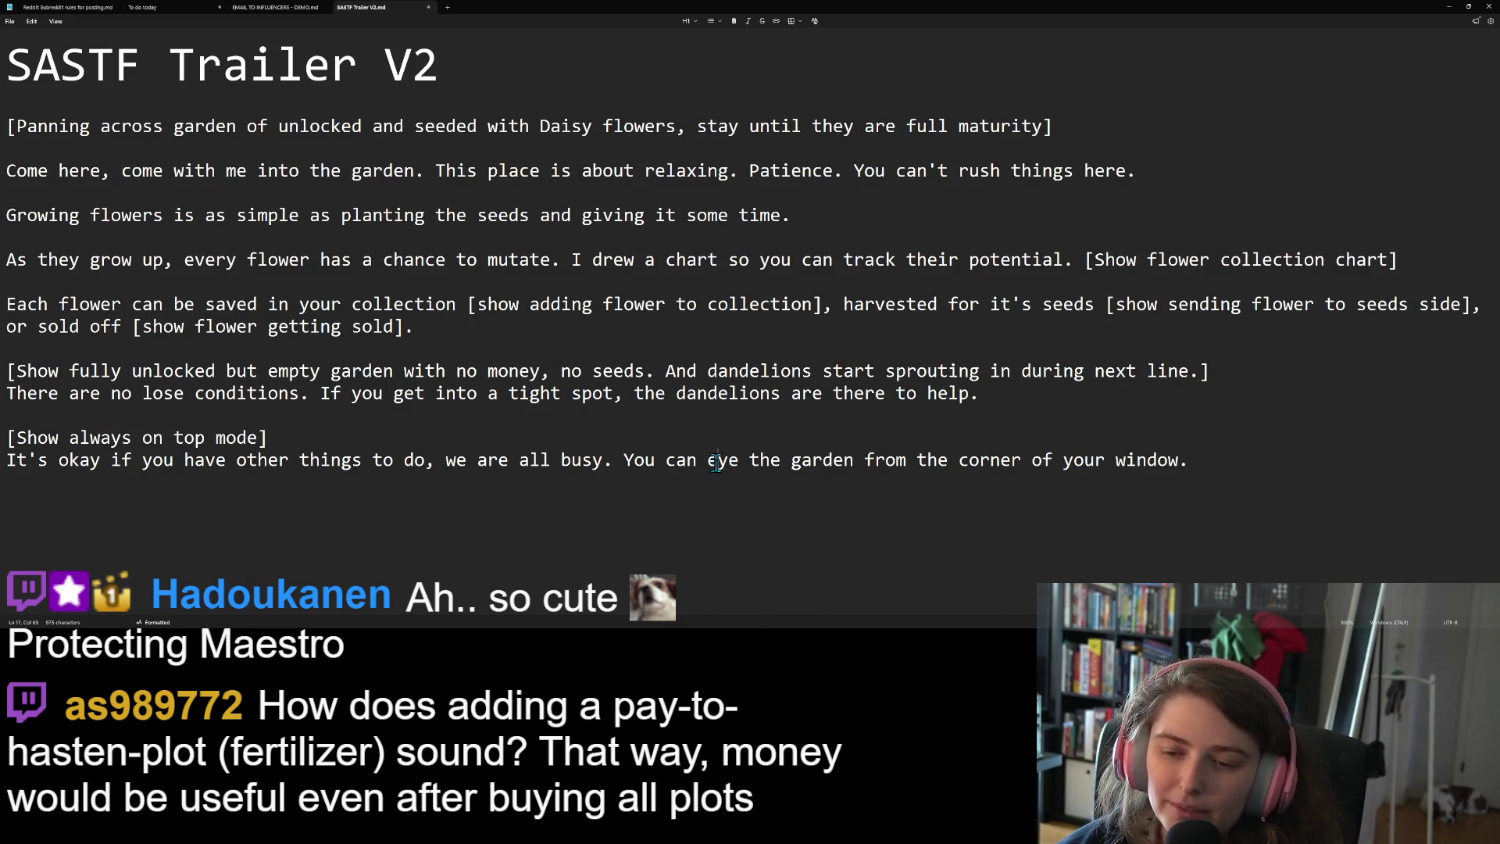
type("keep and")
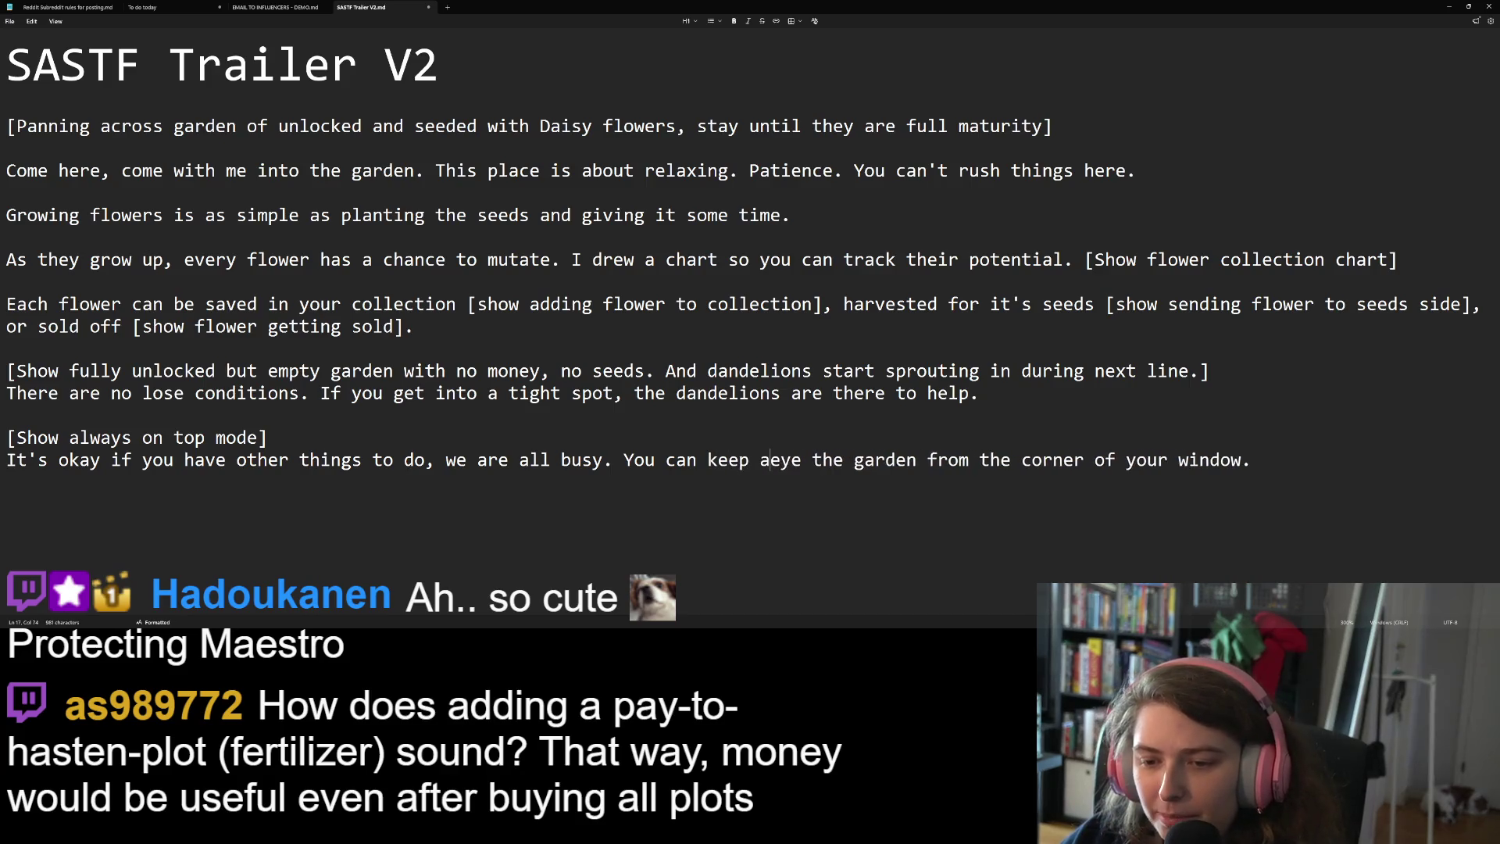
key("BackSpace")
key("BackSpace")
type("eye")
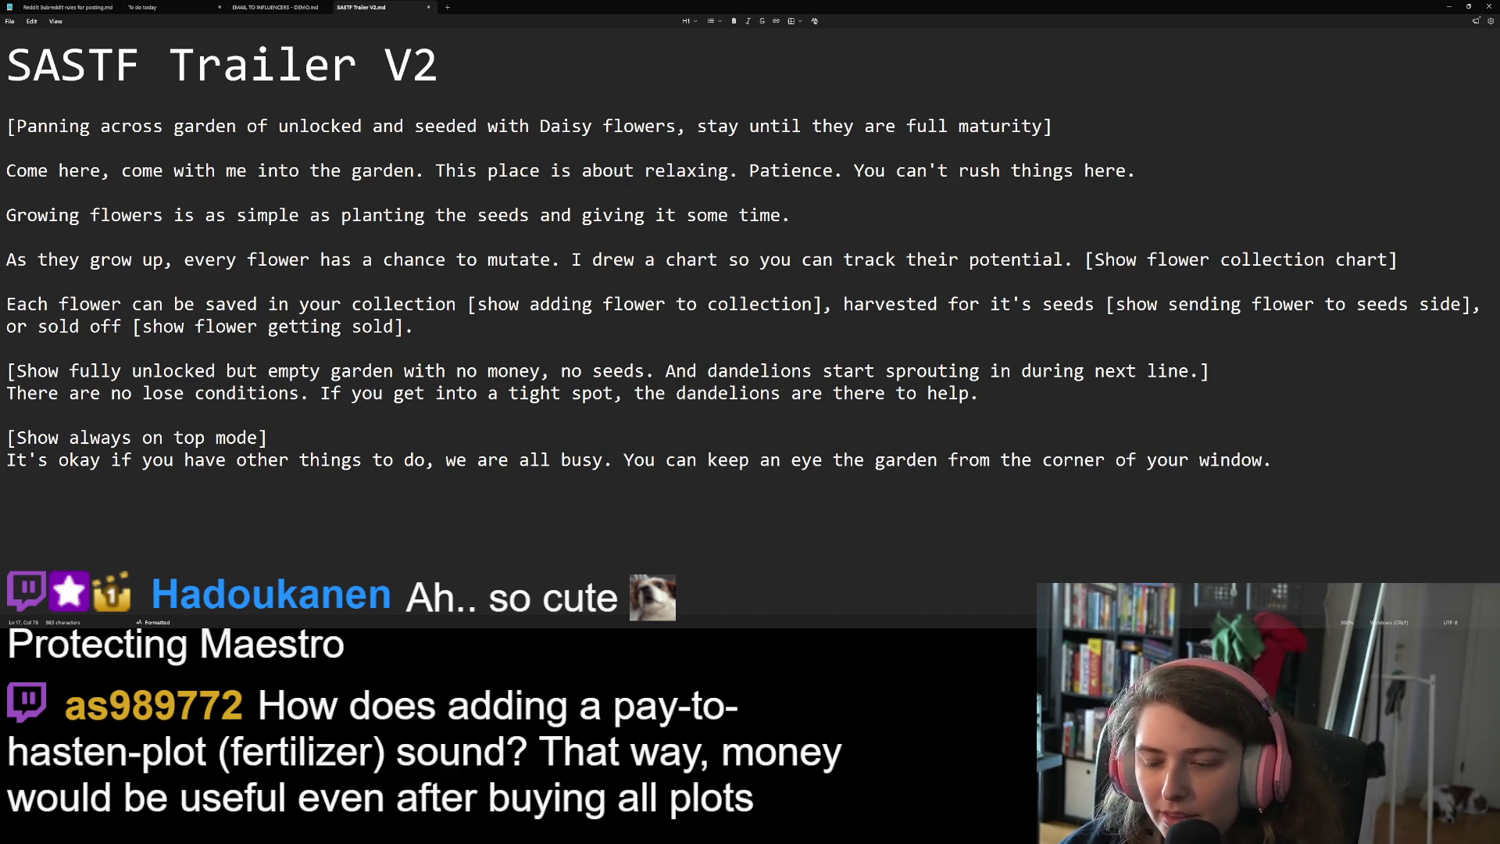
type(" on")
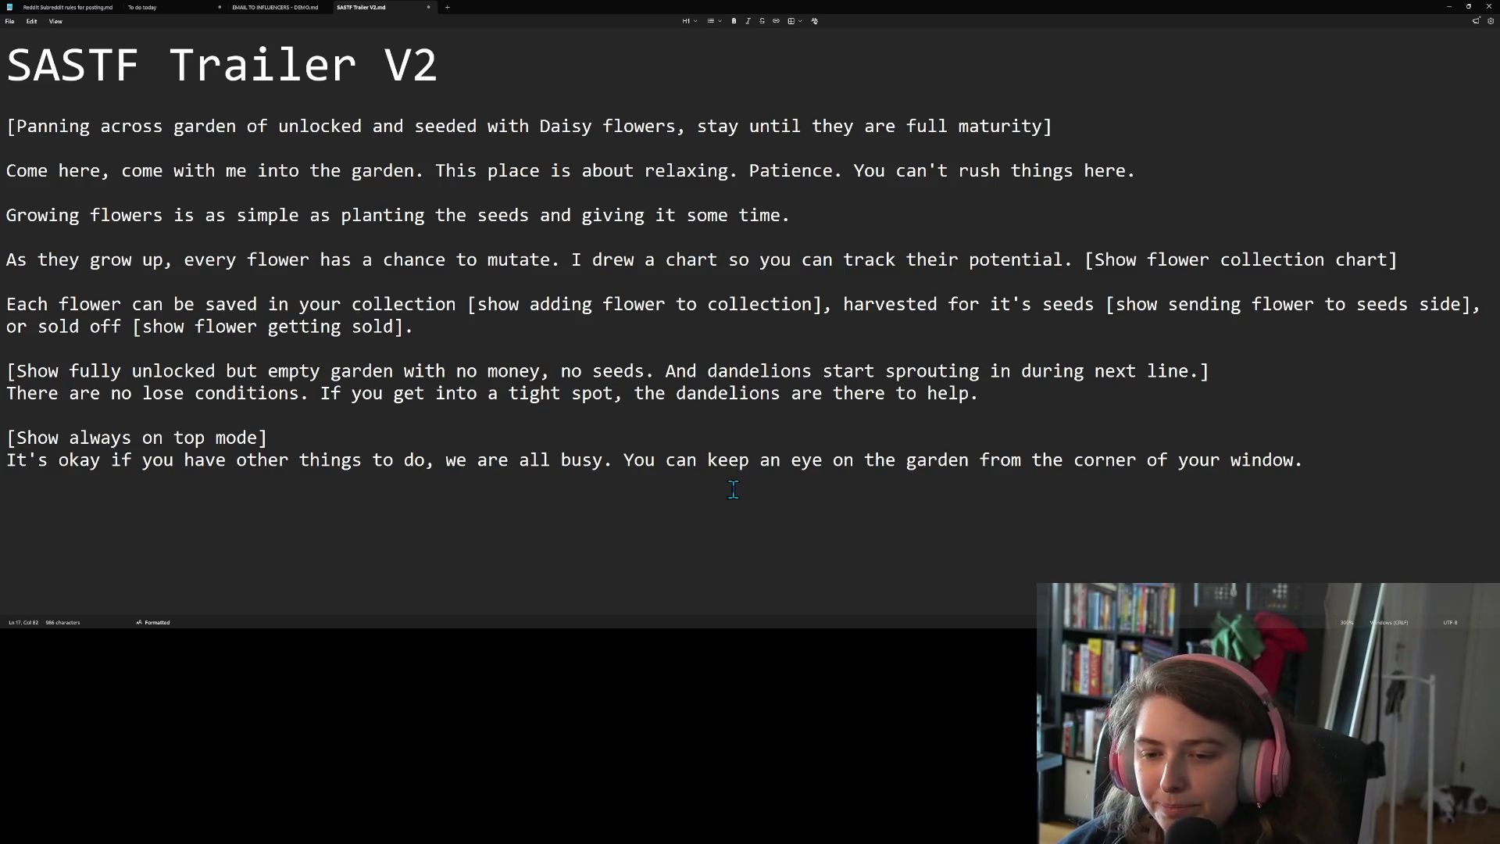
left_click(295, 459)
left_click_drag(295, 459, 769, 461)
left_click(769, 461)
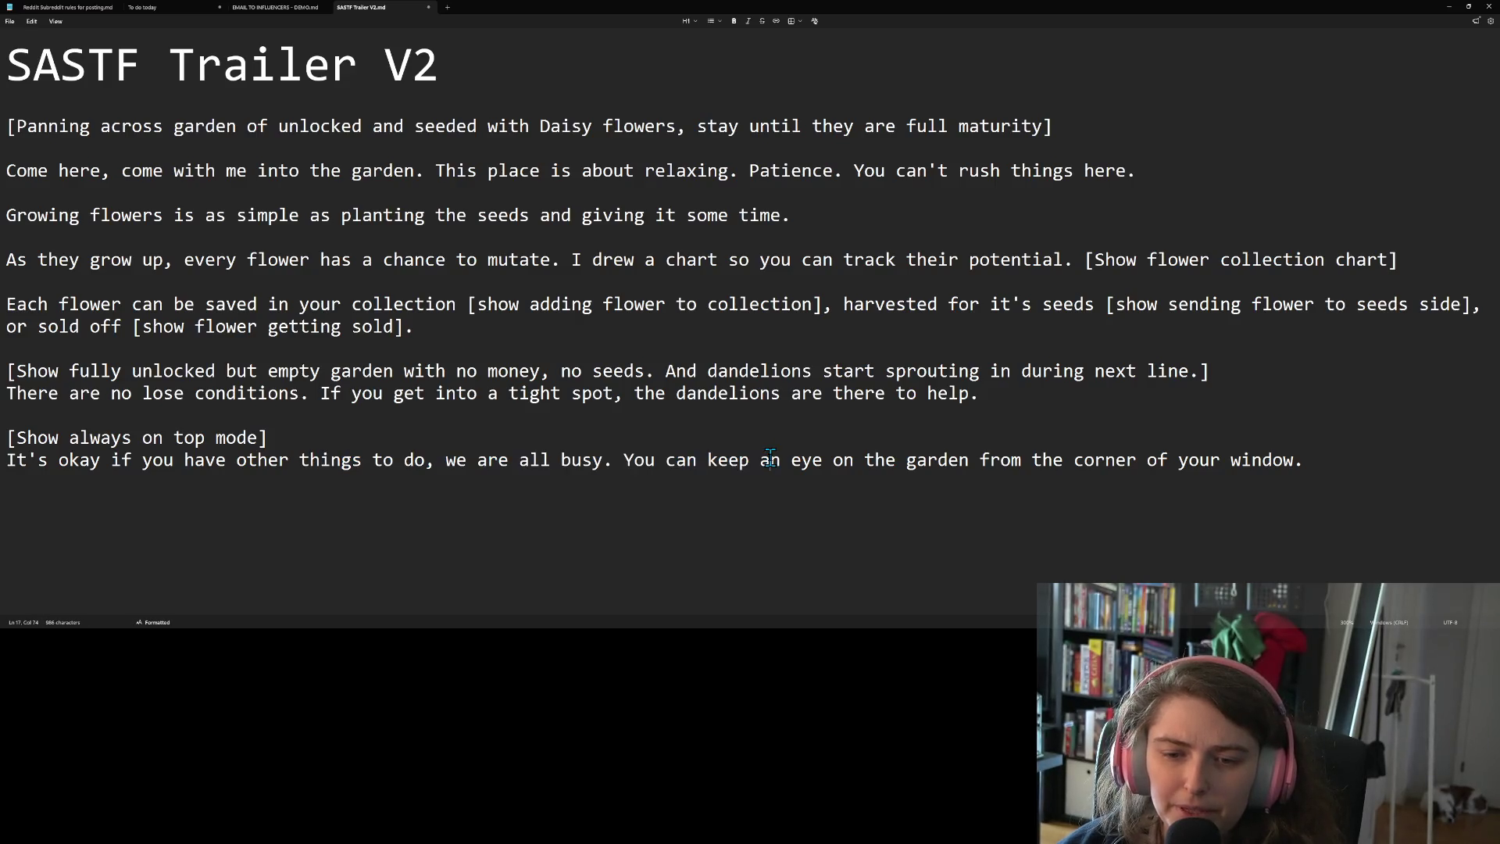
left_click(1379, 469)
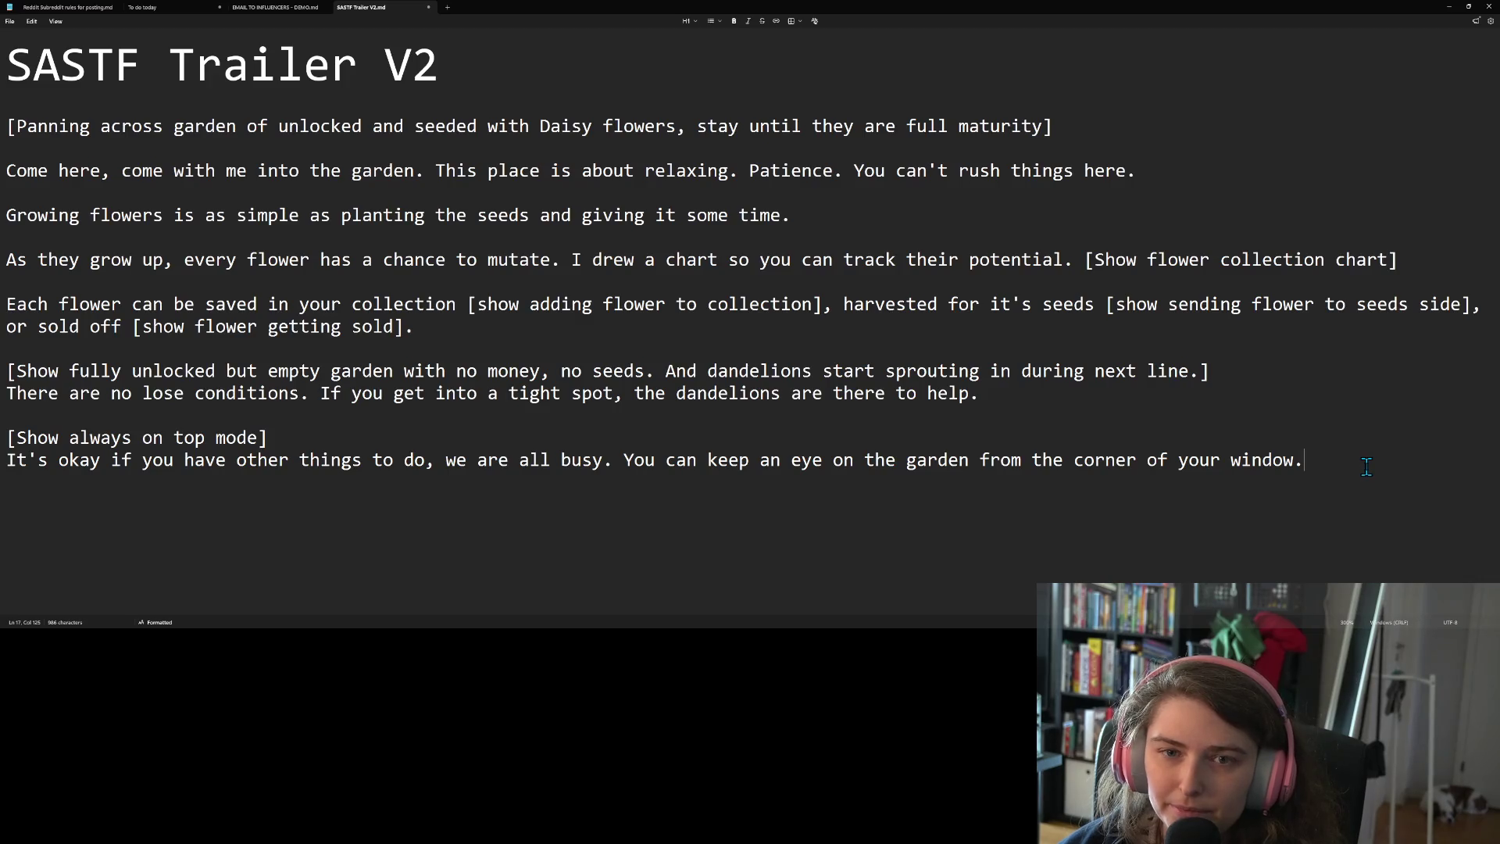
key("Return")
key("Return")
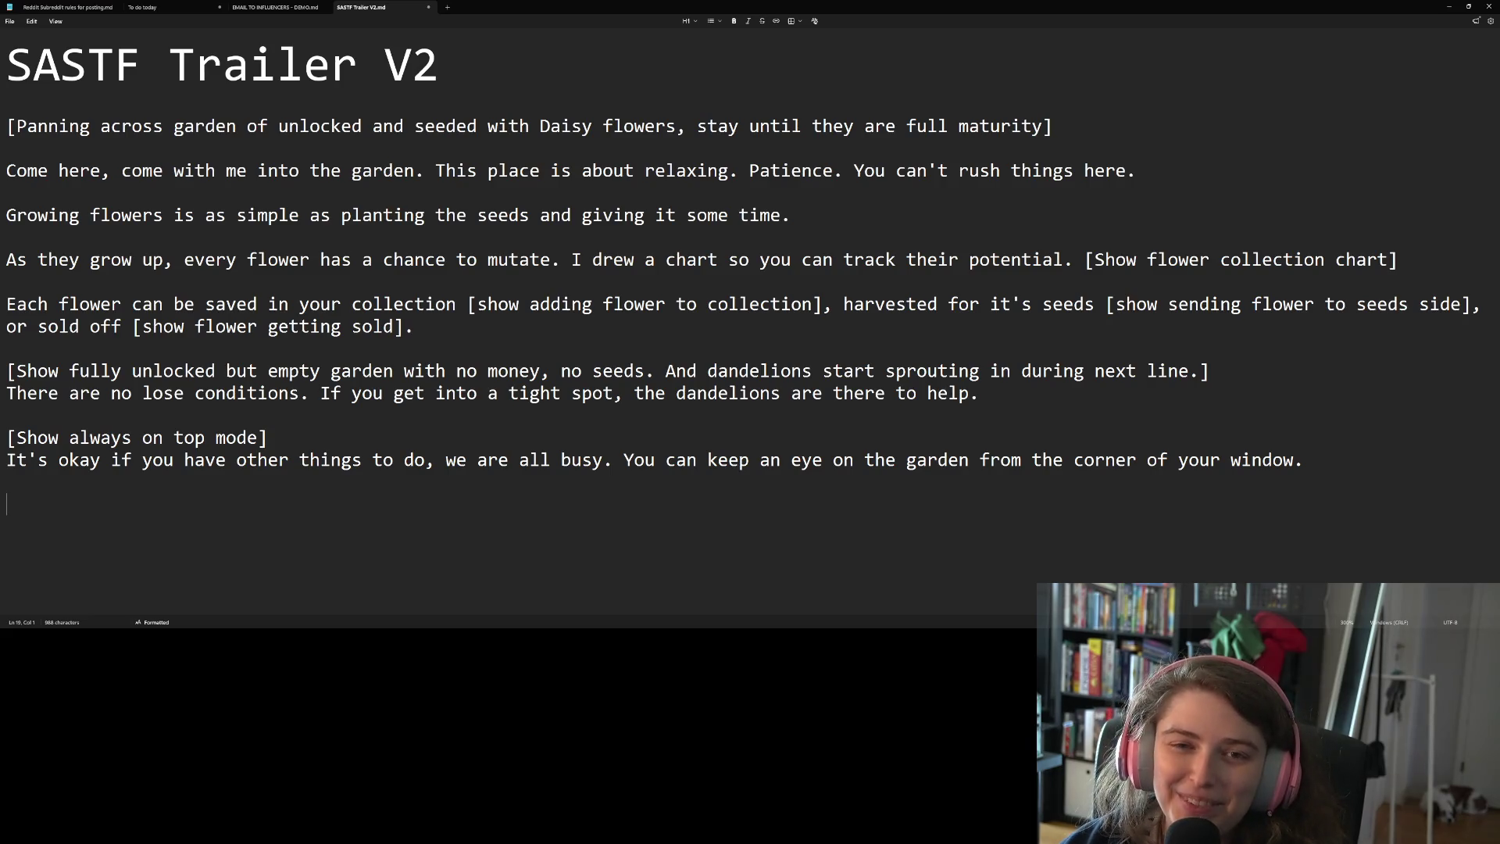
key("Return")
key("Return")
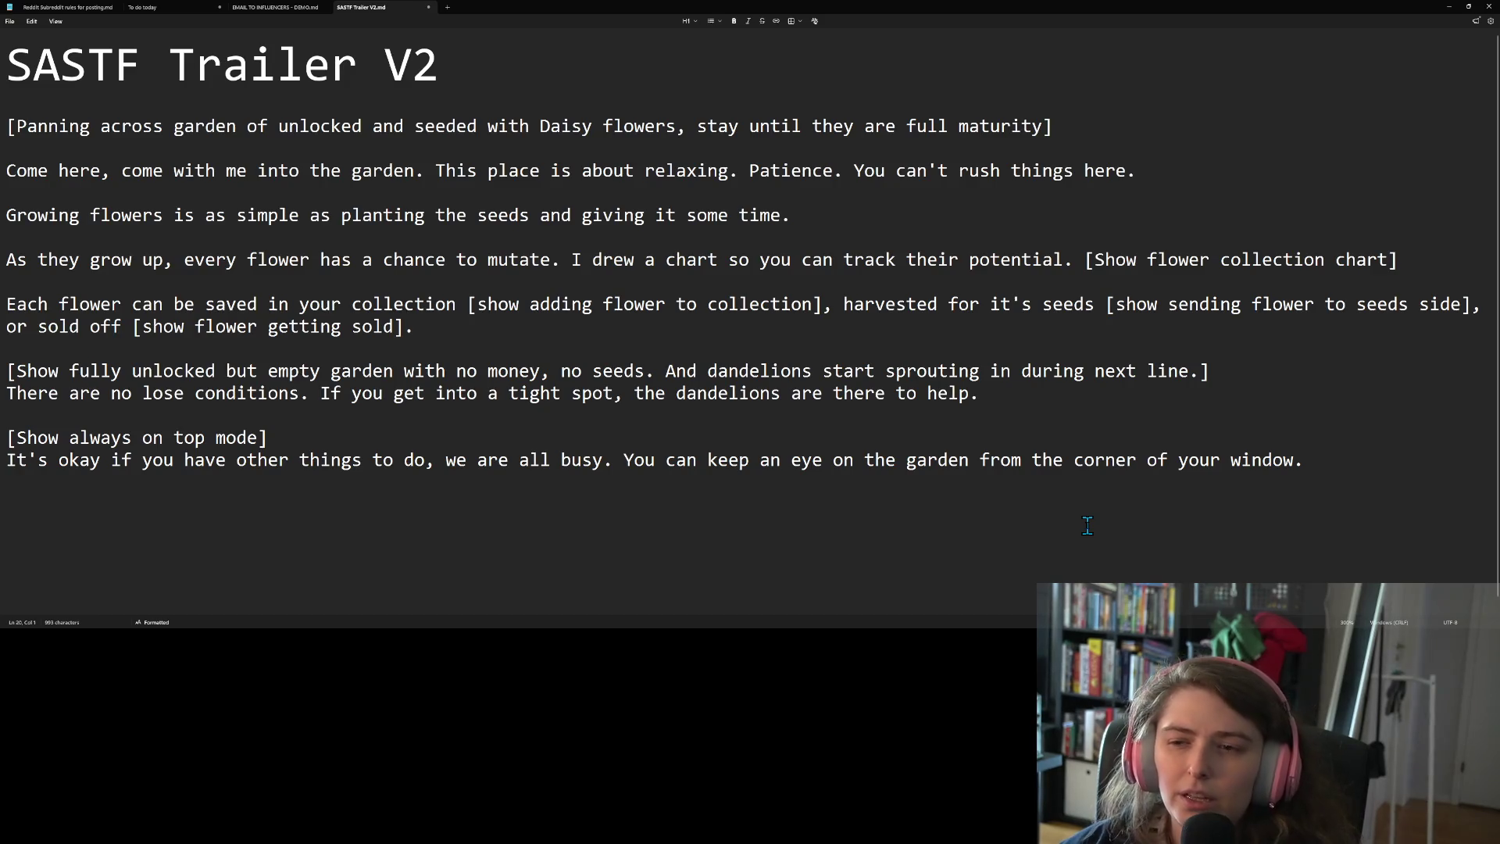
left_click(1084, 261)
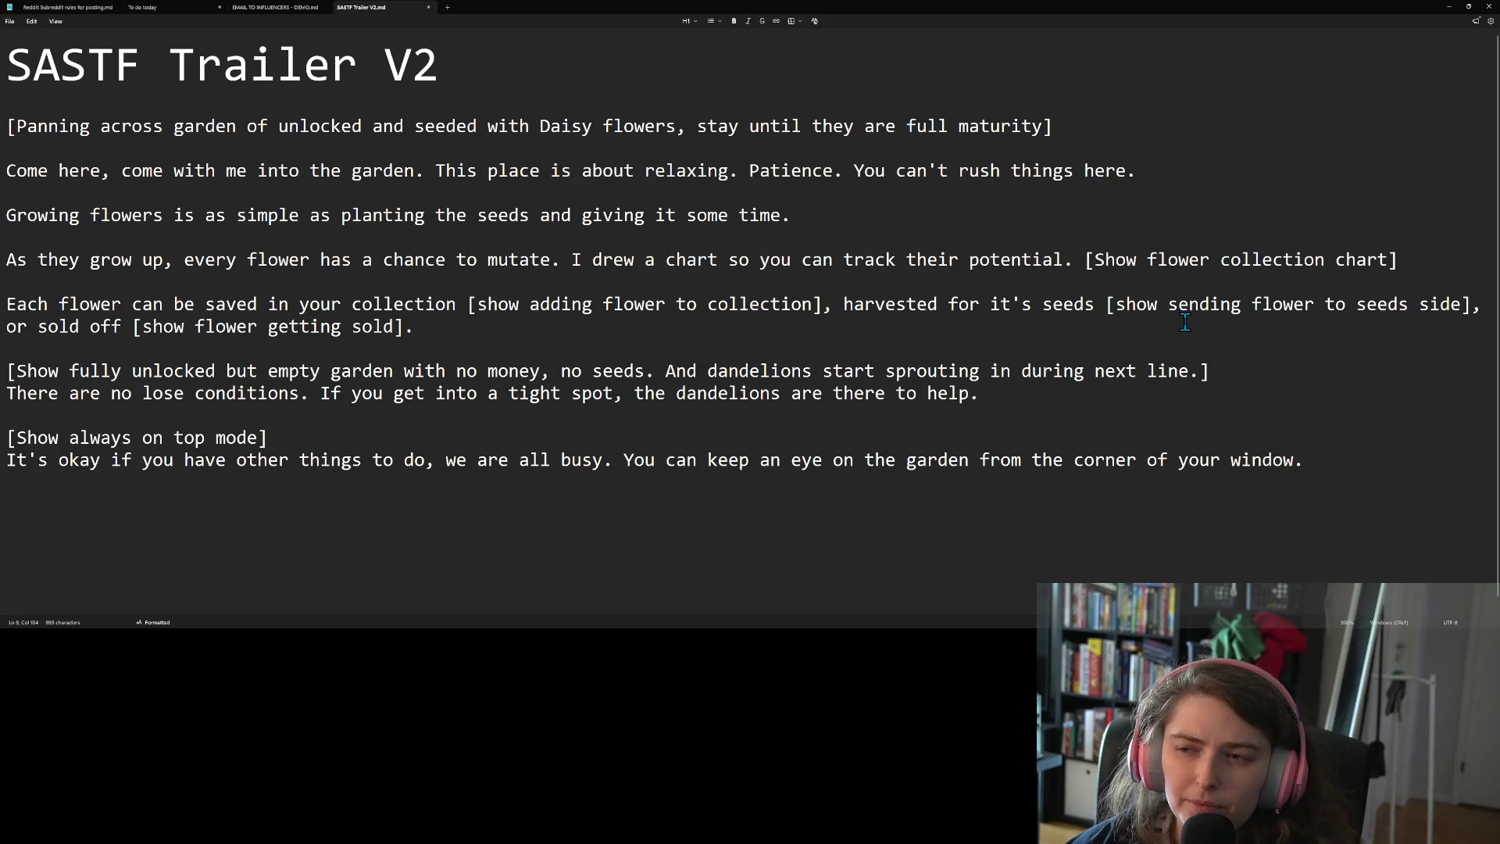
Type the chart sentence 'I hope someday you will fill it out with specimens of your own.'
type("I hope ")
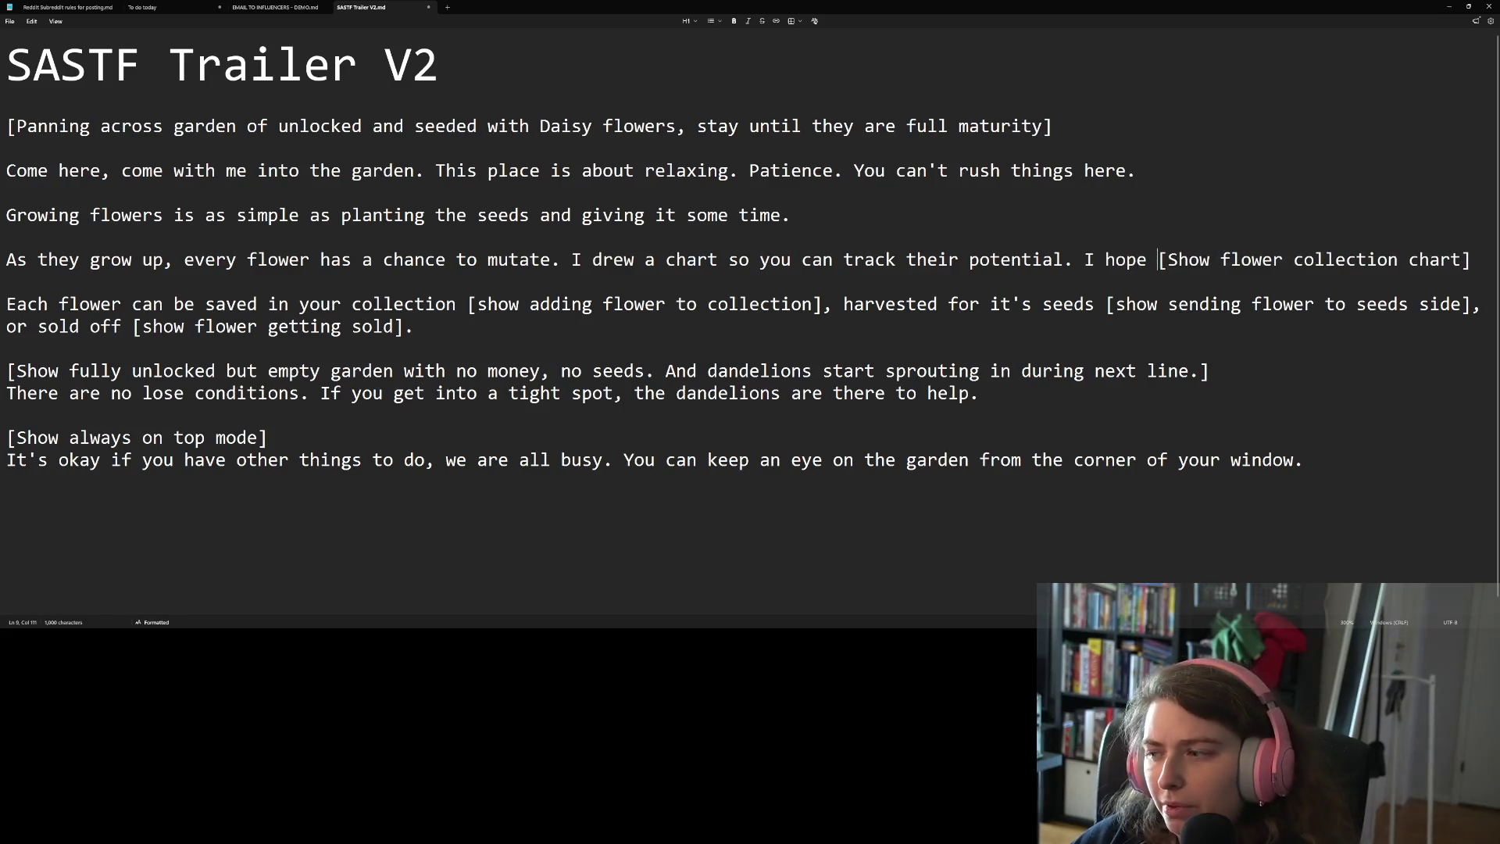
type("someday you will ")
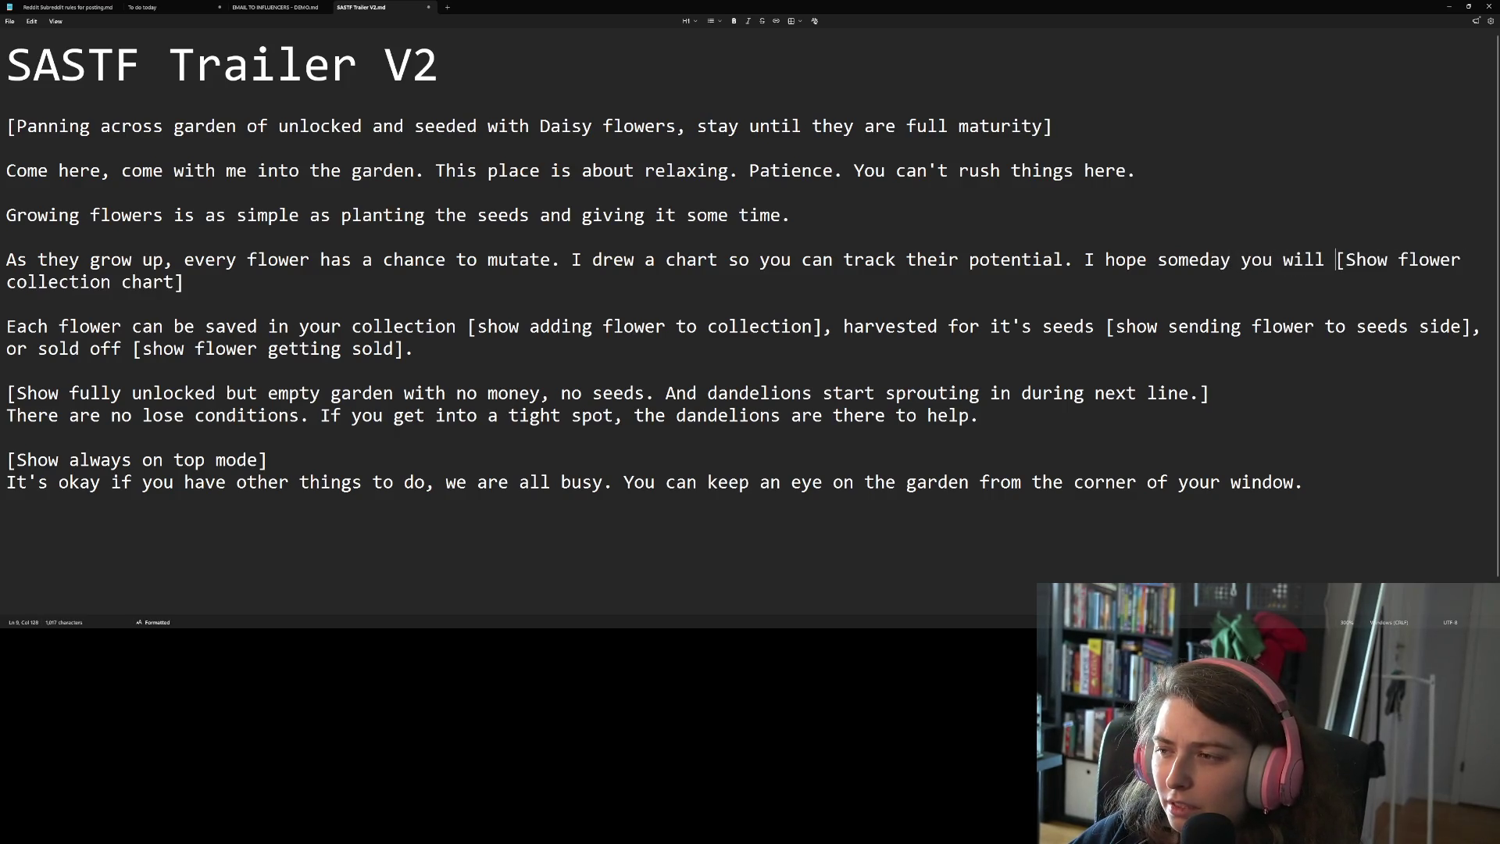
type("fill it out with specif")
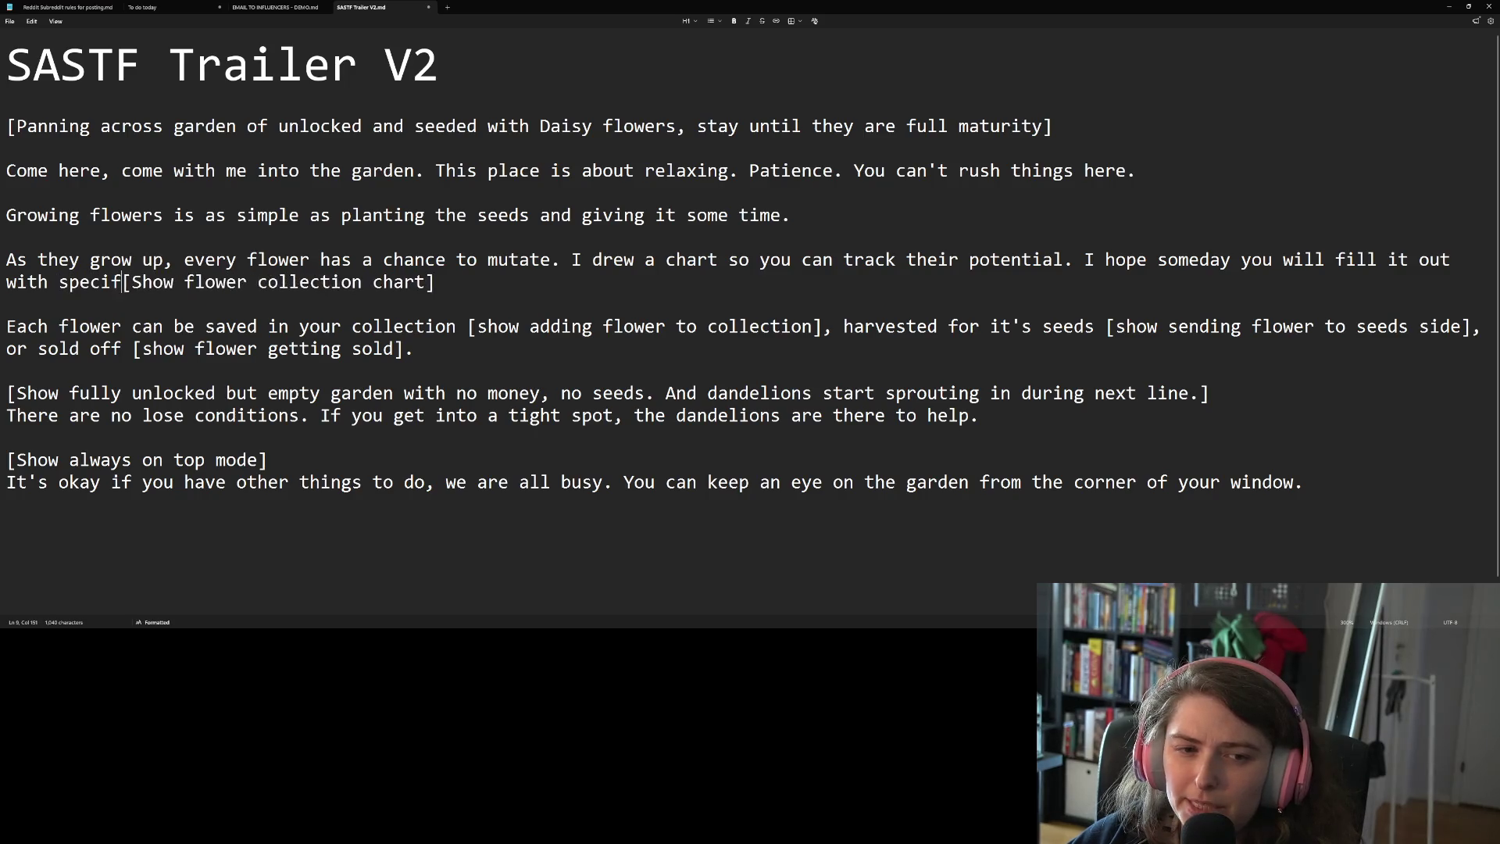
key("BackSpace")
key("BackSpace")
key("BackSpace")
type("cimens of ")
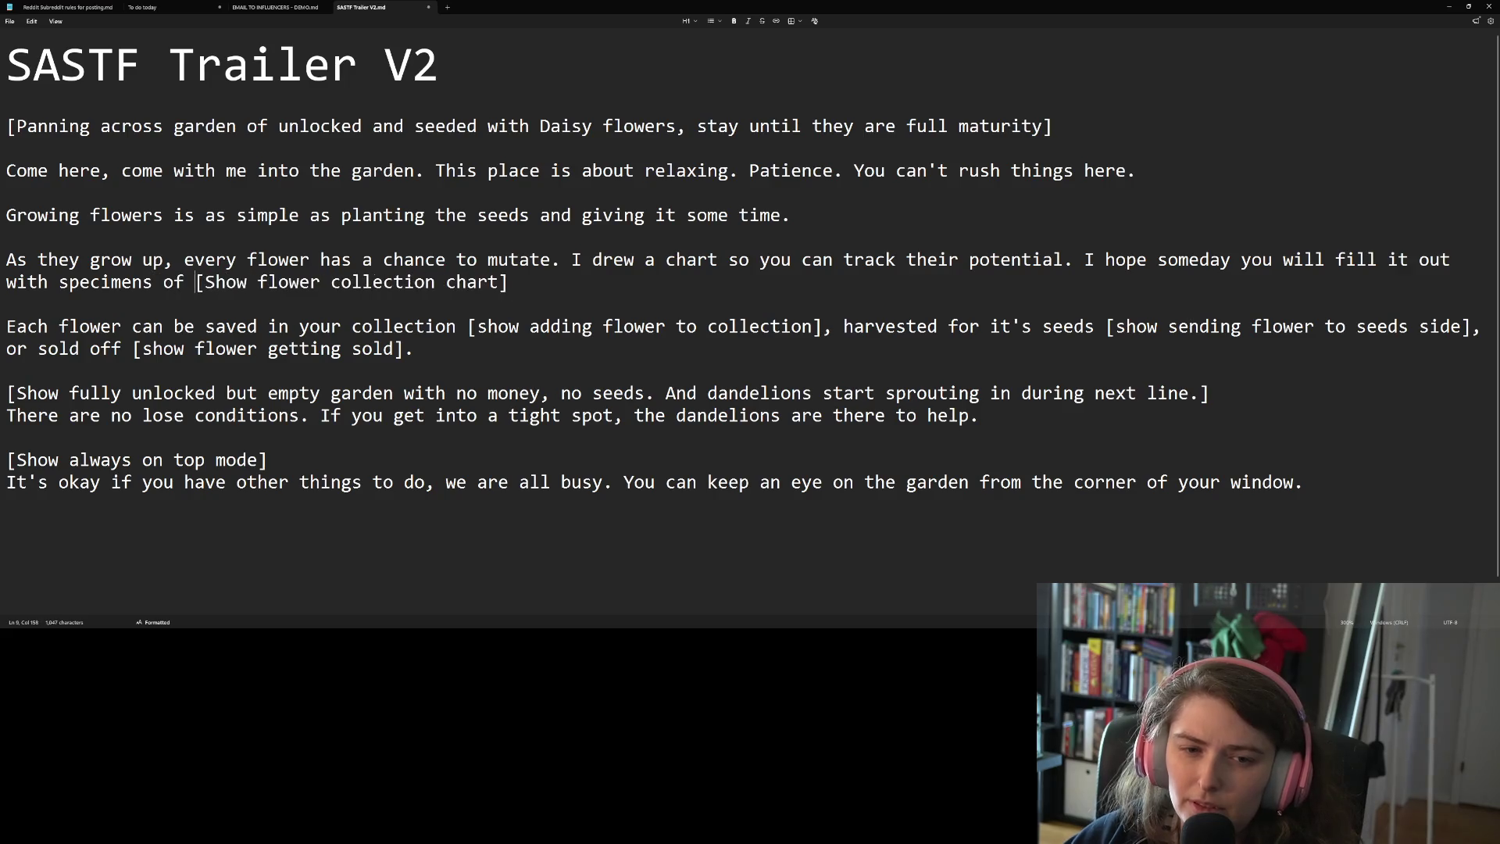
type("your own.")
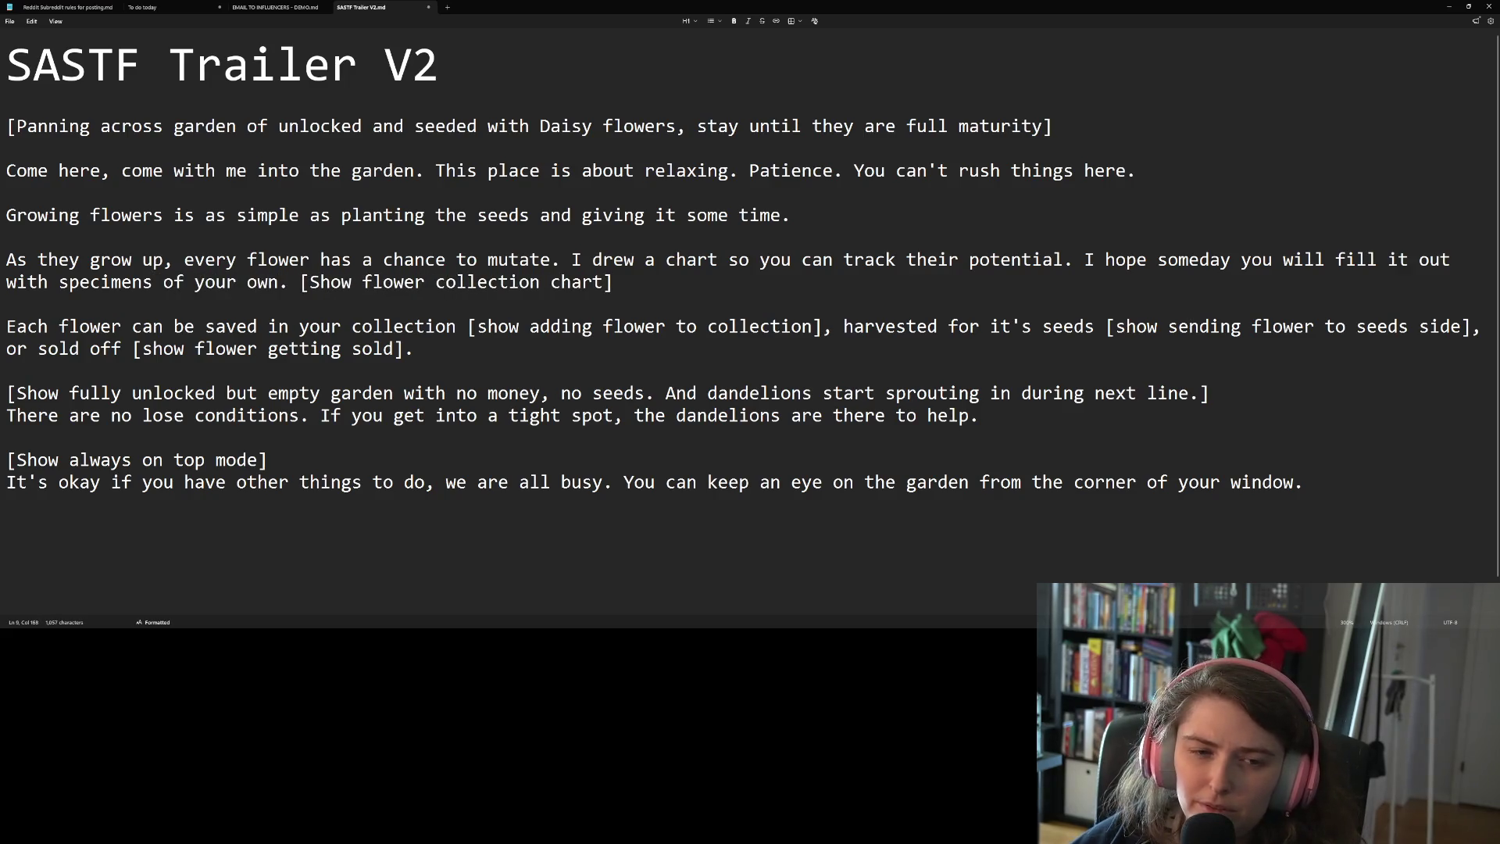
Replace 'specimens of' with 'cuttings from your' in the chart sentence
double_click(150, 282)
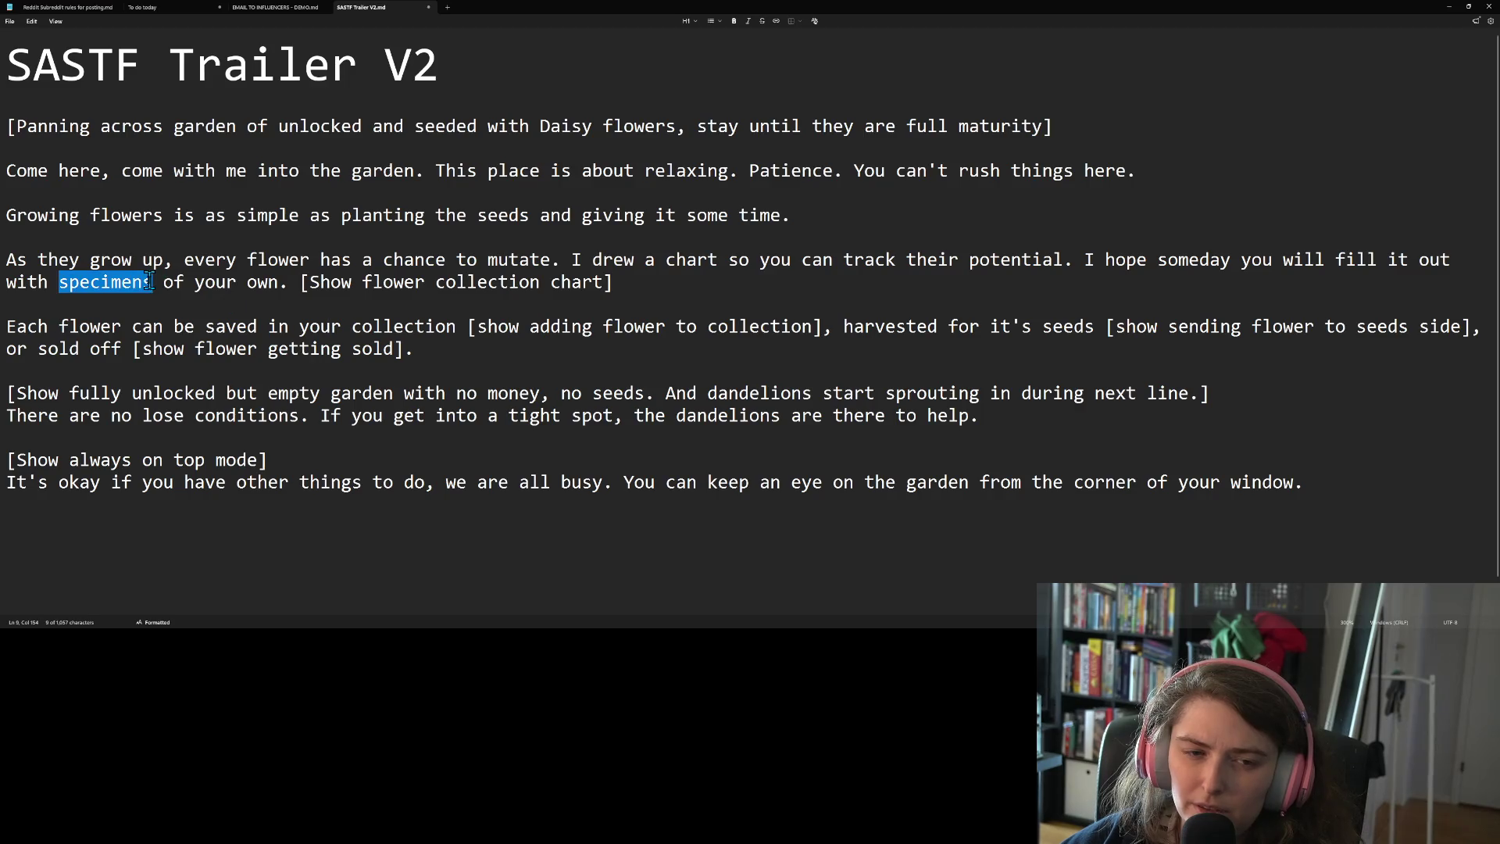
left_click(300, 282)
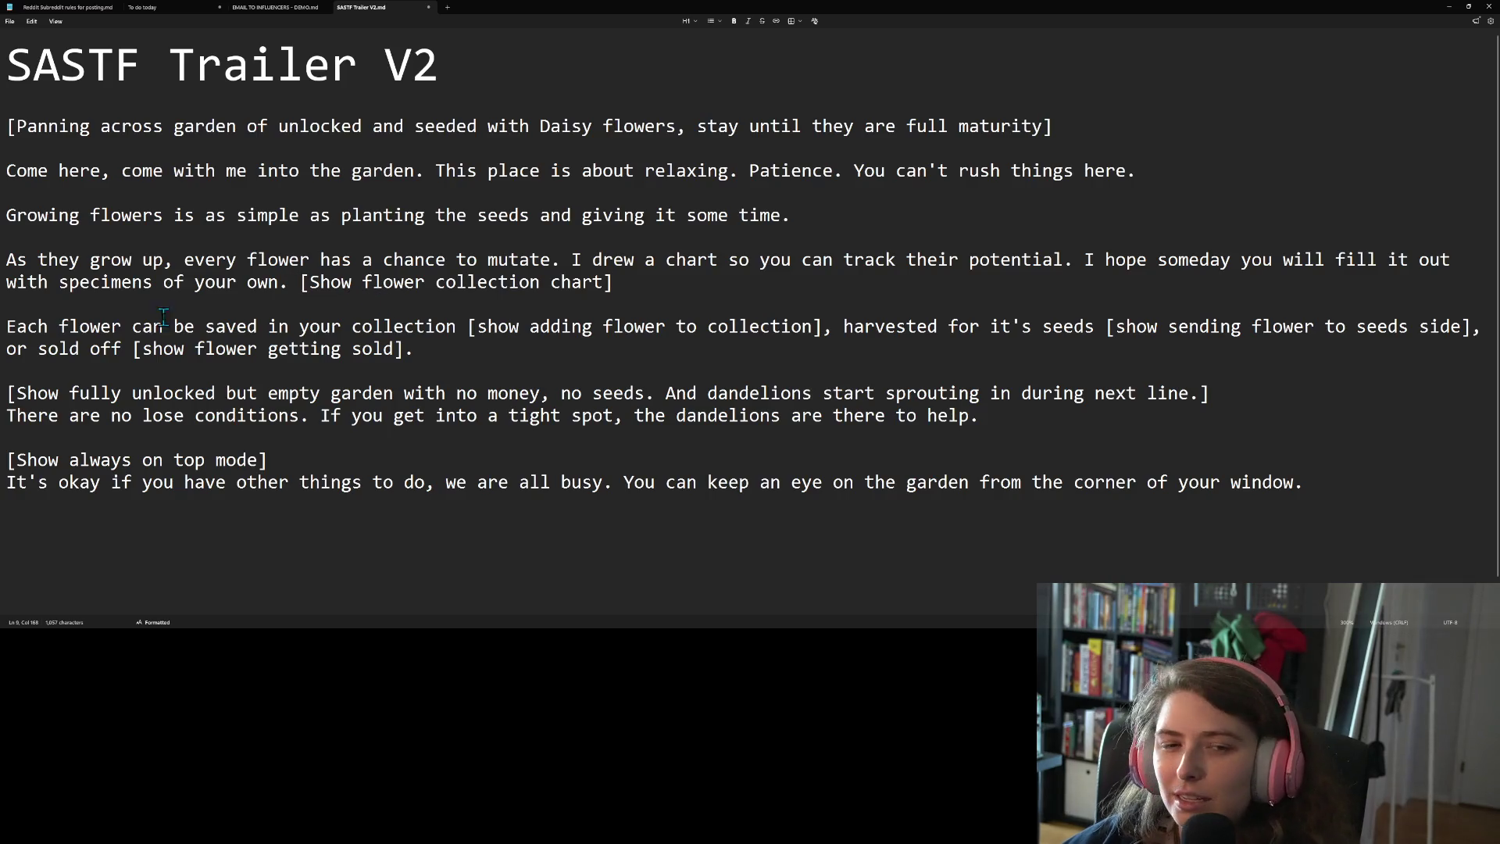
double_click(91, 284)
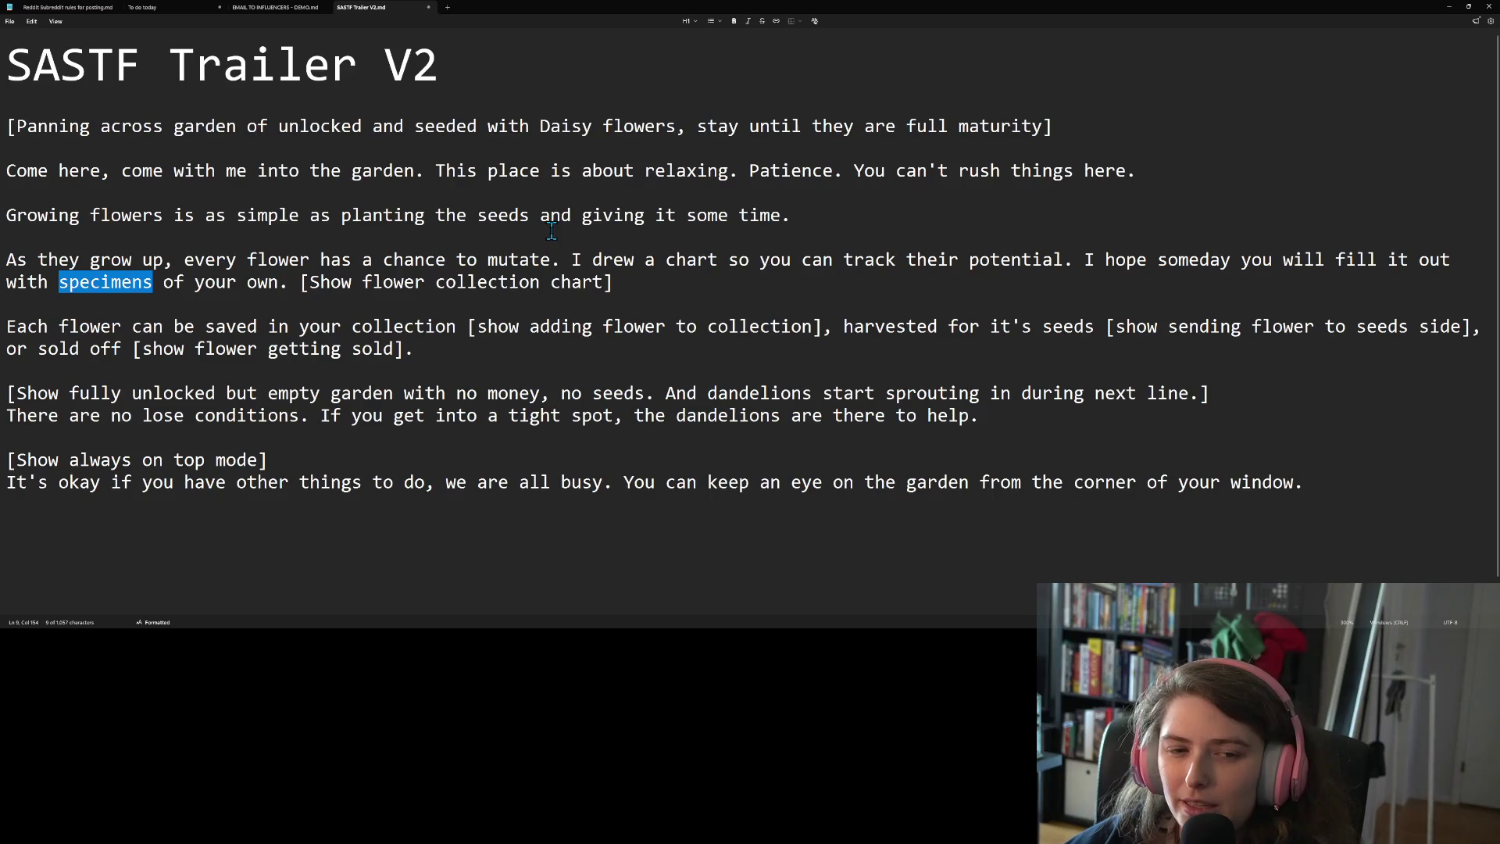
type("cuttings")
key("Delete")
key("Delete")
key("Delete")
key("Delete")
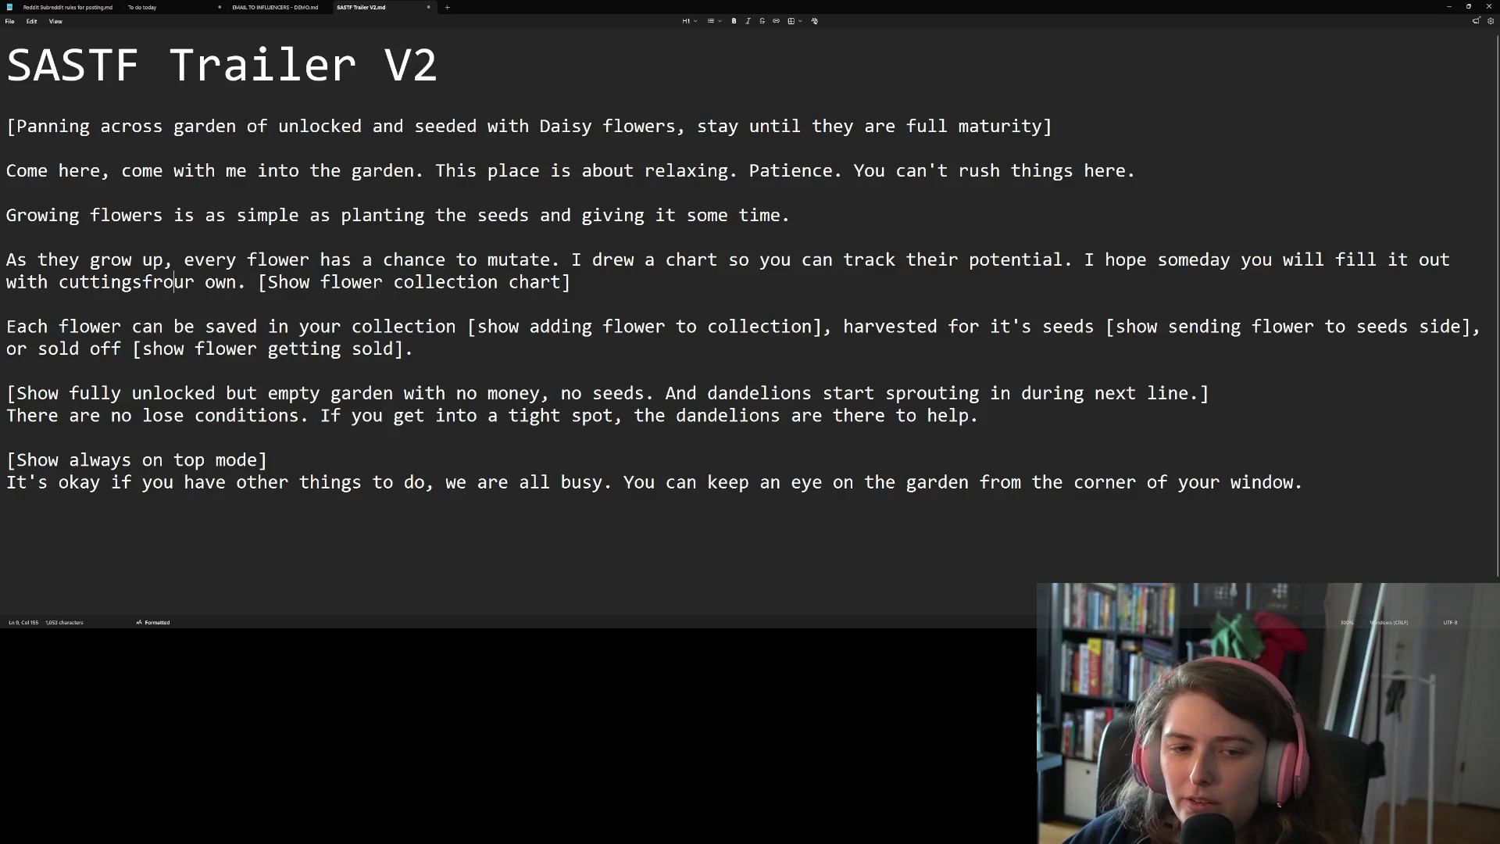
key("Delete")
key("Delete")
type("from you")
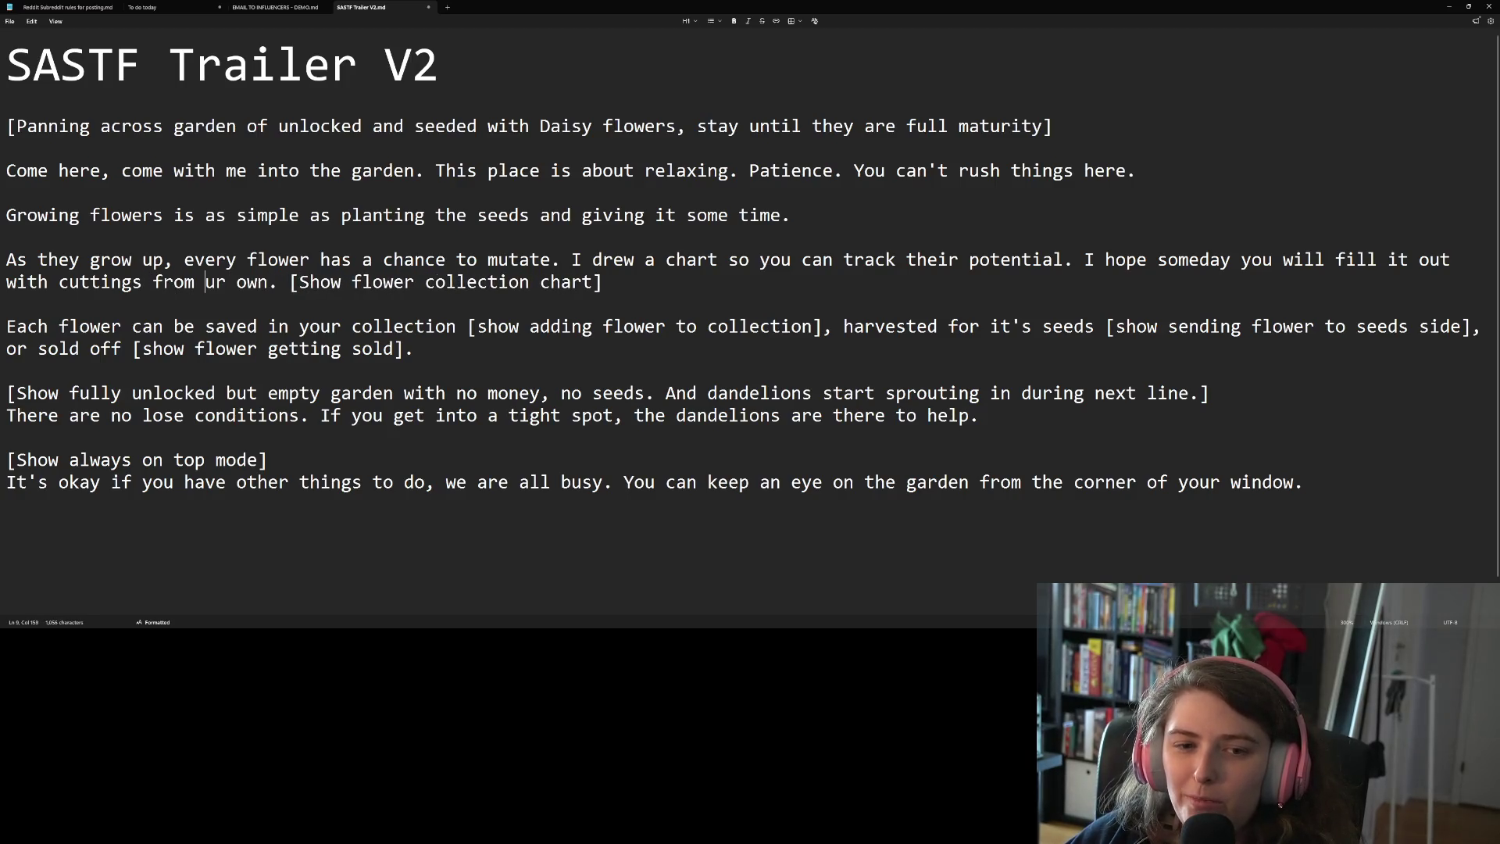
key("Delete")
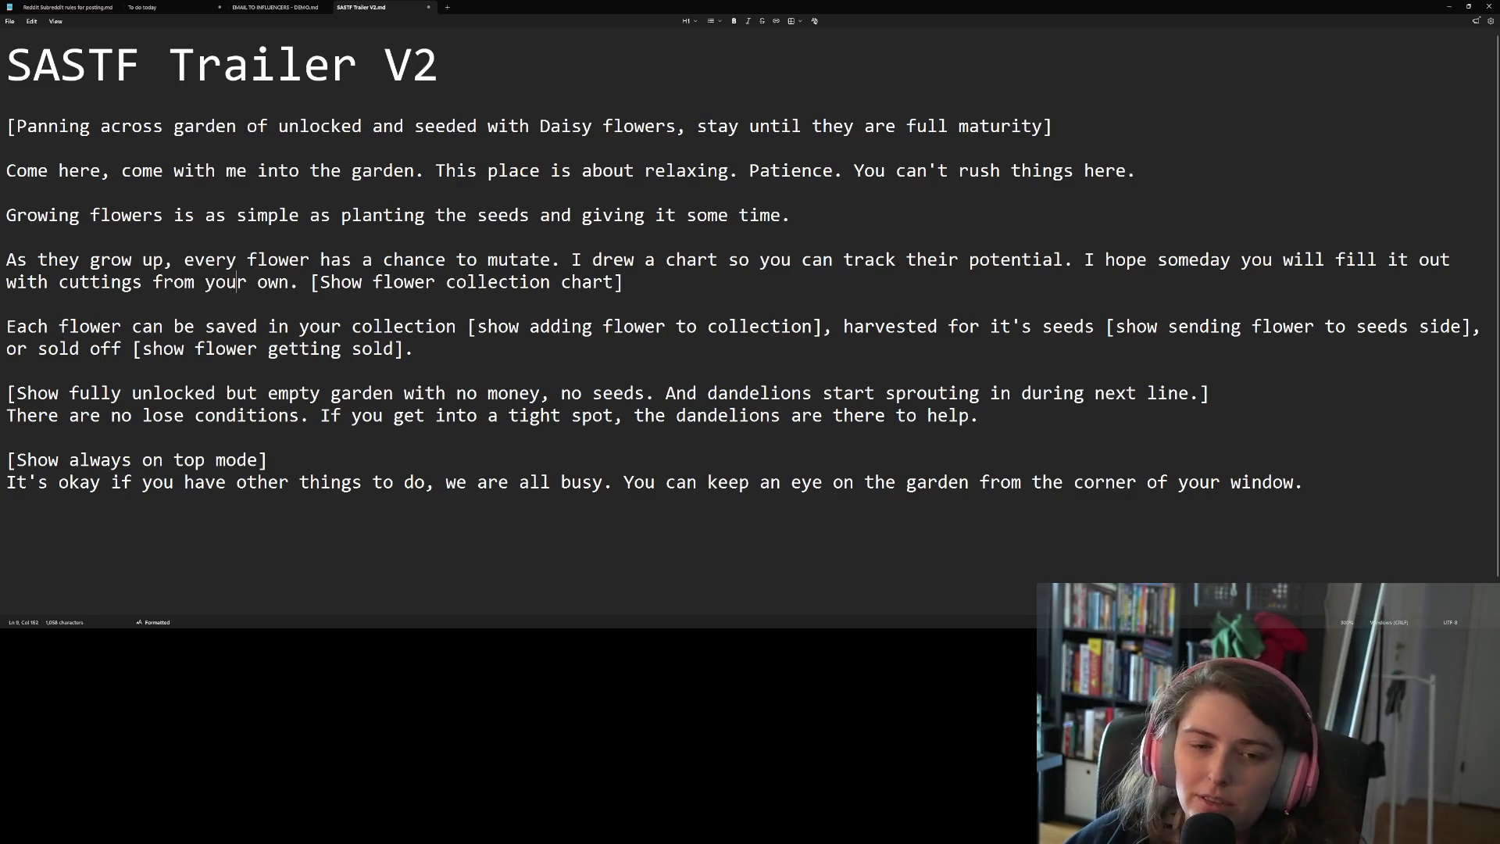
Extend the chart sentence to end 'cuttings from your own growing journey.'
left_click(289, 282)
type("garden")
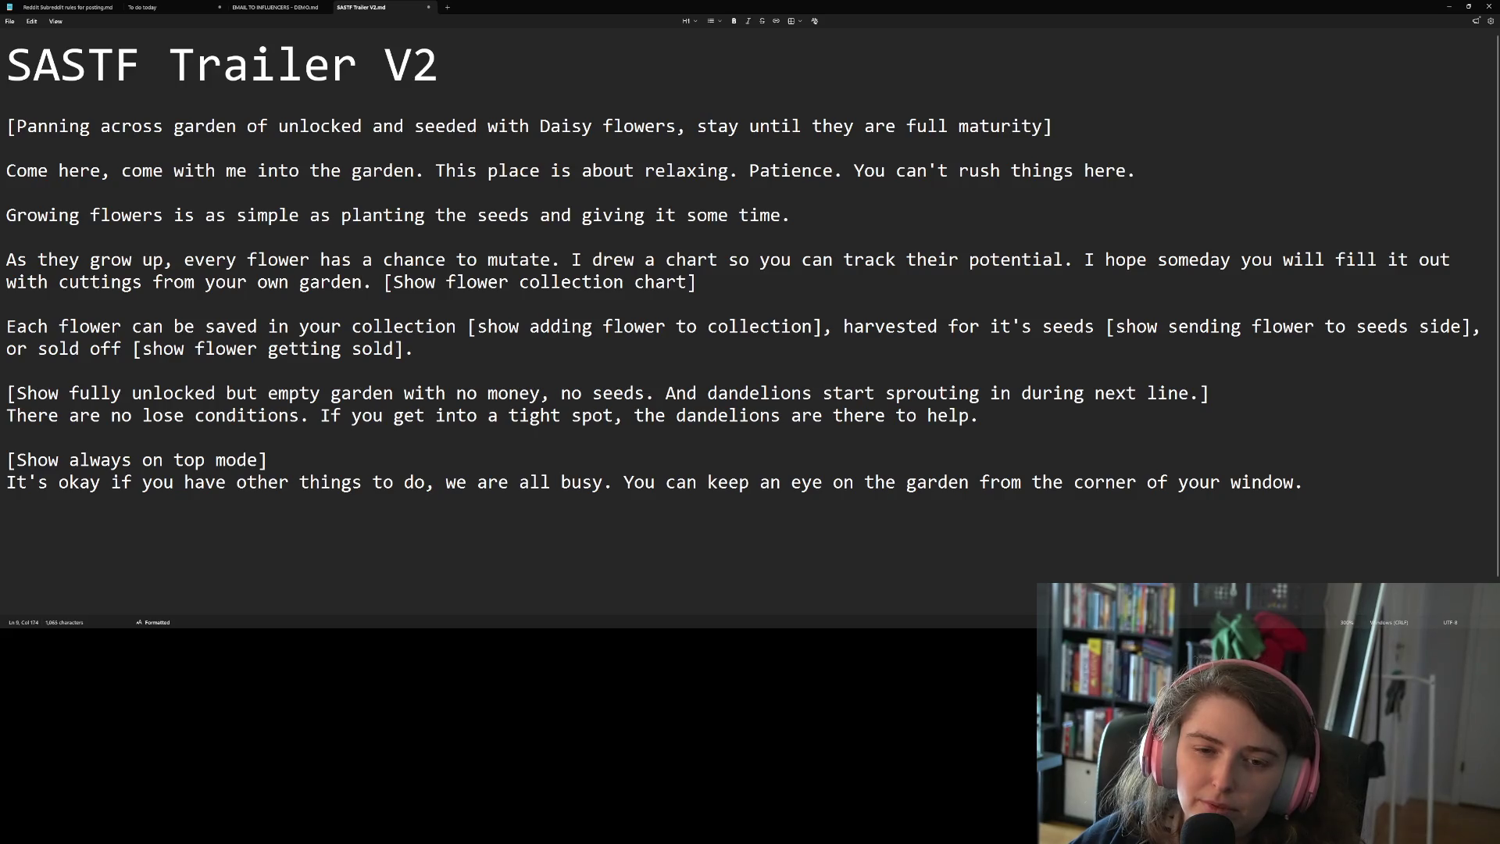
key("BackSpace")
key("BackSpace")
key("BackSpace")
type("rowing journey")
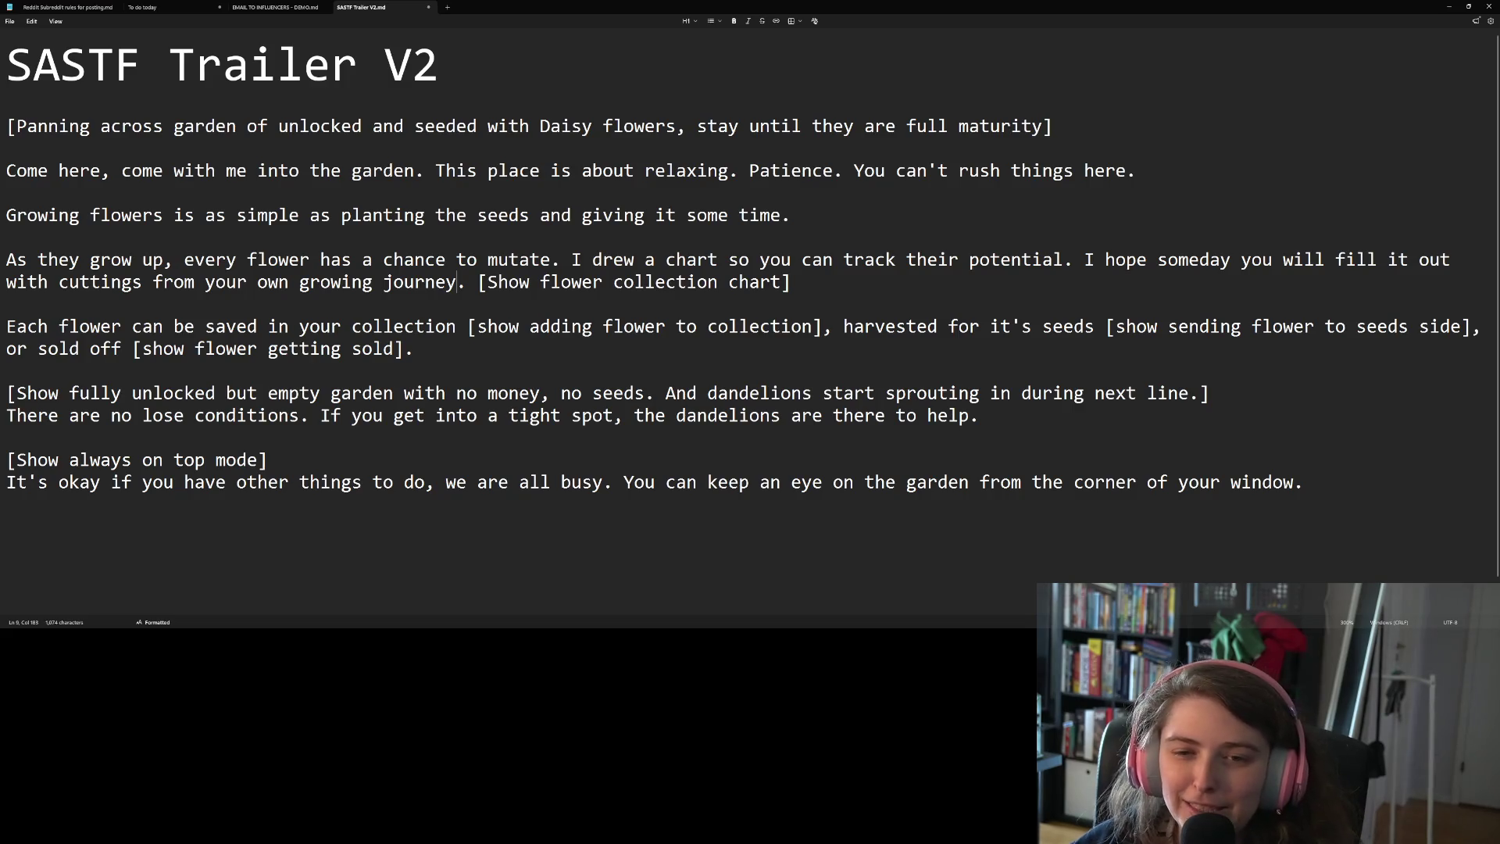
key("Right")
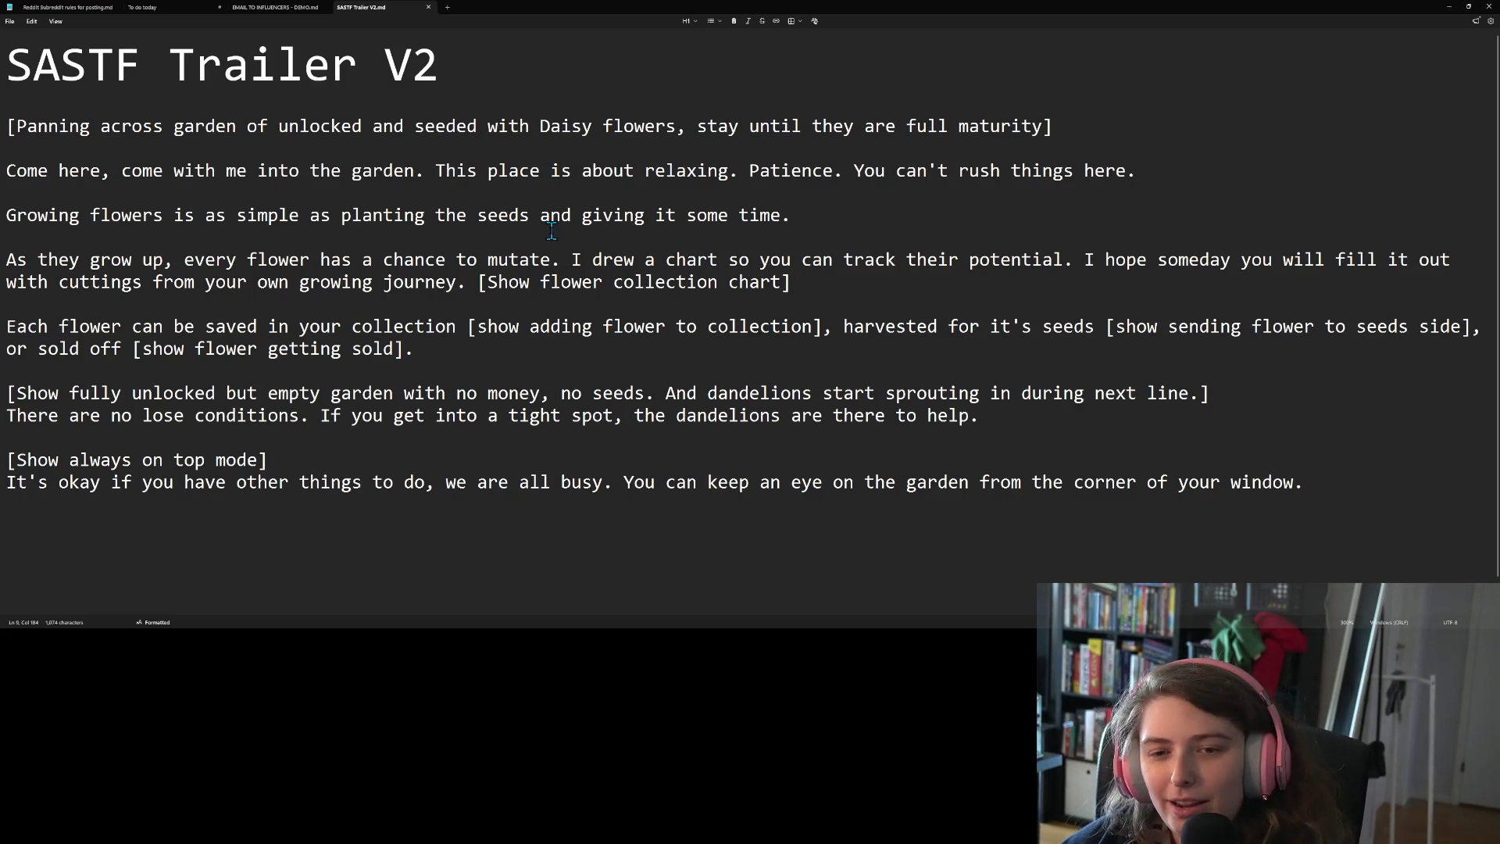
left_click(980, 217)
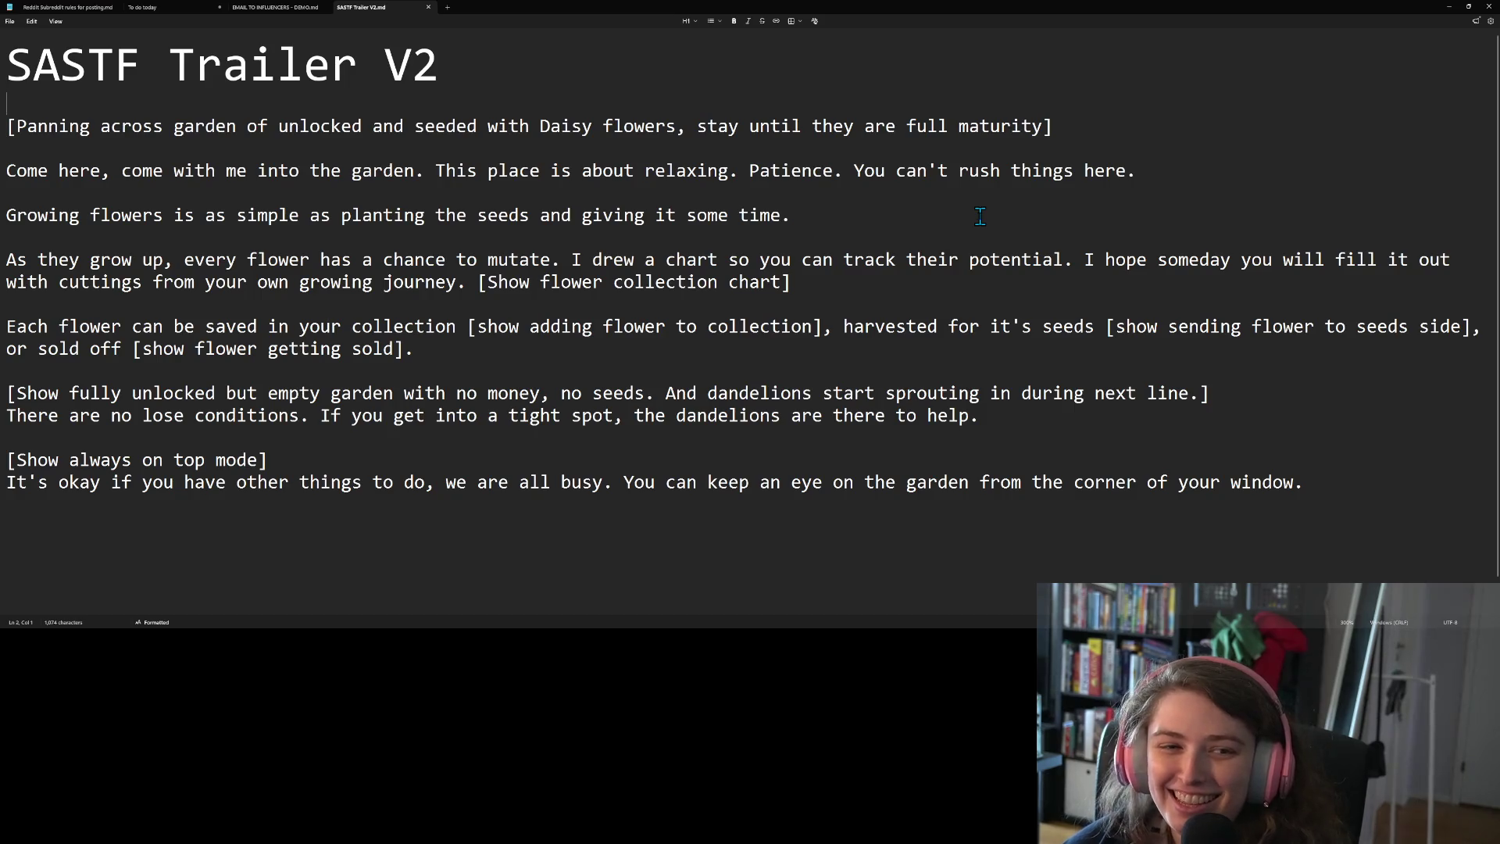
Delete the blank line below the [Panning…] direction so the opening narration follows it directly
key("Up")
key("Up")
key("Down")
key("Down")
key("Down")
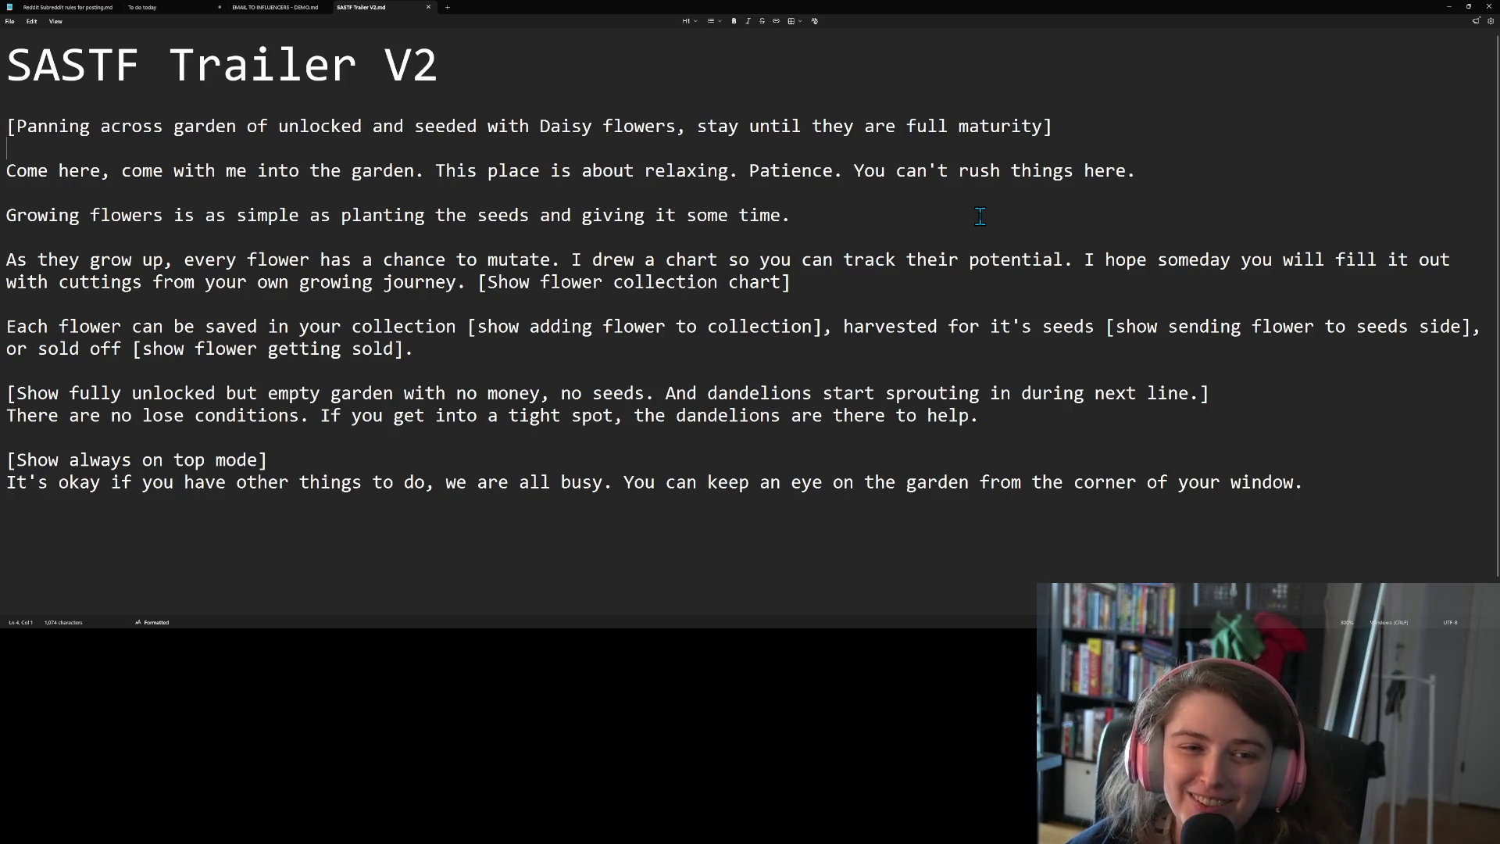
key("BackSpace")
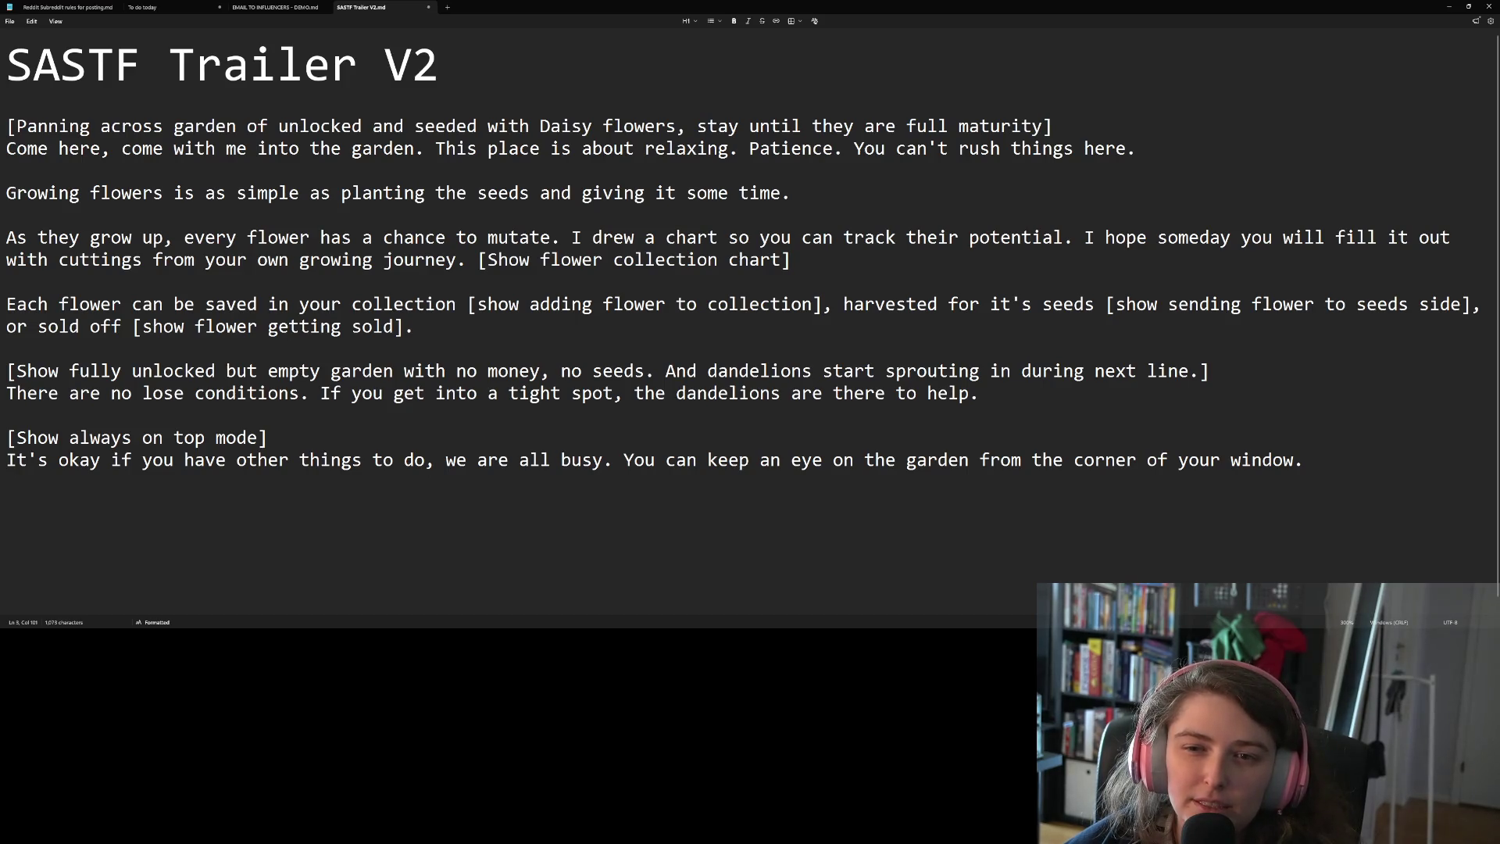
key("Down")
key("Down")
key("Down")
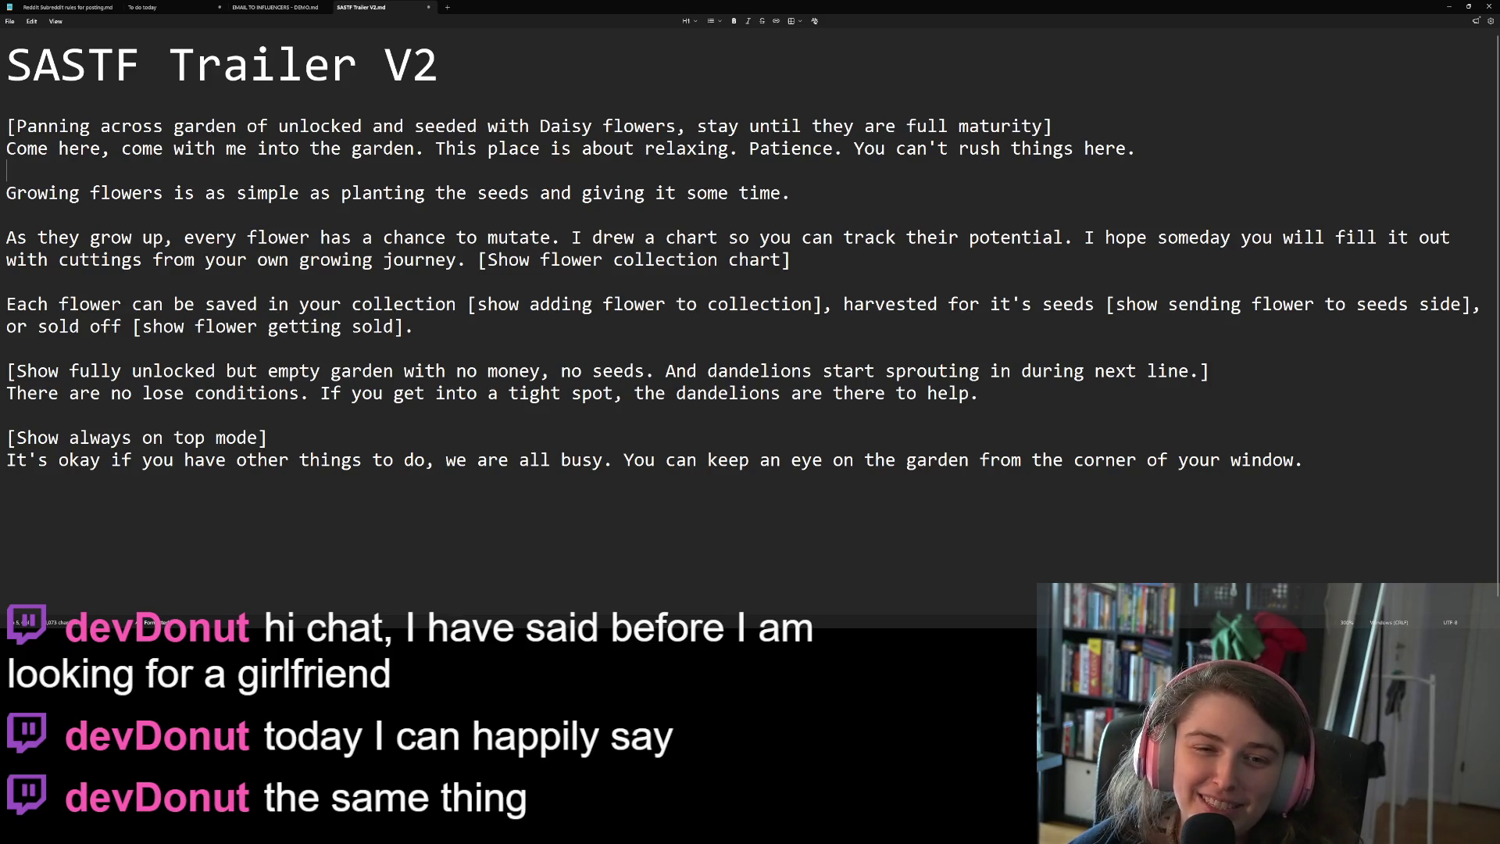
left_click(7, 214)
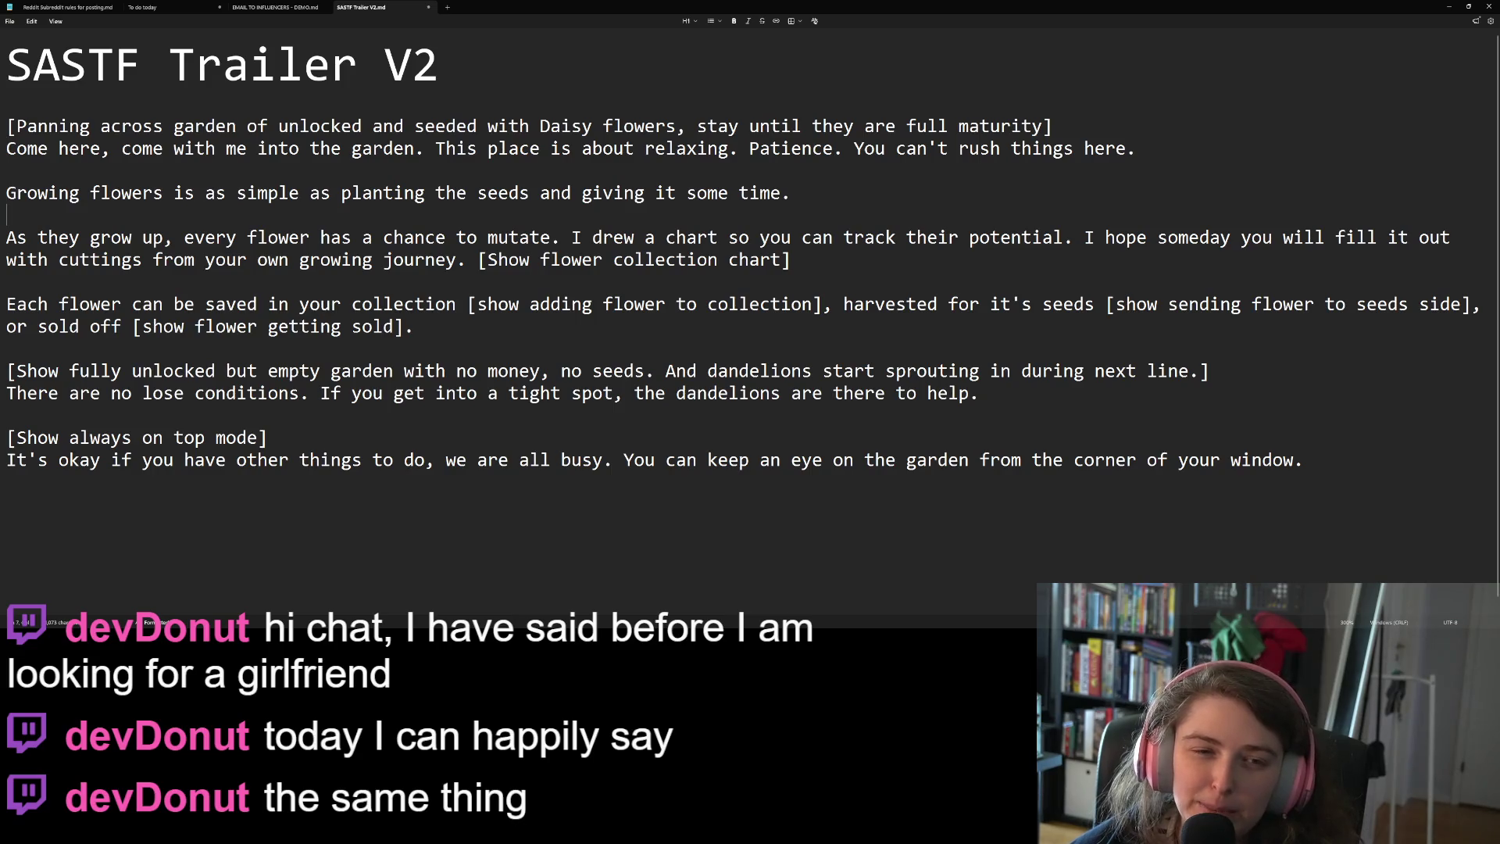
Replace 'from your own growing journey' with 'you grew yourself' in the chart sentence
left_click(7, 303)
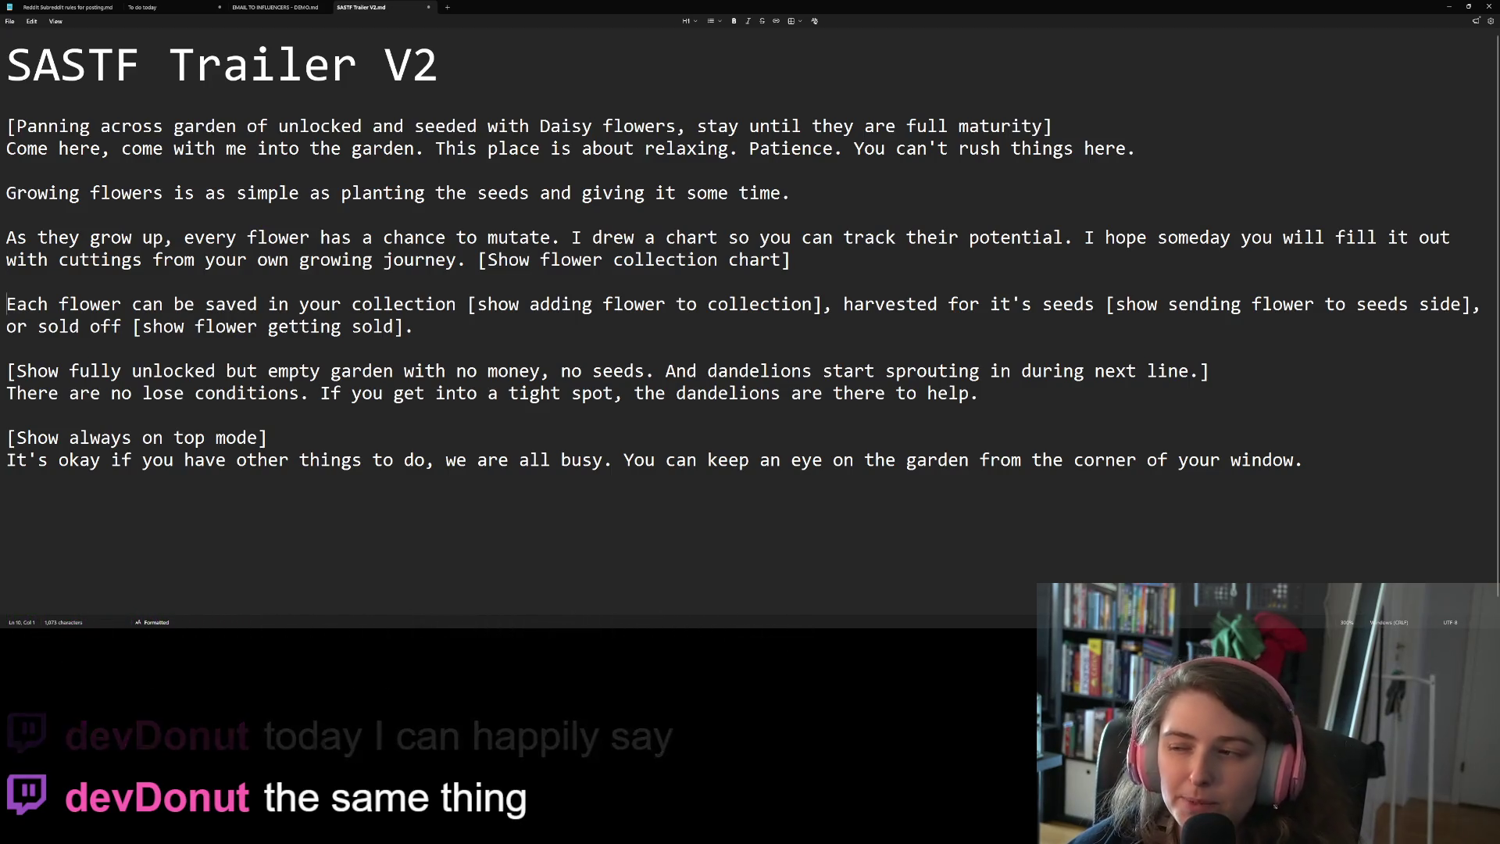
left_click(7, 259)
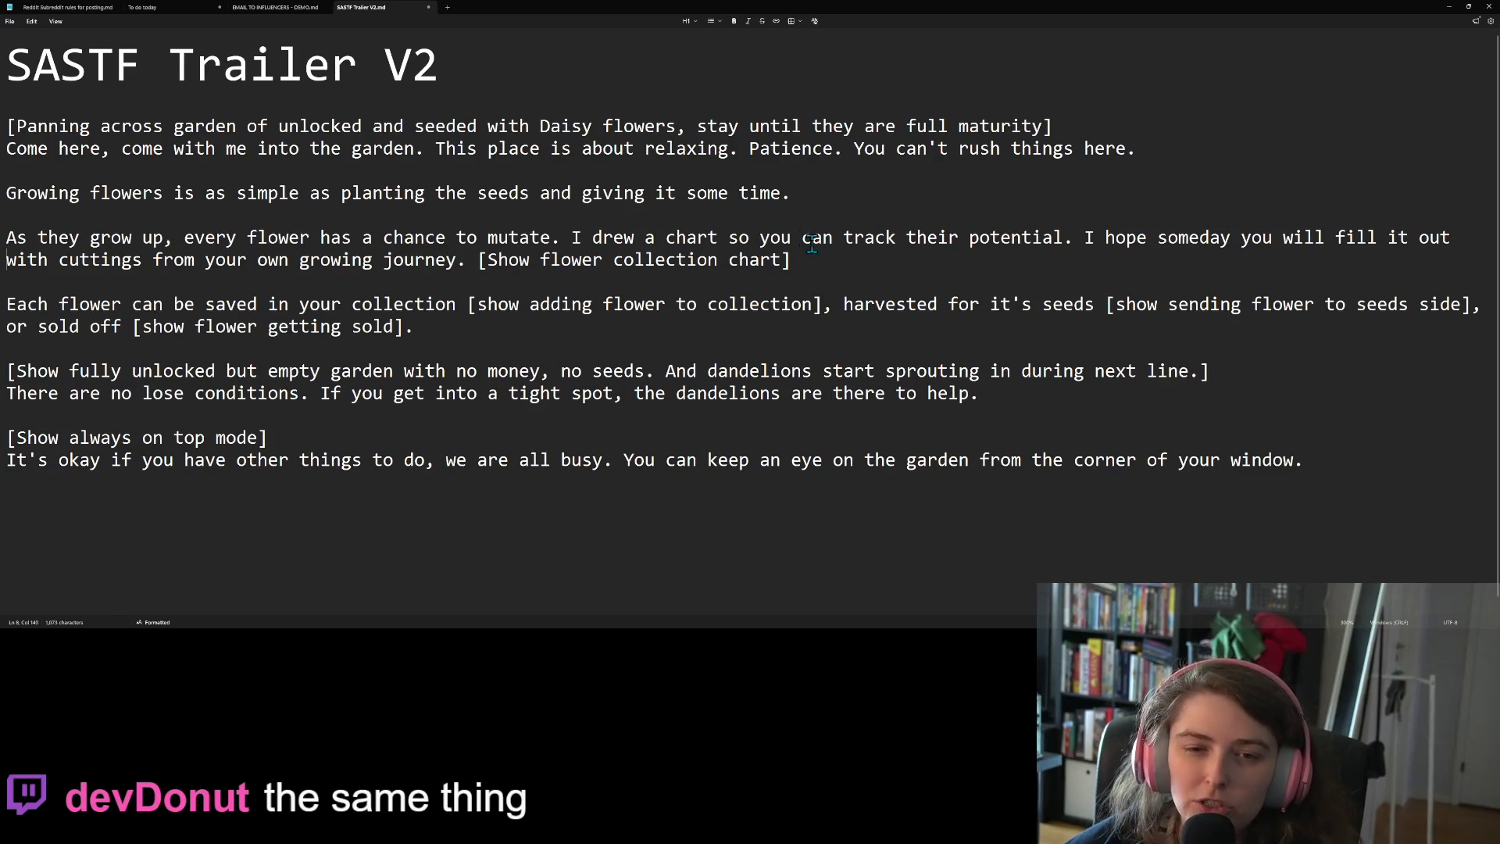
double_click(396, 260)
left_click_drag(396, 260, 300, 264)
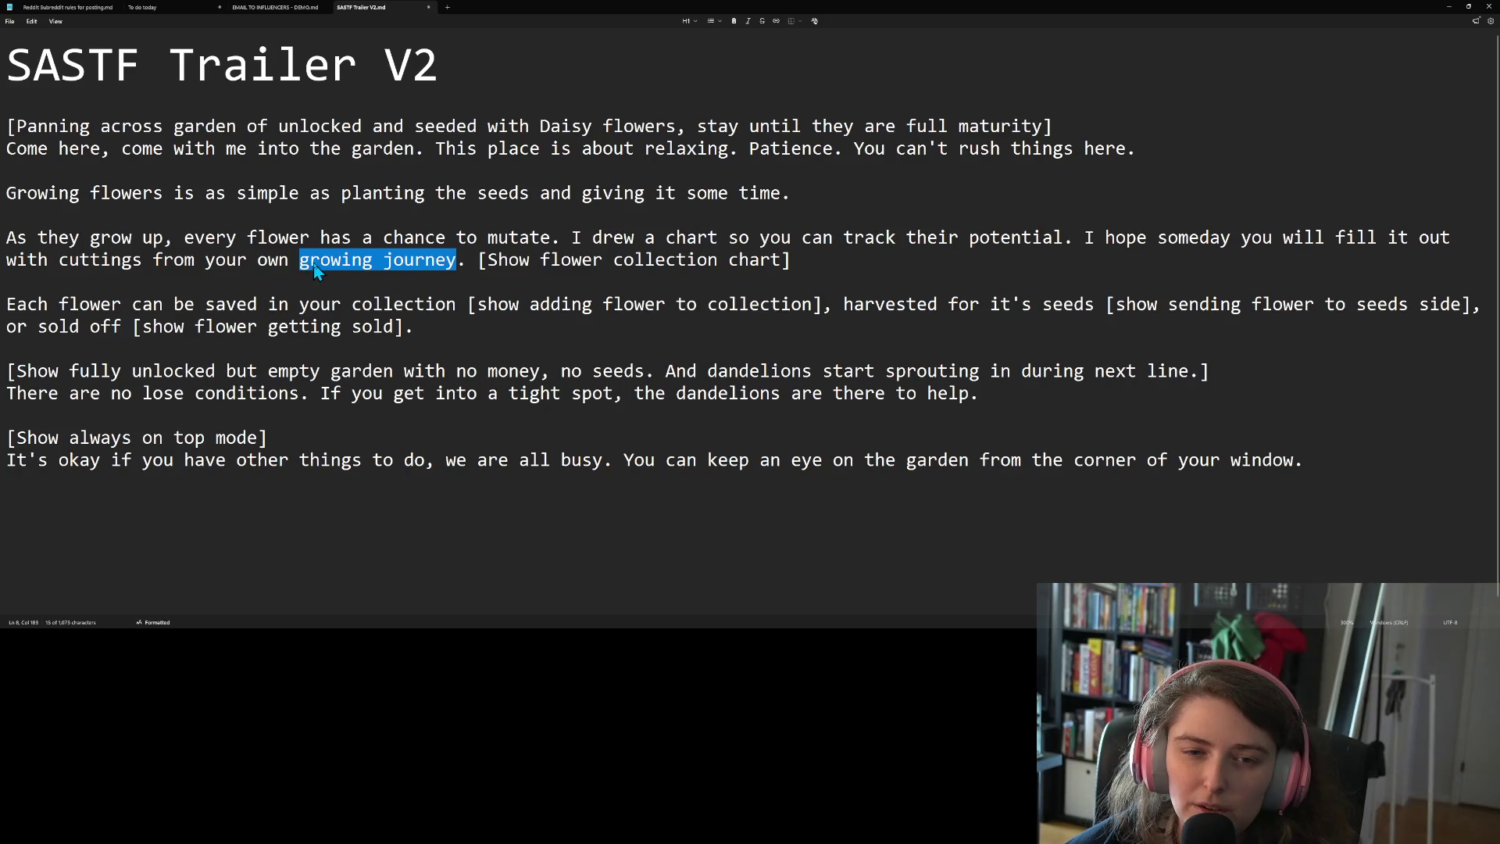
left_click(303, 262)
left_click(299, 262)
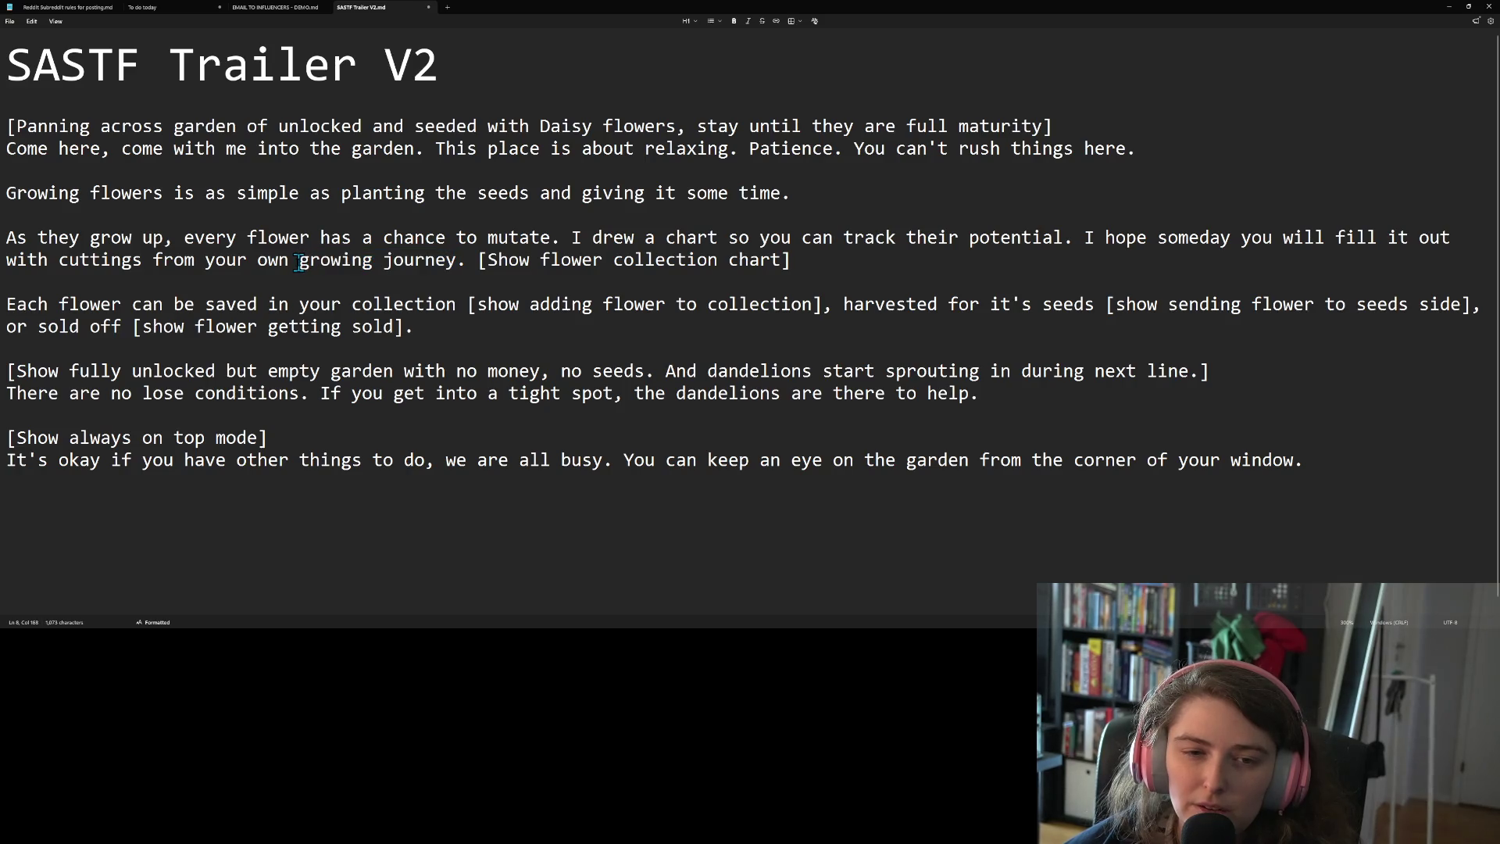
left_click_drag(153, 262, 459, 261)
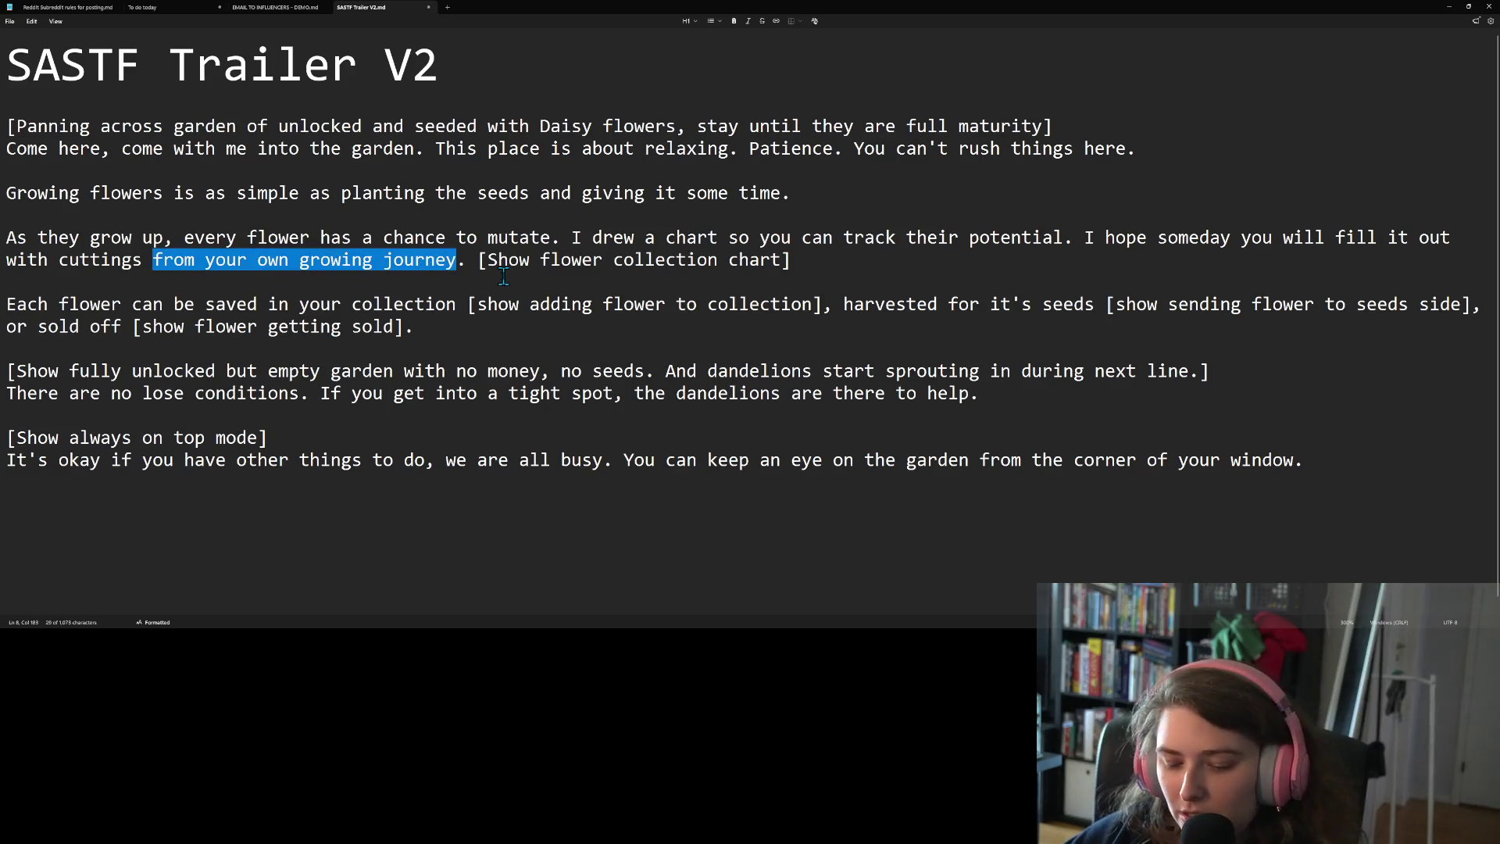
type("you")
type(" grew y")
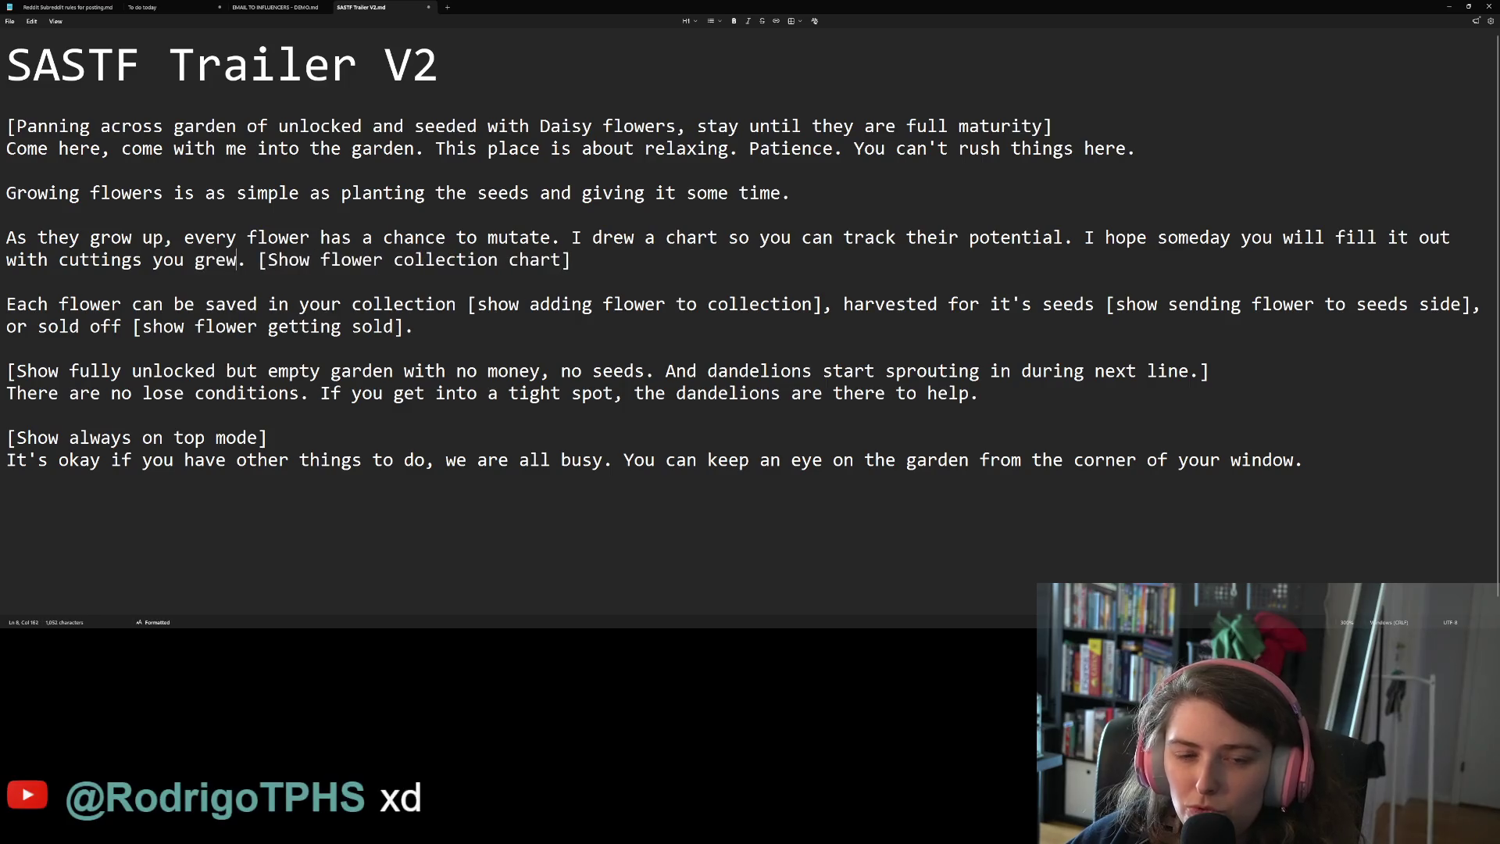
type("ourself")
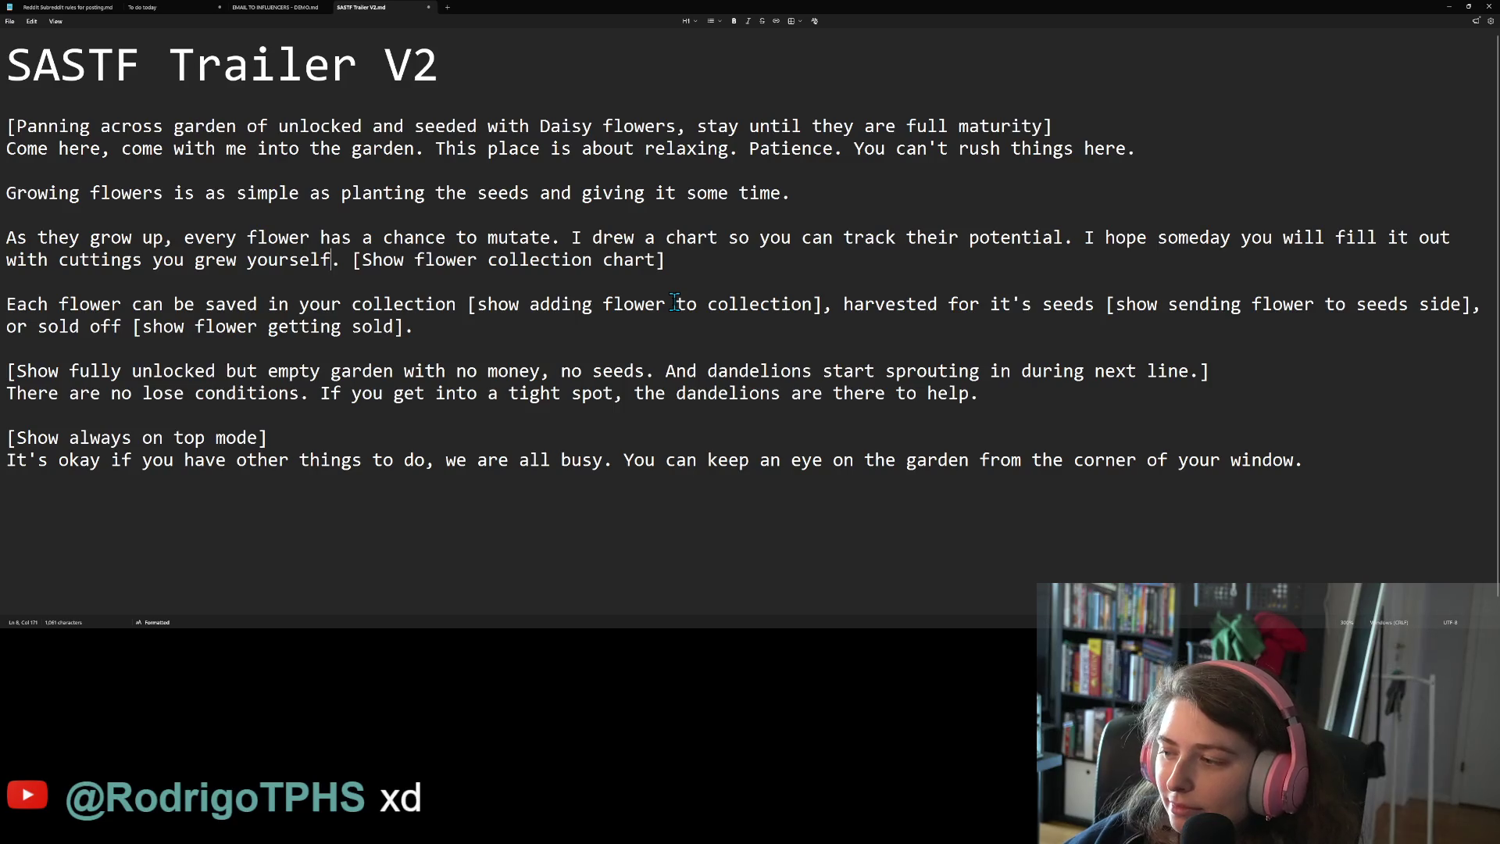
Add a blank line after the 'Each flower' paragraph
left_click(401, 289)
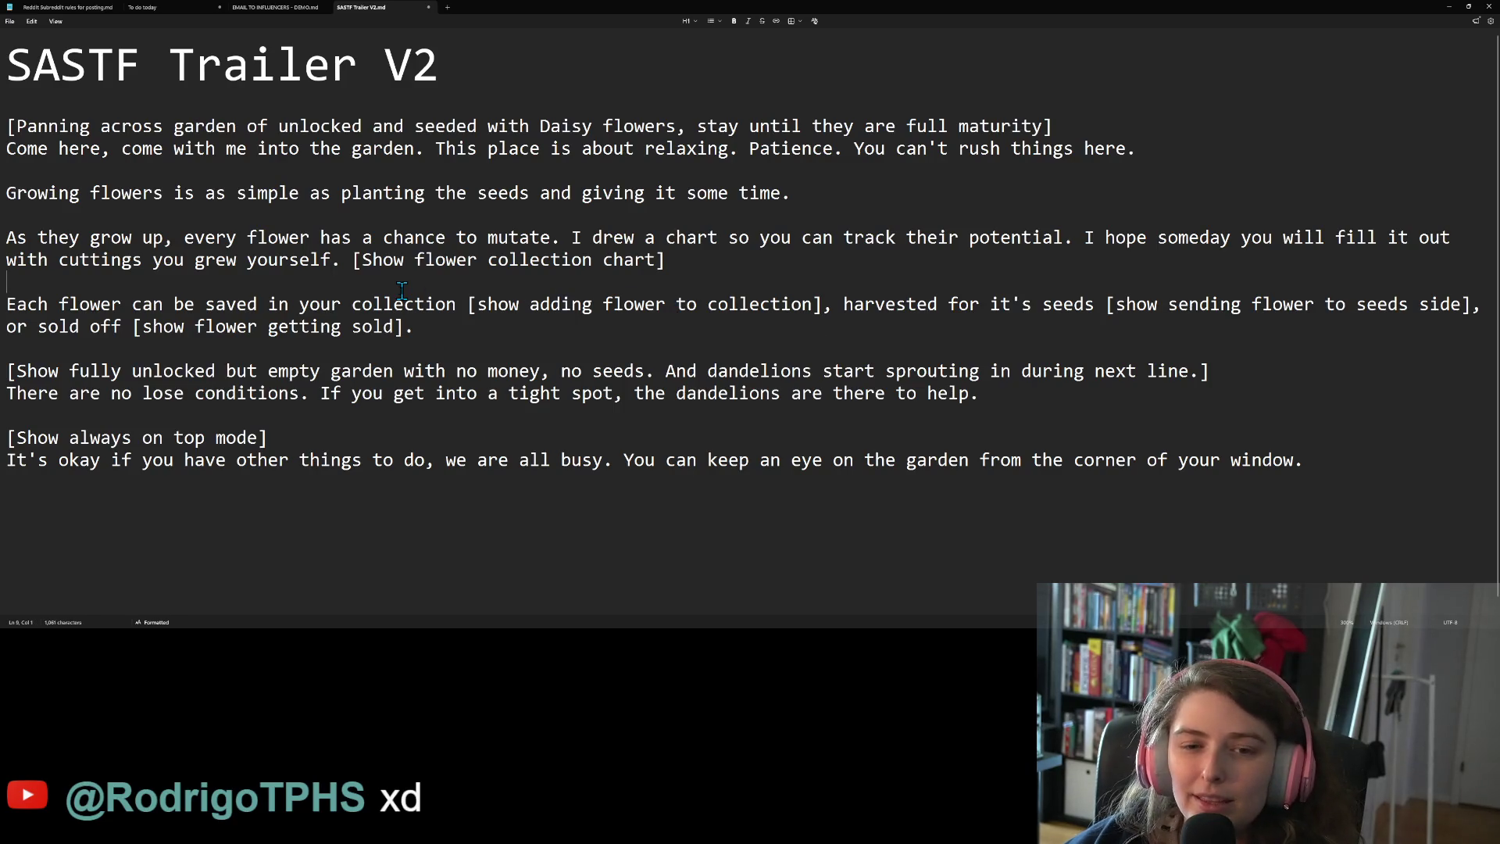
left_click(320, 304)
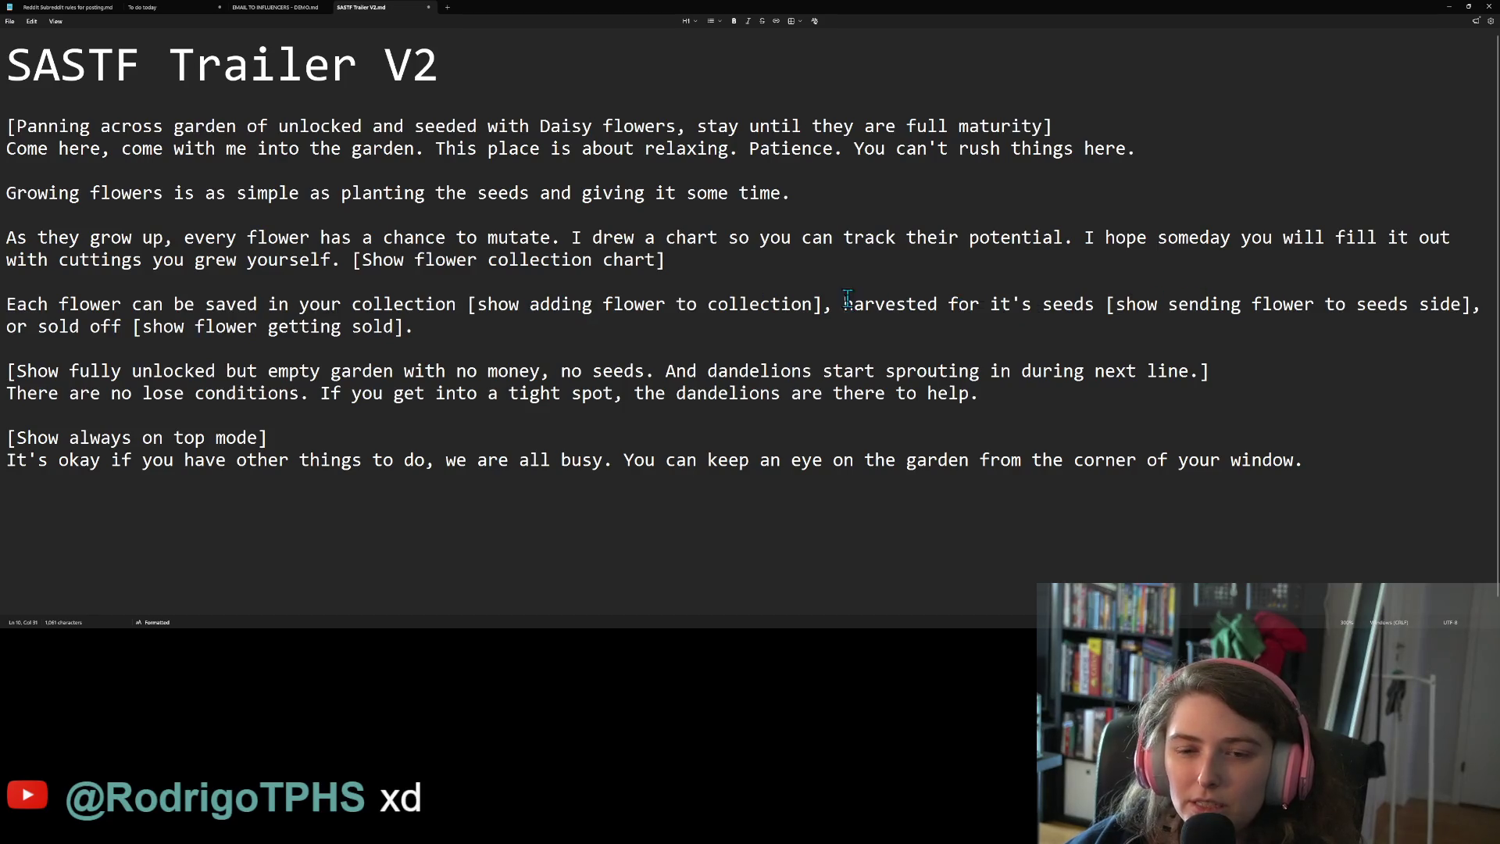
left_click(412, 326)
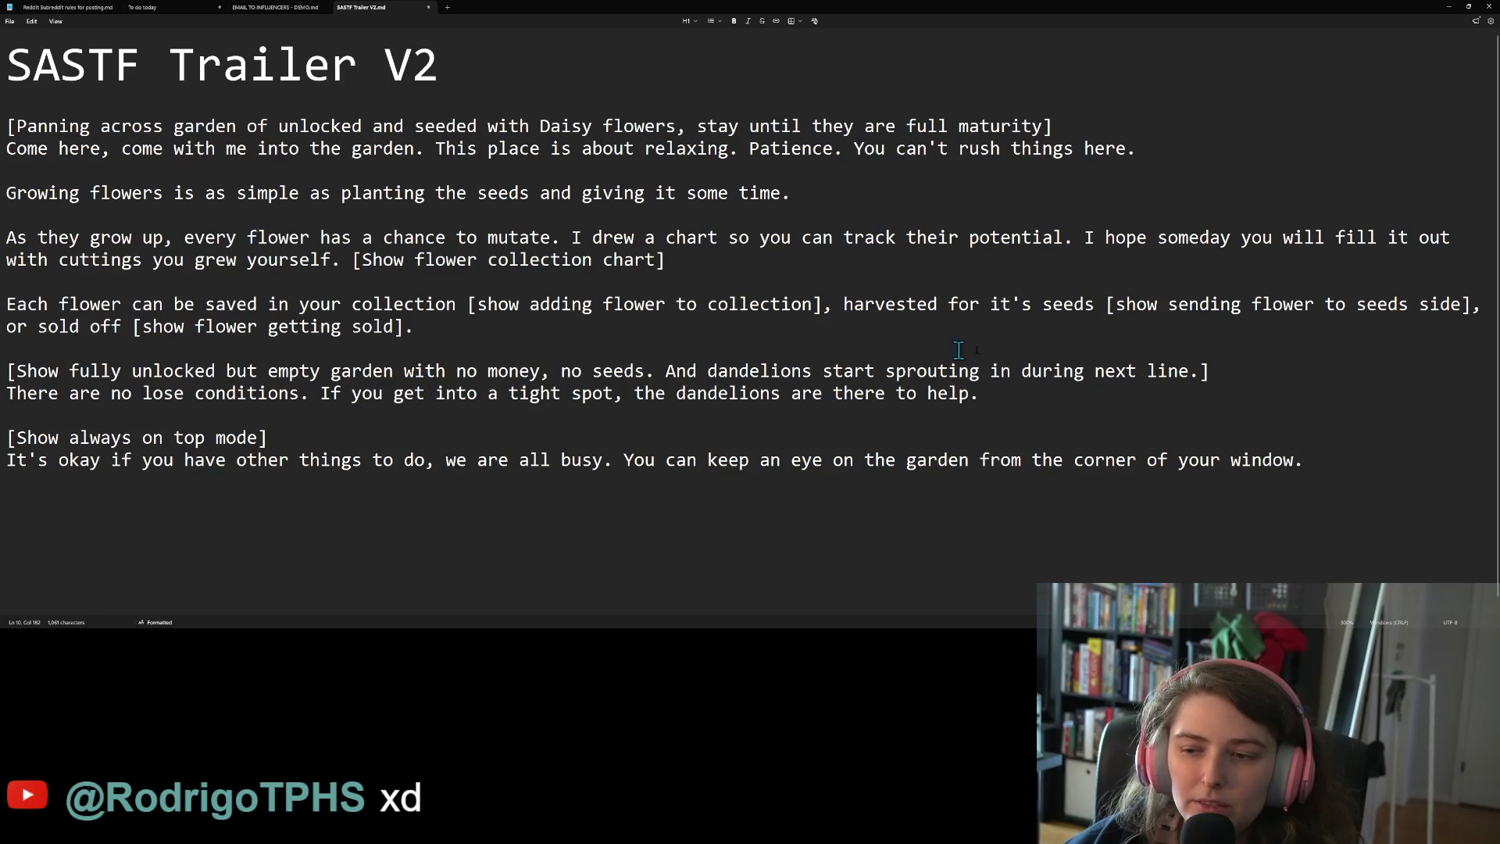
left_click(1013, 387)
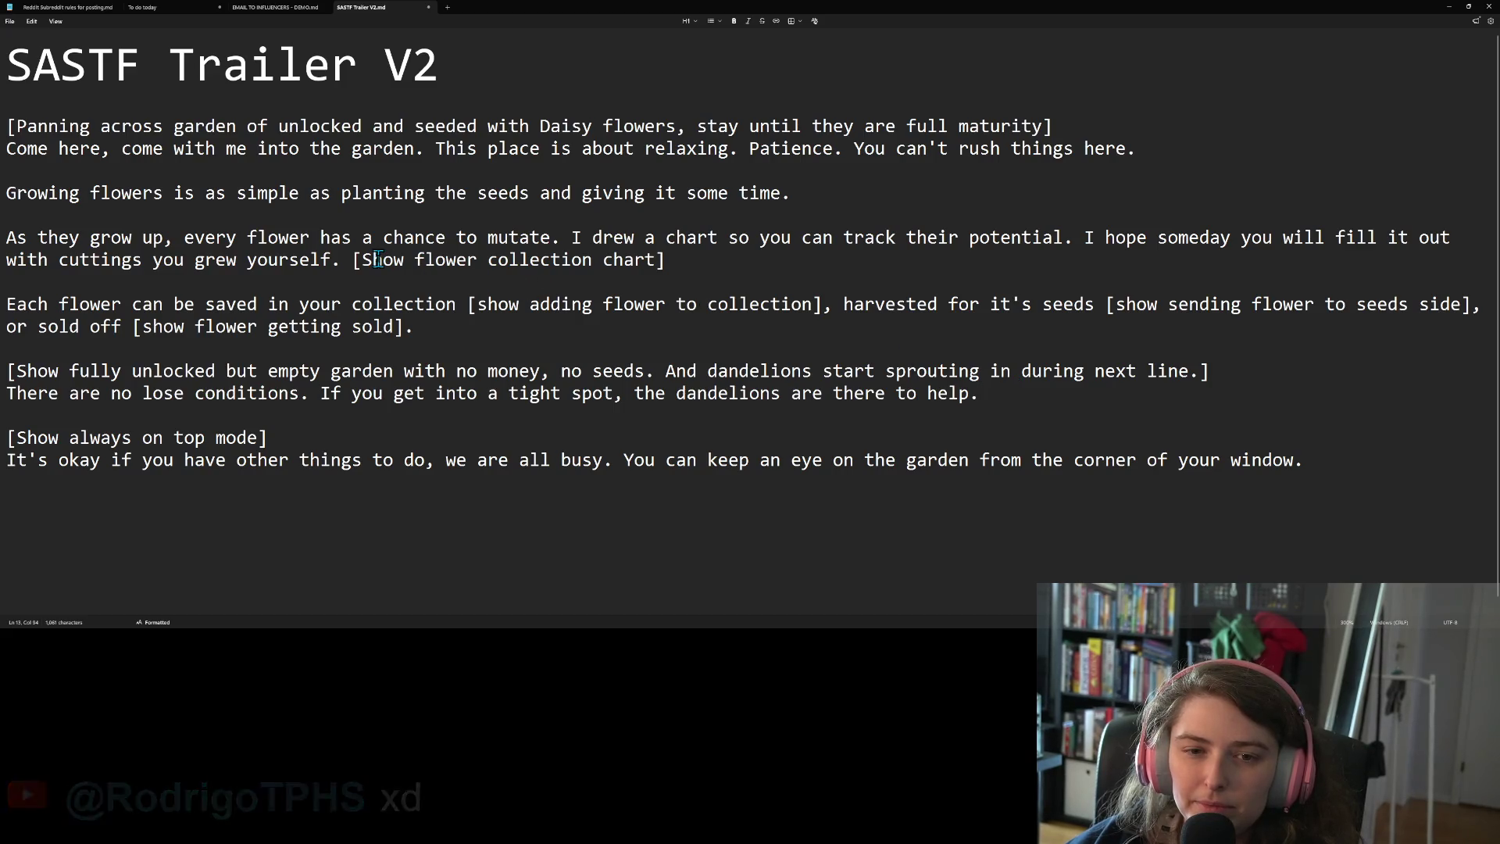
left_click(695, 258)
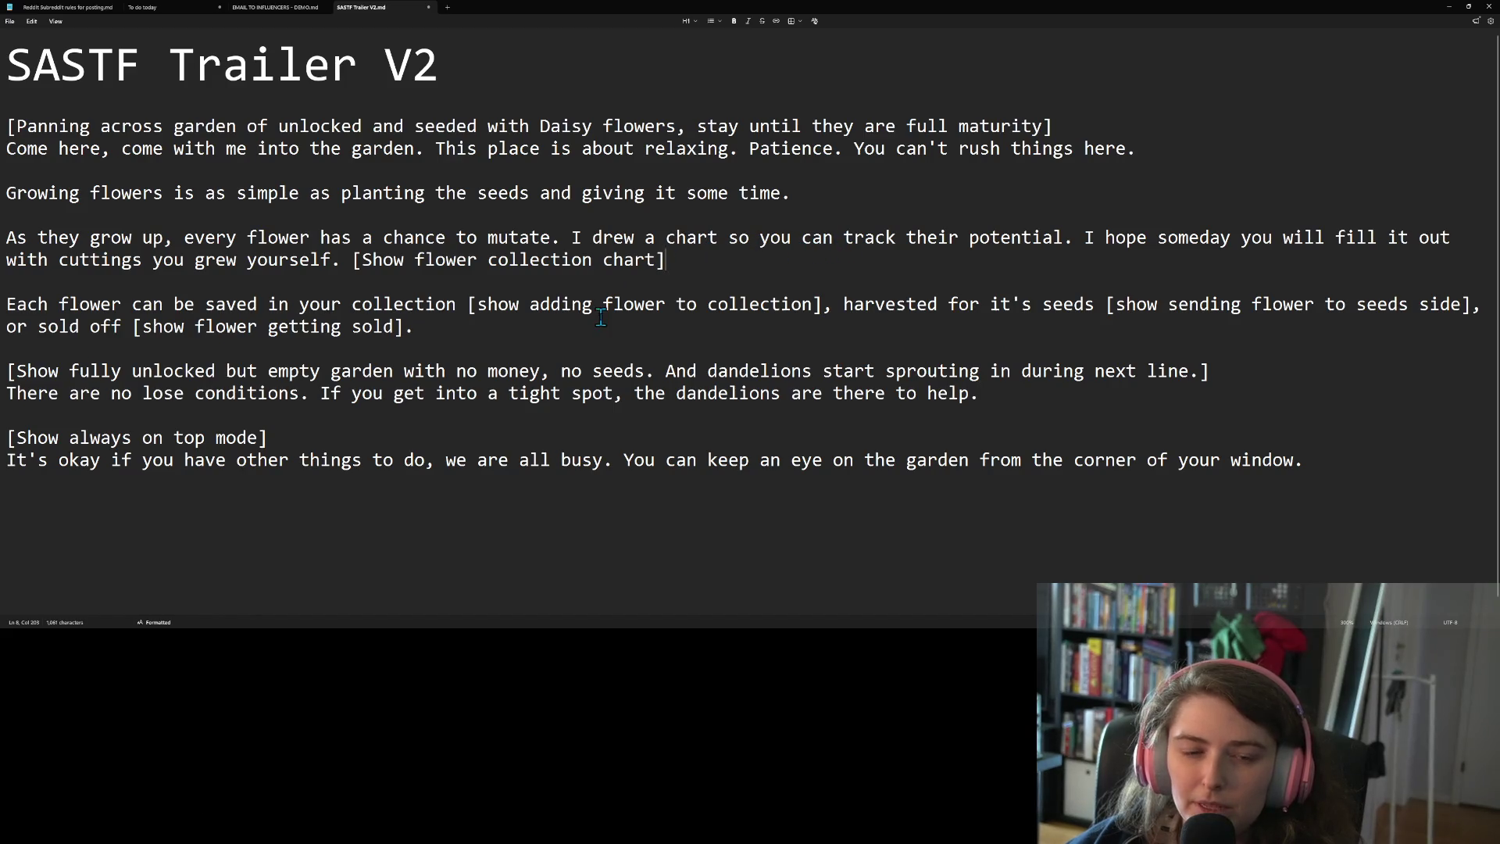
left_click(528, 337)
key("Return")
key("Return")
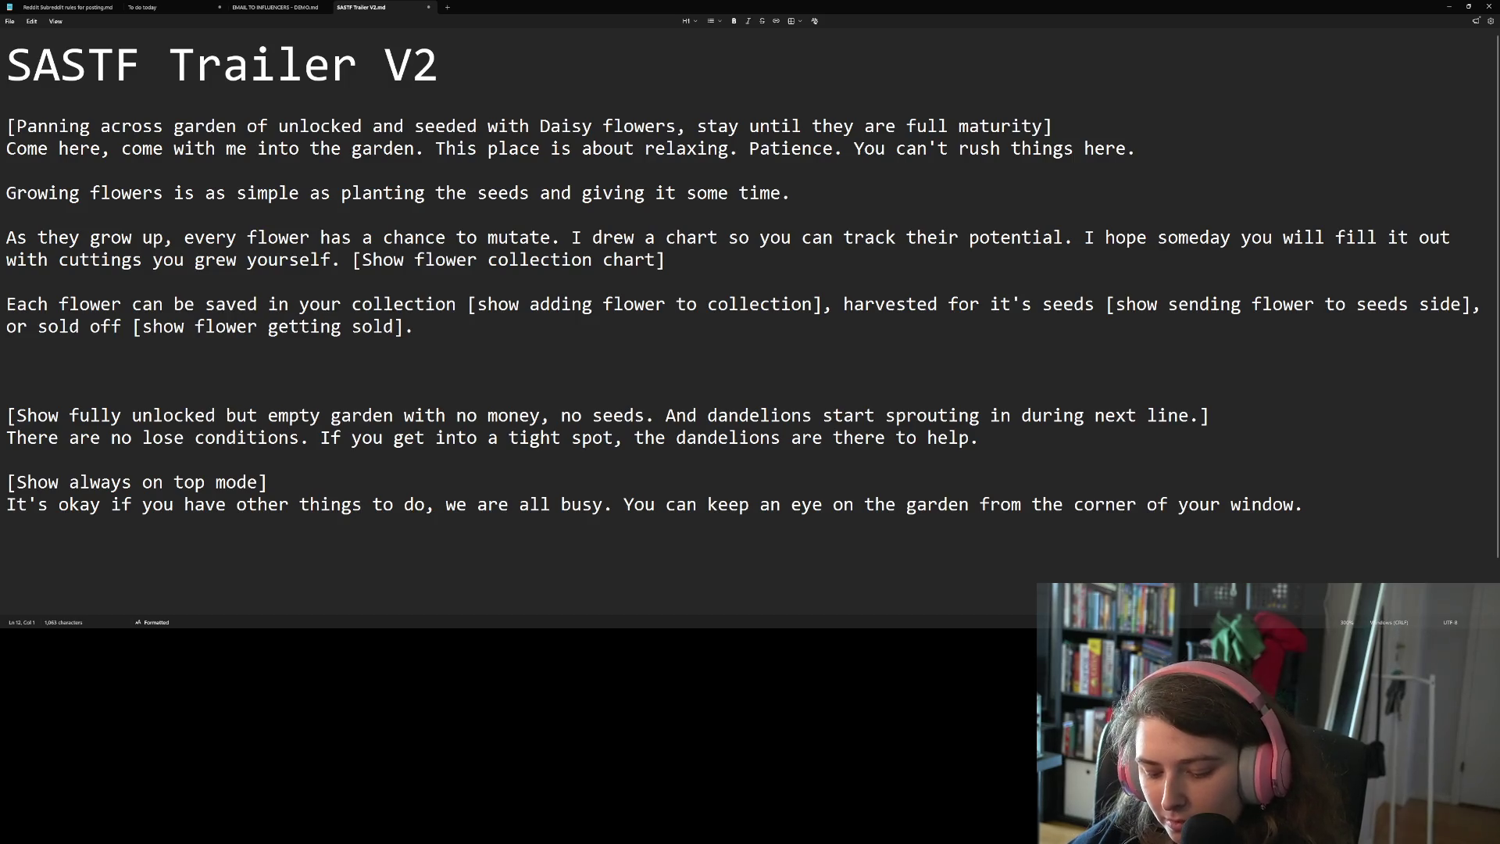
Draft shop lines such as 'The shop is an endless source of new seeds', then trim back to 'The shop is'
type("The sh")
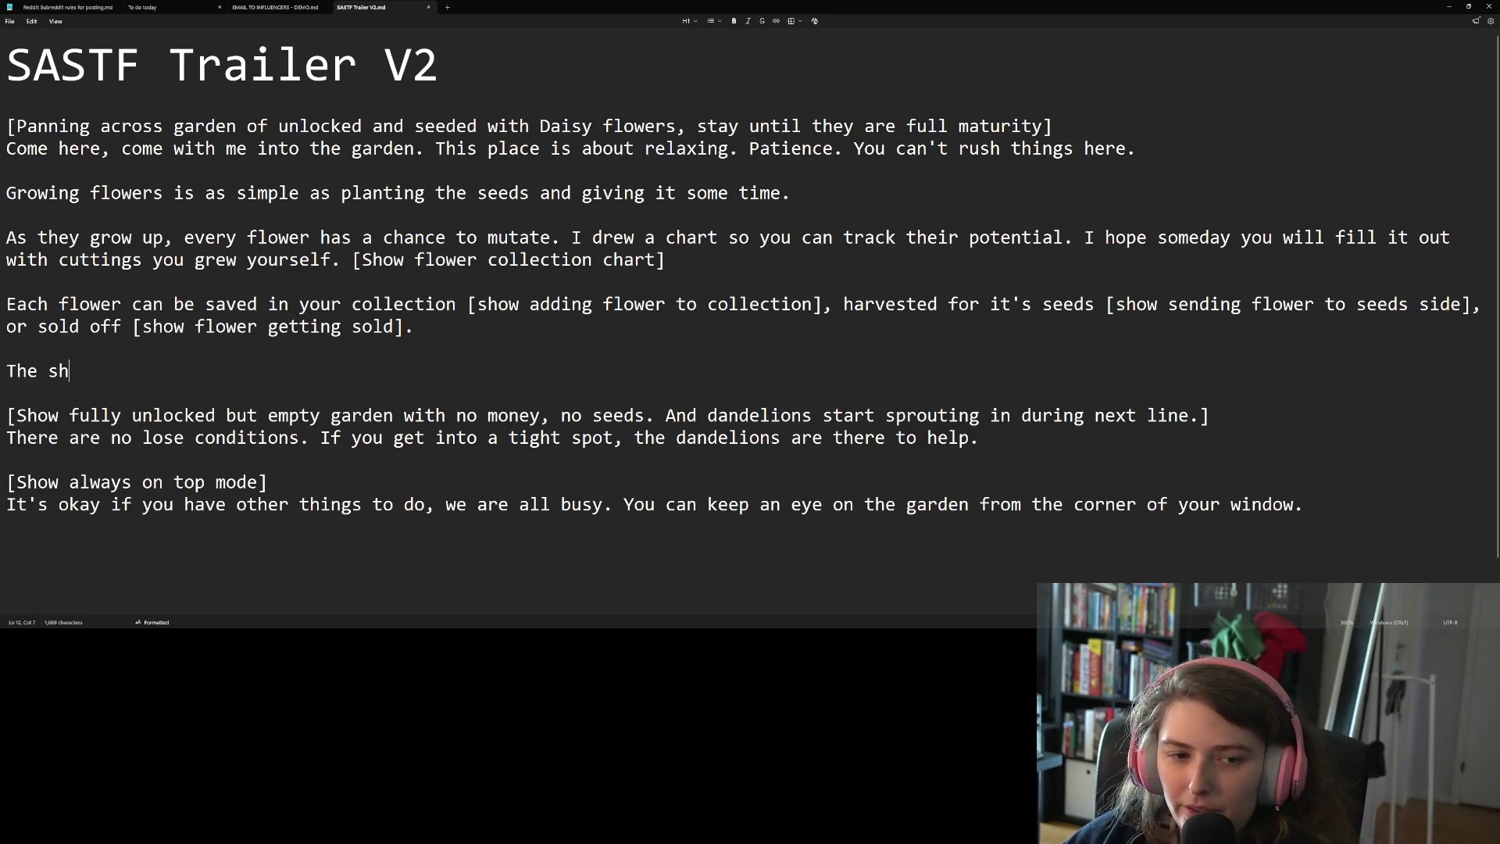
type("op will alway")
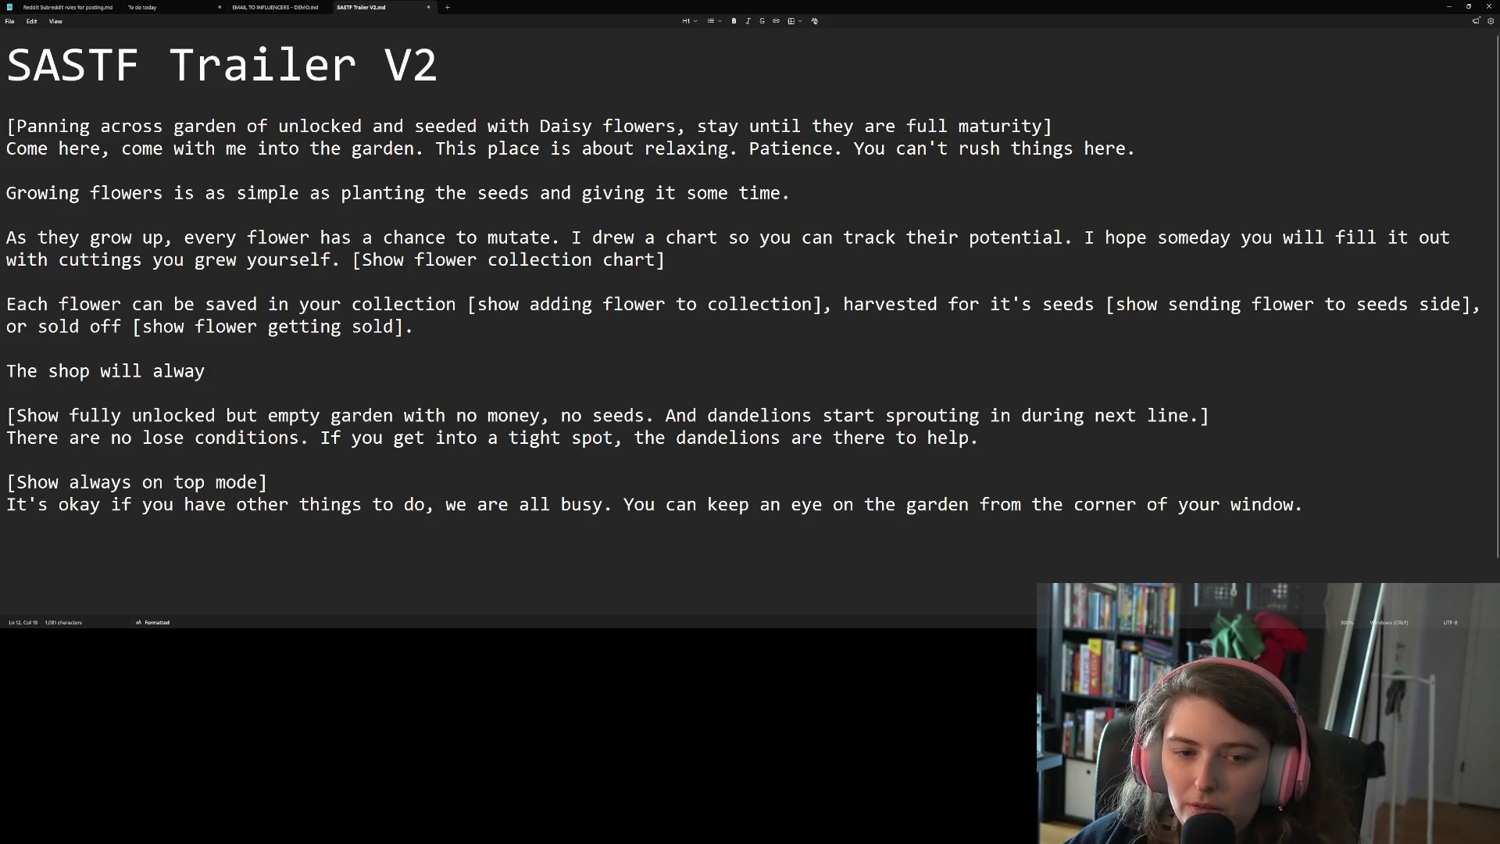
type("s have new things")
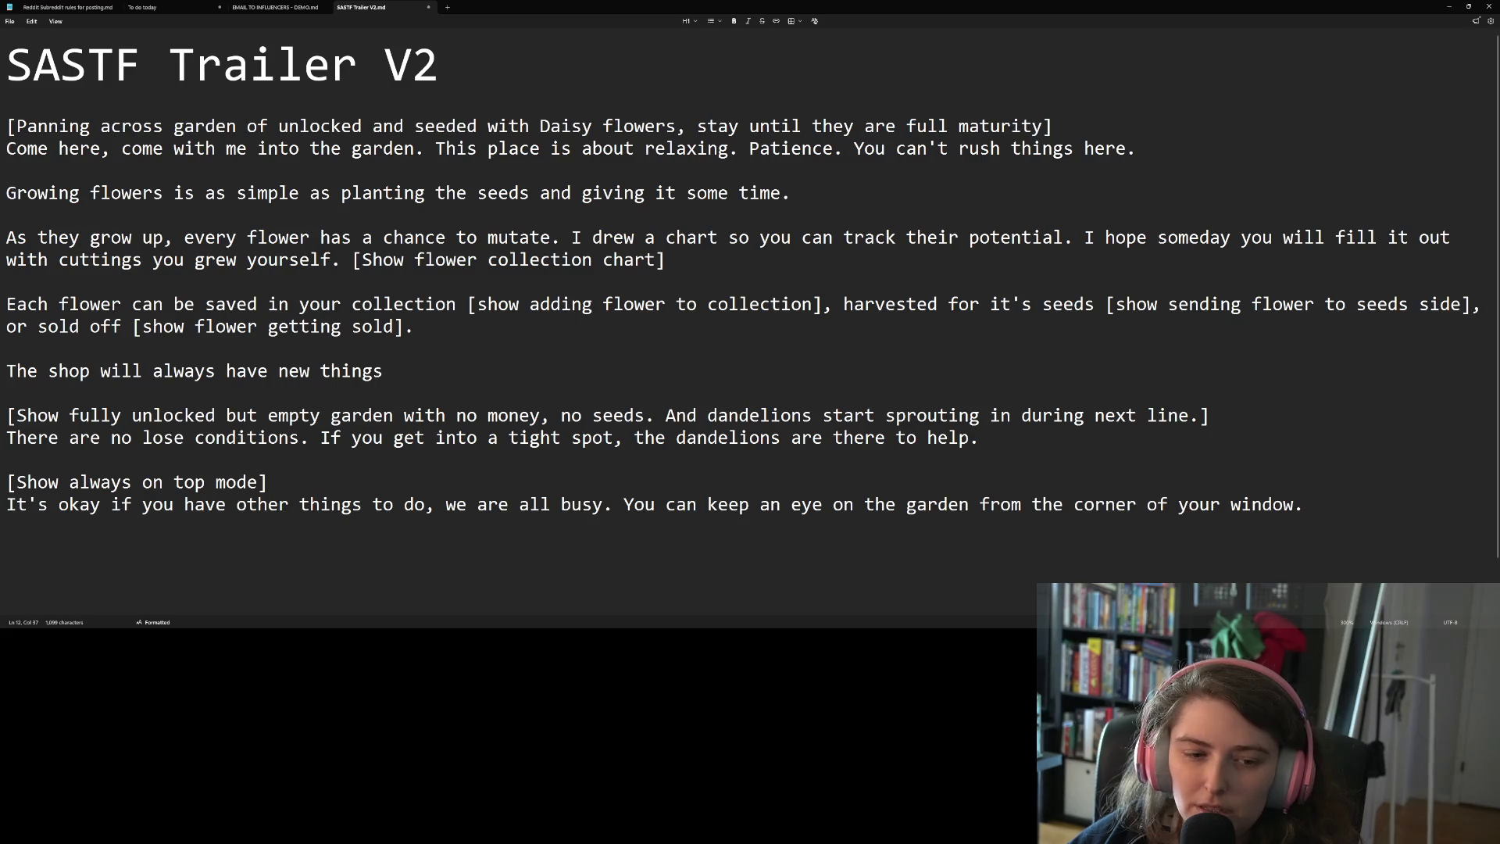
key("BackSpace")
key("BackSpace")
key("BackSpace")
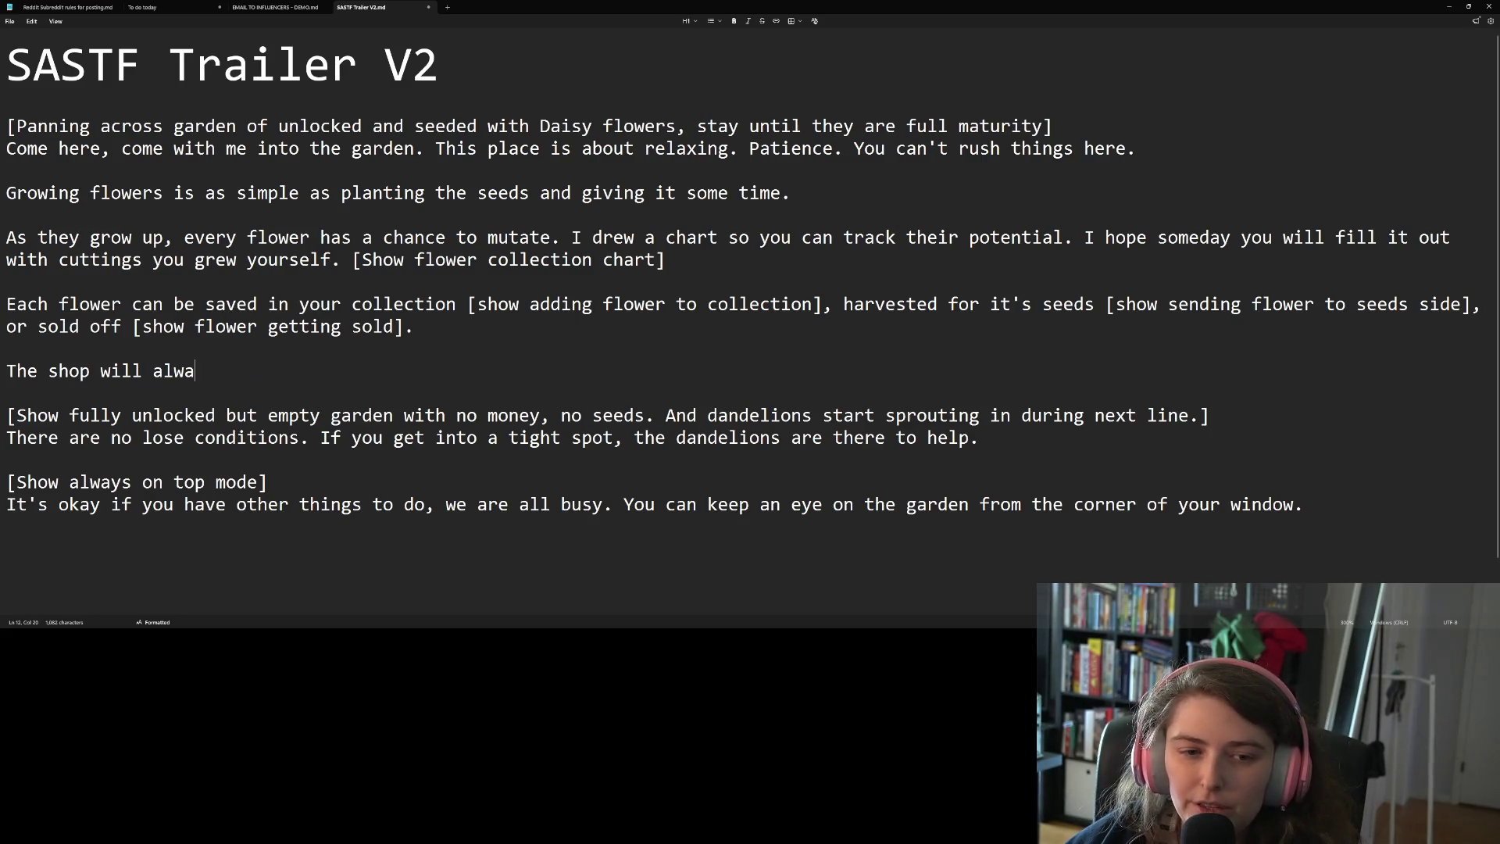
key("BackSpace")
type("is ")
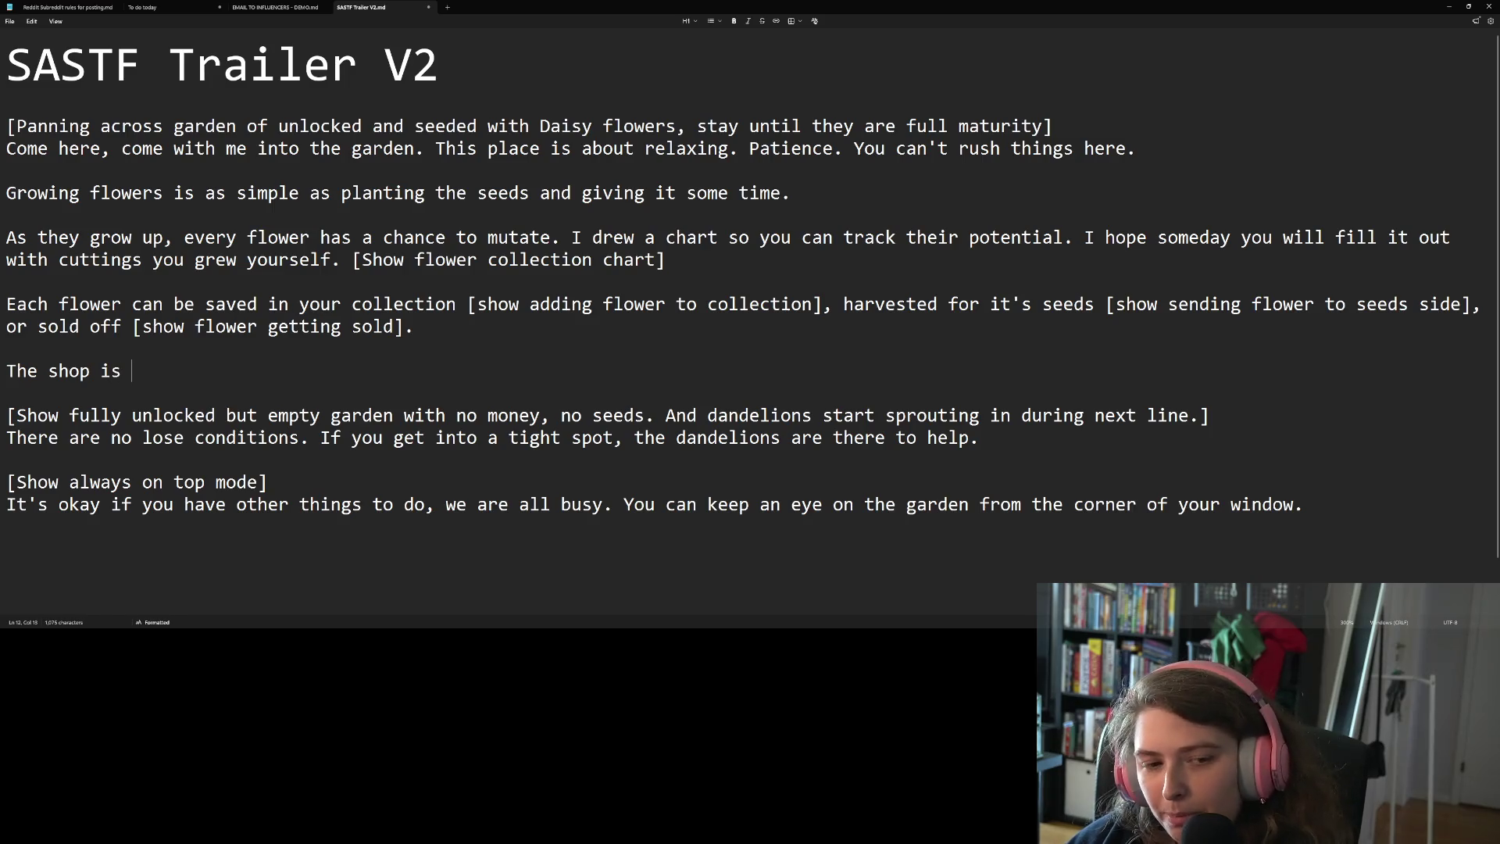
type("an endless")
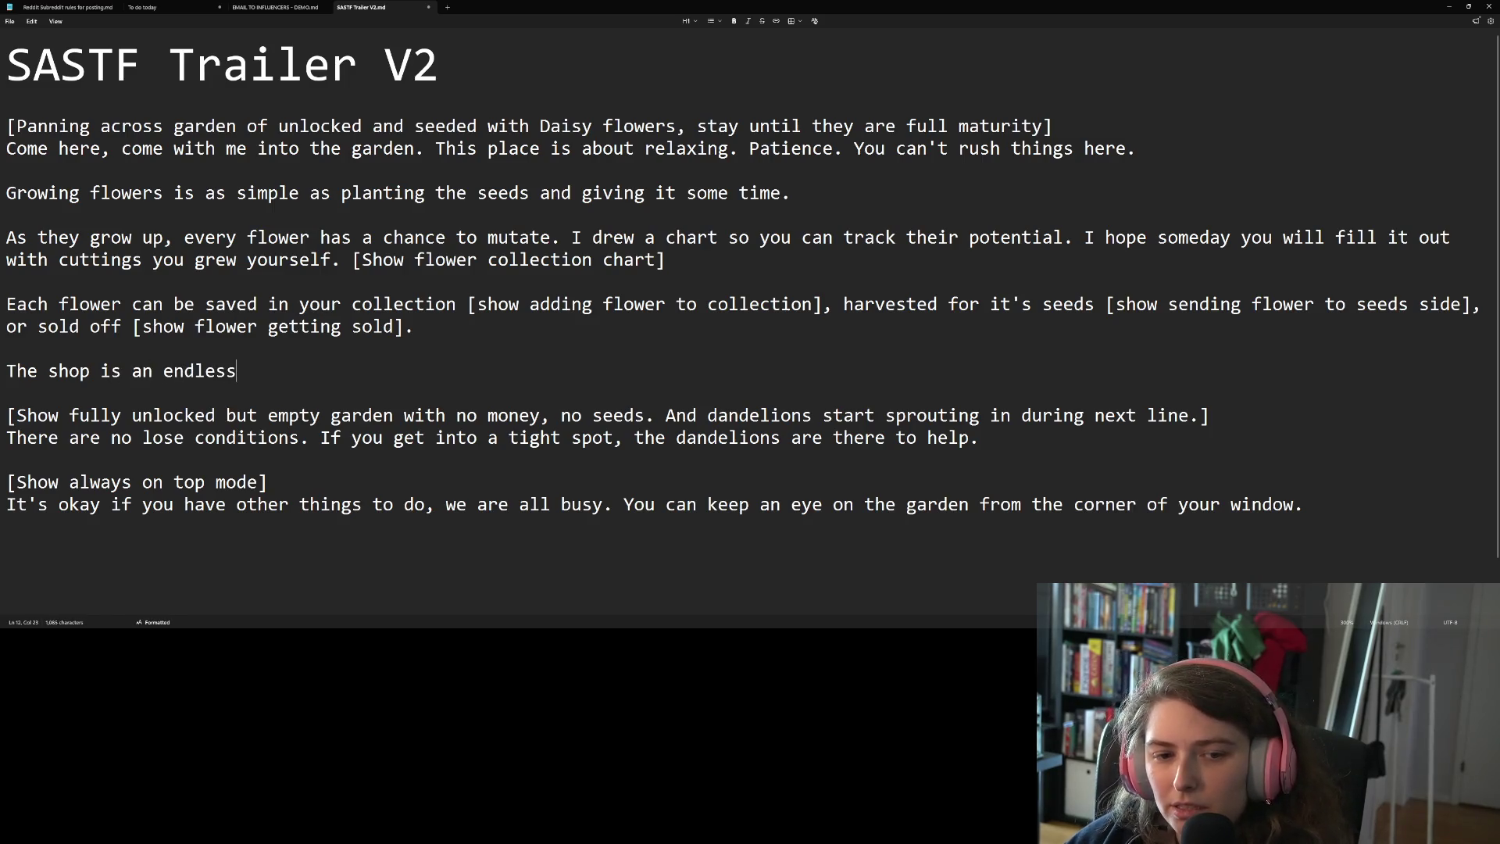
type(" source of new seeds")
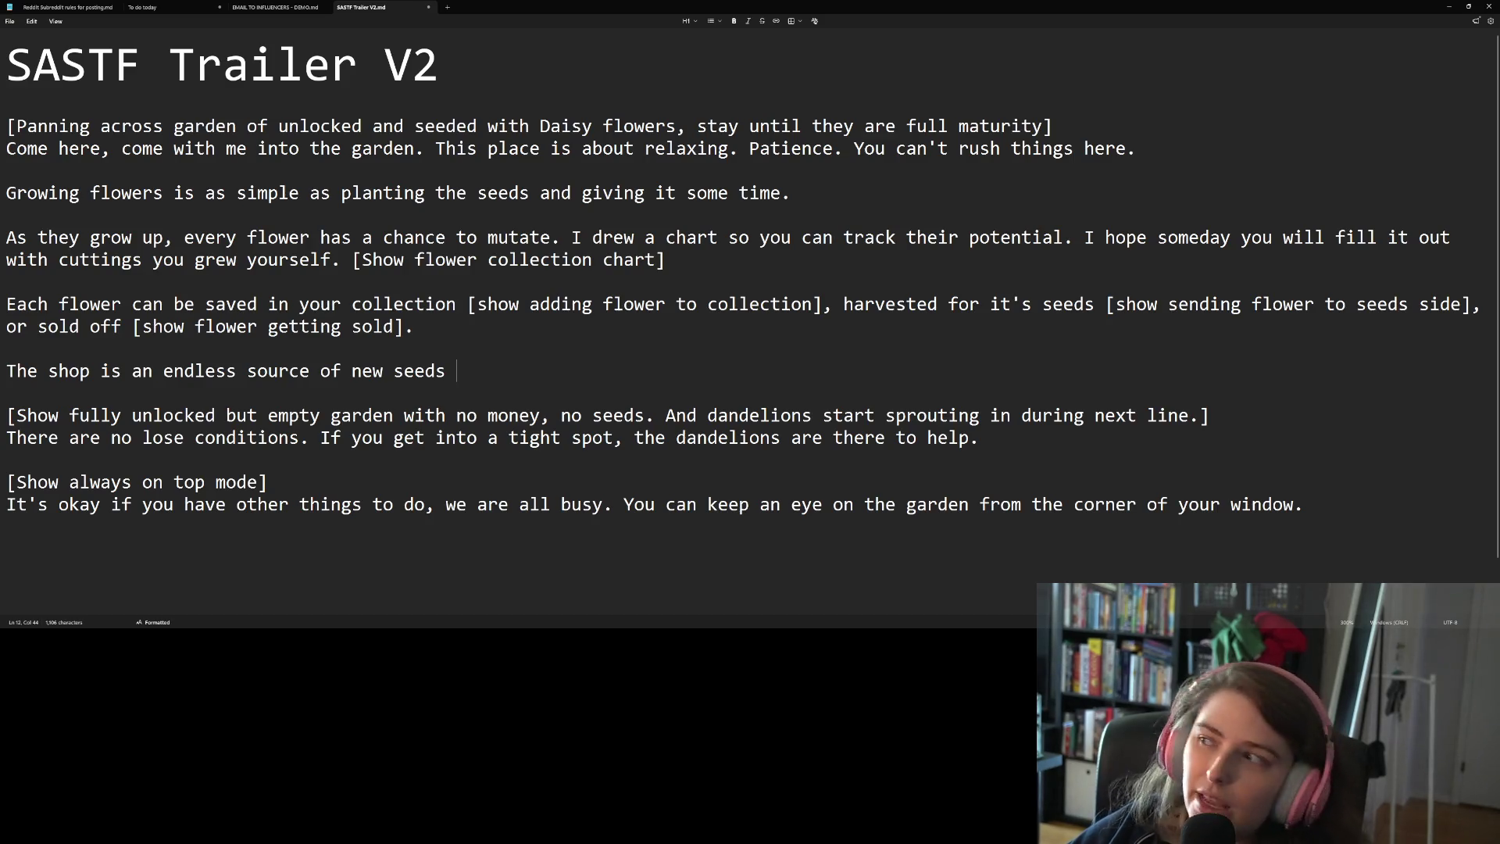
key("ctrl+BackSpace")
key("BackSpace")
key("BackSpace")
key("BackSpace")
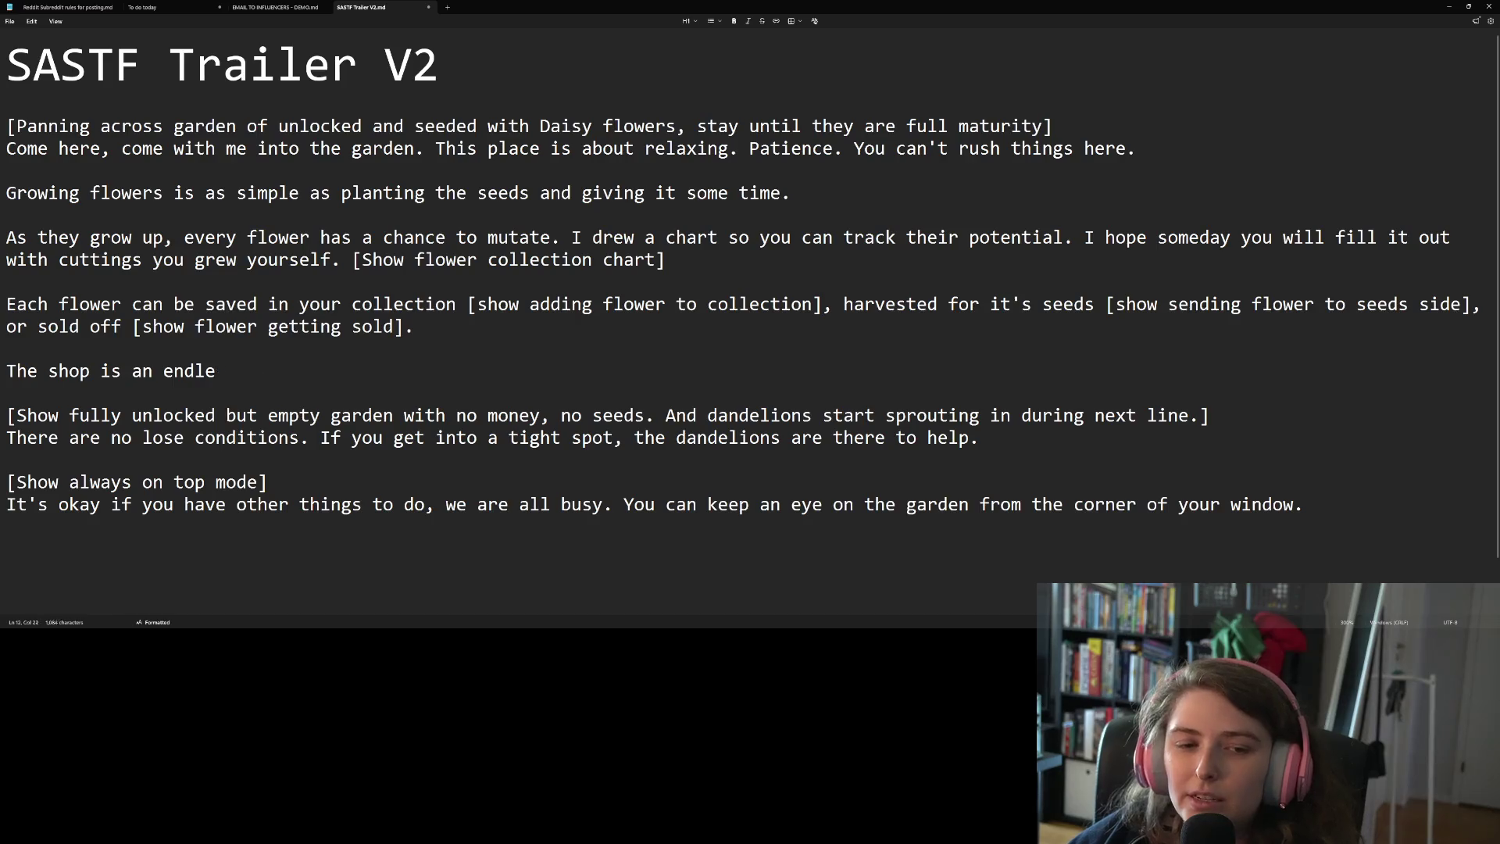
key("BackSpace")
key("BackSpace")
key("BackSpace")
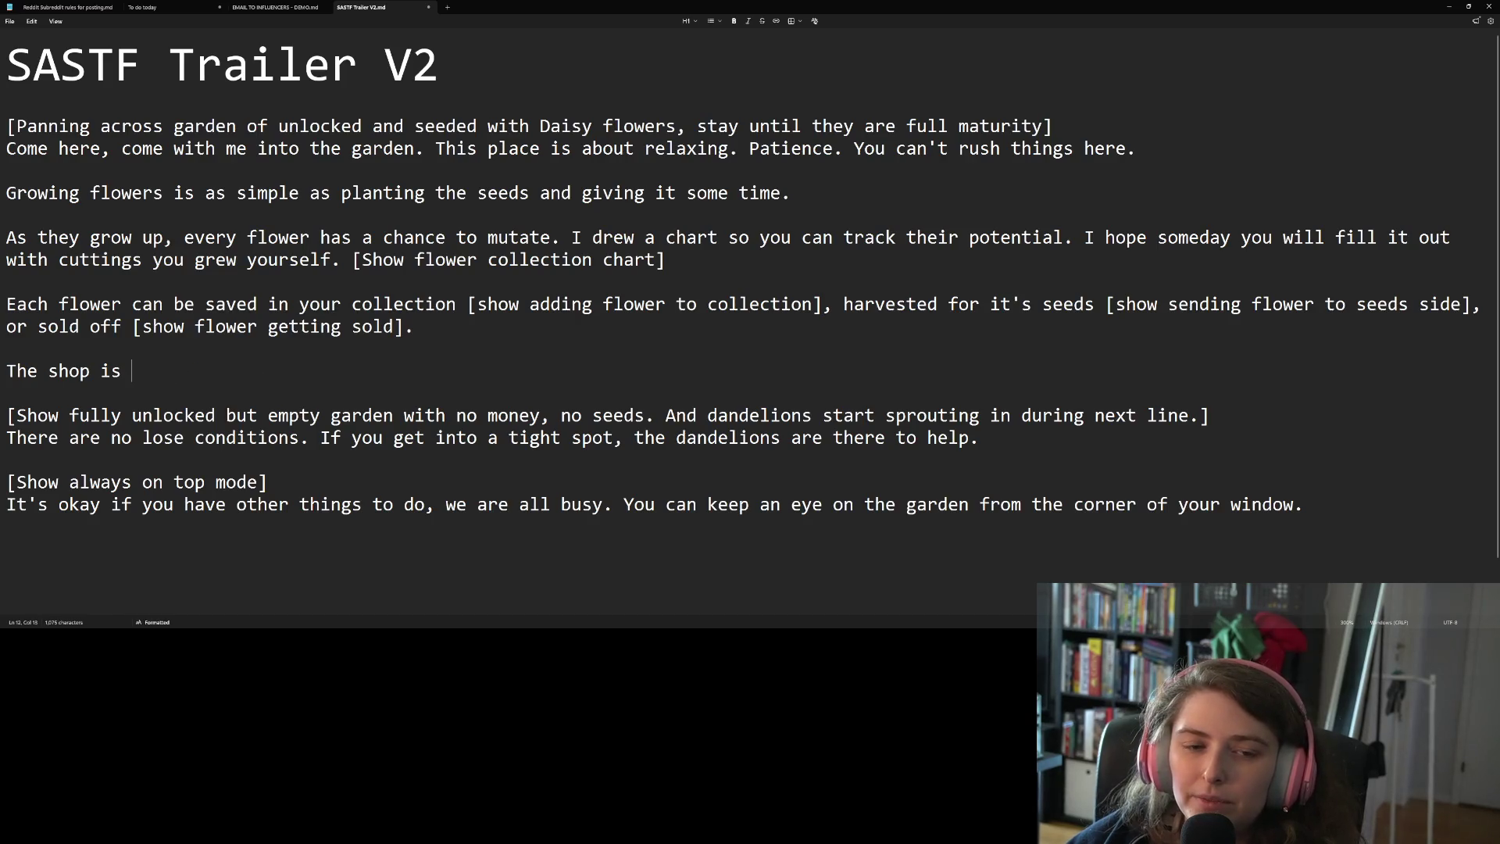
Replace the draft with 'I always find something nice at the seed shop, although the prices can'
key("BackSpace")
key("BackSpace")
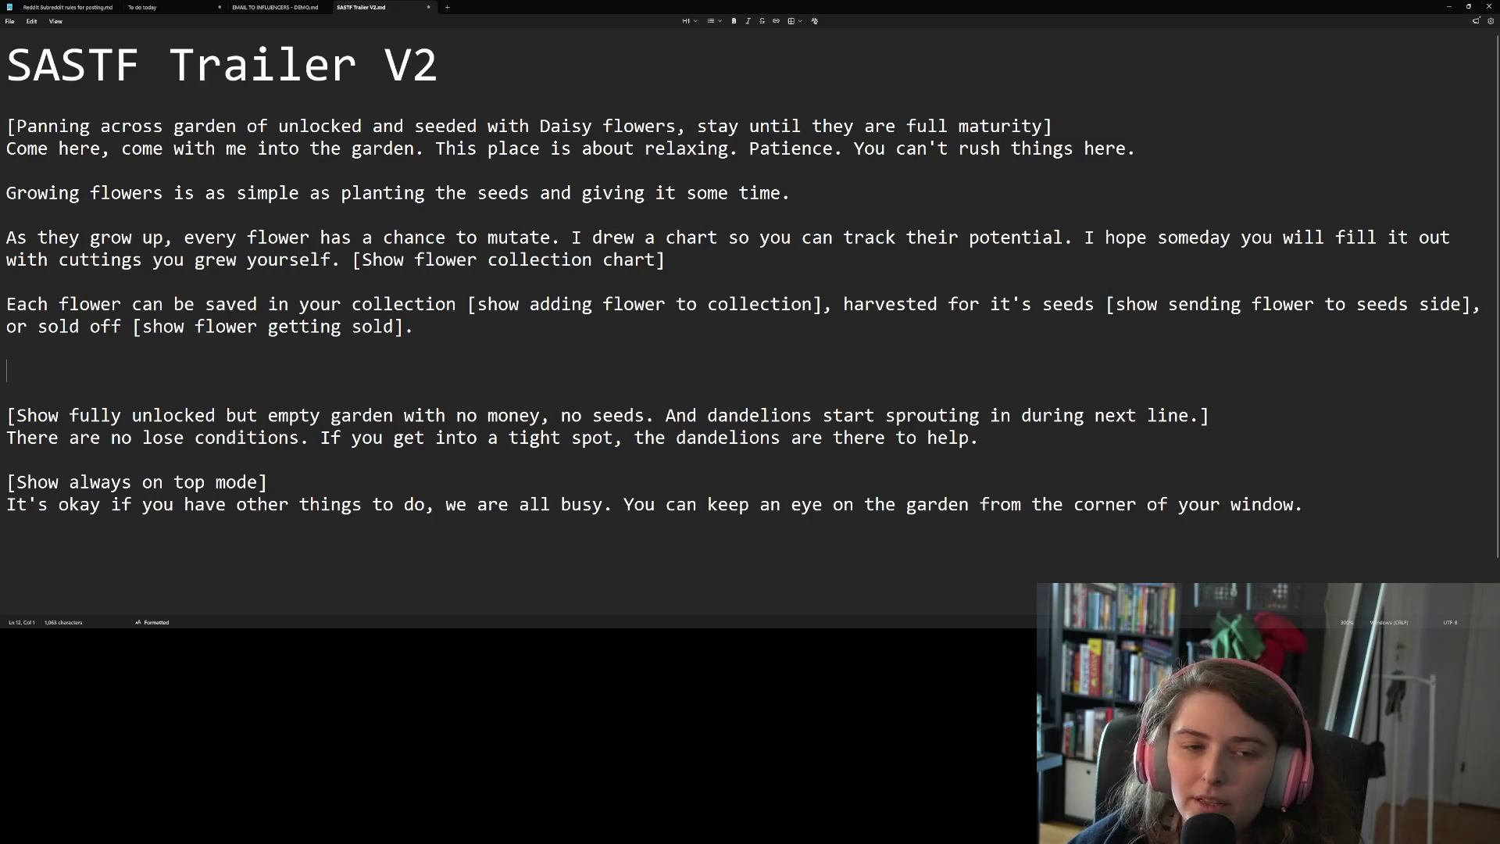
type("I ")
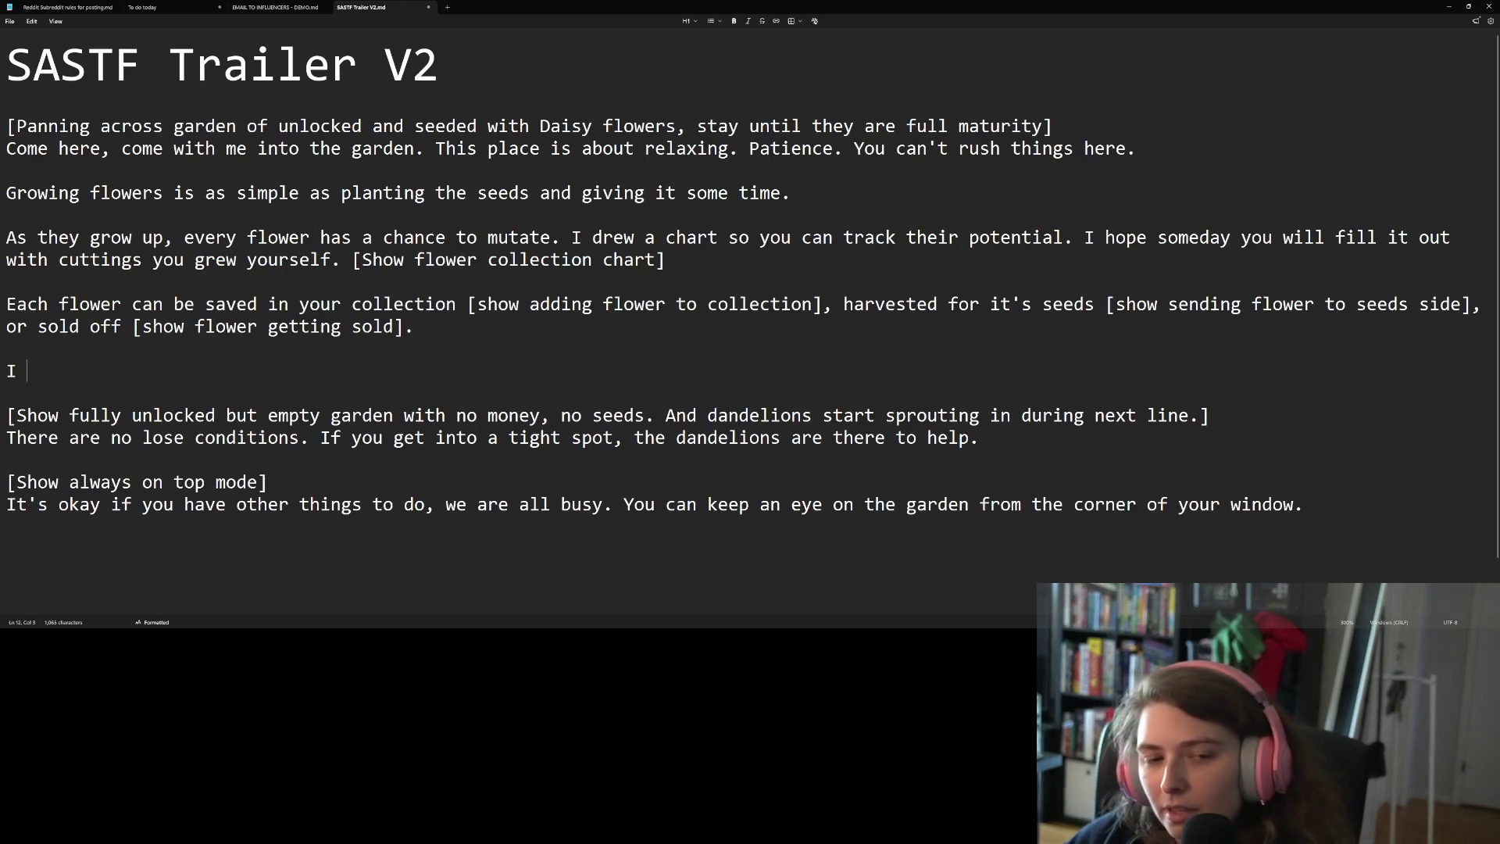
type("always s")
key("BackSpace")
type("find something")
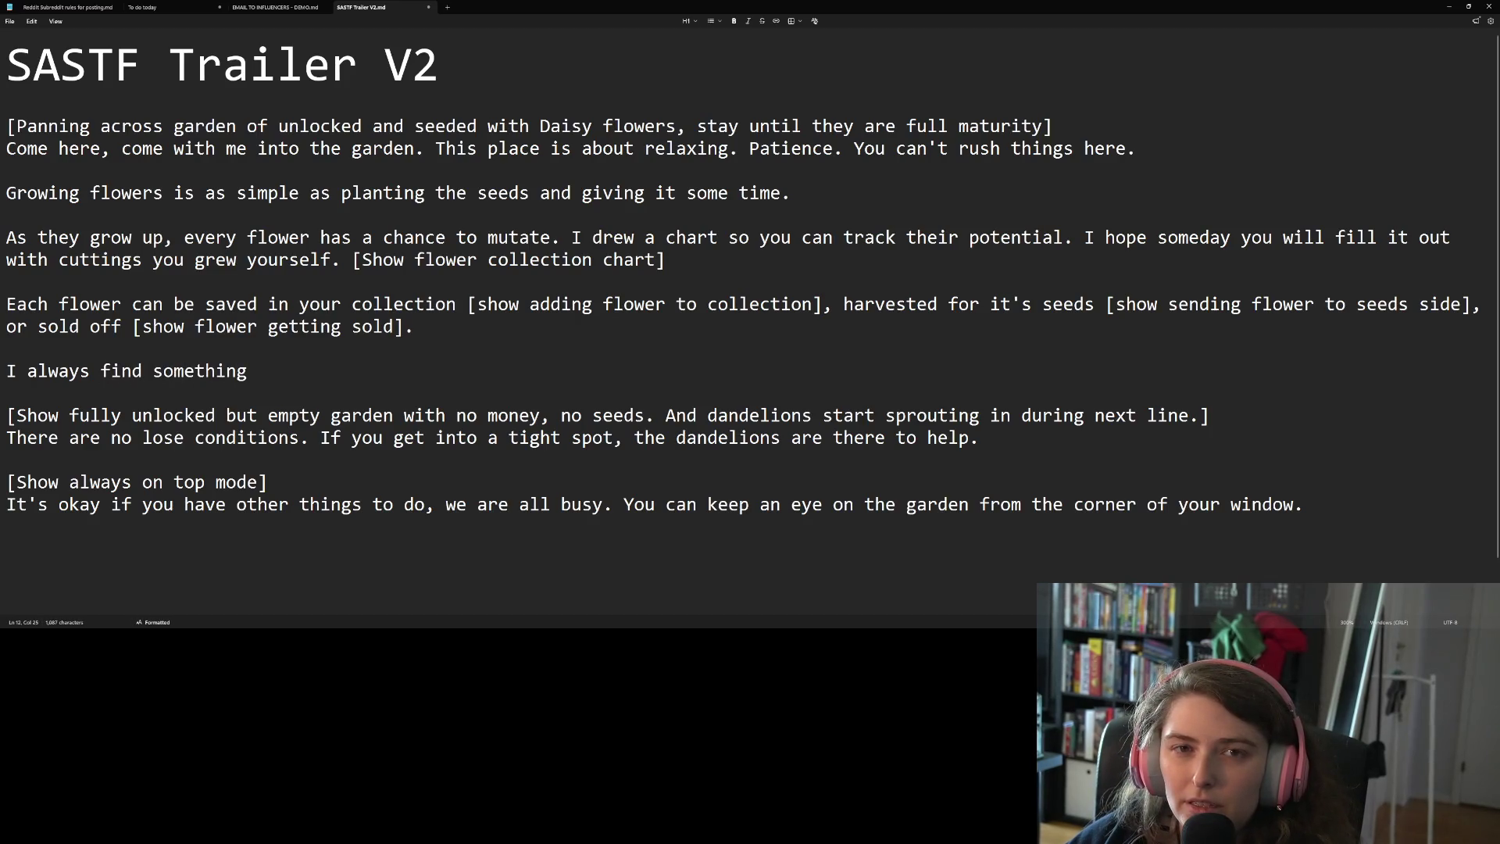
key("BackSpace")
key("BackSpace")
key("BackSpace")
type("the seed shop")
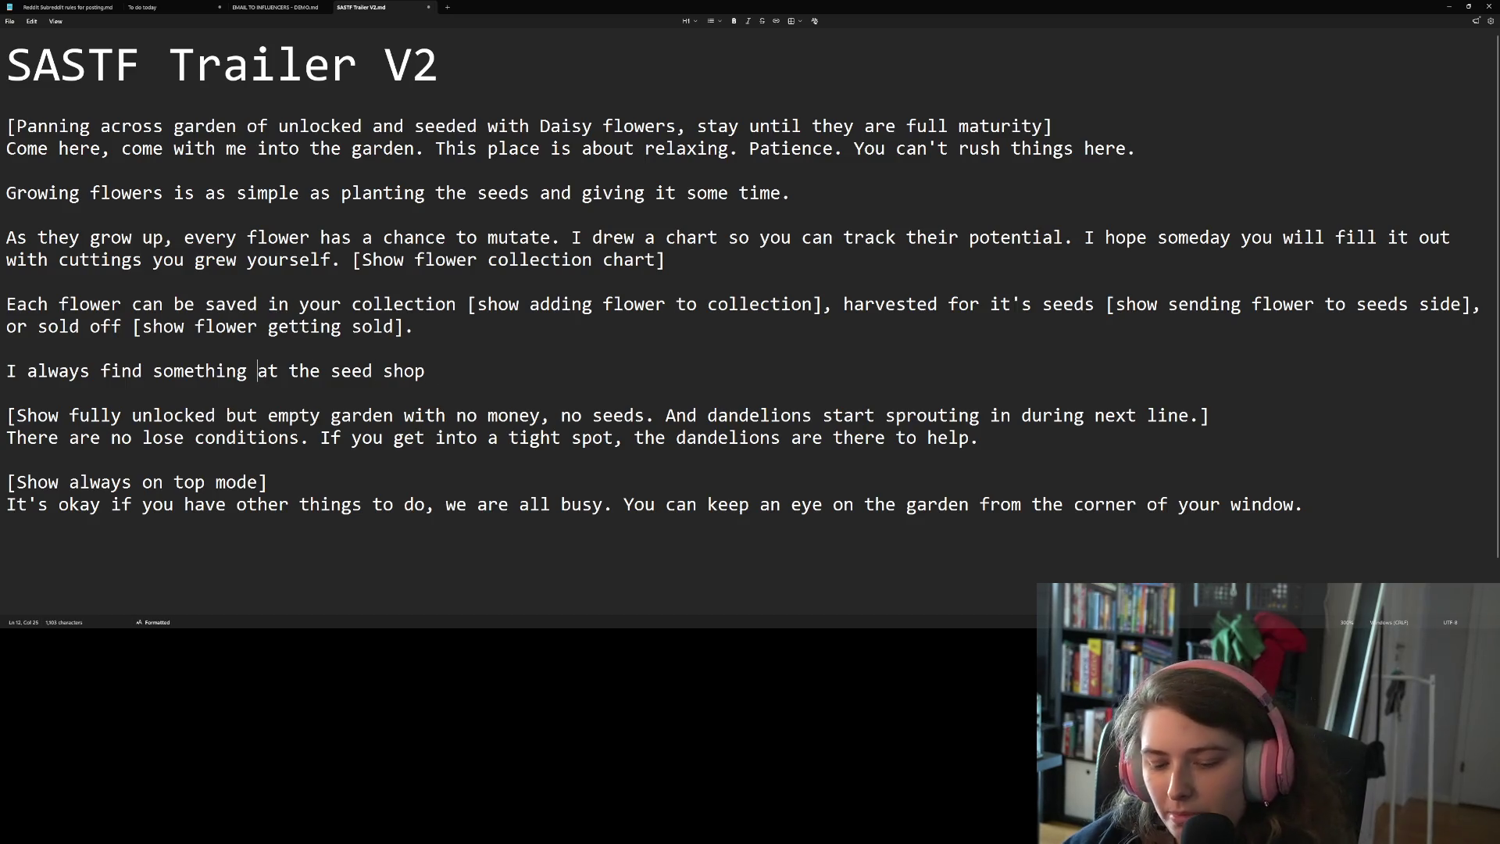
type("nice ")
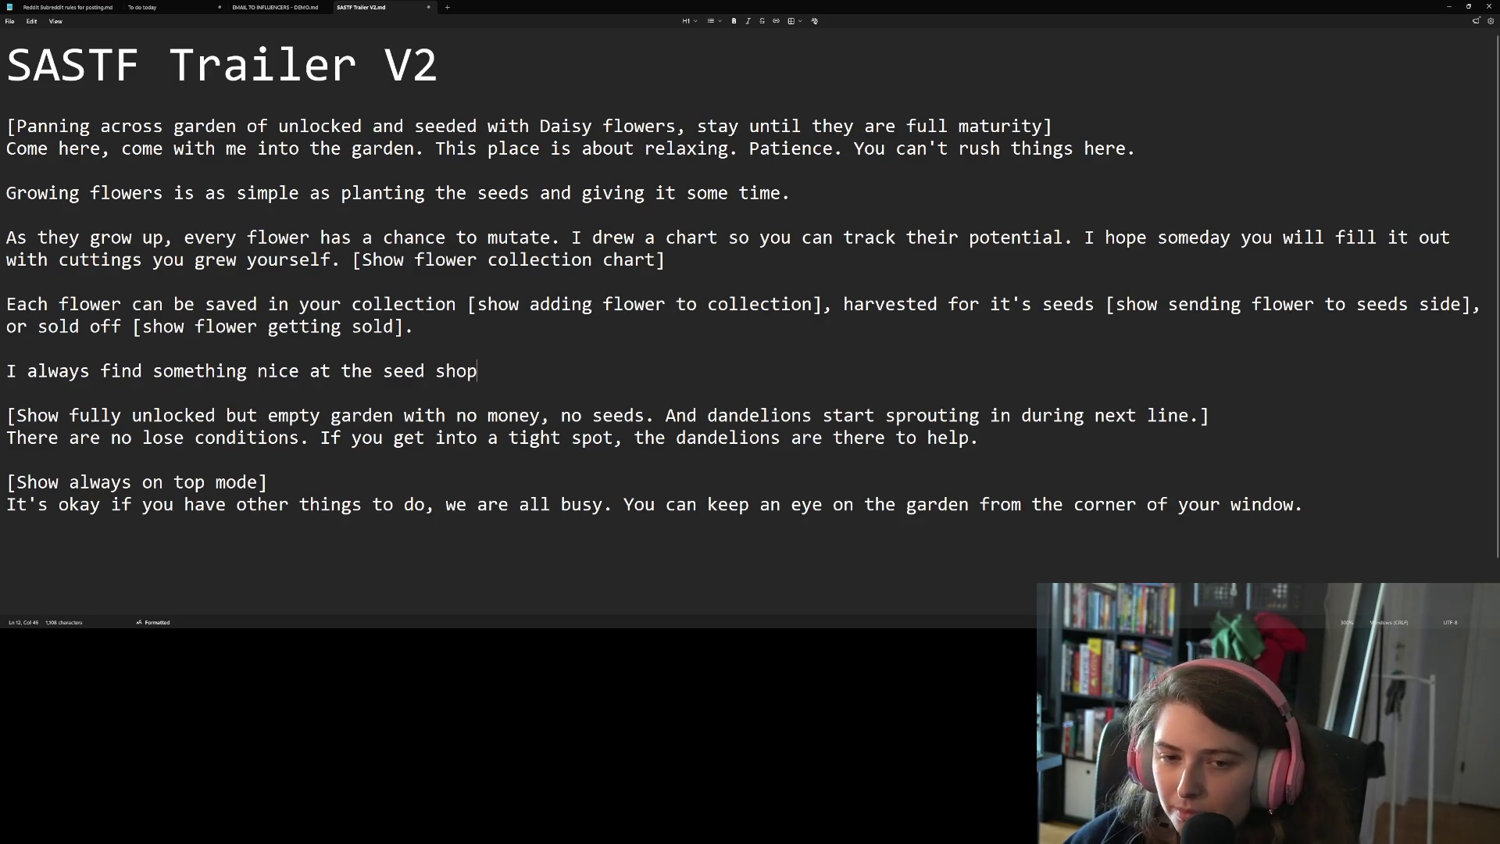
type("at the seed shop, although th")
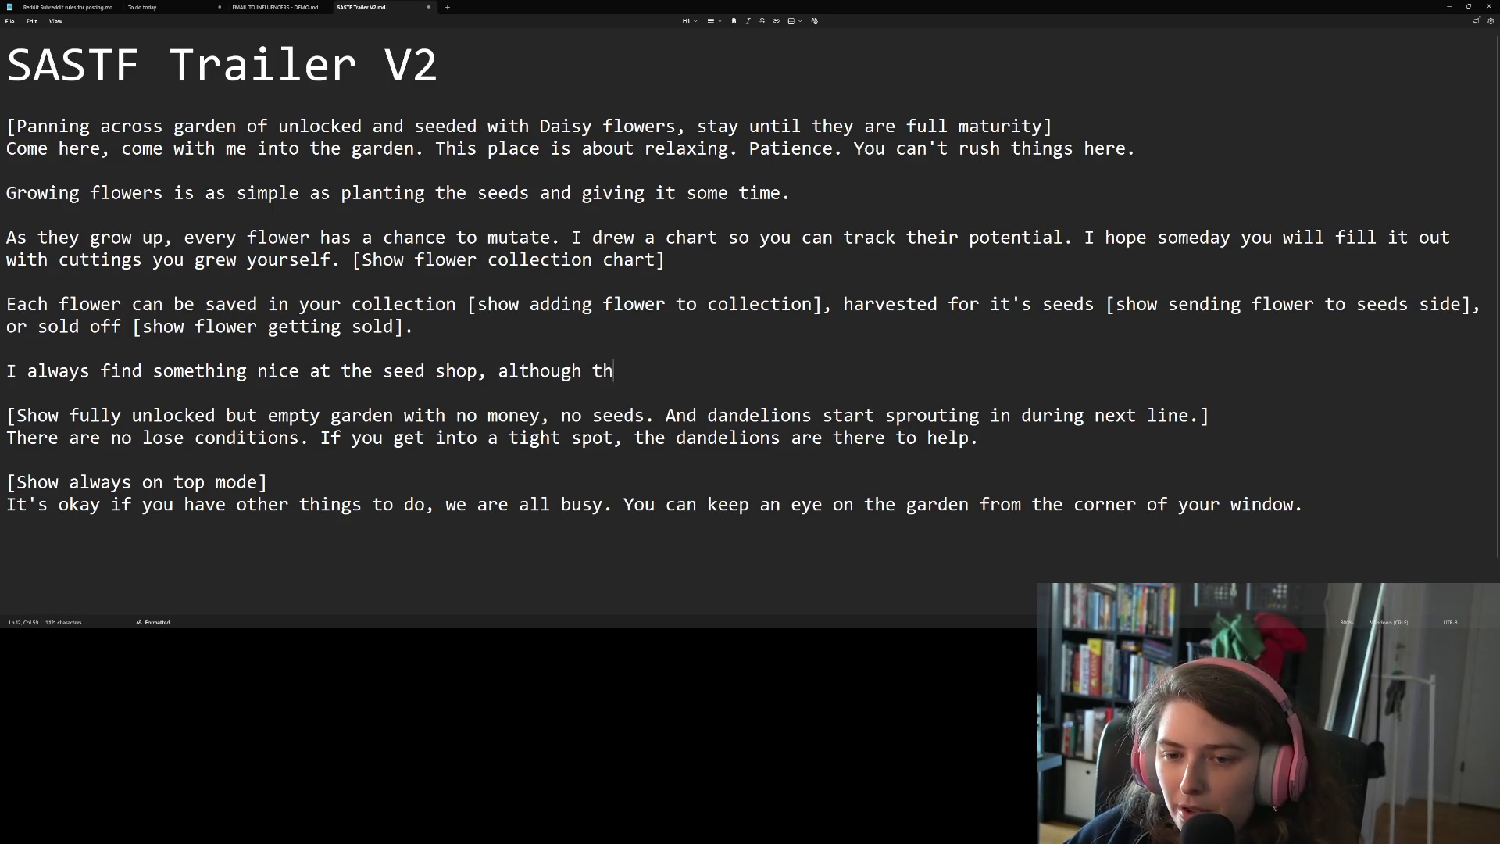
type("e prices ")
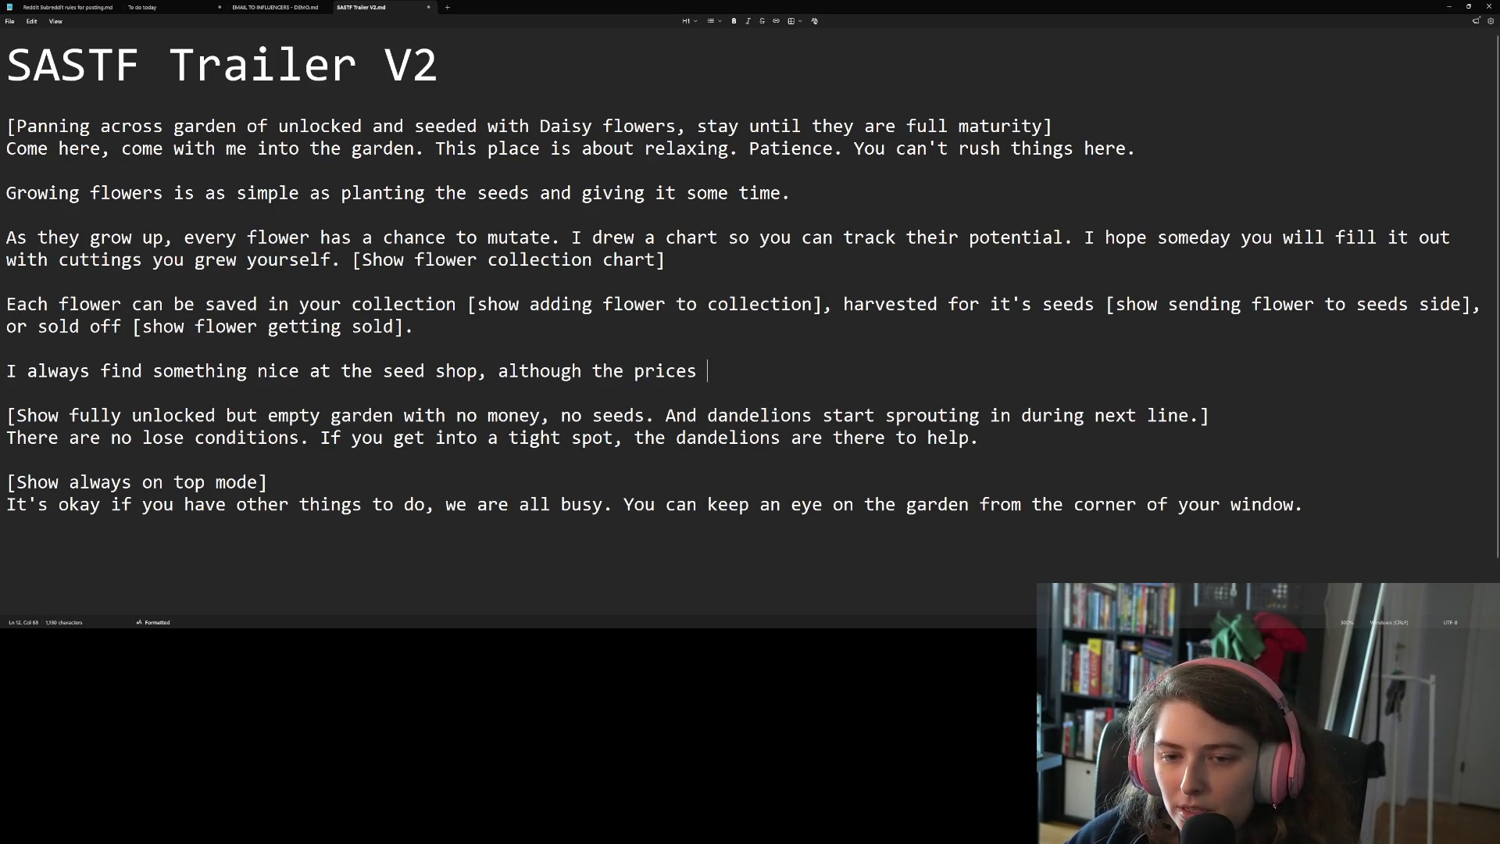
type("can get out of hand.")
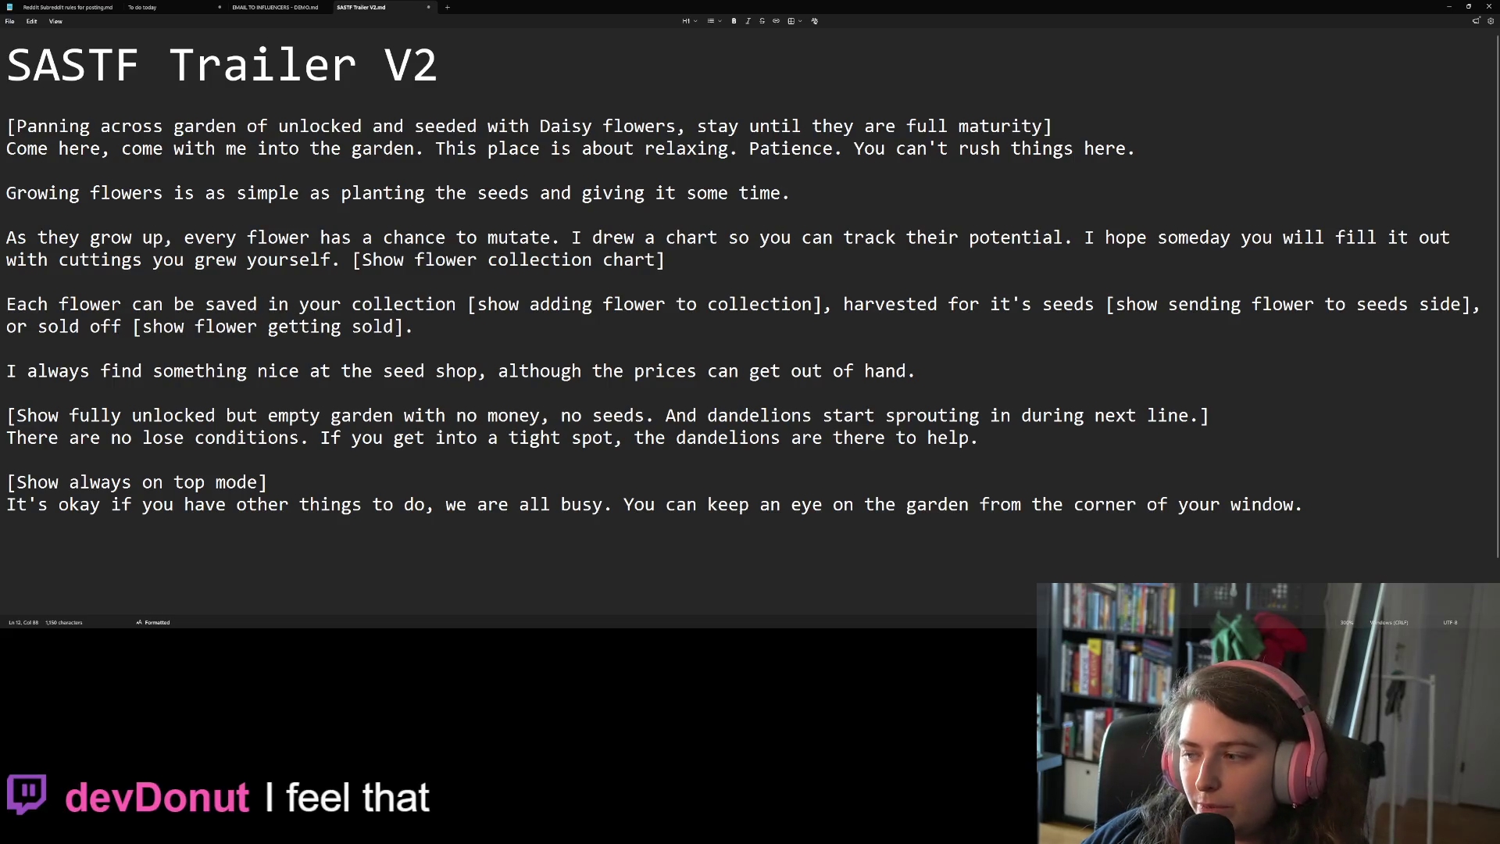
Snap the script window to the left half, widen it, zoom out to about 250%, then switch to Audacity
left_click(653, 259)
mouse_move(1130, 16)
left_mouse_down()
mouse_move(1139, 42)
mouse_move(488, 38)
mouse_move(484, 14)
mouse_move(66, 129)
mouse_move(16, 205)
left_mouse_up()
left_click(762, 297)
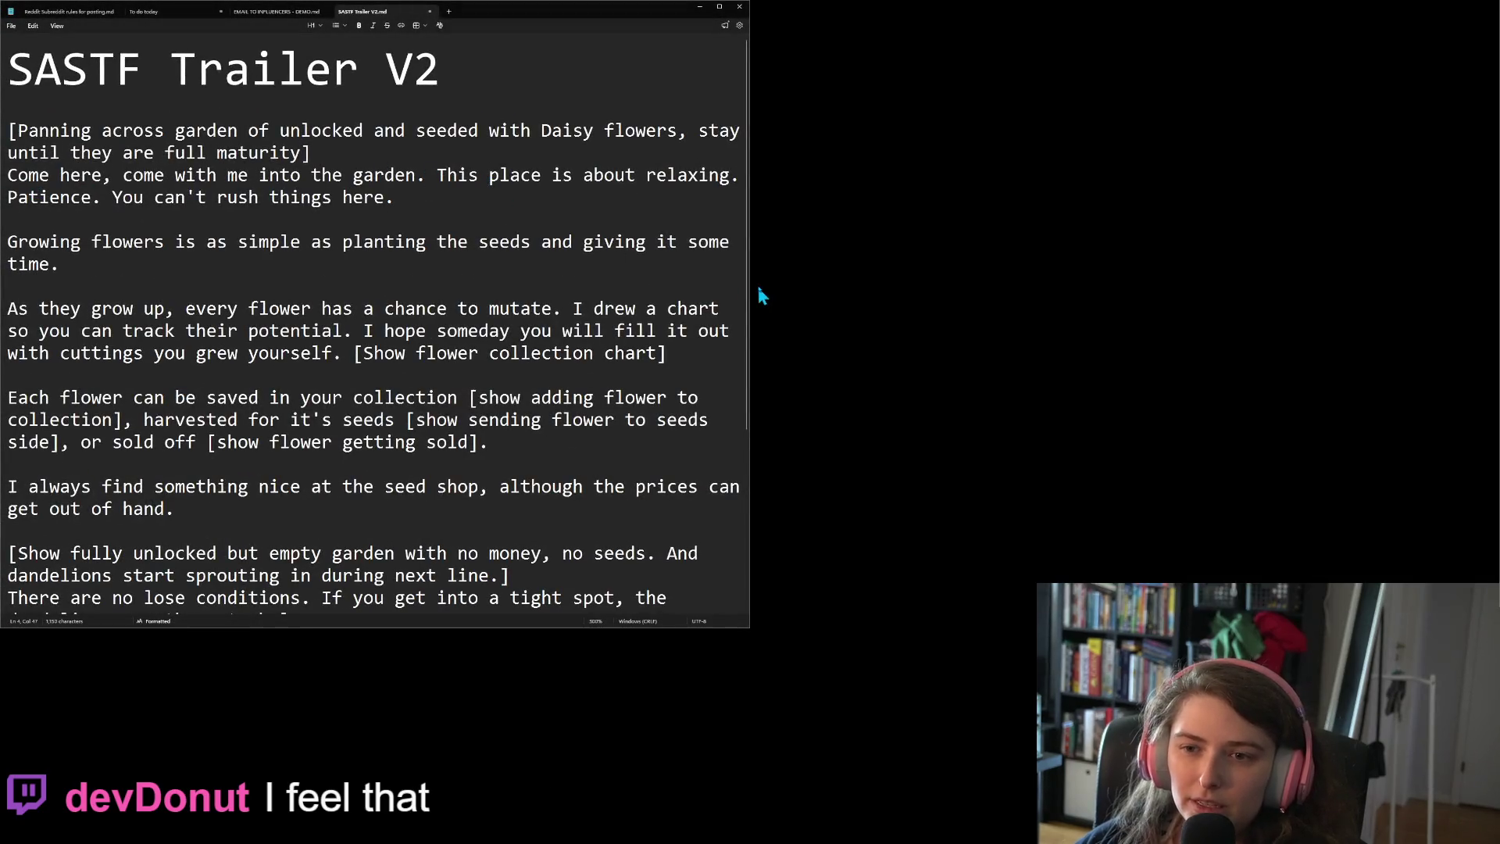
mouse_move(749, 281)
left_mouse_down()
mouse_move(1186, 283)
mouse_move(578, 290)
left_mouse_up()
key("ctrl+minus")
key("ctrl+minus")
key("ctrl+minus")
key("ctrl+minus")
key("ctrl+minus")
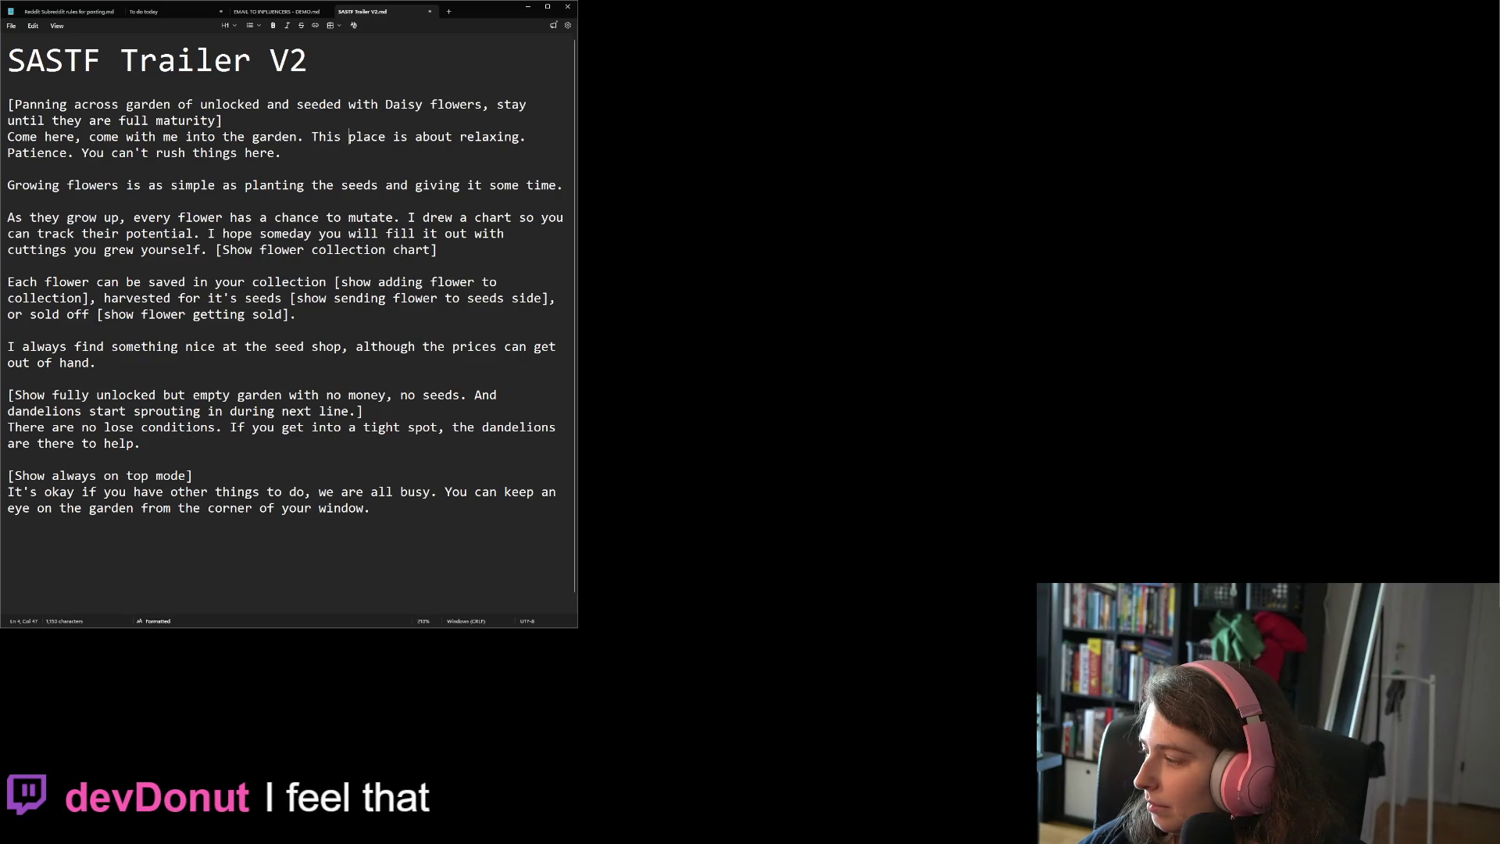
key("alt+Tab")
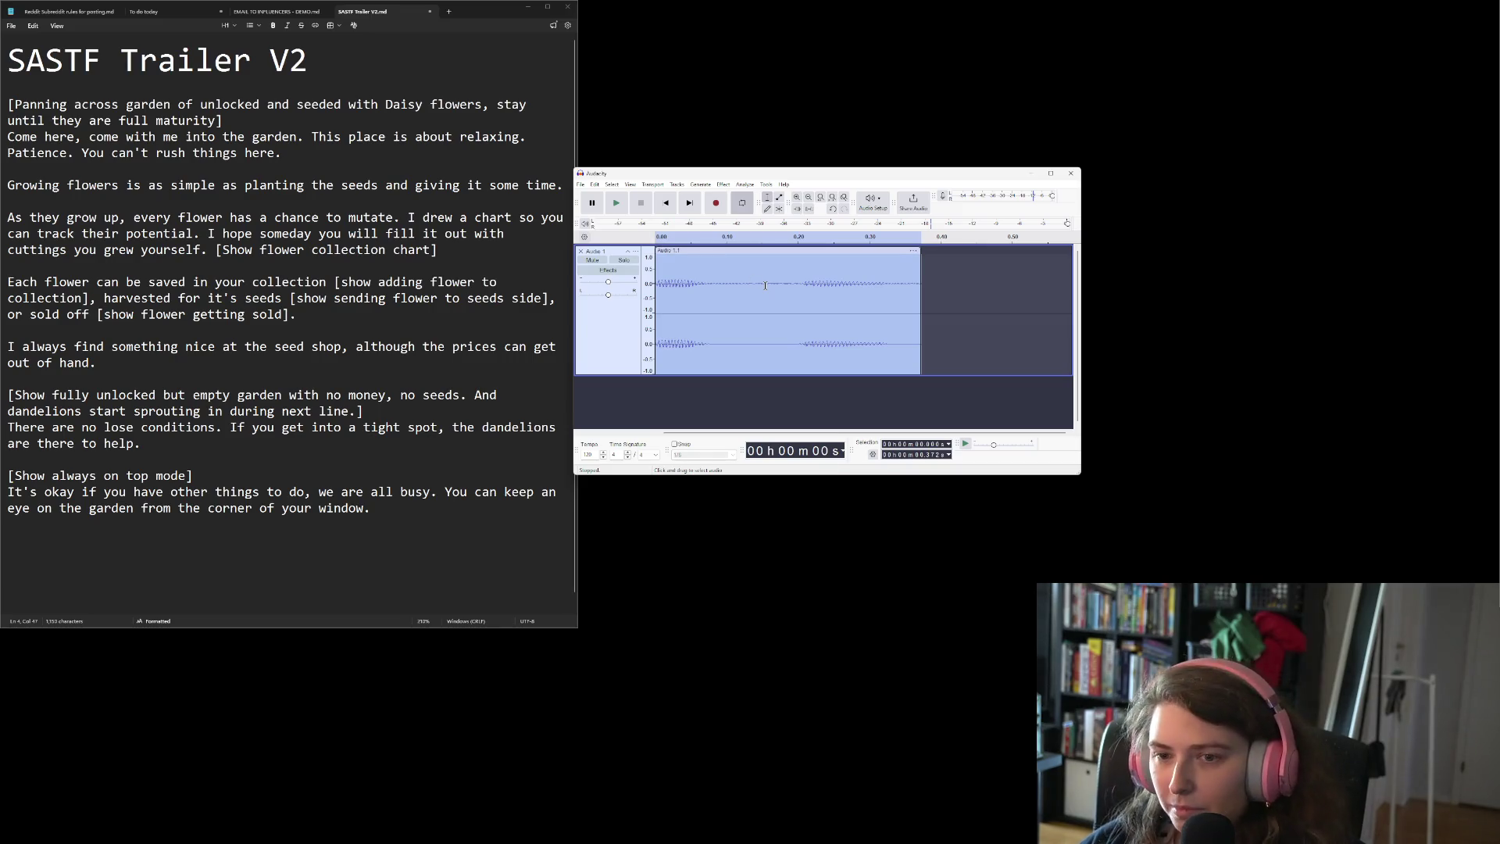
Delete the old audio from Audacity's track, minimize Media Player, and place Audacity beside the Notepad script
key("Delete")
left_click_drag(688, 175, 827, 197)
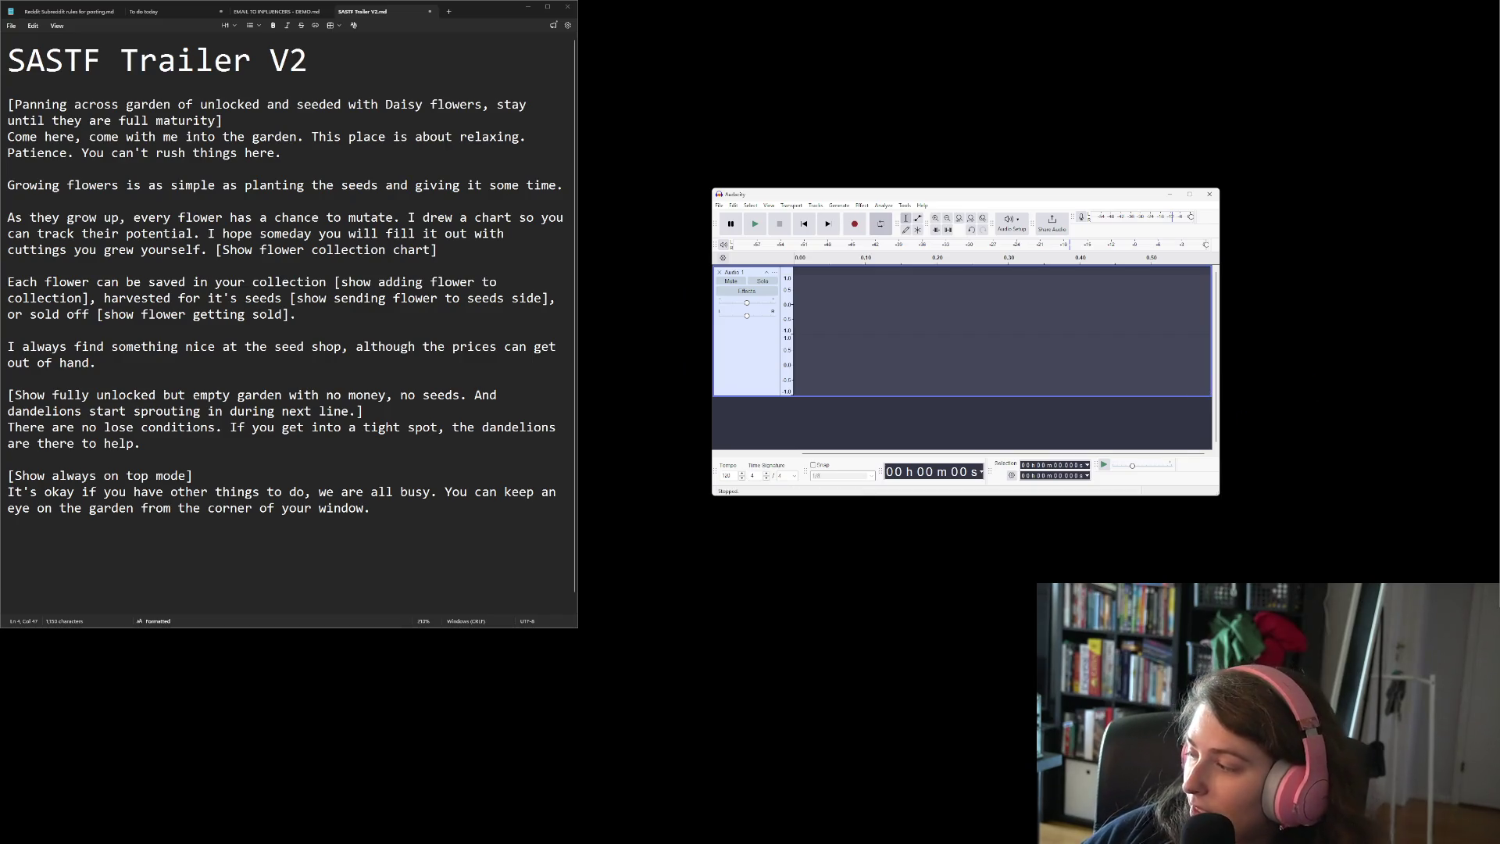
key("alt+Tab")
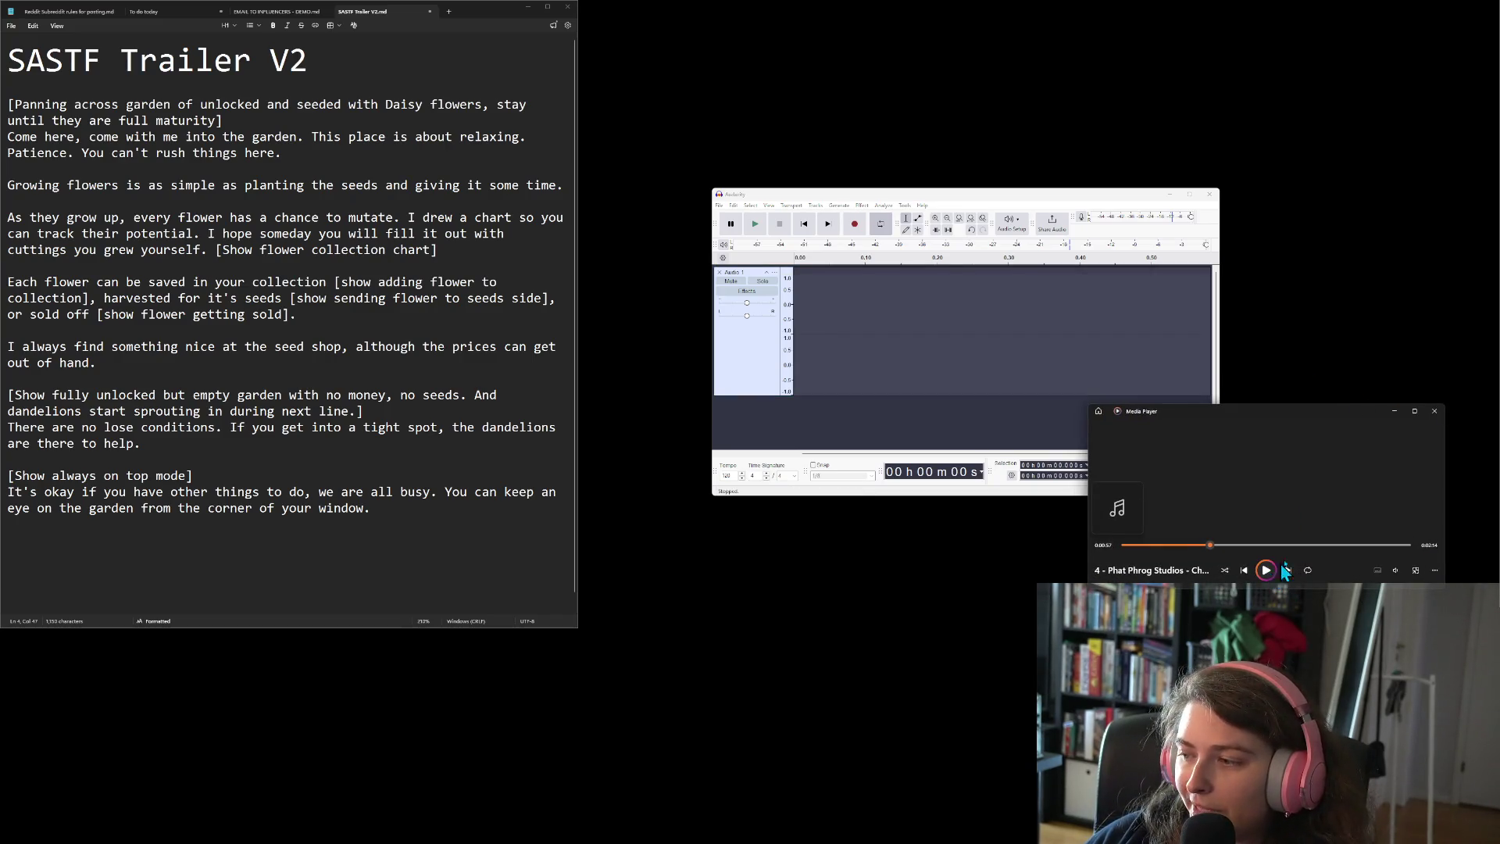
left_click(1392, 412)
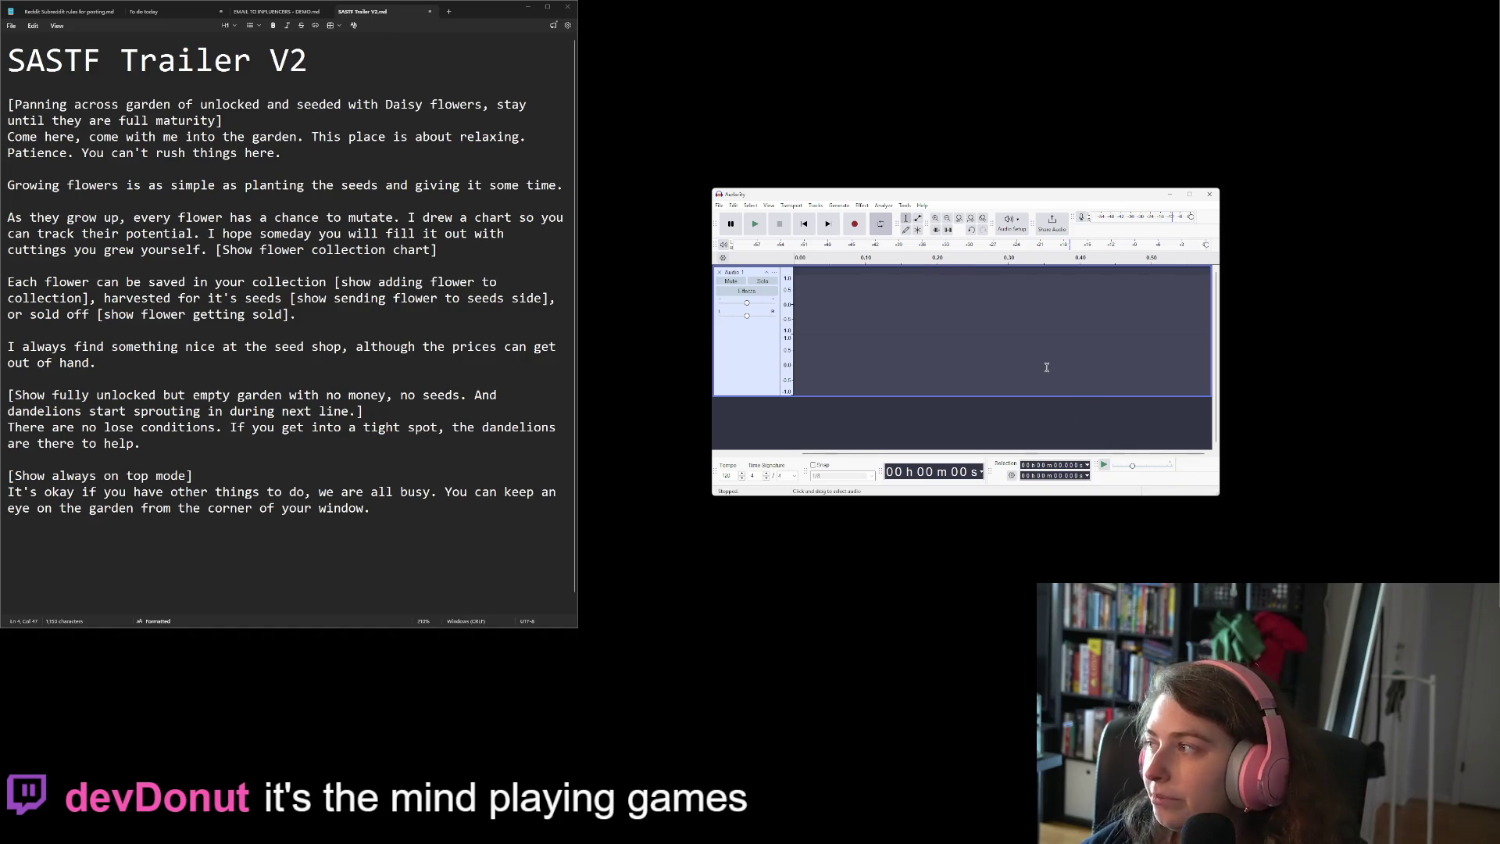
left_click_drag(851, 198, 813, 200)
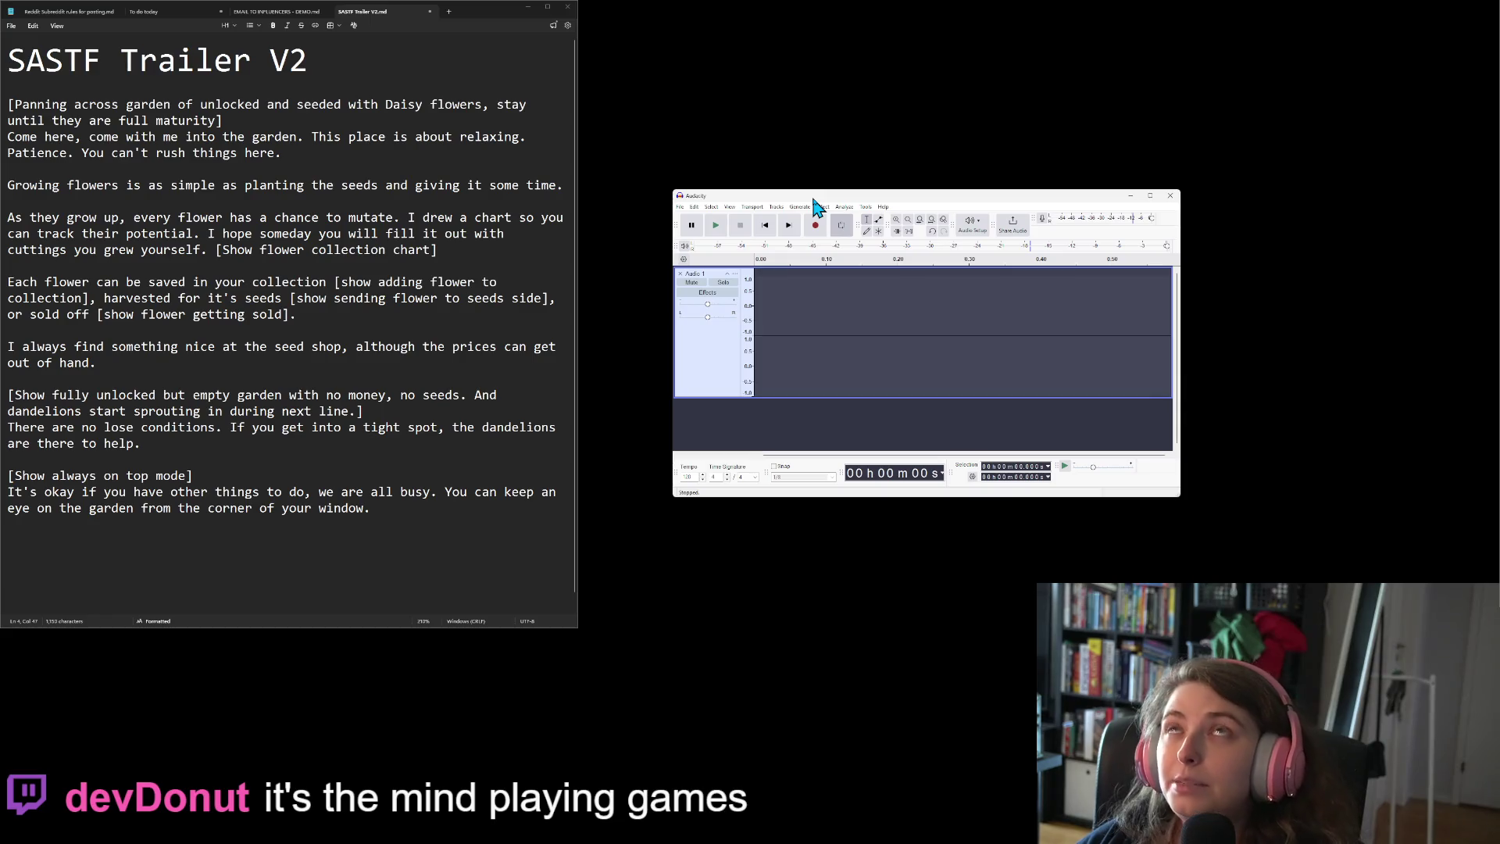
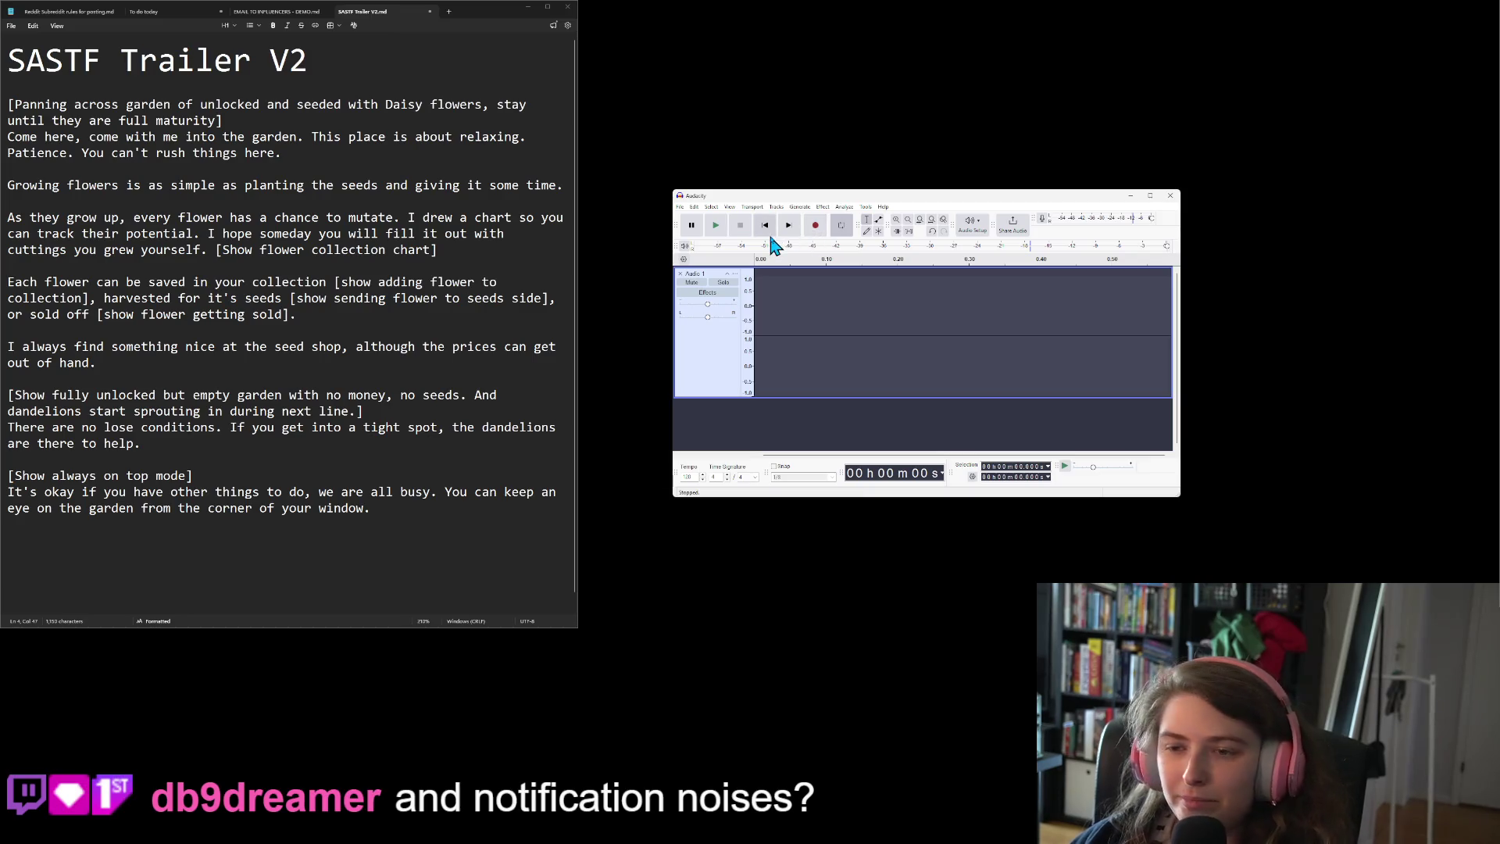
Make and delete a short test recording, then record the SASTF Trailer V2 stereo voice-over on Audio 1
left_click(815, 226)
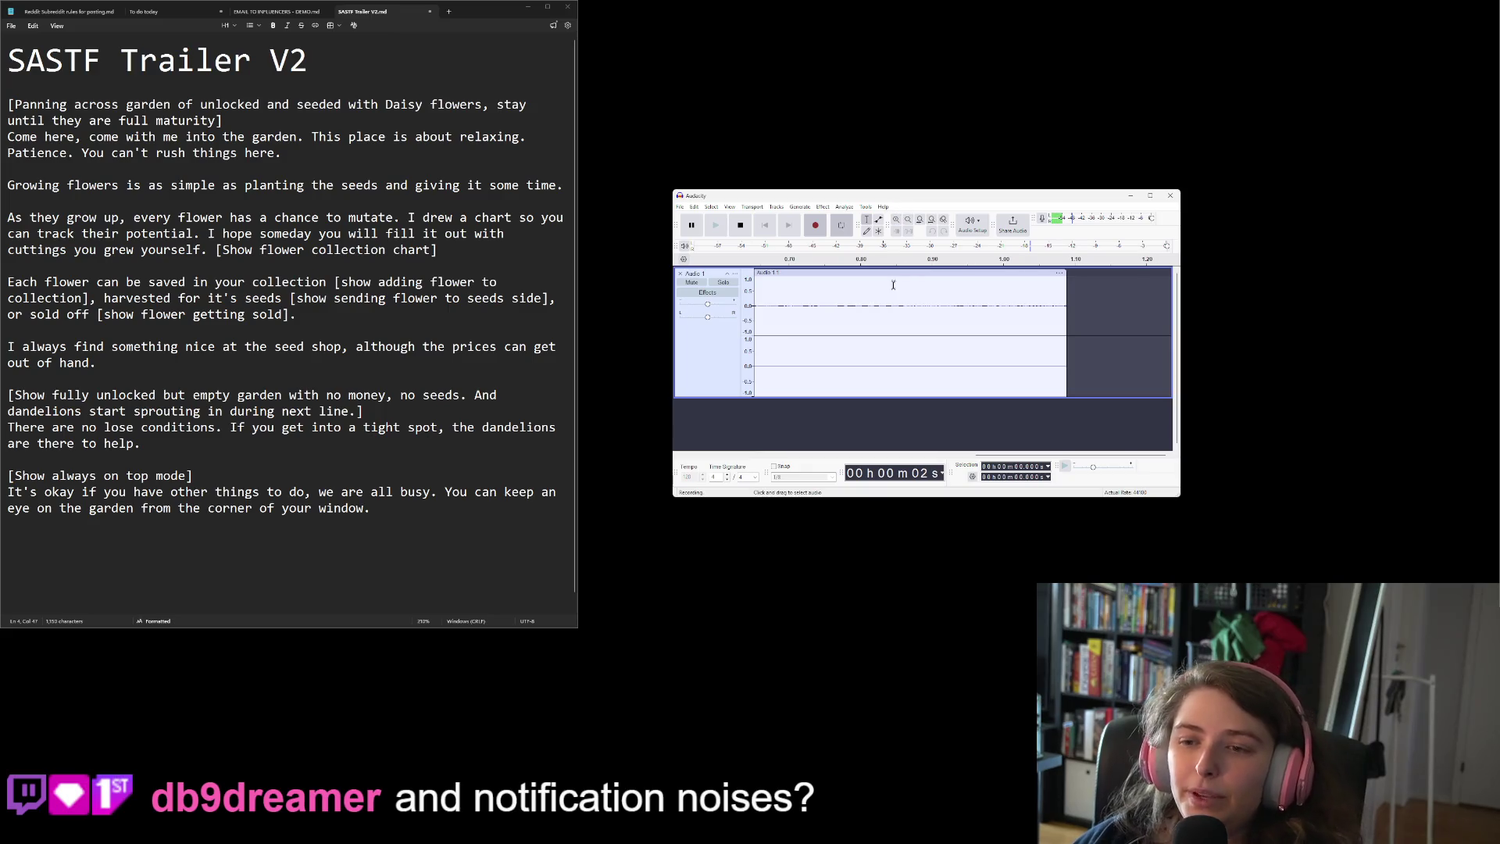
scroll(881, 314, "down", 2, "ctrl")
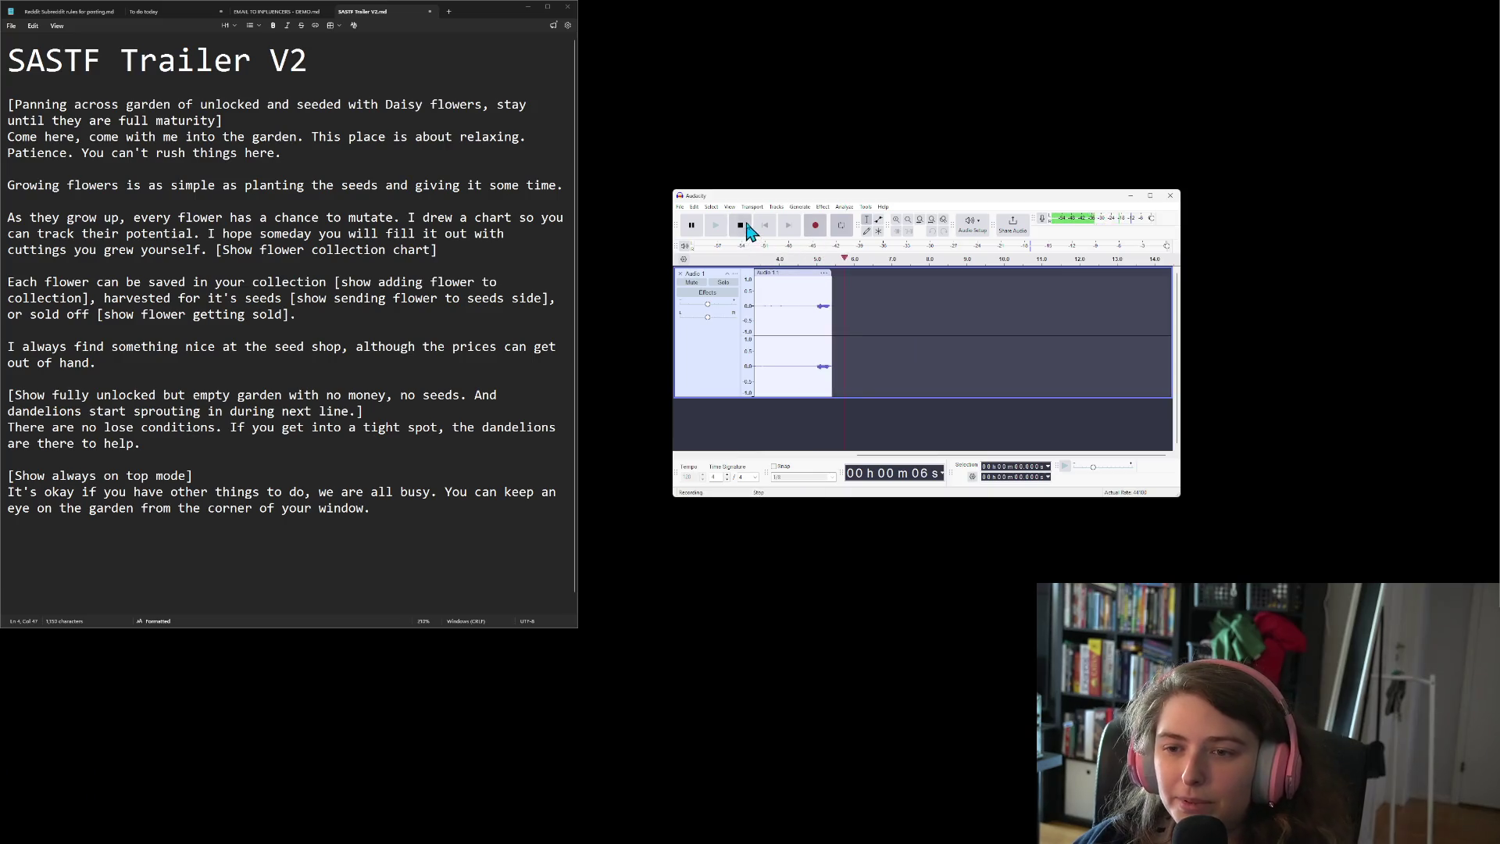
key("space")
key("Delete")
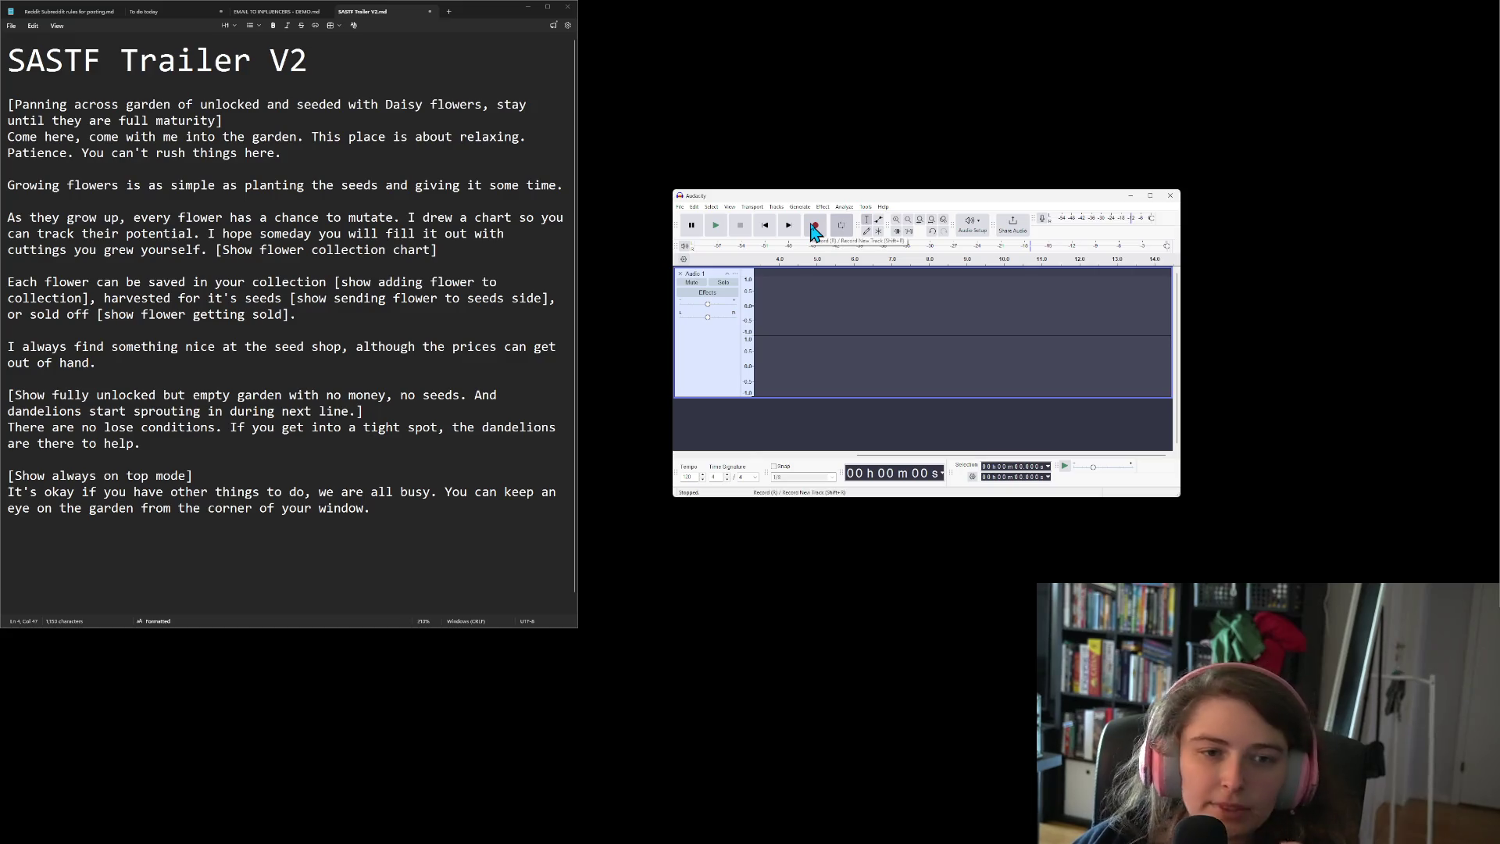
left_click(814, 228)
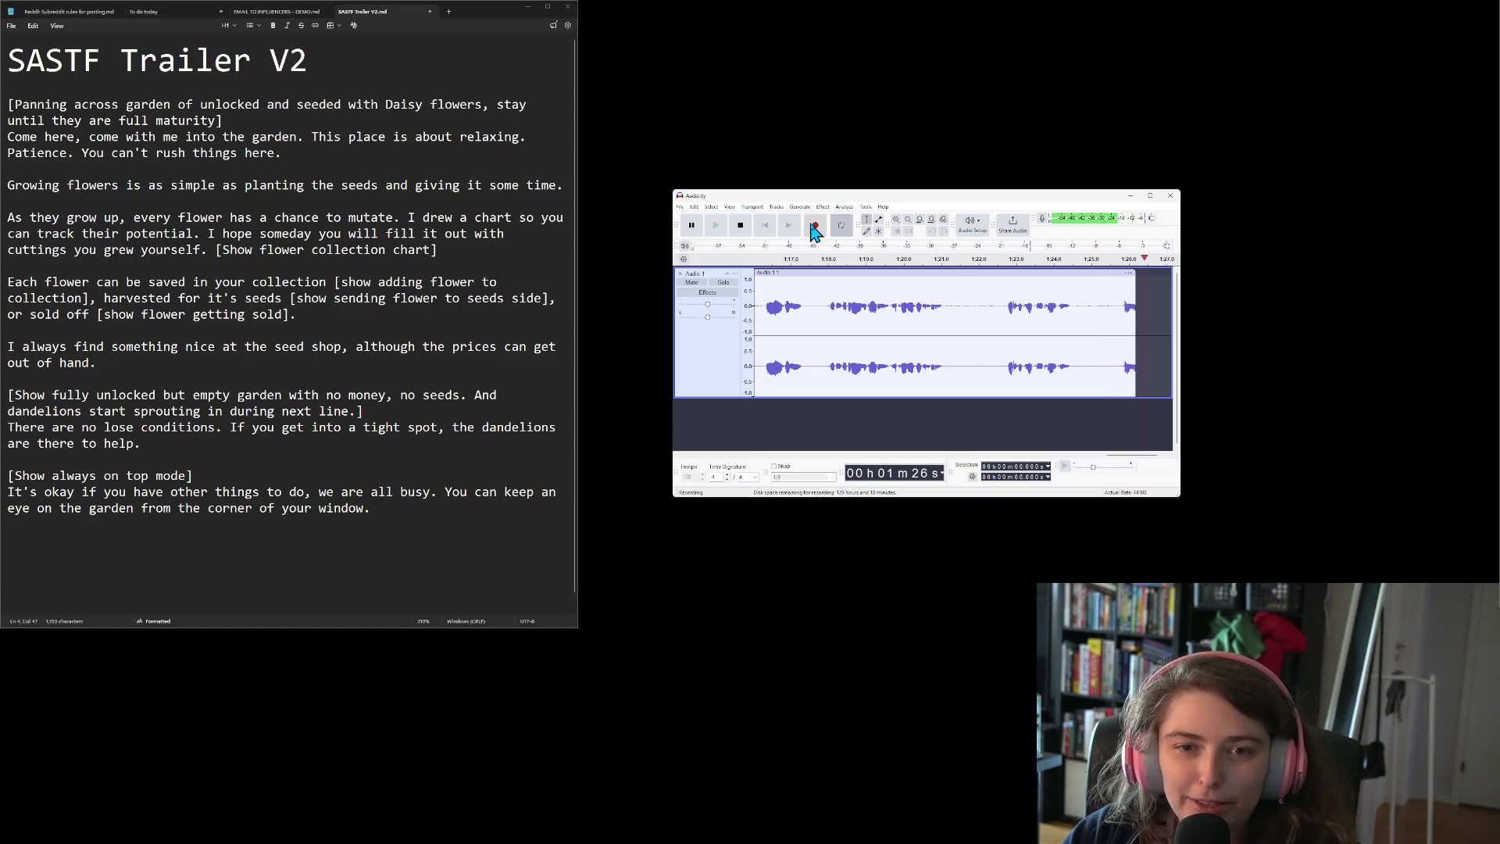
Stop the first take and start a second clip, Audio 1.2, at about 1:29
left_click(745, 225)
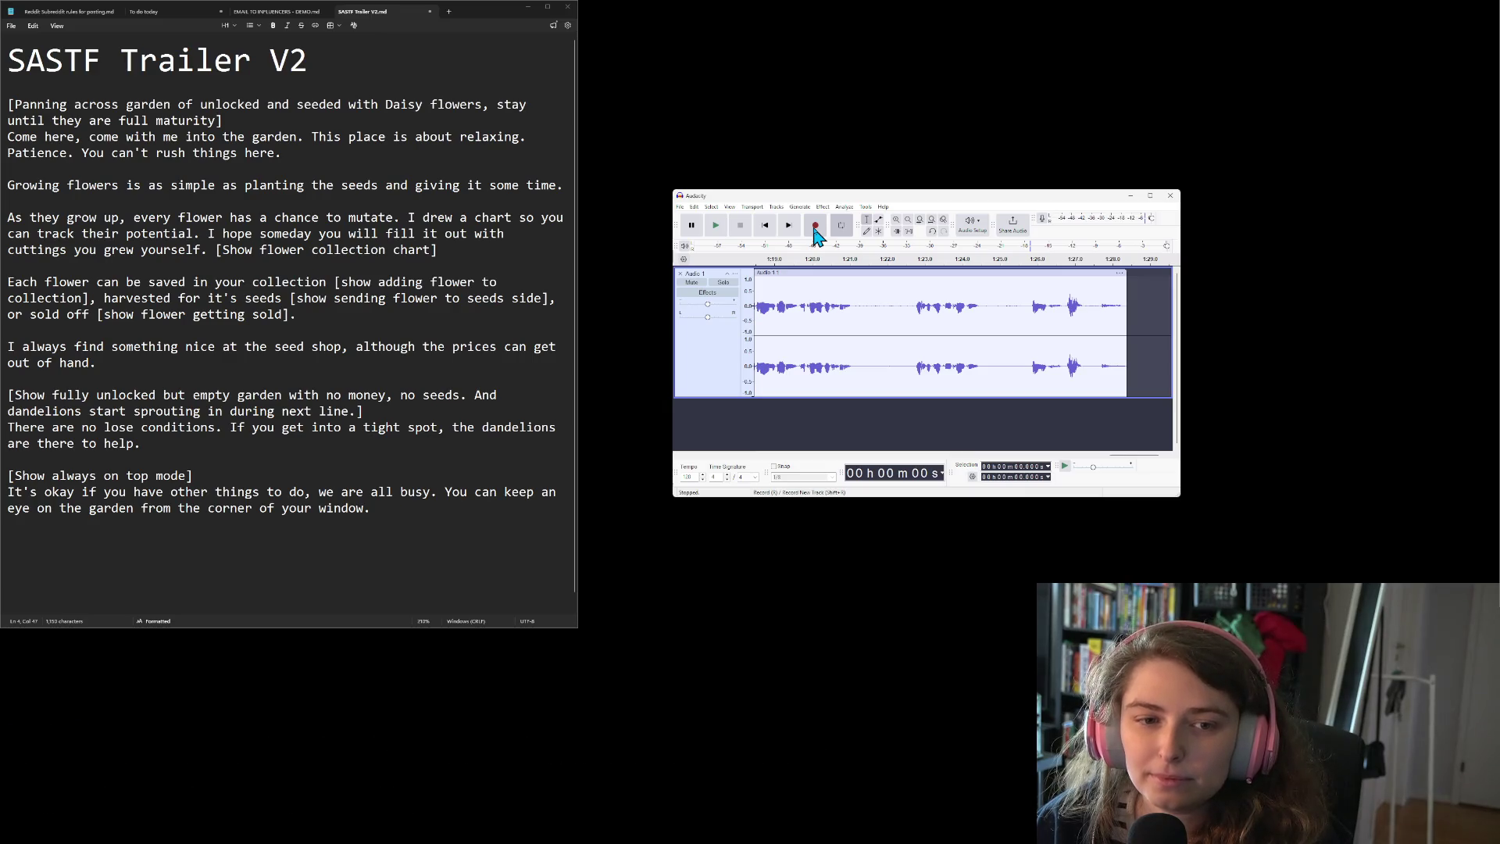
left_click(815, 230)
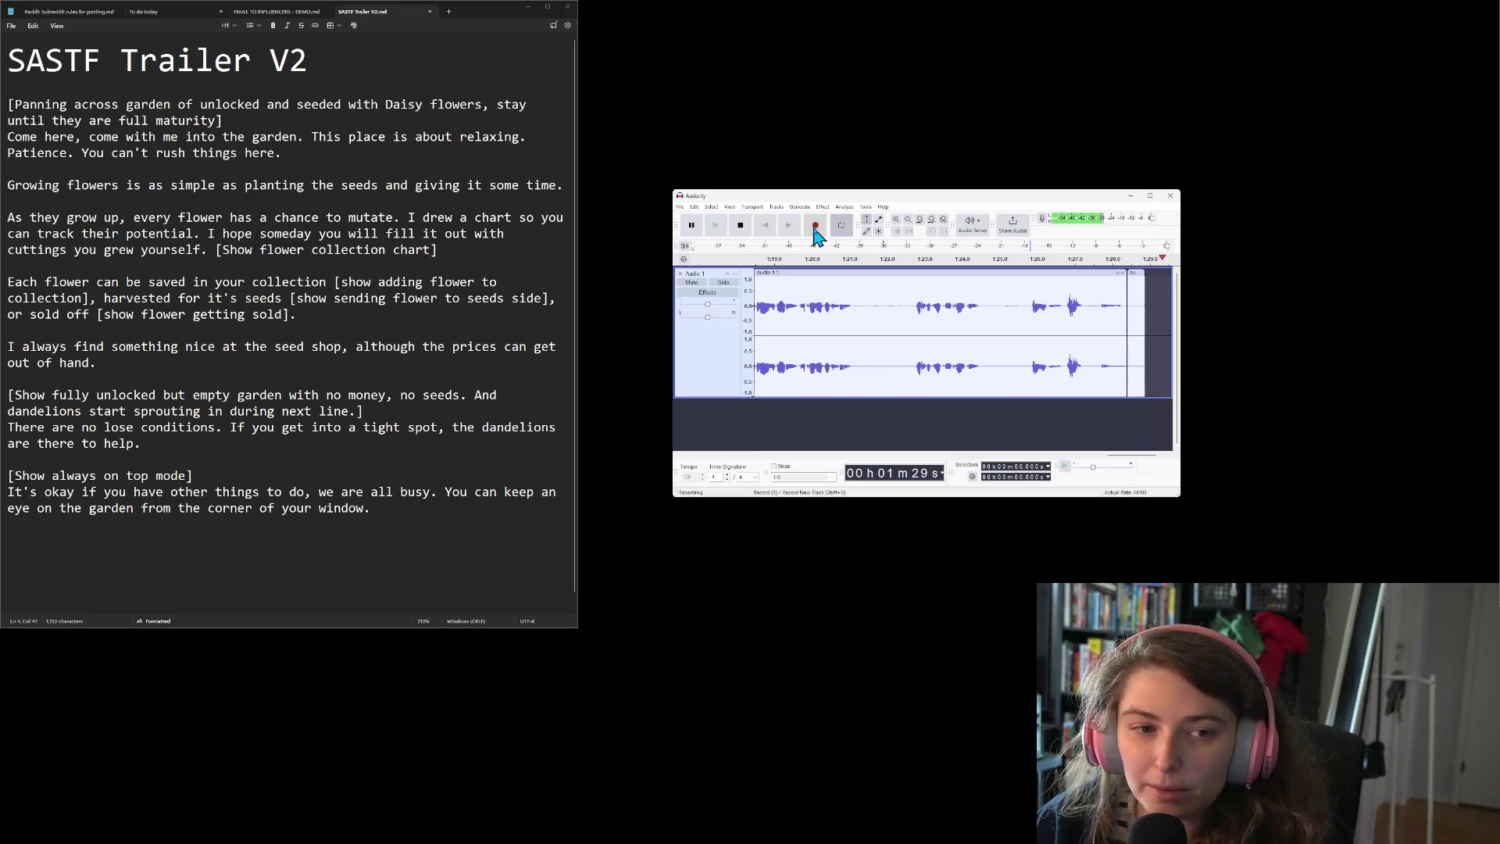